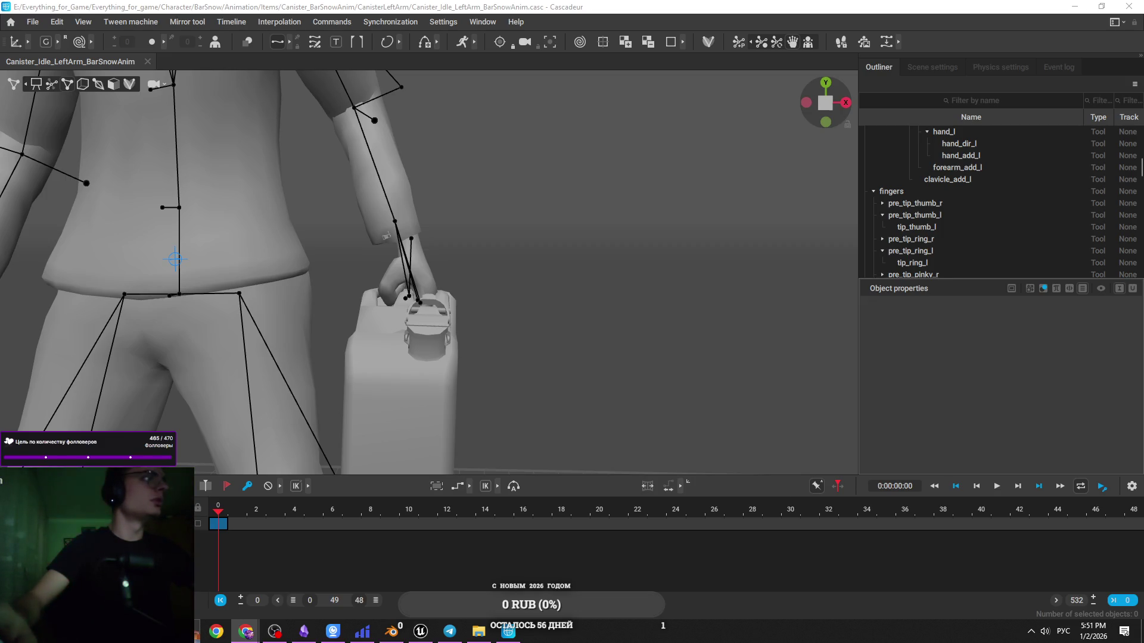
Show the character's joints and controllers and switch Cascadeur into Rig Mode
scroll(411, 344, "down", 2)
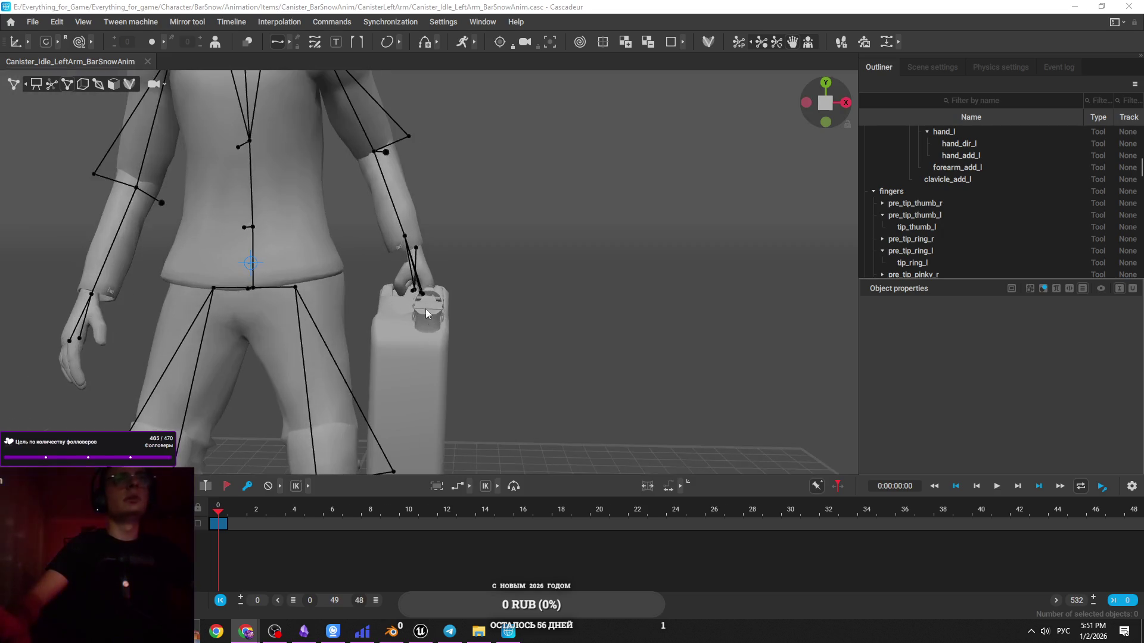
left_click(426, 317)
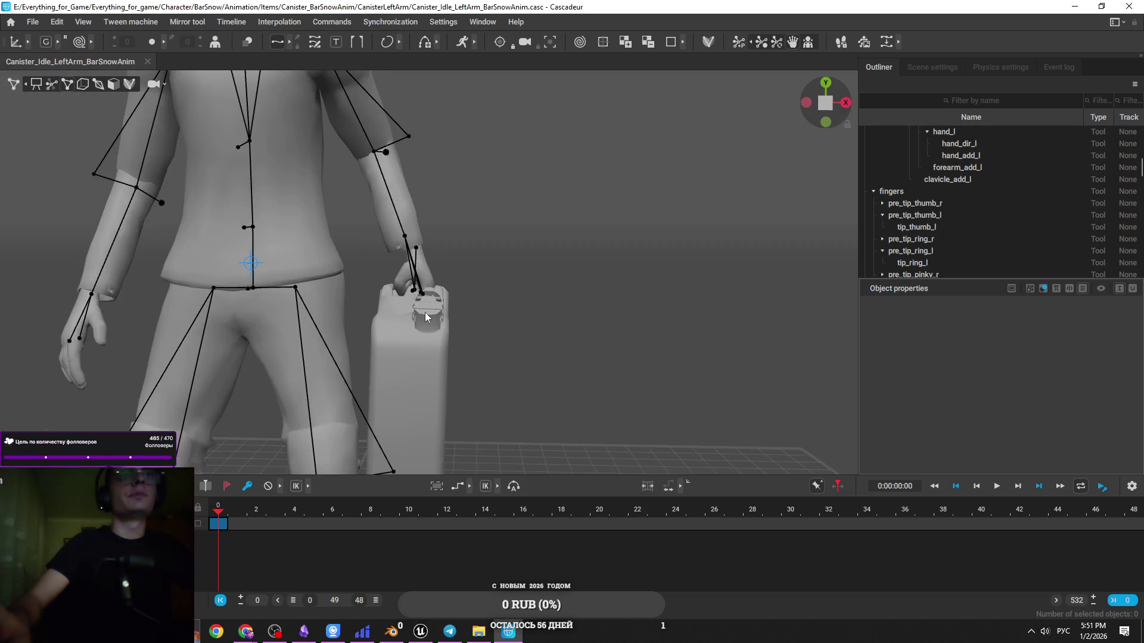
left_click(54, 80)
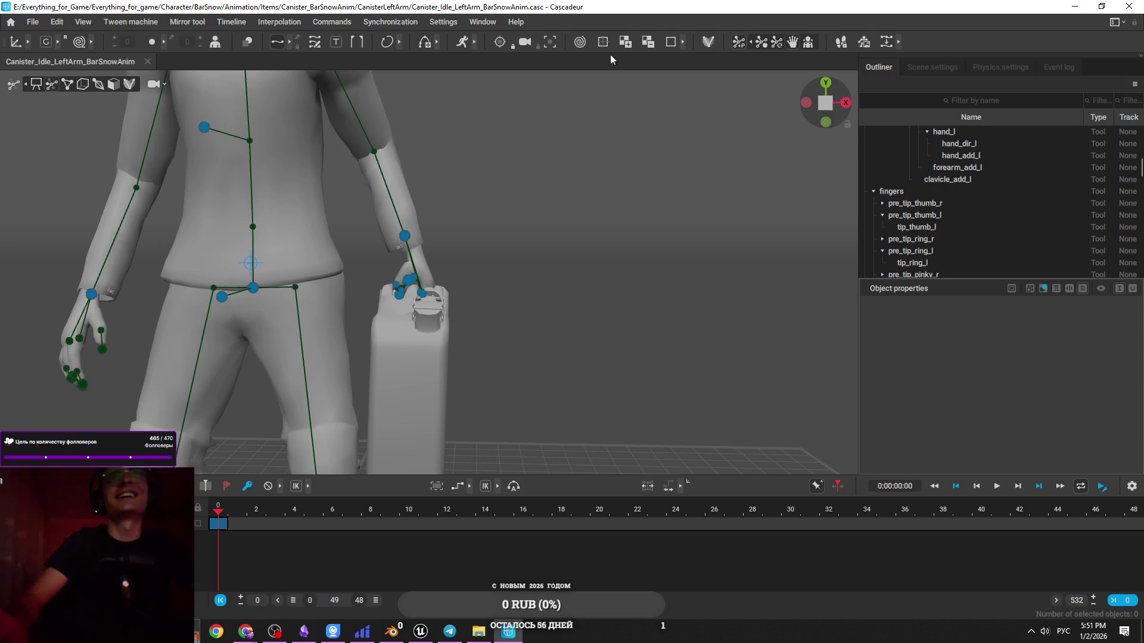
left_click(706, 42)
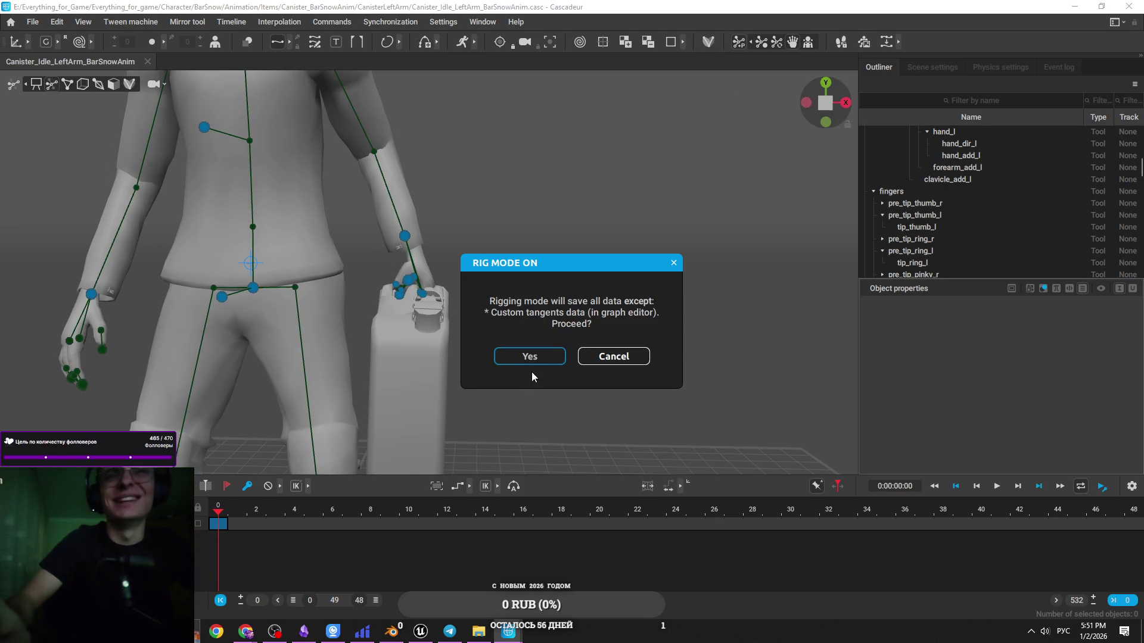
left_click(524, 357)
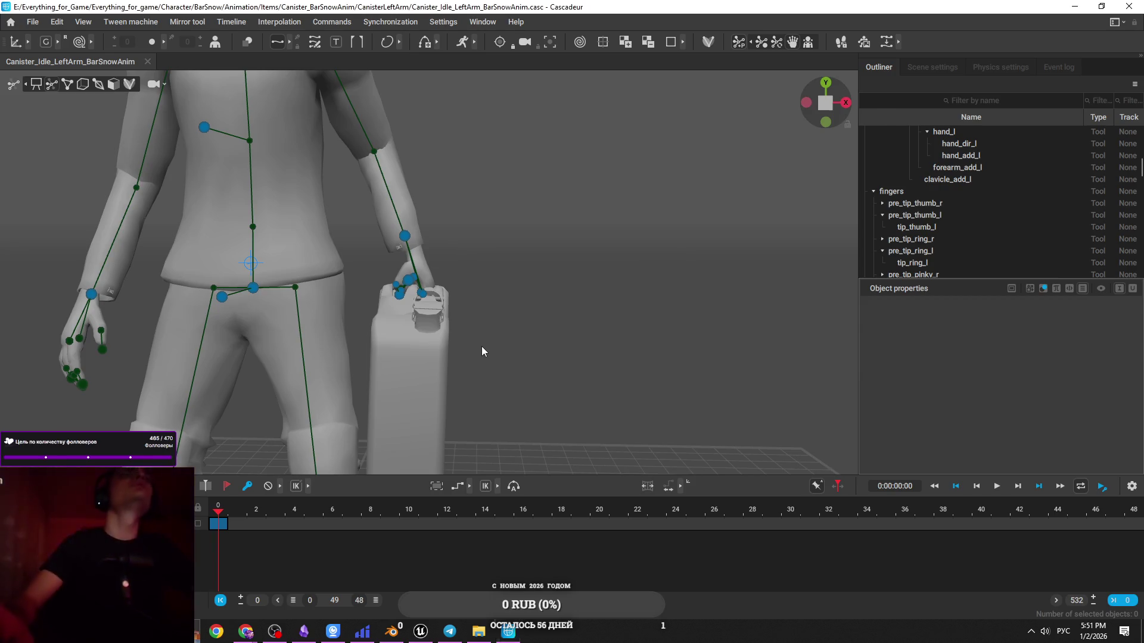
Select RigElement_Bone on the left hand, check its properties, and leave rig mode
scroll(766, 274, "up", 6)
left_click(679, 290)
left_click(678, 292)
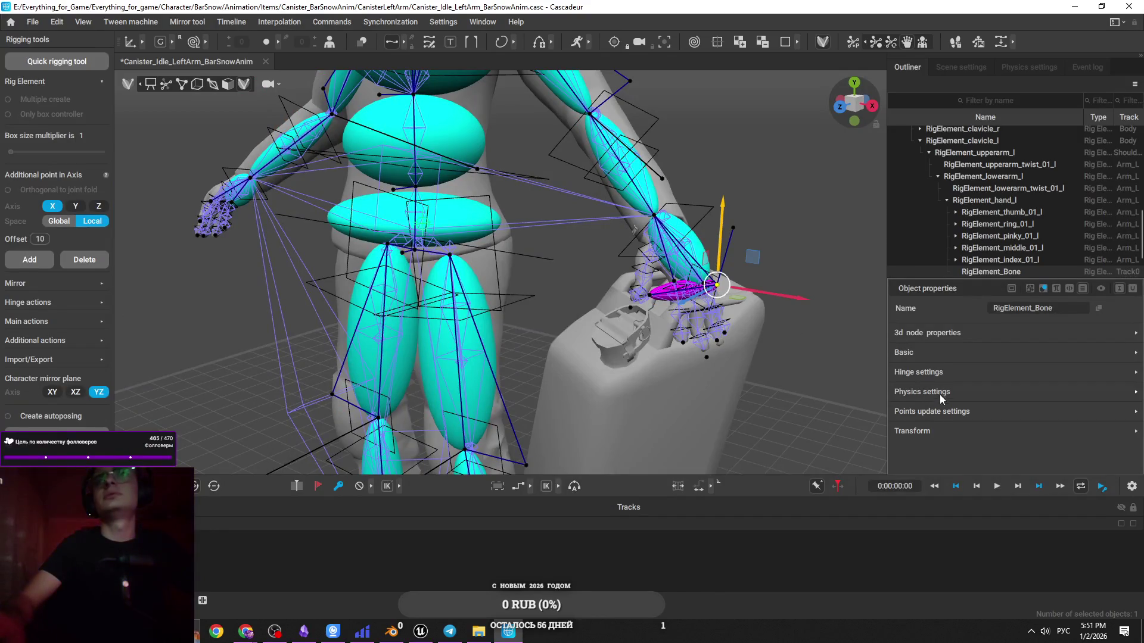
scroll(993, 458, "down", 1)
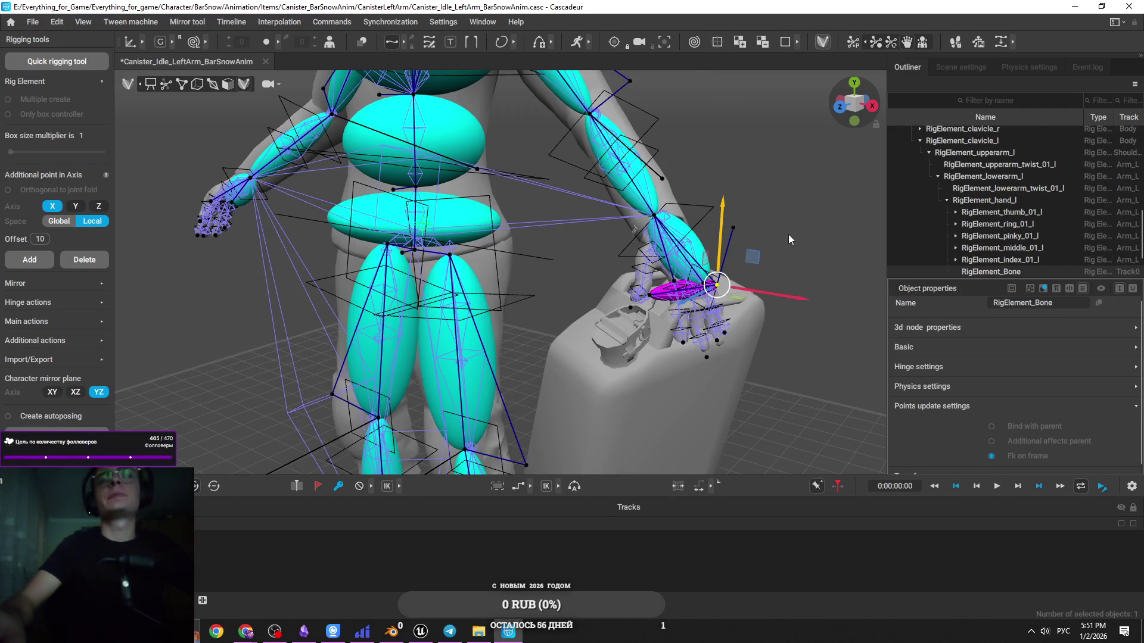
key("Escape")
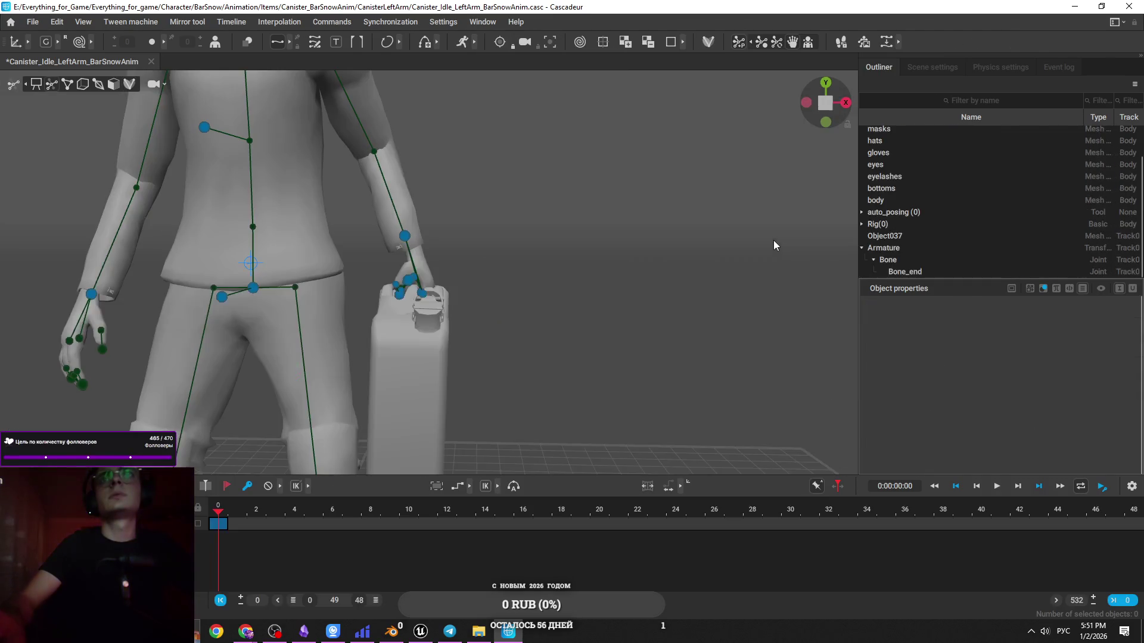
Select the left hand joint and undo the accidental canister rotation
scroll(670, 327, "up", 5)
mouse_move(536, 367)
left_mouse_down()
mouse_move(594, 412)
mouse_move(475, 352)
mouse_move(448, 196)
mouse_move(418, 172)
mouse_move(402, 123)
mouse_move(429, 199)
mouse_move(596, 223)
mouse_move(478, 184)
mouse_move(501, 188)
mouse_move(738, 253)
mouse_move(511, 252)
mouse_move(482, 209)
left_mouse_up()
scroll(448, 196, "down", 3)
left_click(418, 193)
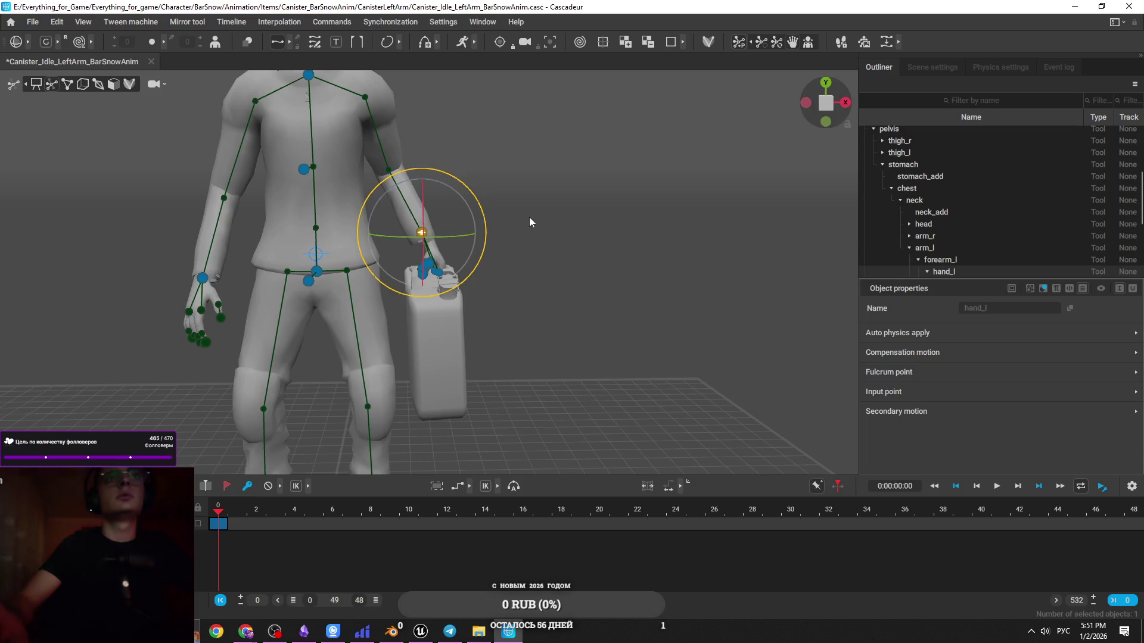
key("ctrl+z")
Switch to the move gizmo, clear the selection, save the scene, and show the desktop
key("w")
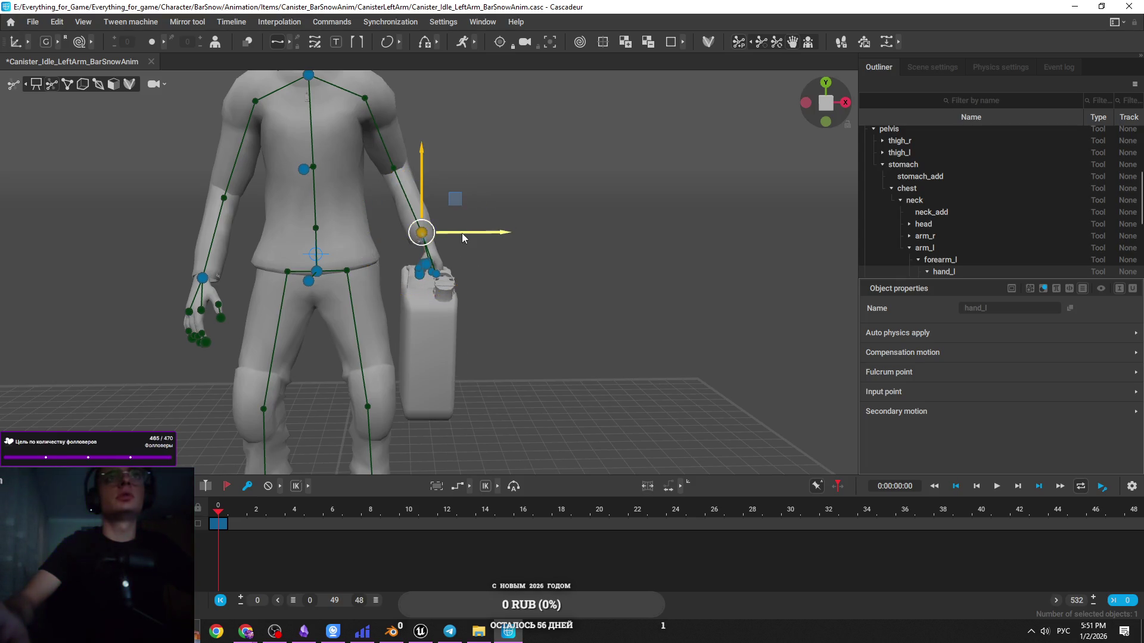
scroll(467, 232, "down", 3)
left_click_drag(525, 201, 322, 217)
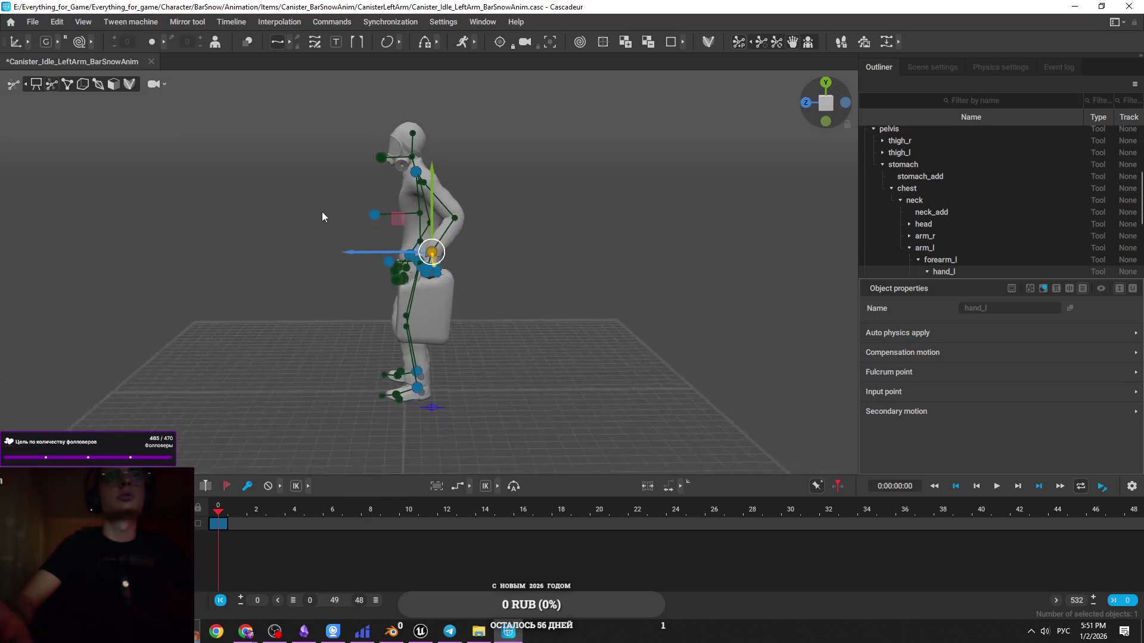
left_click(515, 230)
mouse_move(515, 230)
left_mouse_down()
mouse_move(612, 253)
mouse_move(649, 329)
left_mouse_up()
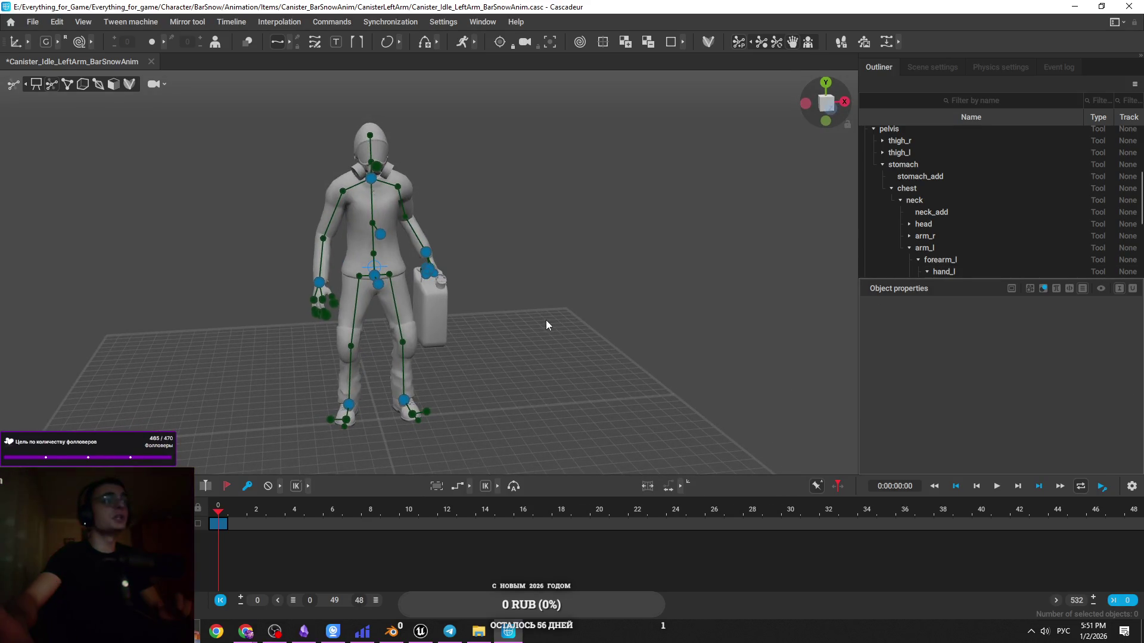
key("ctrl+s")
key("super+d")
Open 2025.mp4 in VLC media player, watch it through, then minimize the player
left_click(41, 273)
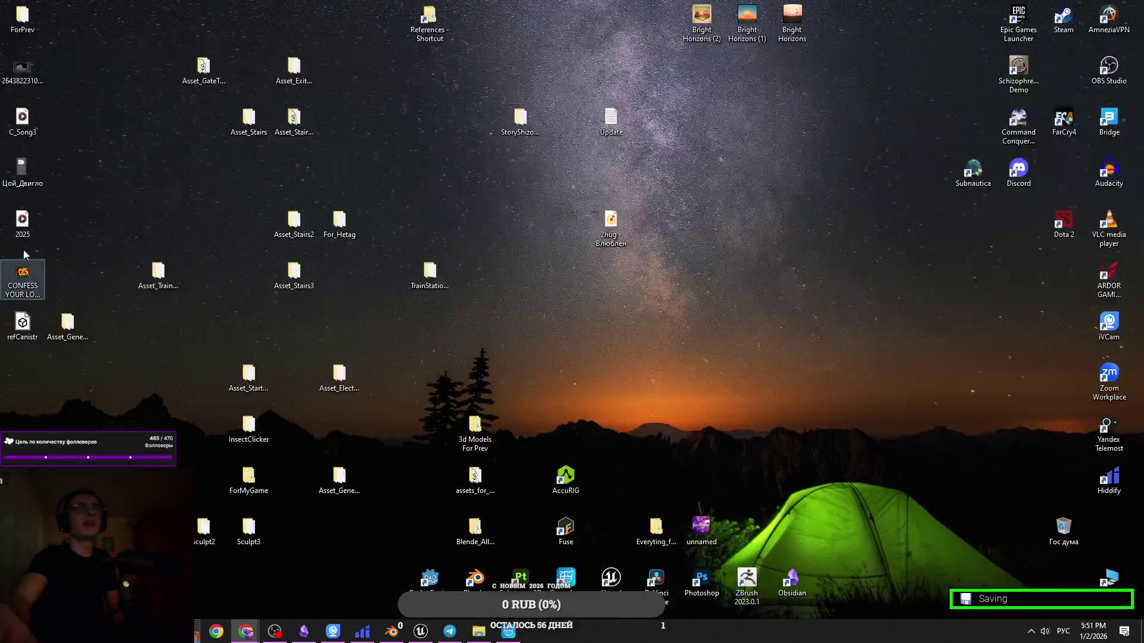
right_click(20, 231)
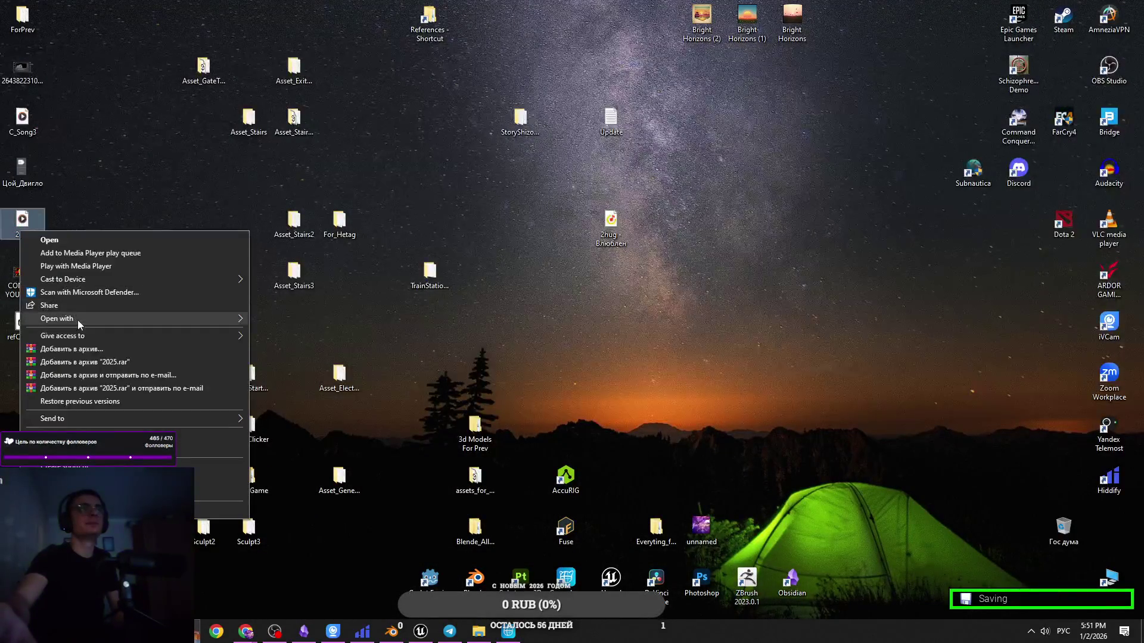
mouse_move(78, 320)
left_click(306, 376)
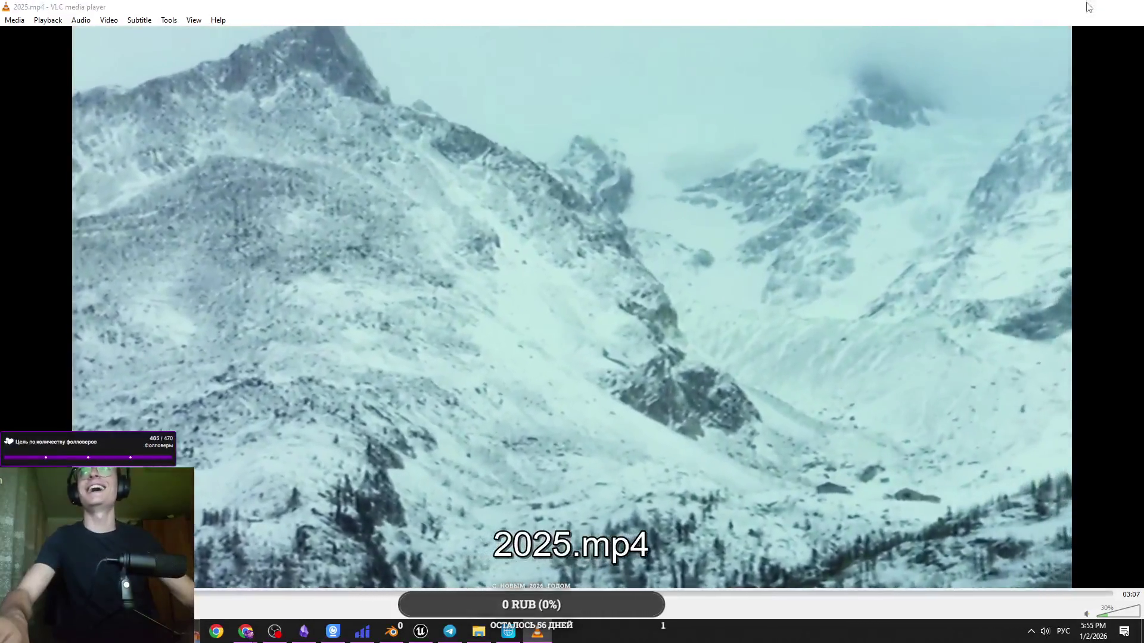
left_click(1087, 6)
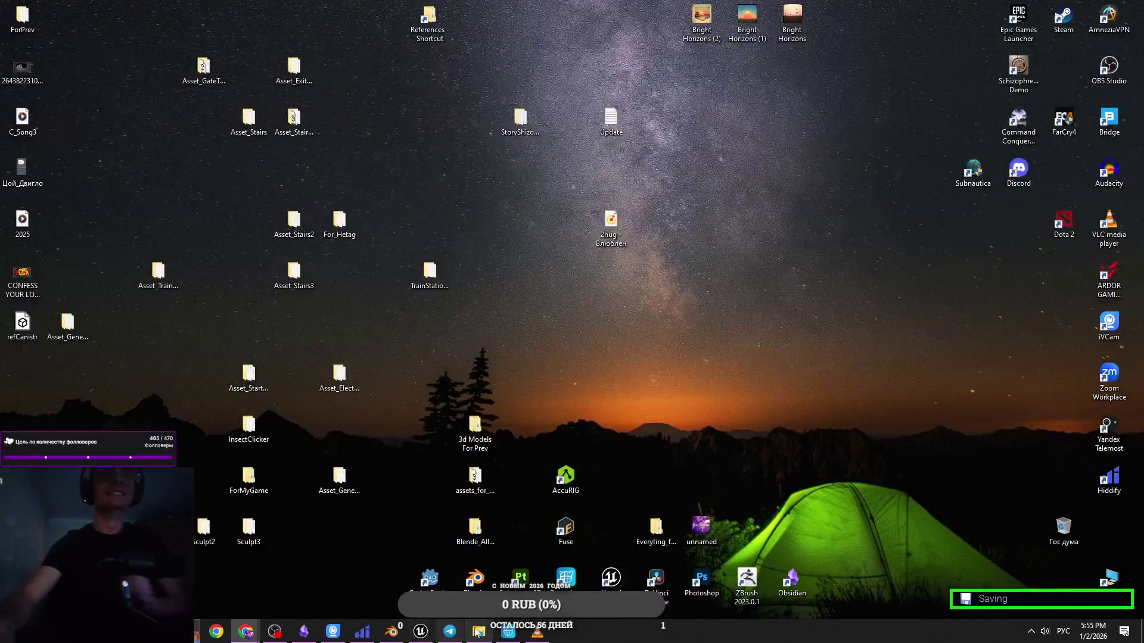
Restore Cascadeur and start a File > Export > Fbx/Dae export of the scene
left_click(522, 635)
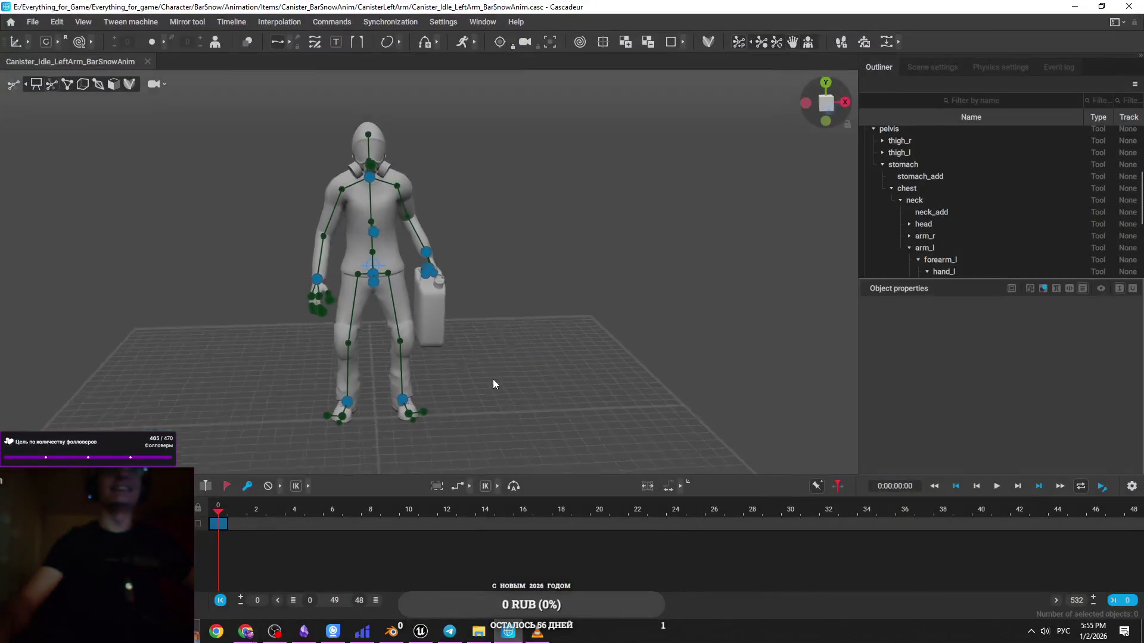
left_click(32, 22)
mouse_move(136, 148)
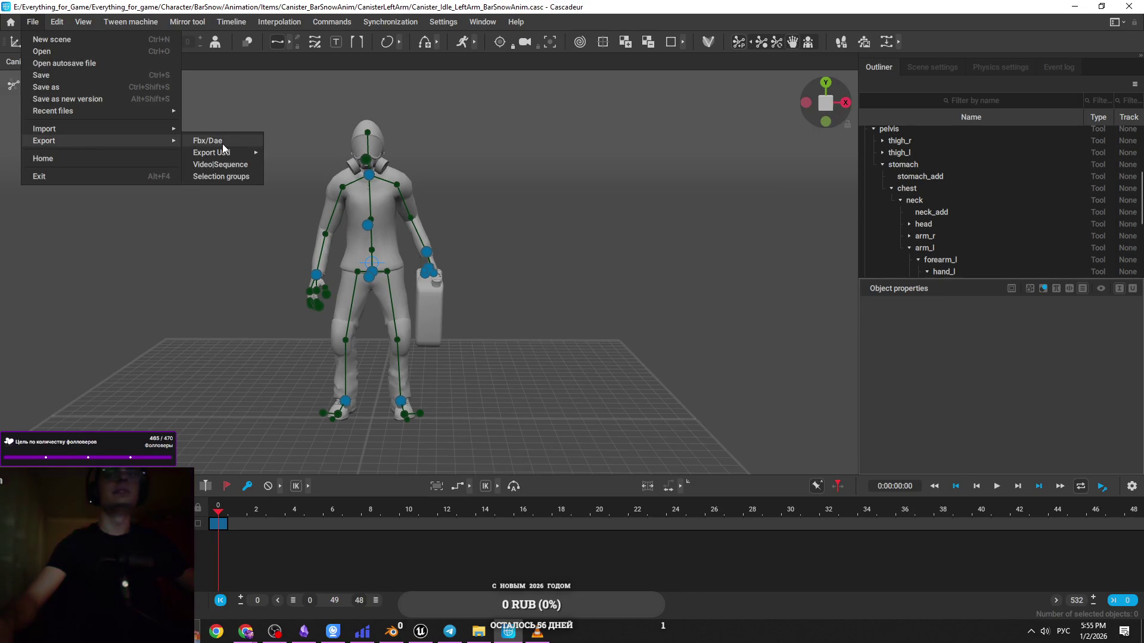
left_click(224, 147)
left_click(607, 423)
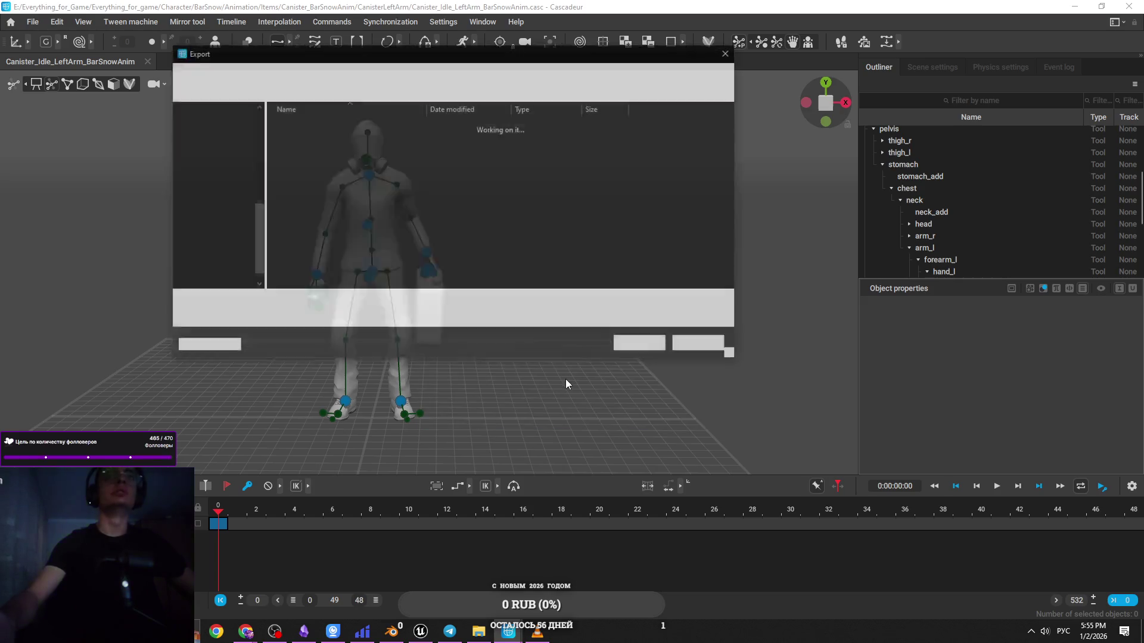
Browse the save dialog to M2 (E:) > Everything_for_Game > Everything_for_game > Character > BarSnow
left_click(439, 72)
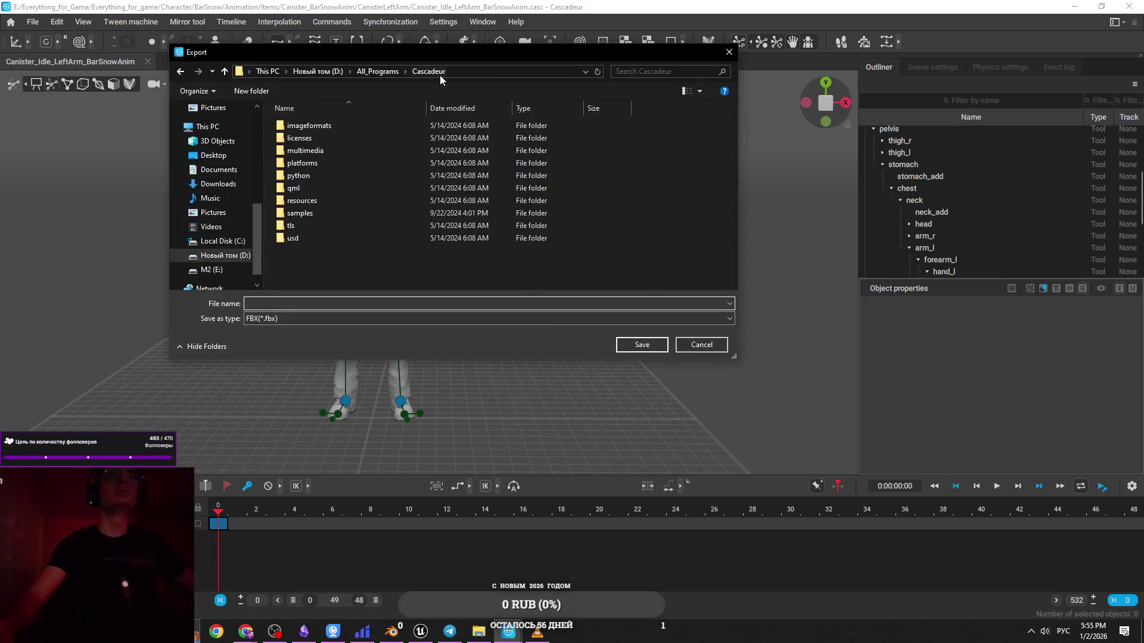
left_click(325, 72)
left_click(226, 258)
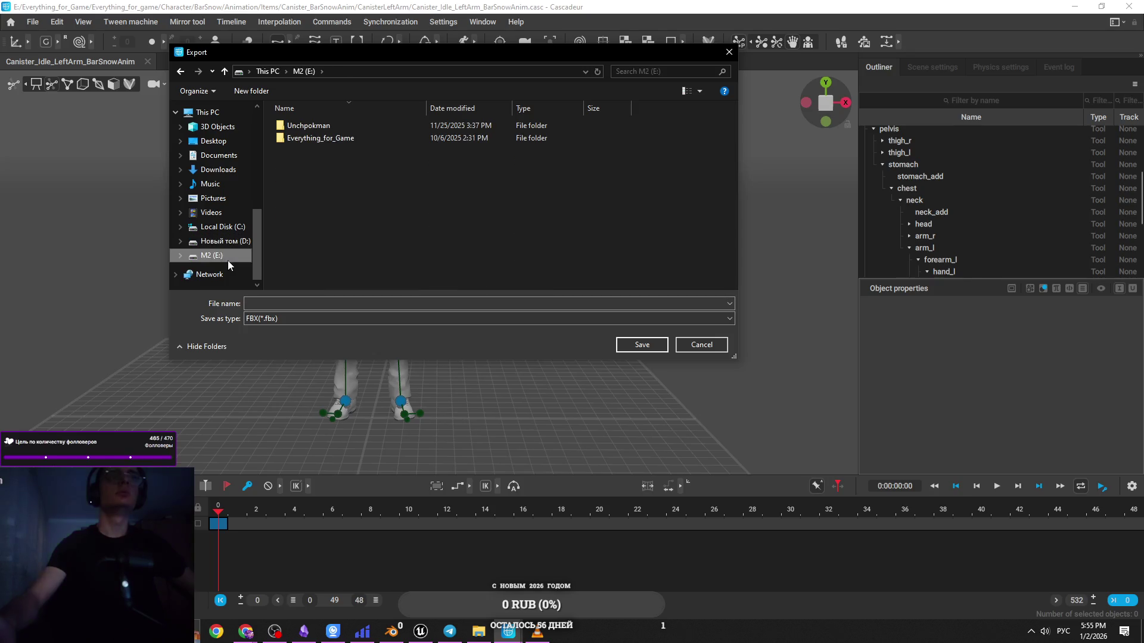
double_click(389, 137)
double_click(369, 132)
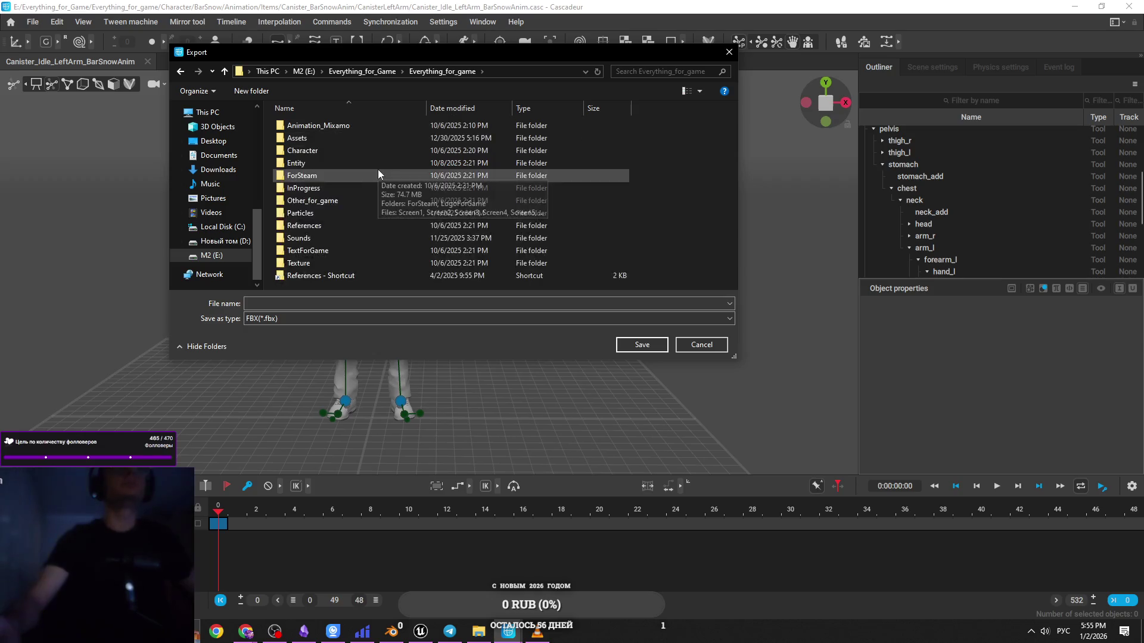
double_click(376, 149)
double_click(360, 131)
double_click(360, 136)
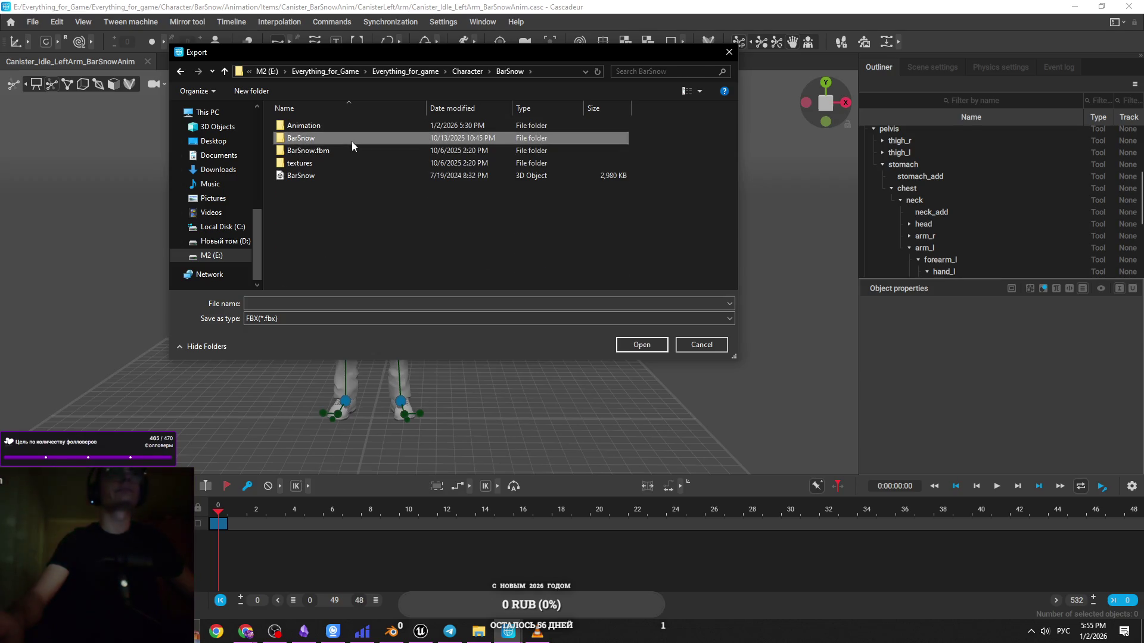
double_click(301, 140)
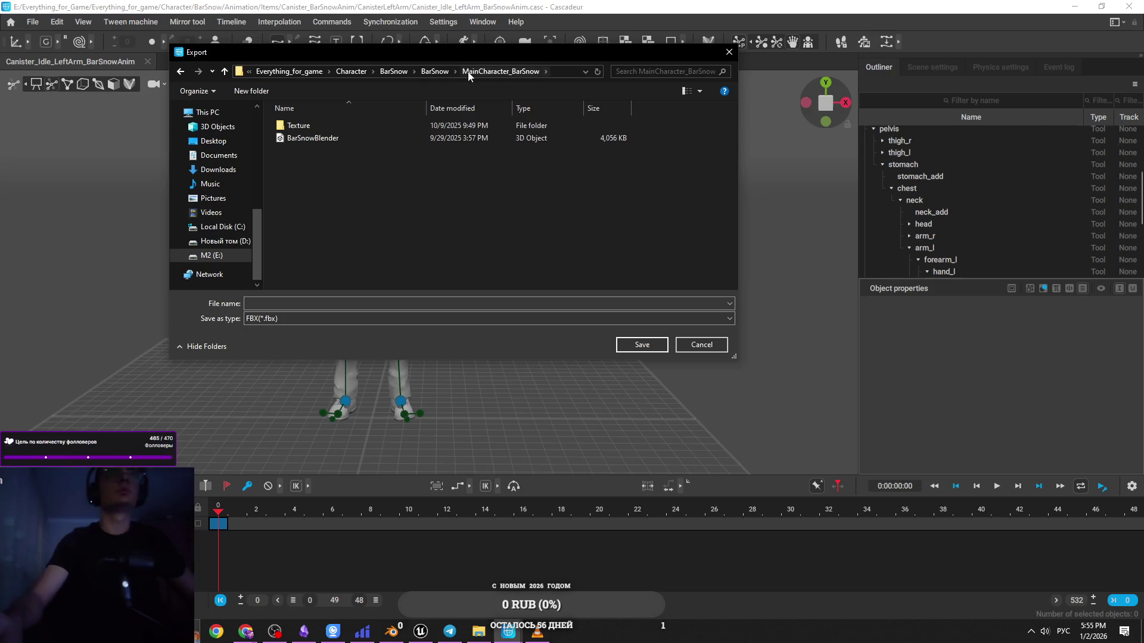
Back up to the BarSnow folder, open Animation, then switch to the browser
left_click(395, 75)
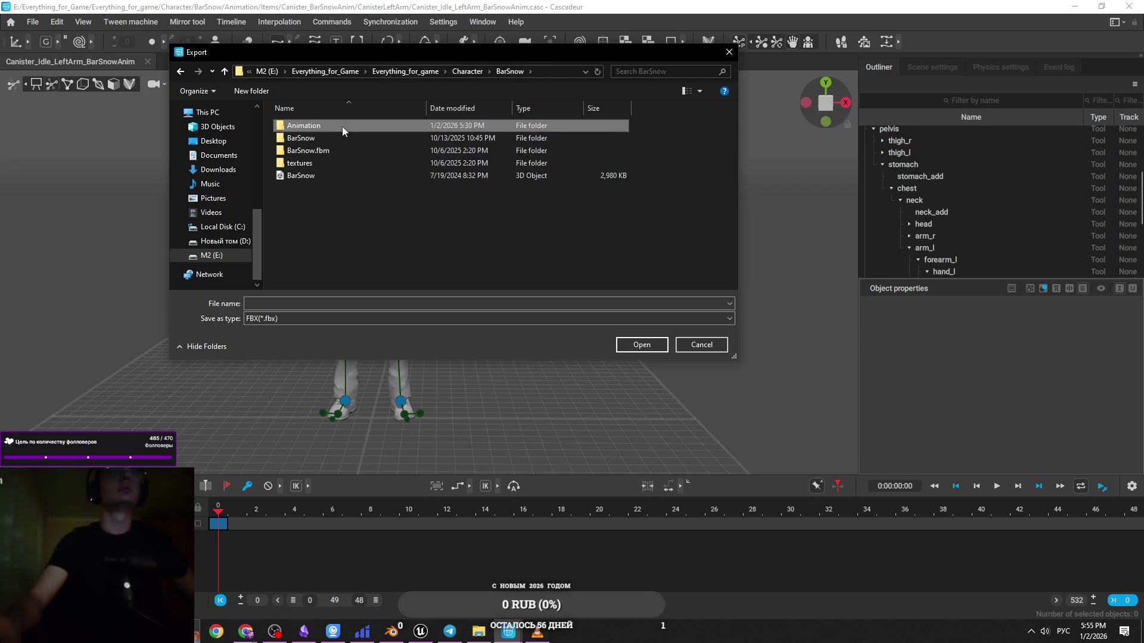
double_click(342, 126)
scroll(393, 180, "down", 1)
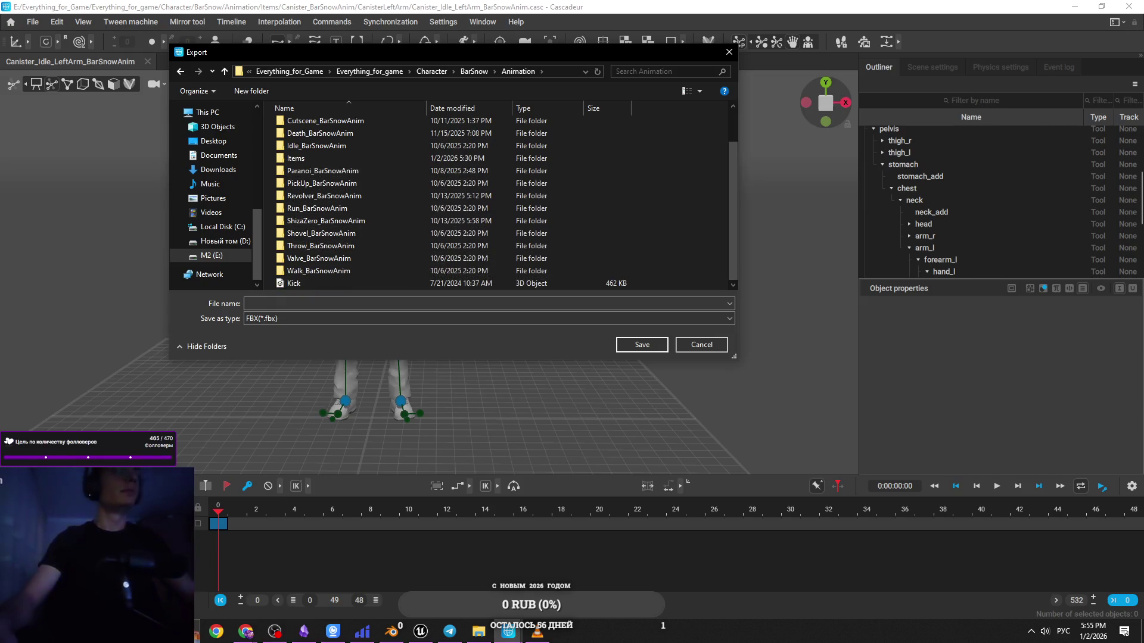
key("alt+Tab")
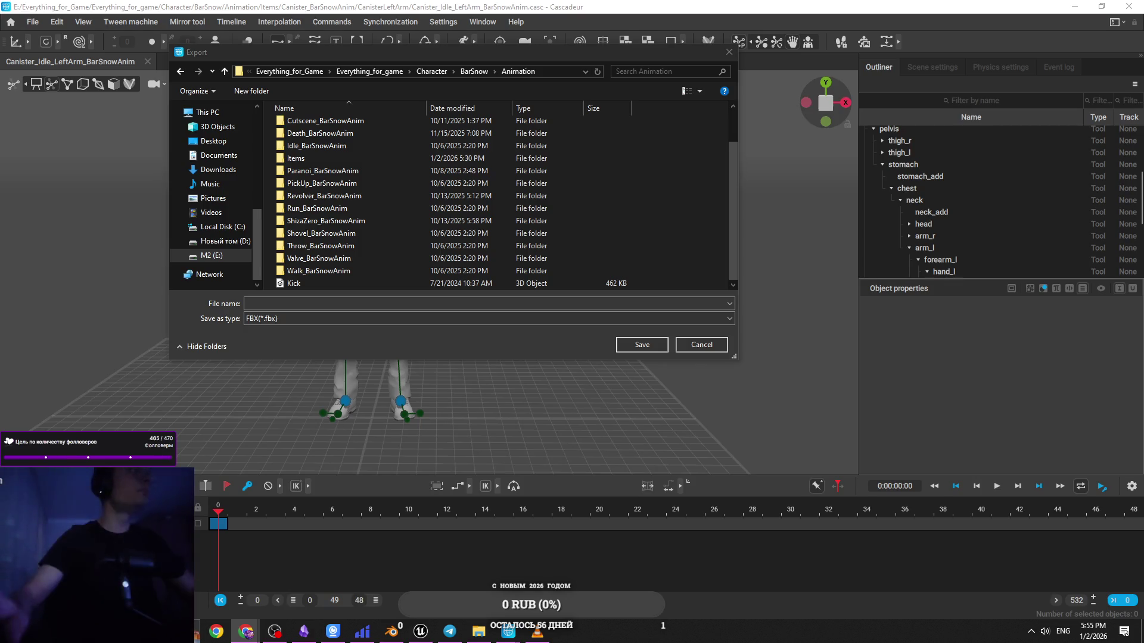
key("alt+Tab")
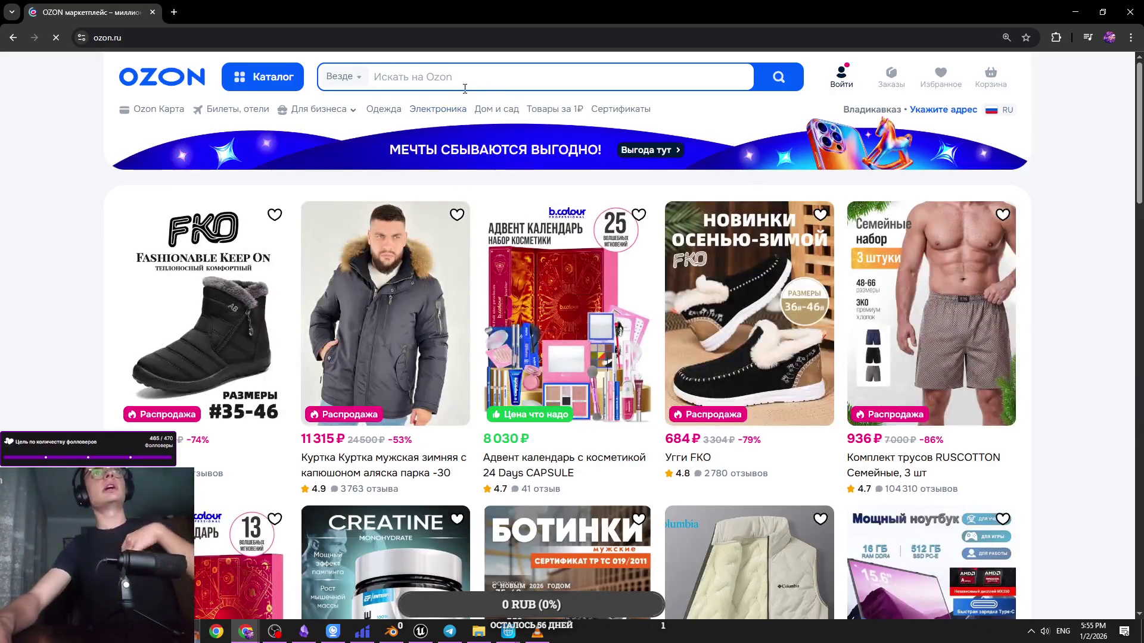
Open Ozon from Google and browse the Carmex lip balm search results
left_click(466, 88)
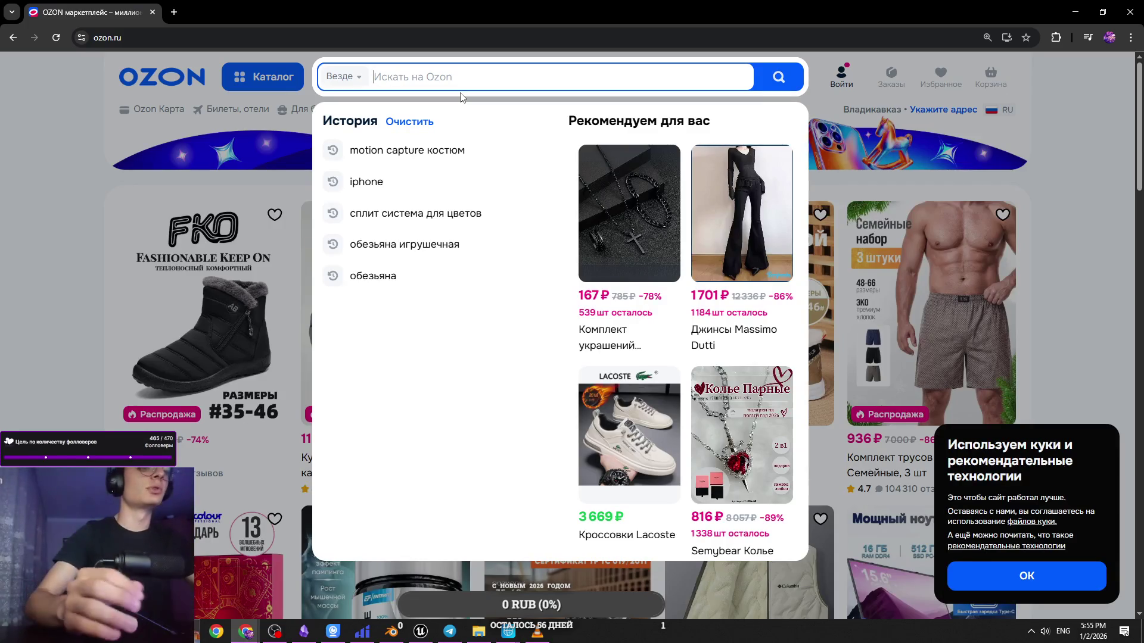
type("ca")
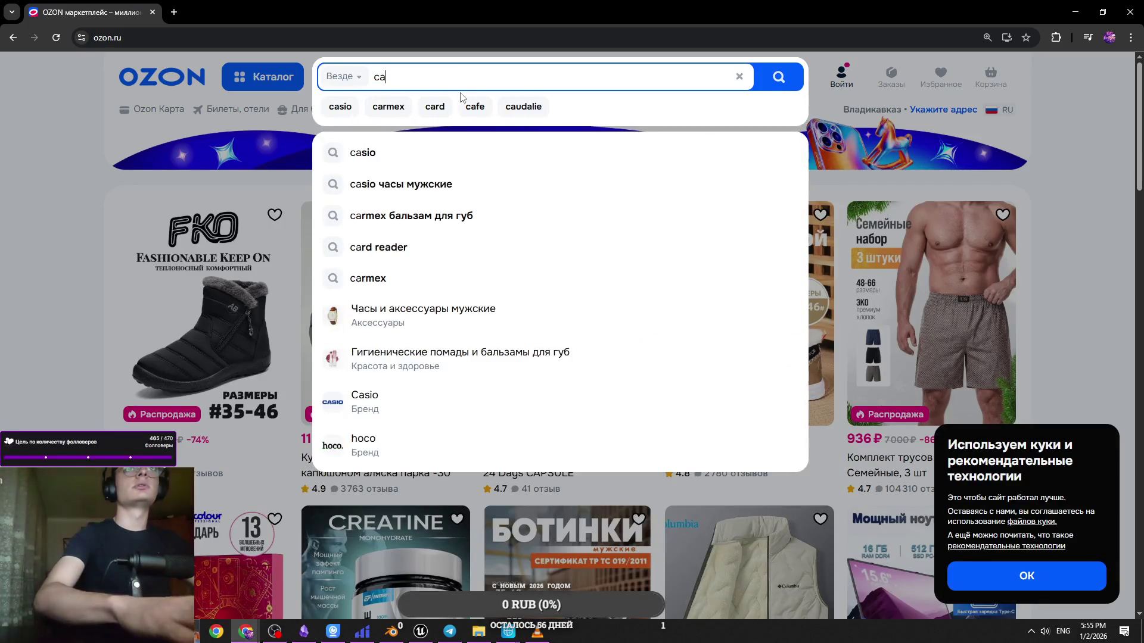
key("BackSpace")
key("BackSpace")
type("i")
key("BackSpace")
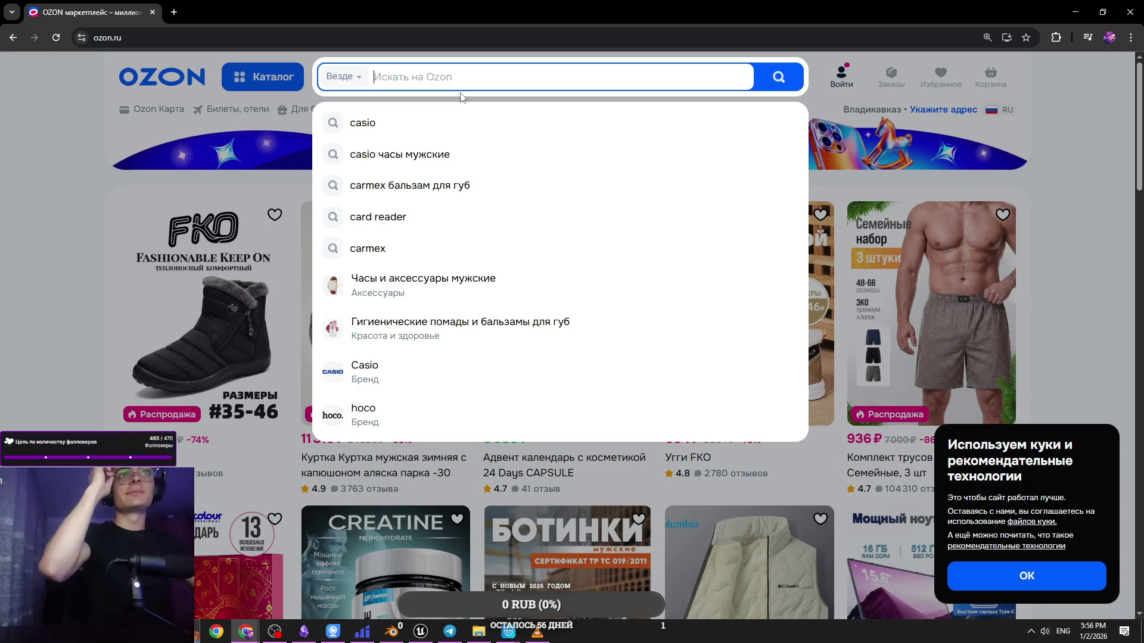
left_click(434, 185)
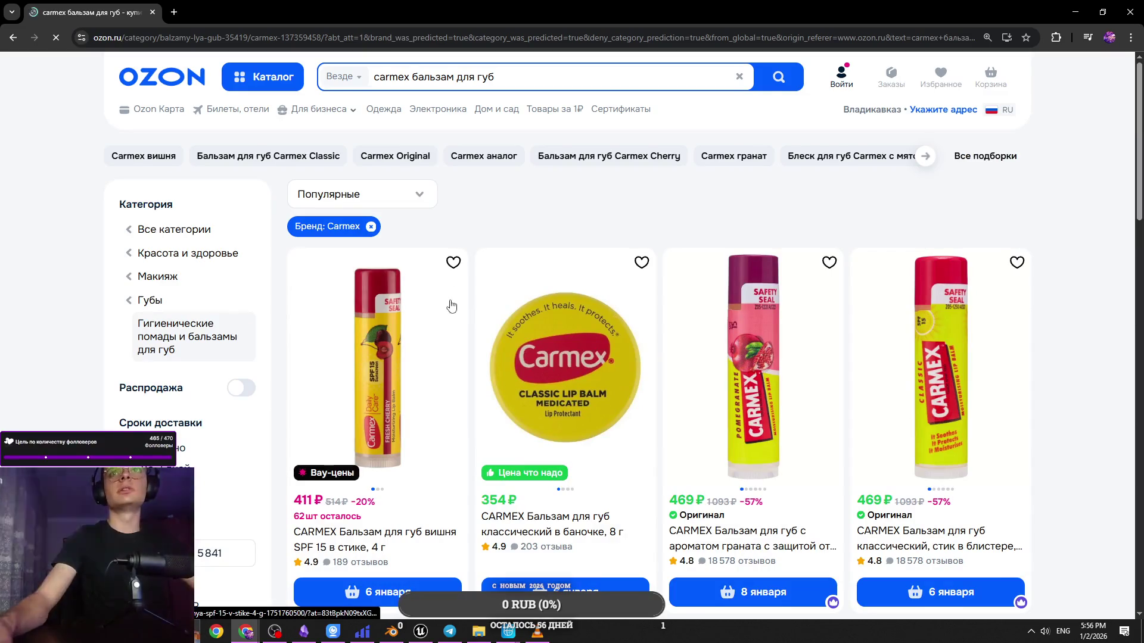
scroll(447, 305, "down", 2)
scroll(425, 301, "down", 1)
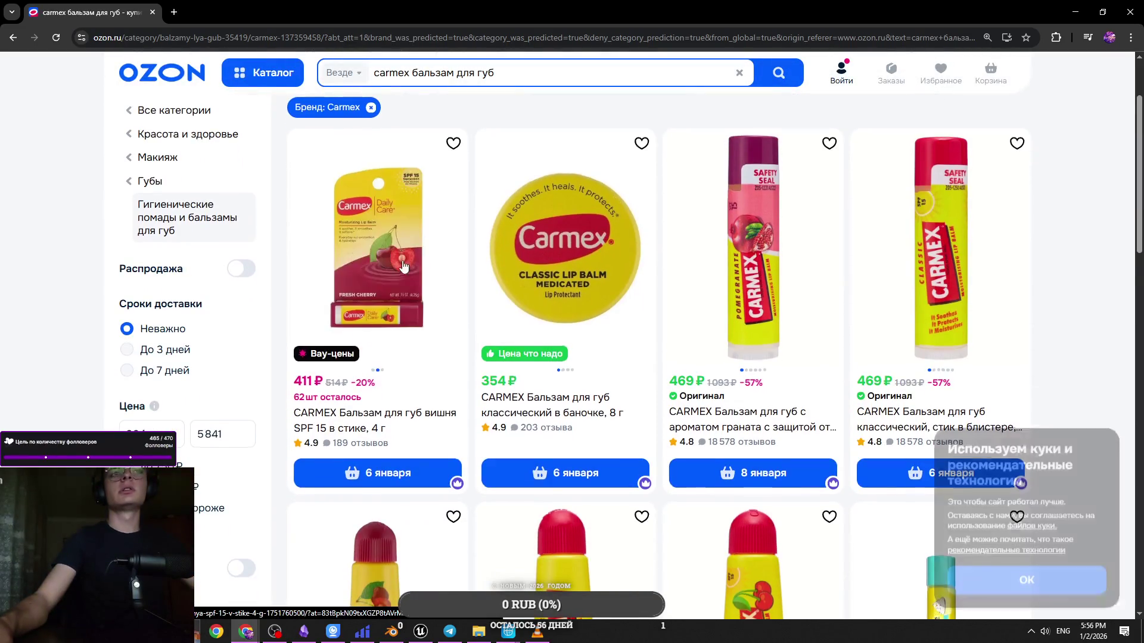
scroll(391, 274, "down", 1)
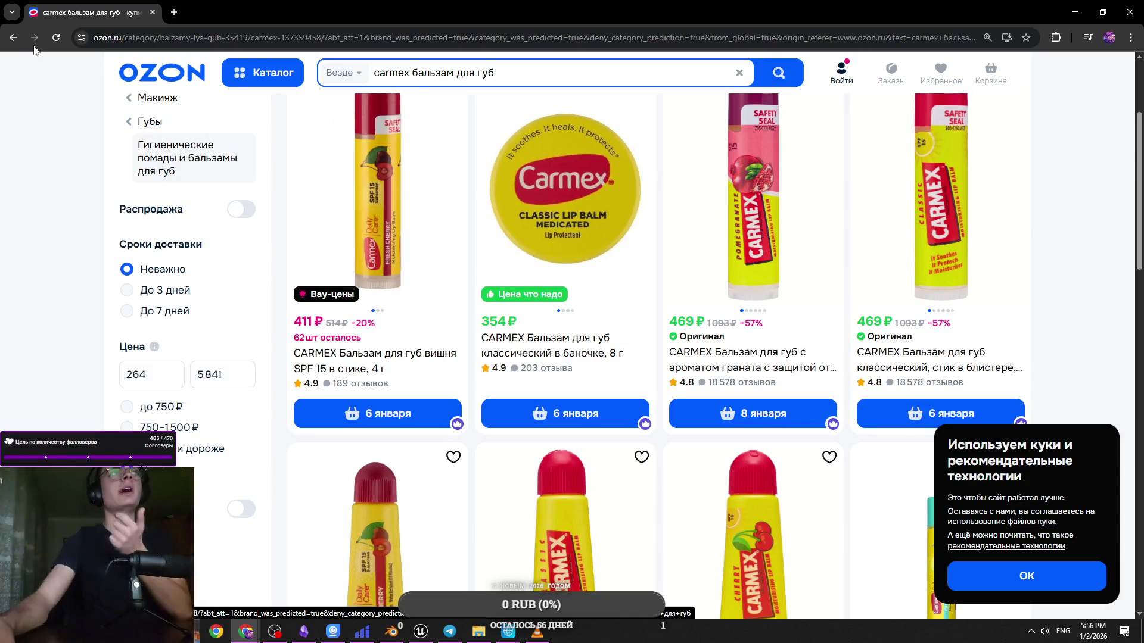
Clear the Ozon search and rerun 'iphone' from search history, scrolling the Apple results
left_click(536, 79)
key("ctrl+a")
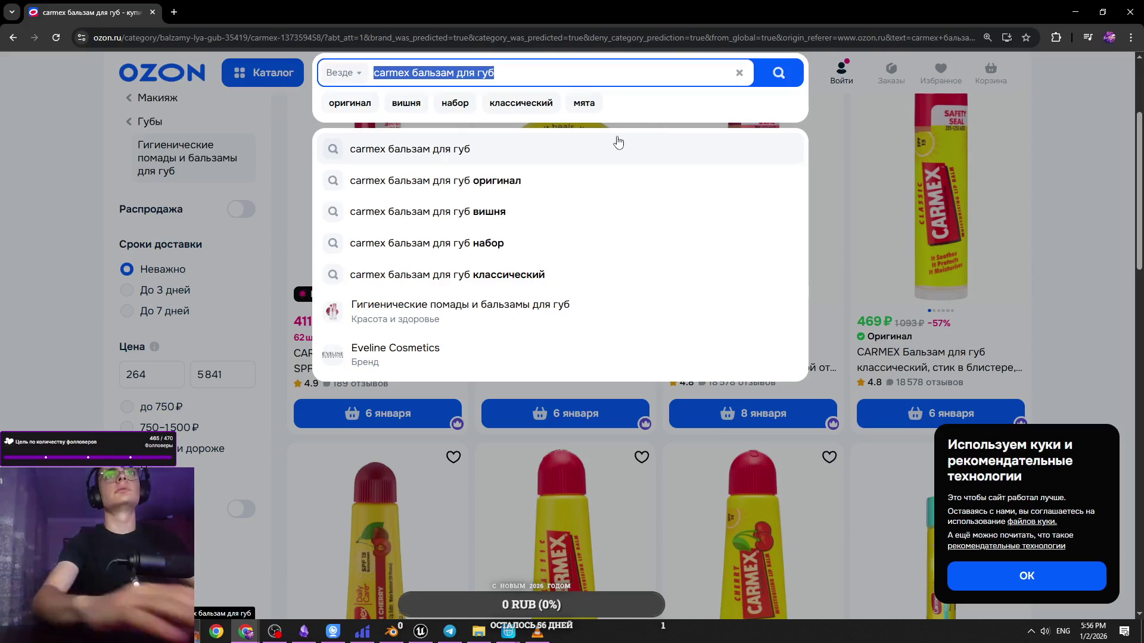
key("BackSpace")
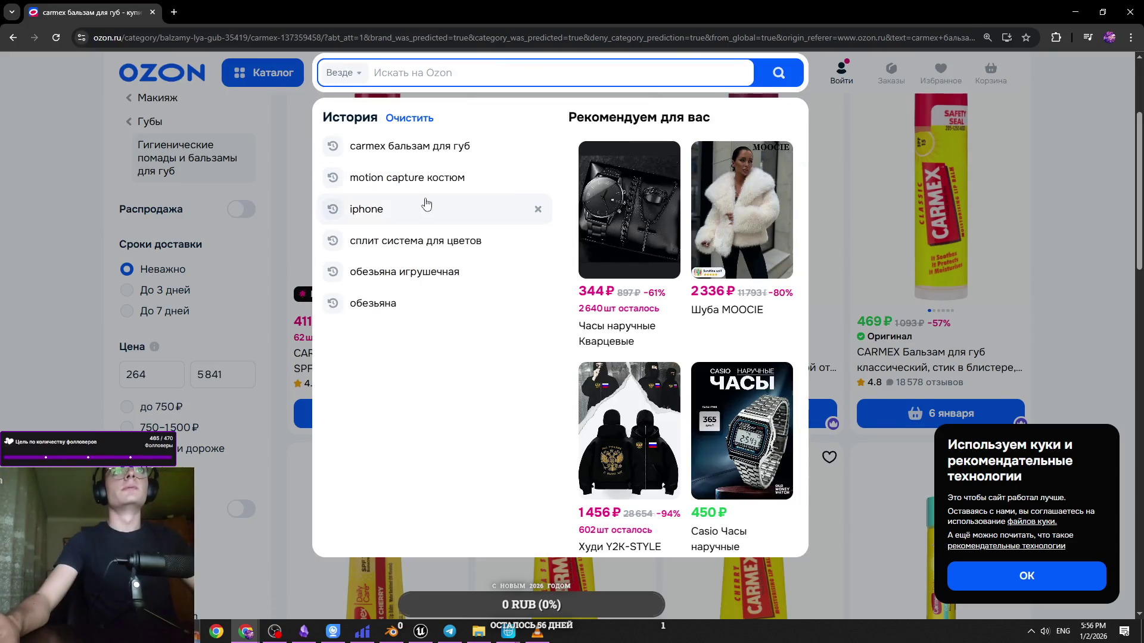
left_click(427, 208)
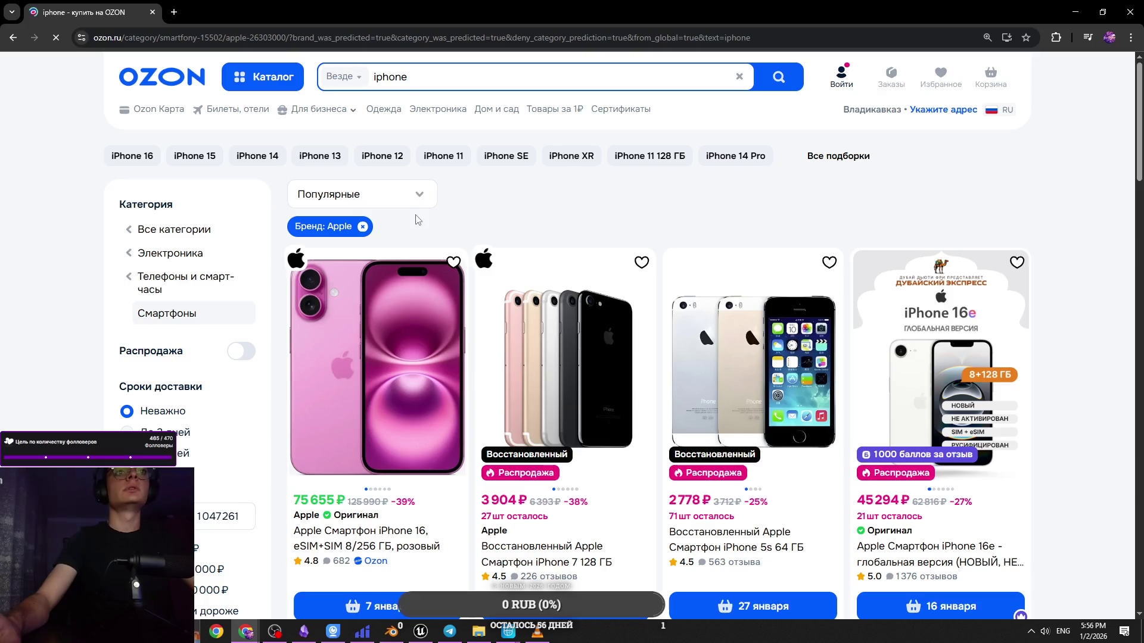
scroll(363, 387, "down", 1)
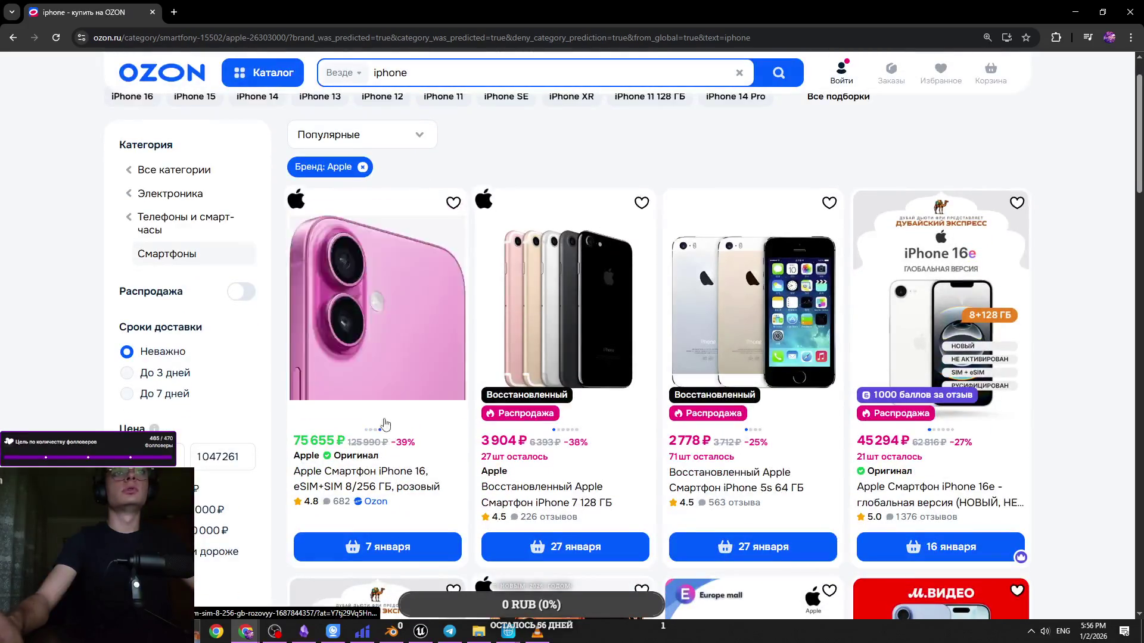
scroll(357, 405, "down", 2)
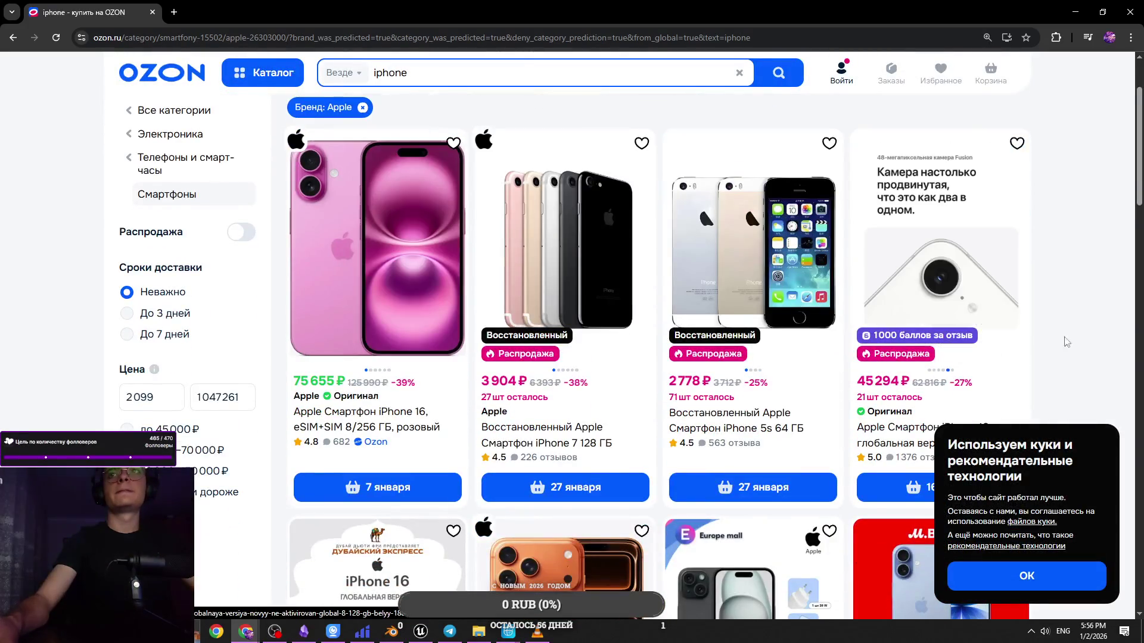
scroll(1048, 402, "down", 7)
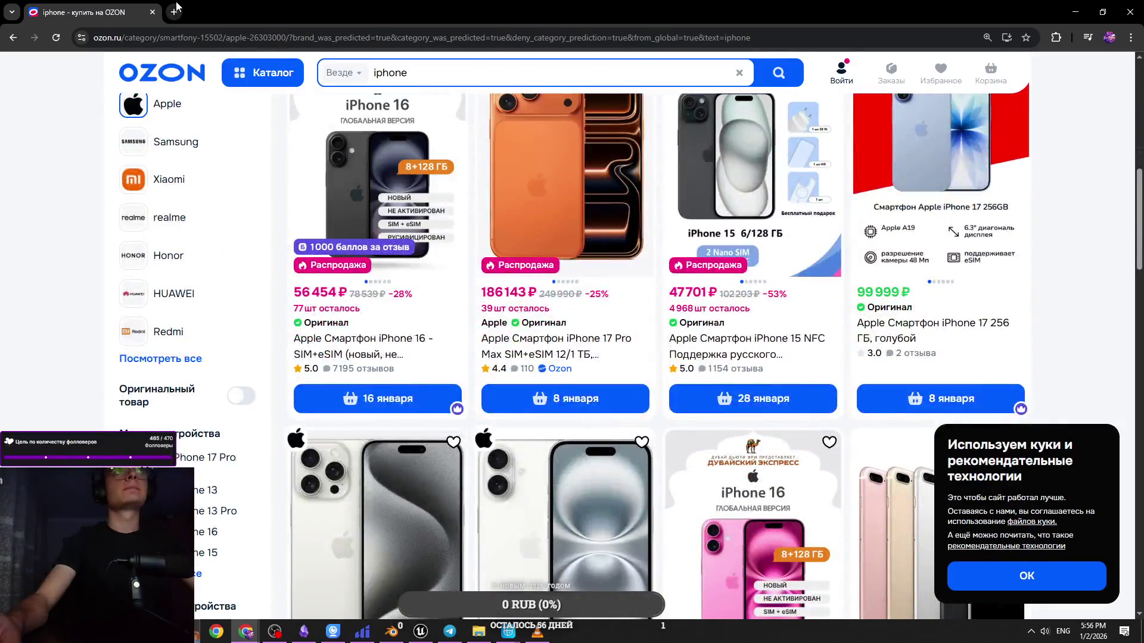
left_click(174, 12)
Search Google for dns and open the DNS online store, closing the results tab
type("d")
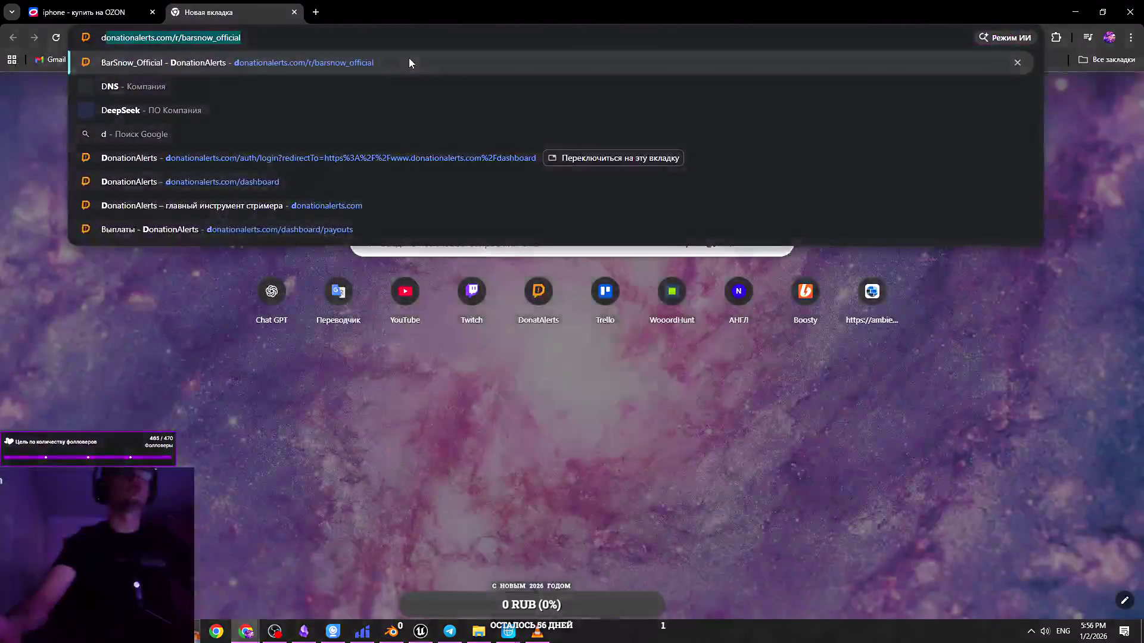
left_click(371, 91)
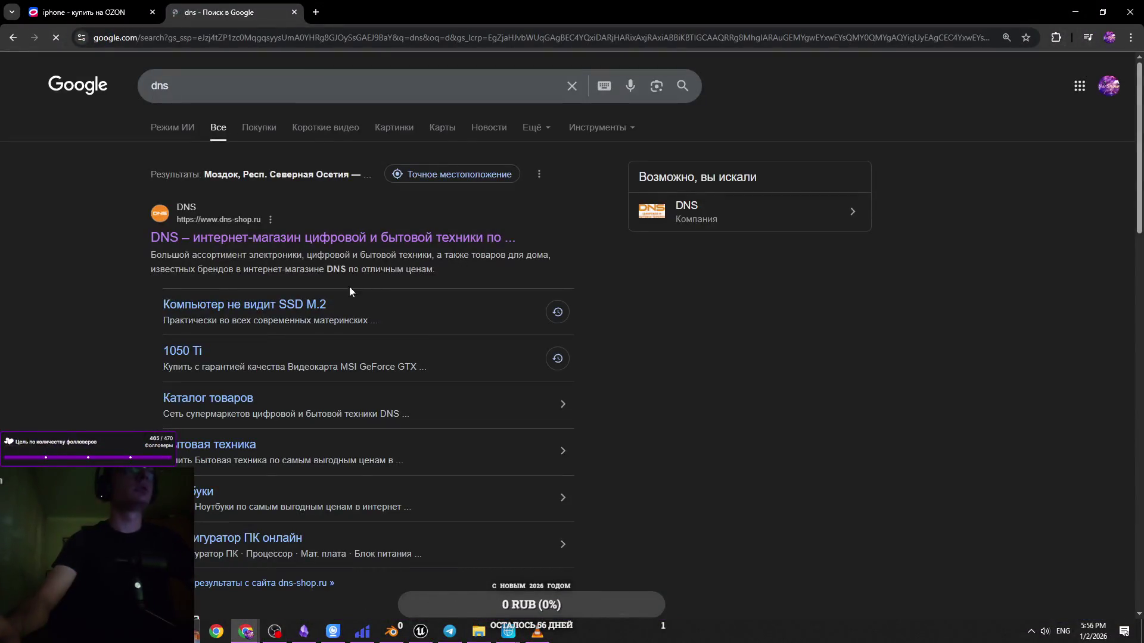
left_click(391, 6)
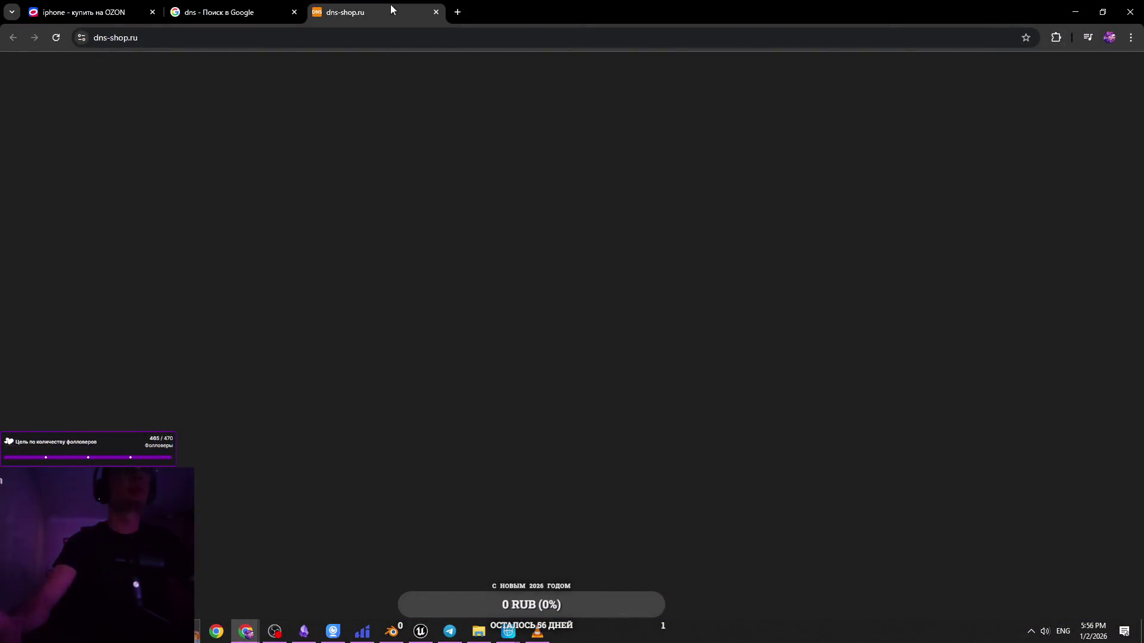
left_click(251, 9)
left_click(294, 12)
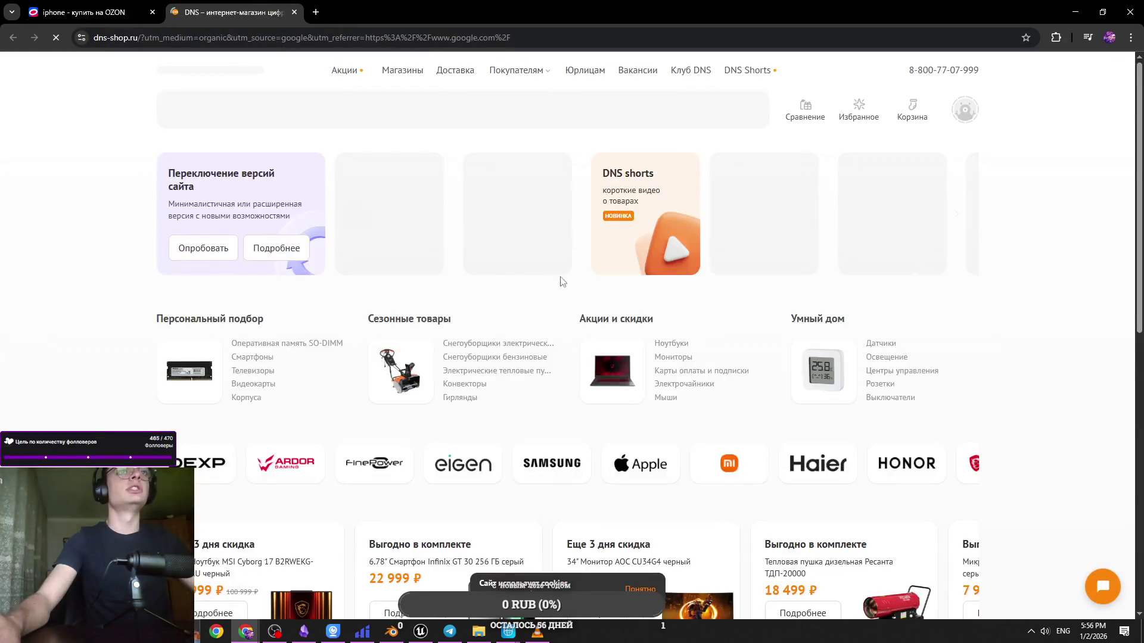
scroll(694, 282, "down", 3)
scroll(694, 282, "up", 2)
scroll(694, 282, "up", 1)
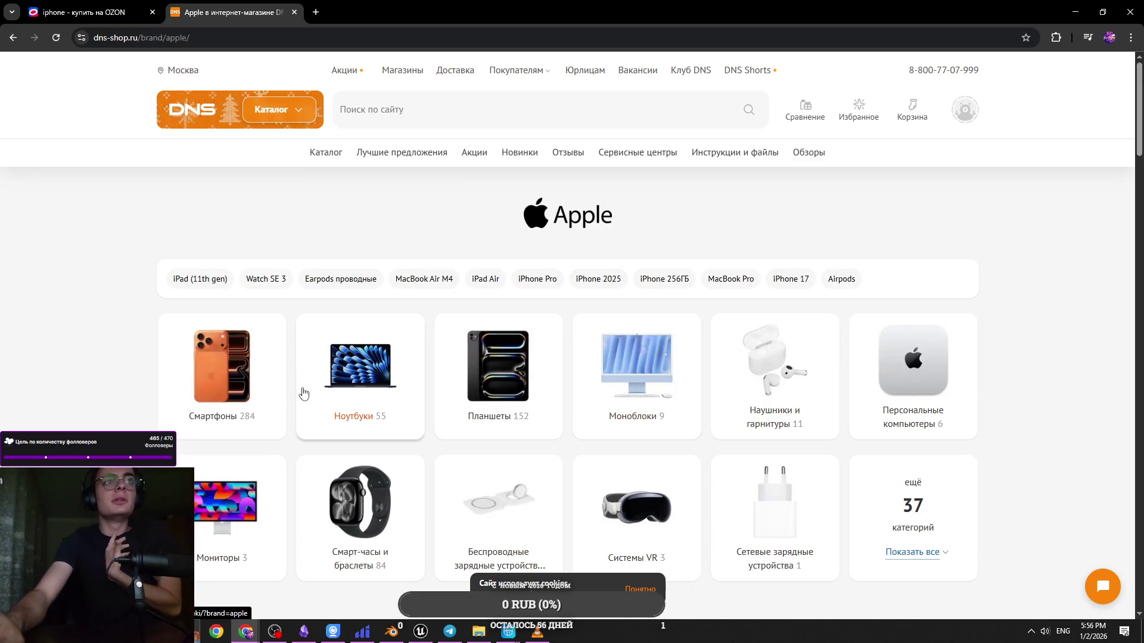
Open the Apple smartphones catalog and rerun the 'iphone' search from history on DNS
left_click(255, 378)
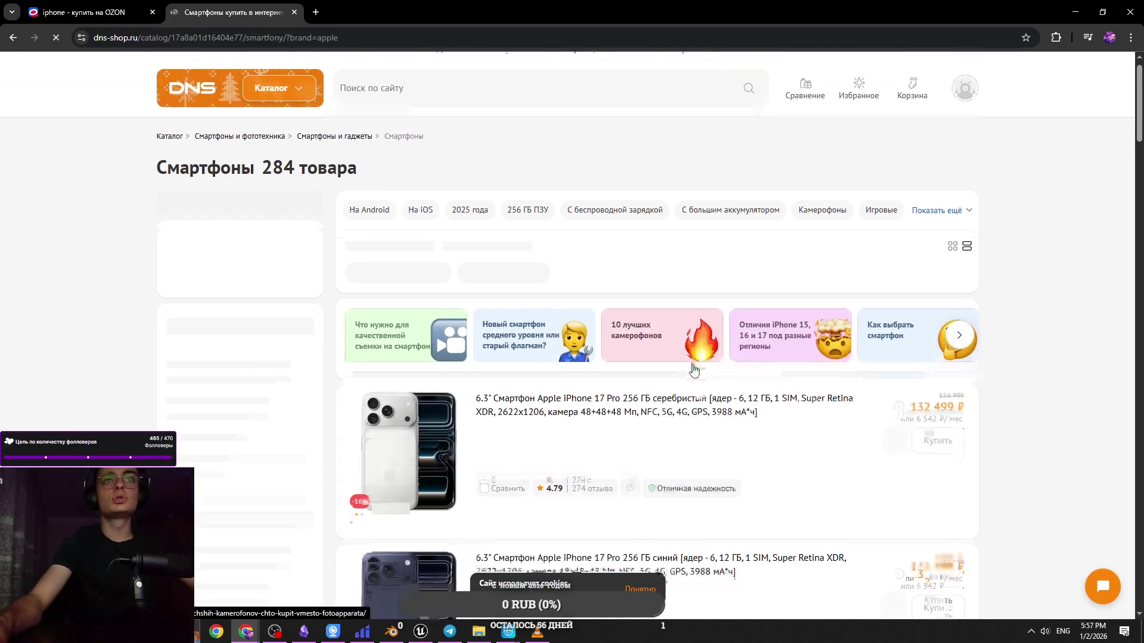
scroll(640, 371, "down", 1)
scroll(641, 371, "up", 1)
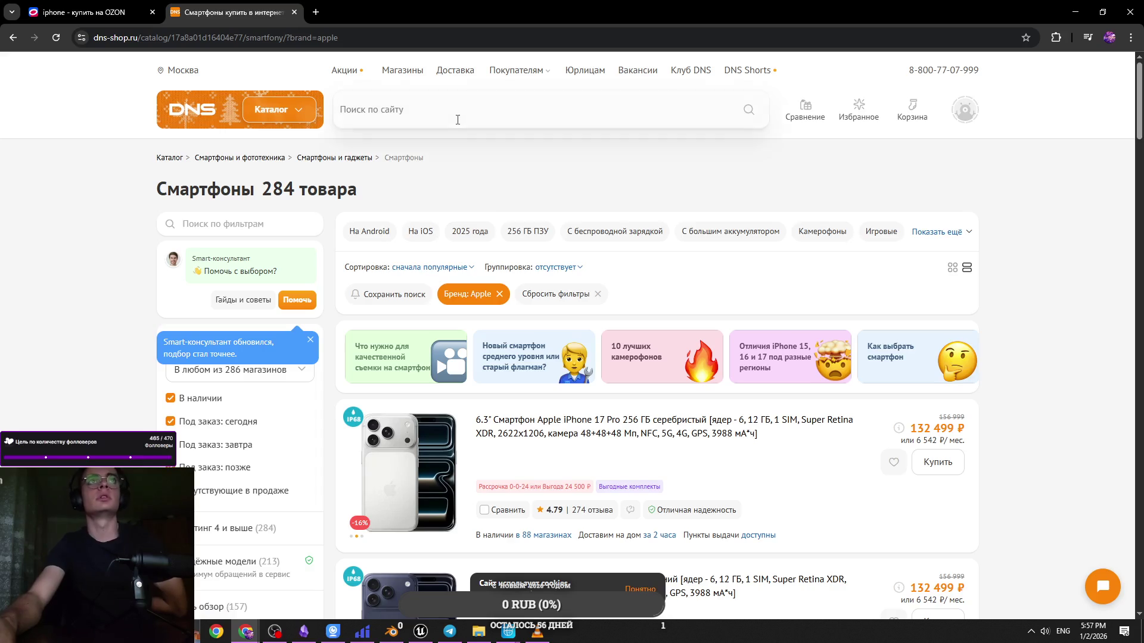
left_click(458, 119)
left_click(439, 169)
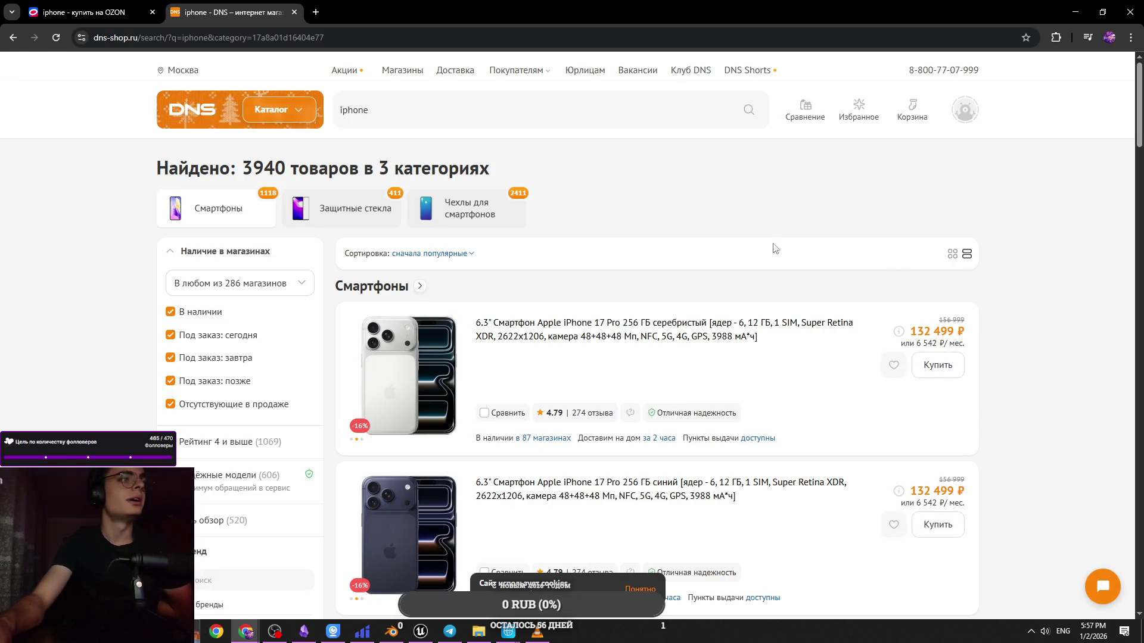
left_click(89, 12)
left_click(202, 14)
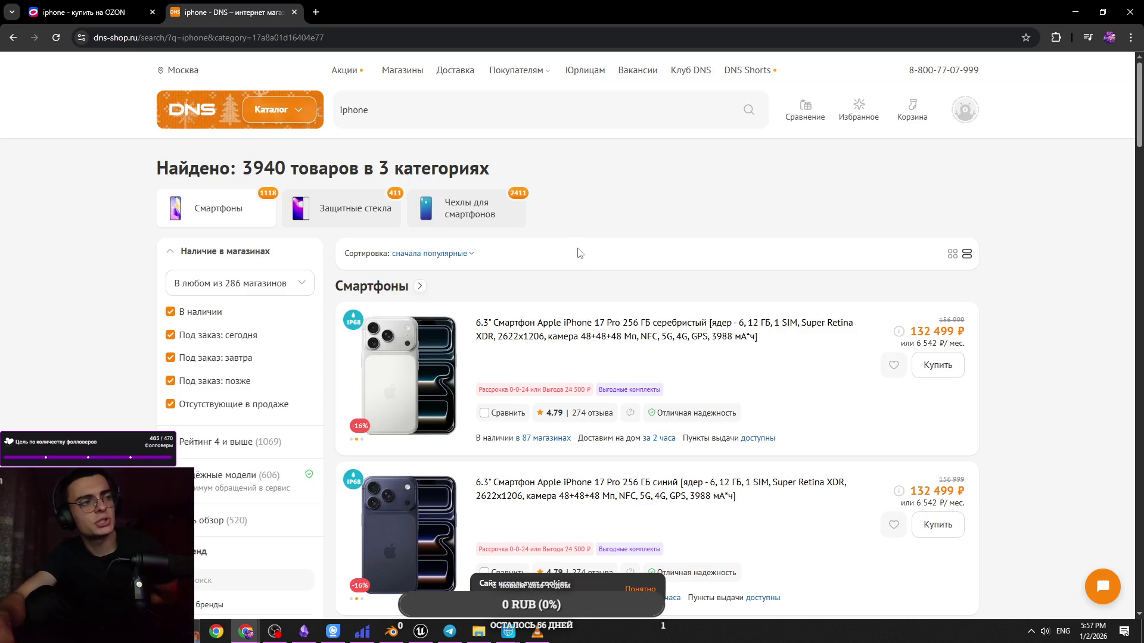
Sort the DNS iphone results by 'Сначала недорогие', putting iPhone 13 128 GB at 47 999 ₽ first
scroll(579, 253, "down", 1)
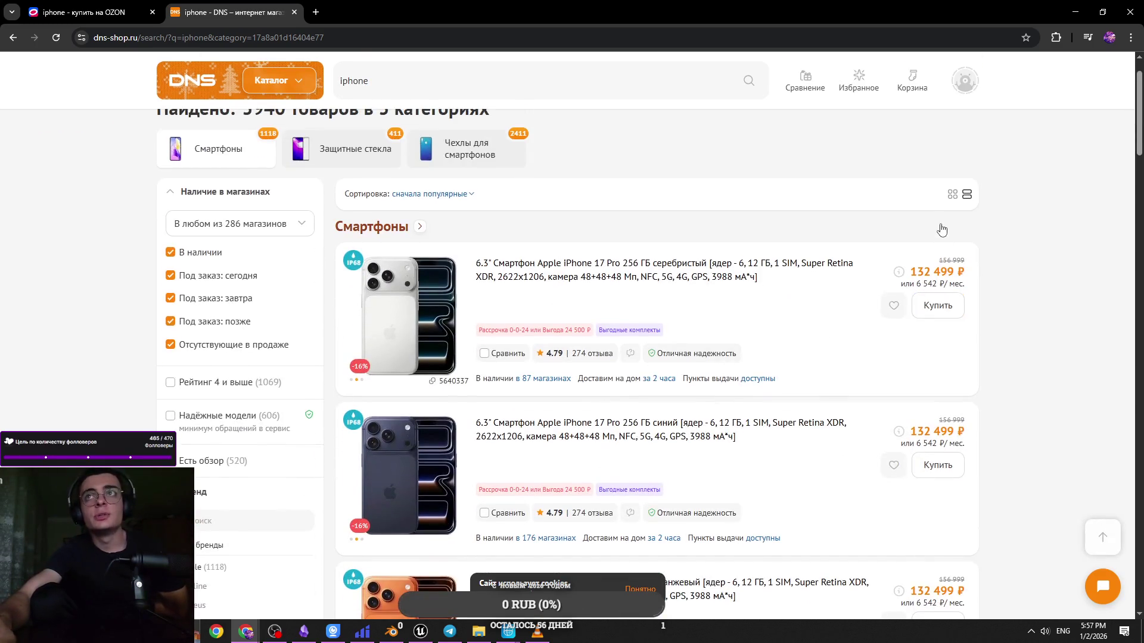
left_click(411, 196)
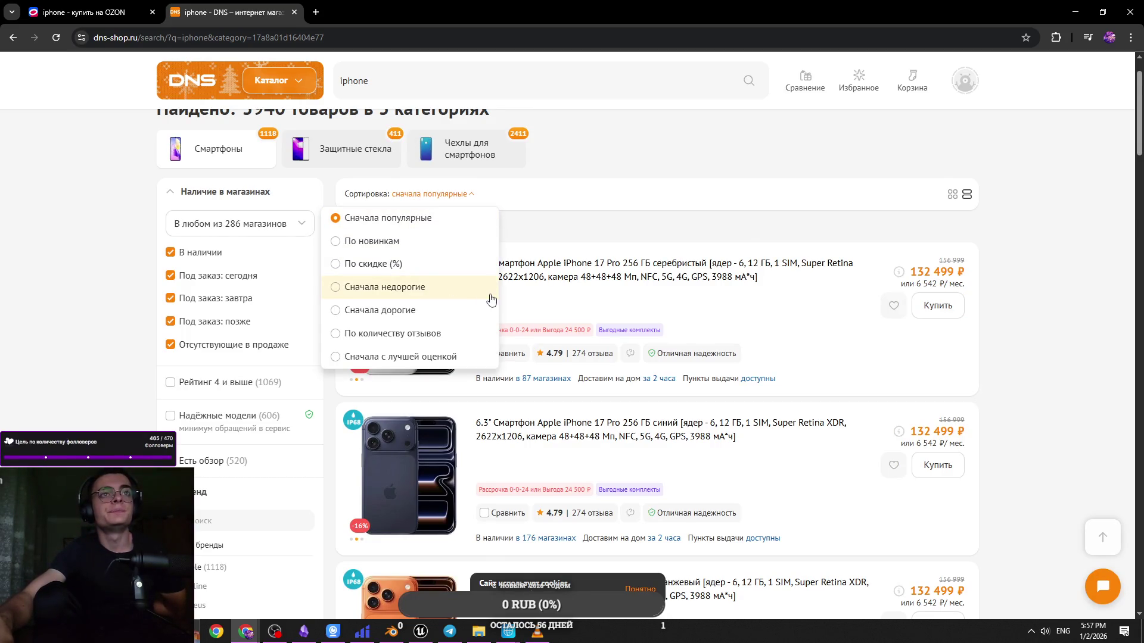
left_click(457, 303)
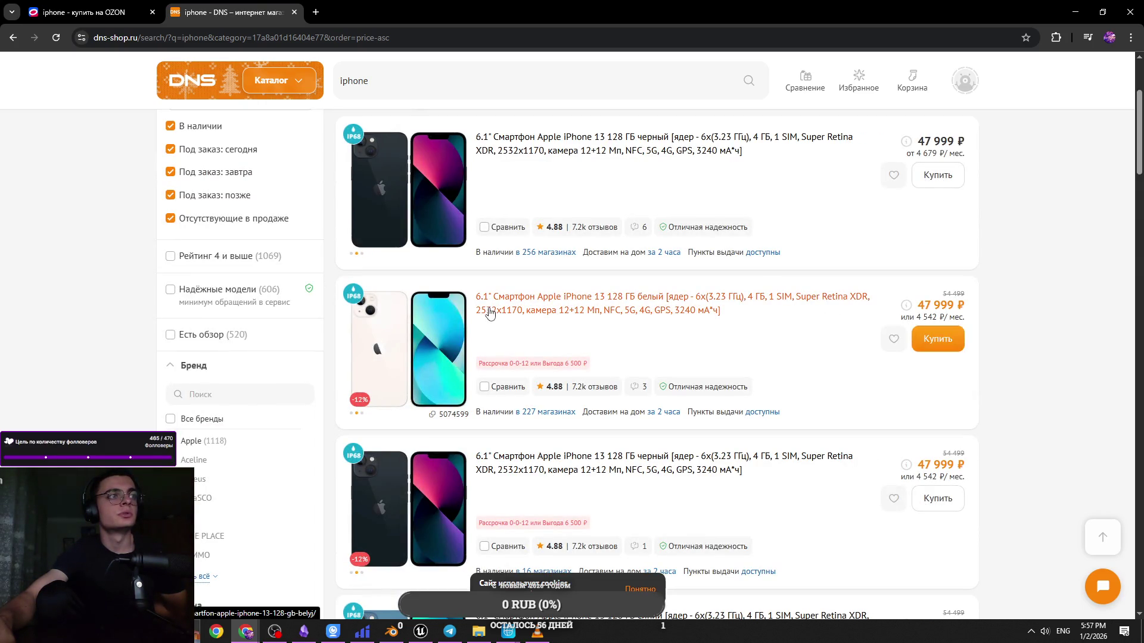
scroll(489, 314, "up", 2)
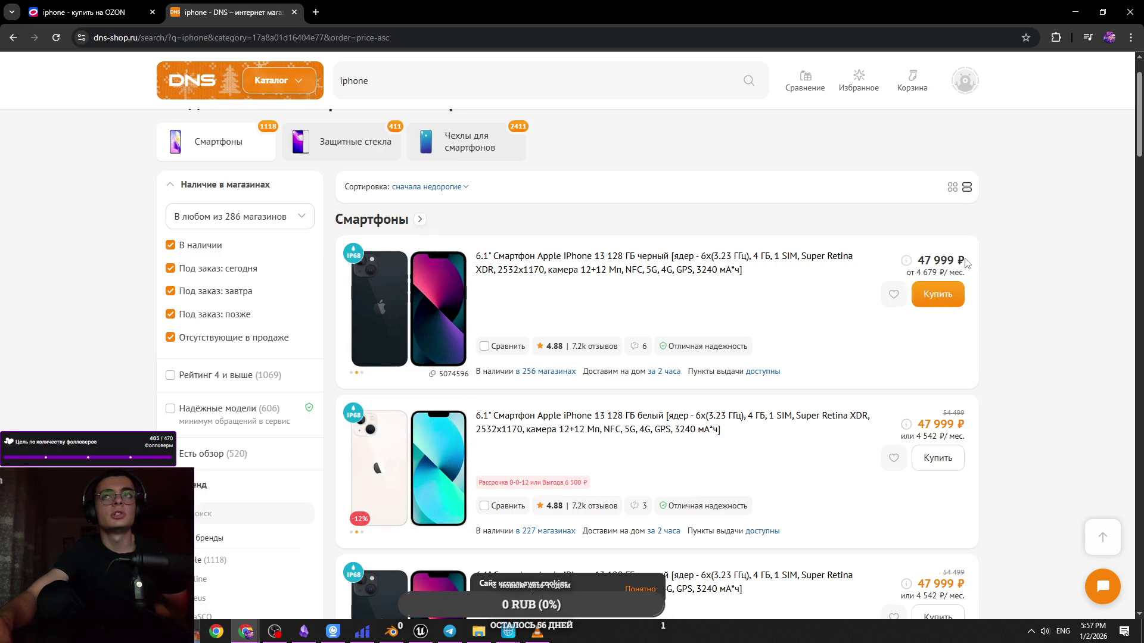
scroll(1052, 382, "down", 1)
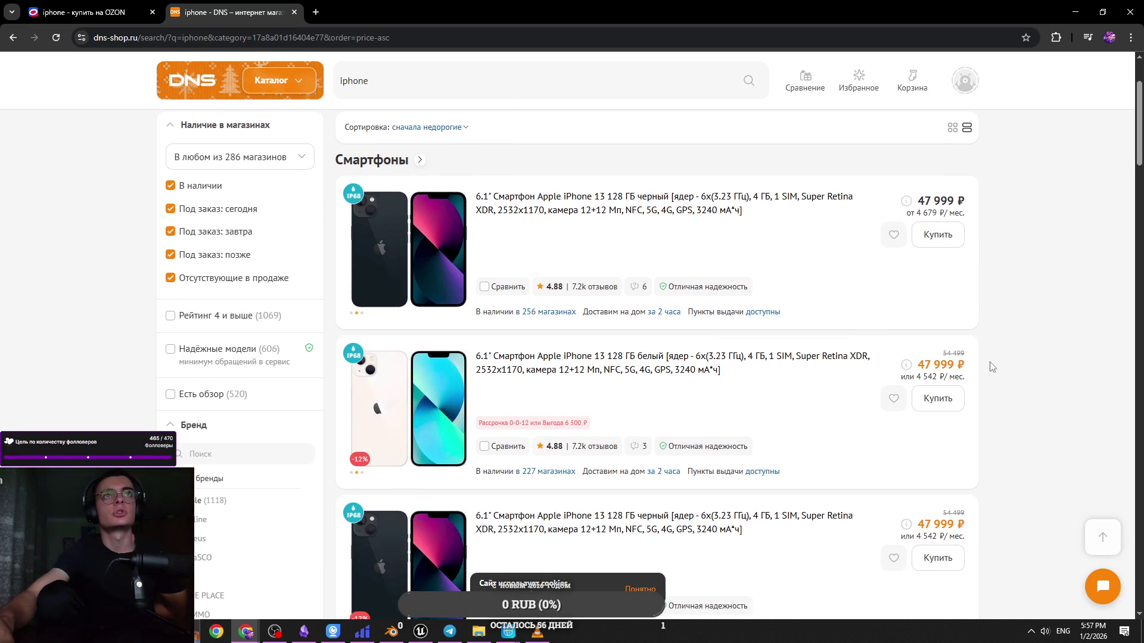
scroll(1017, 367, "up", 1)
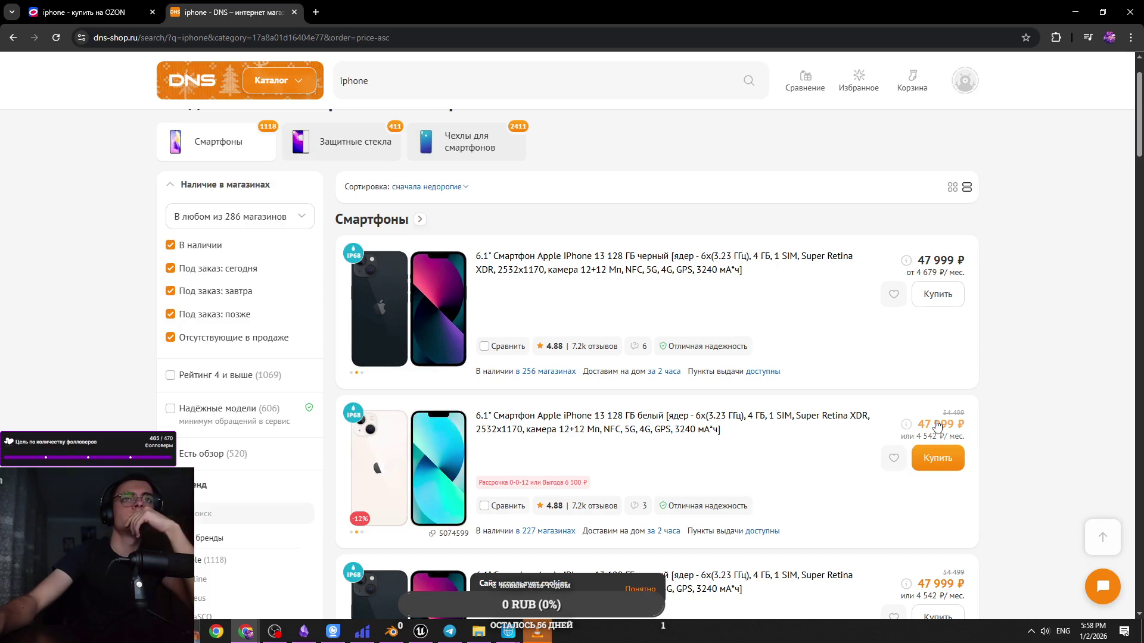
scroll(938, 459, "down", 9)
scroll(764, 399, "down", 1)
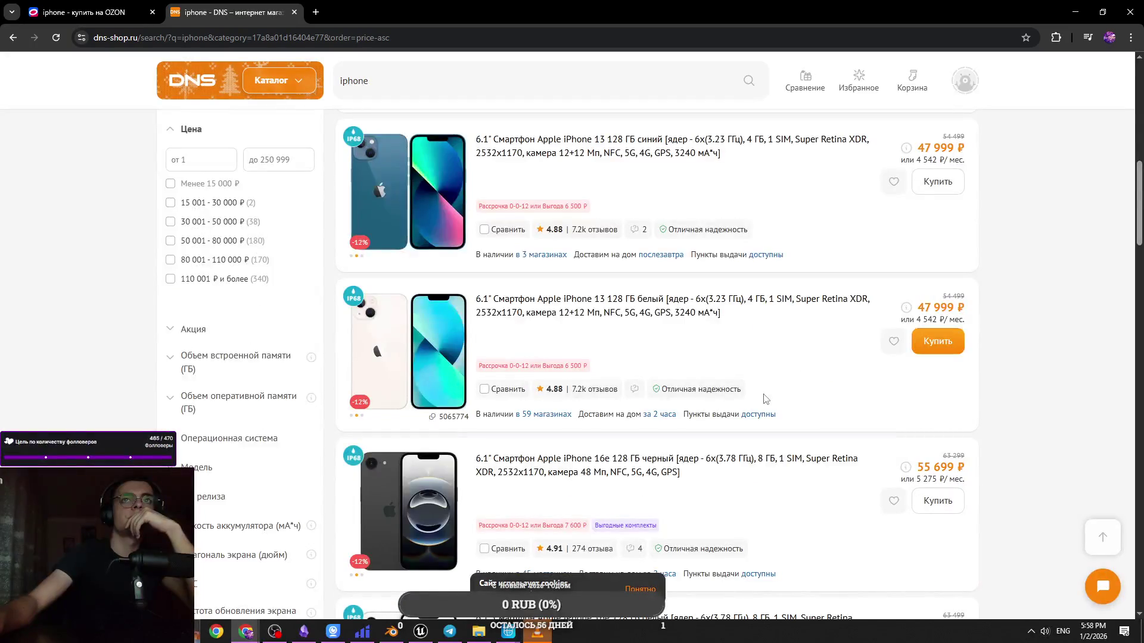
scroll(849, 377, "up", 10)
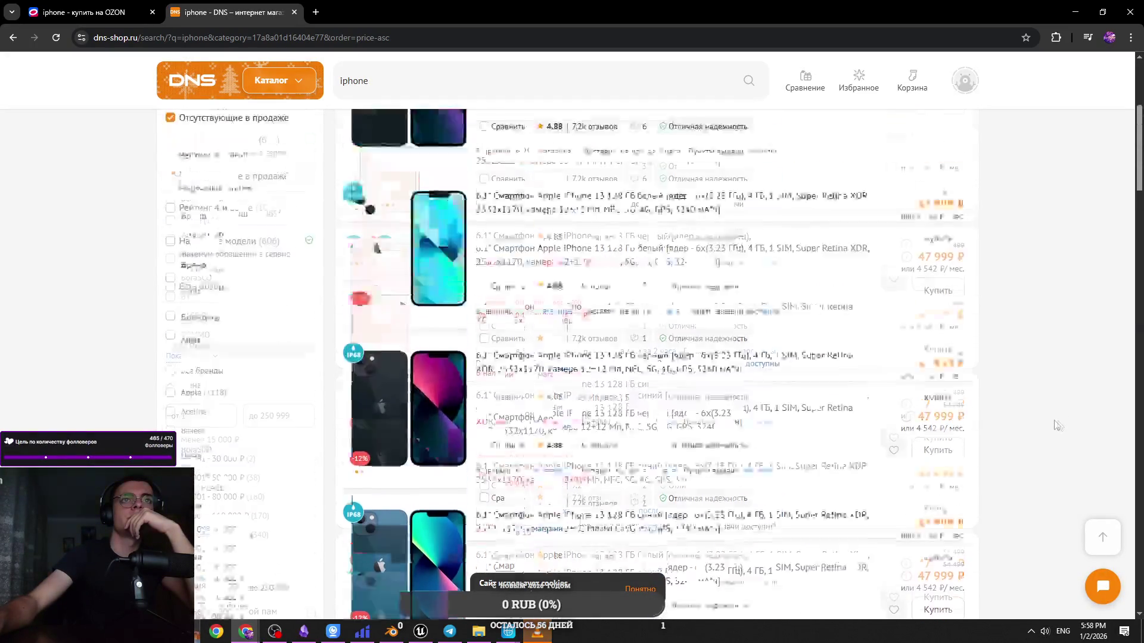
left_click(89, 12)
Scroll through the Ozon Apple iPhone listings, then bring the 2025.mp4 video forward
scroll(742, 320, "down", 4)
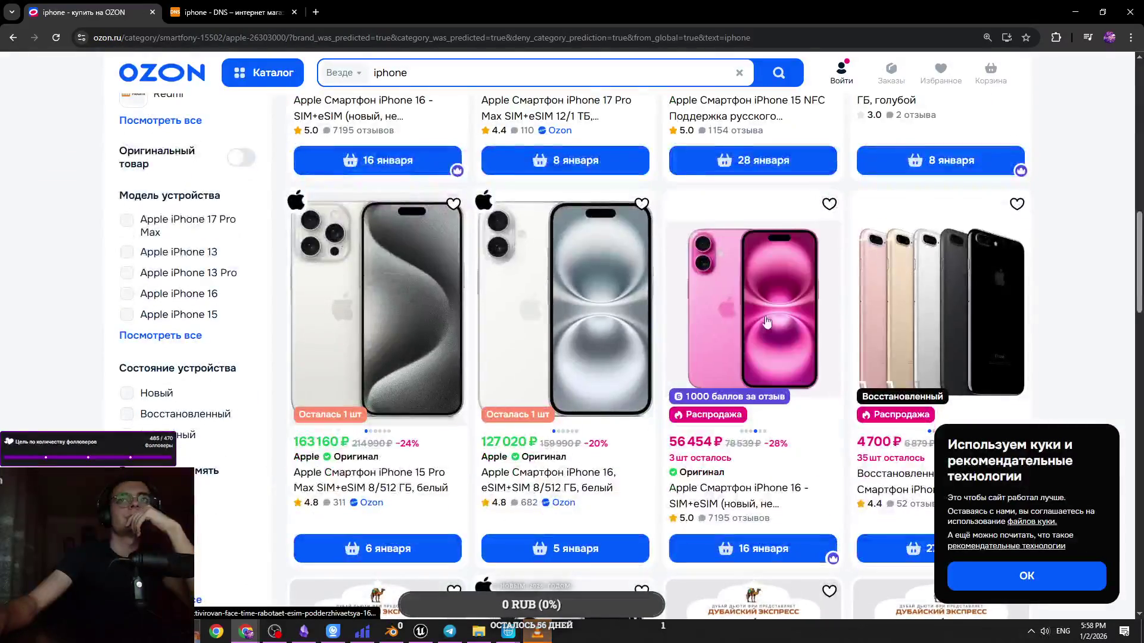
scroll(757, 320, "down", 1)
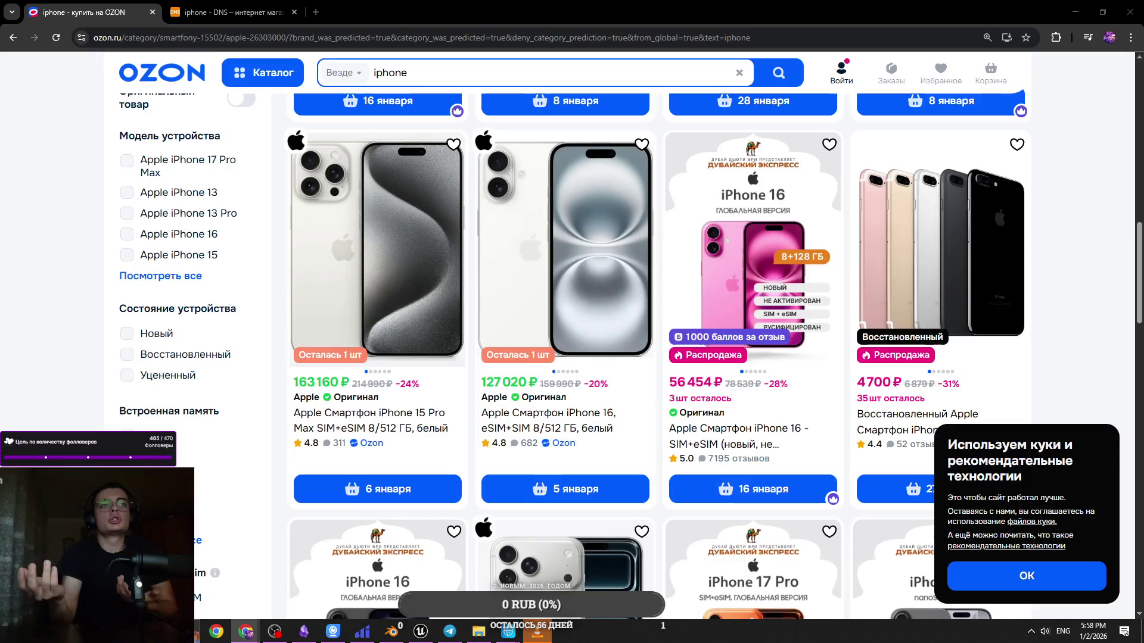
key("alt+Tab")
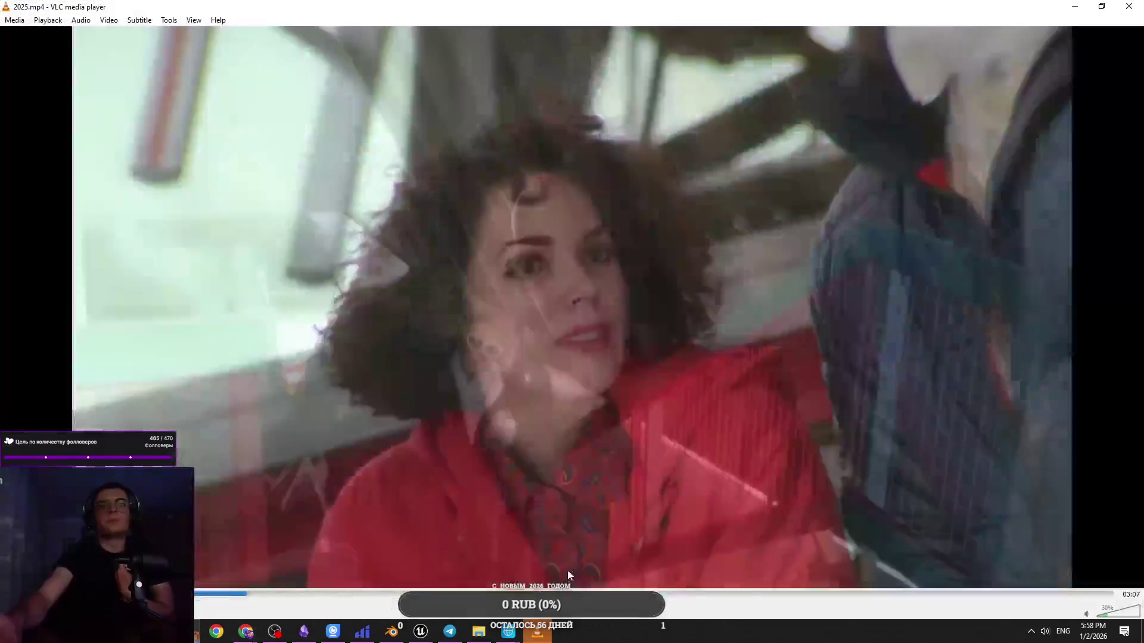
Pause 2025.mp4 with Space and return to the Ozon iPhone listings in Chrome
key("space")
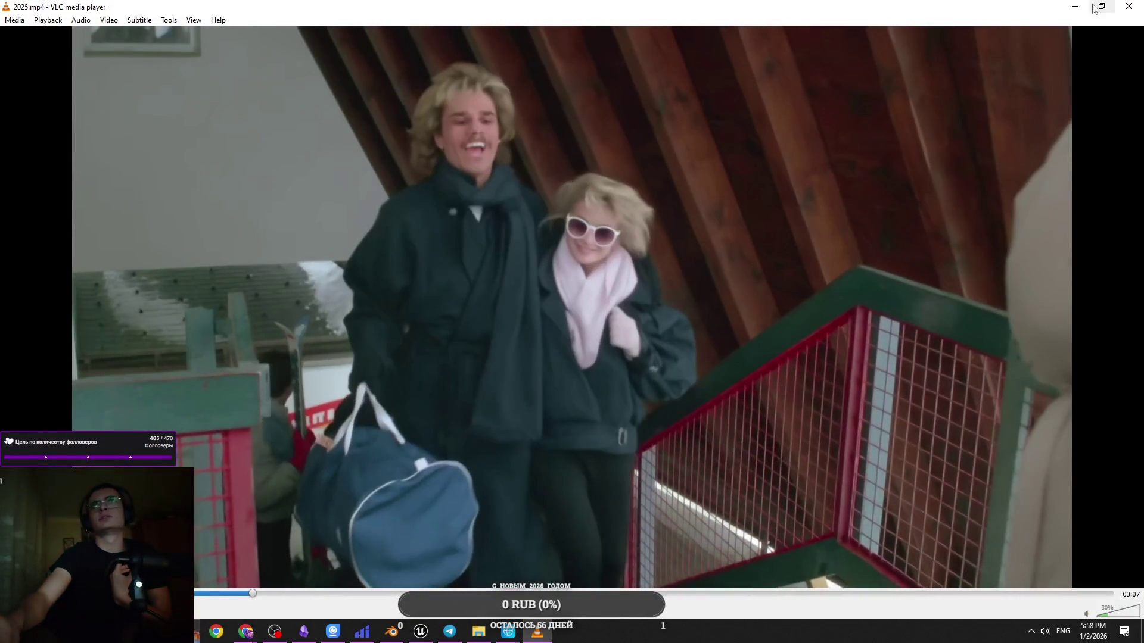
key("alt+Tab")
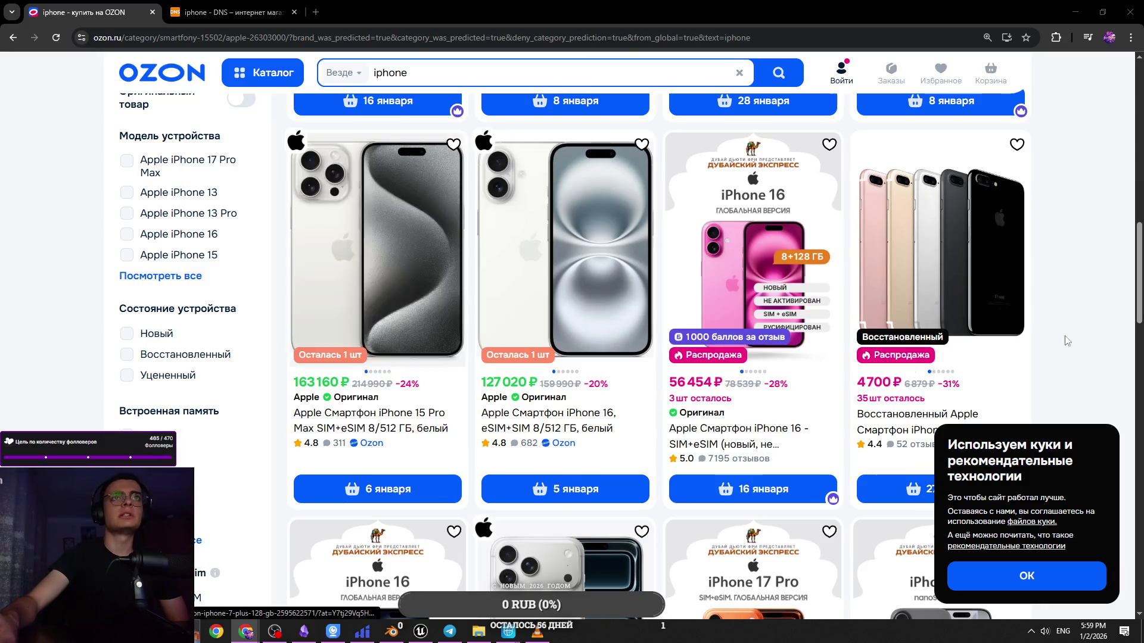
scroll(1105, 334, "up", 8)
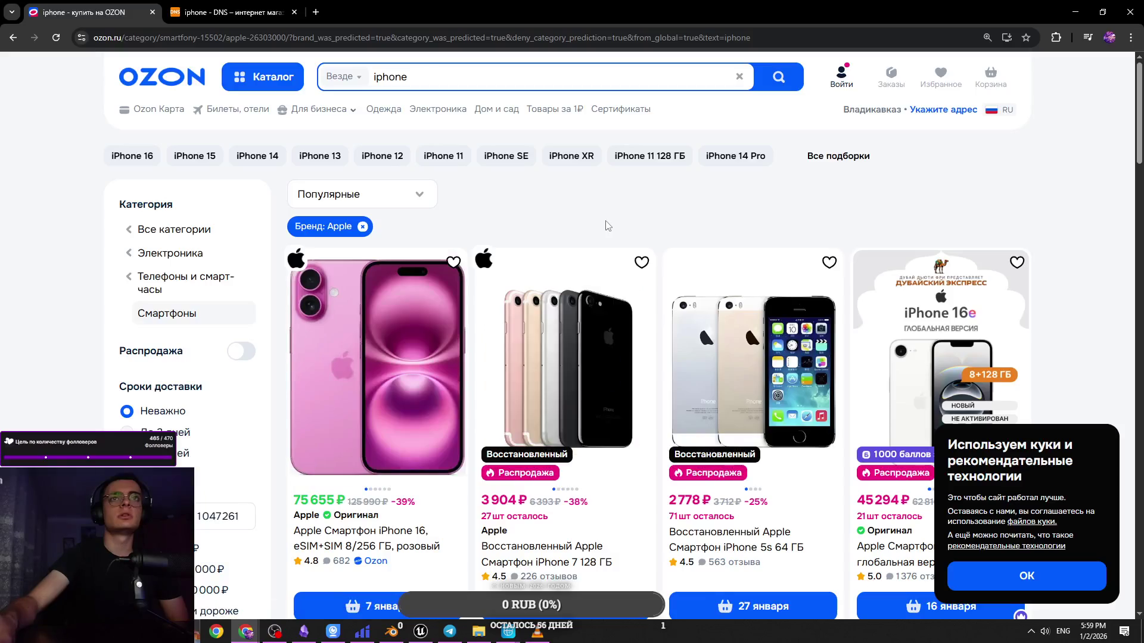
scroll(899, 237, "down", 1)
scroll(899, 237, "down", 6)
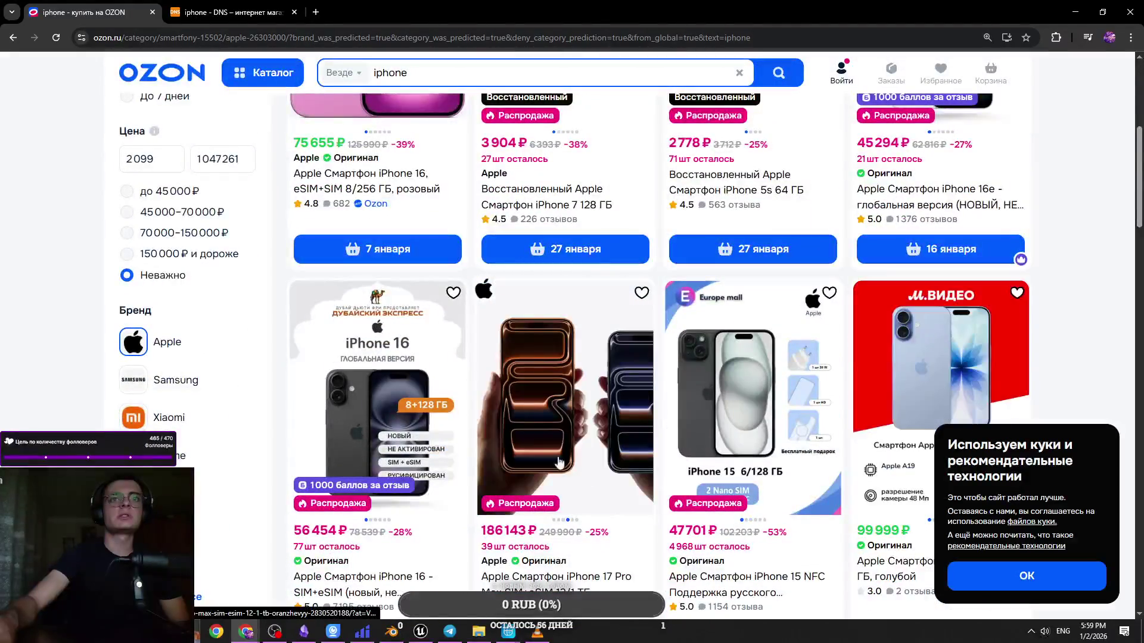
scroll(377, 400, "up", 3)
scroll(376, 400, "up", 2)
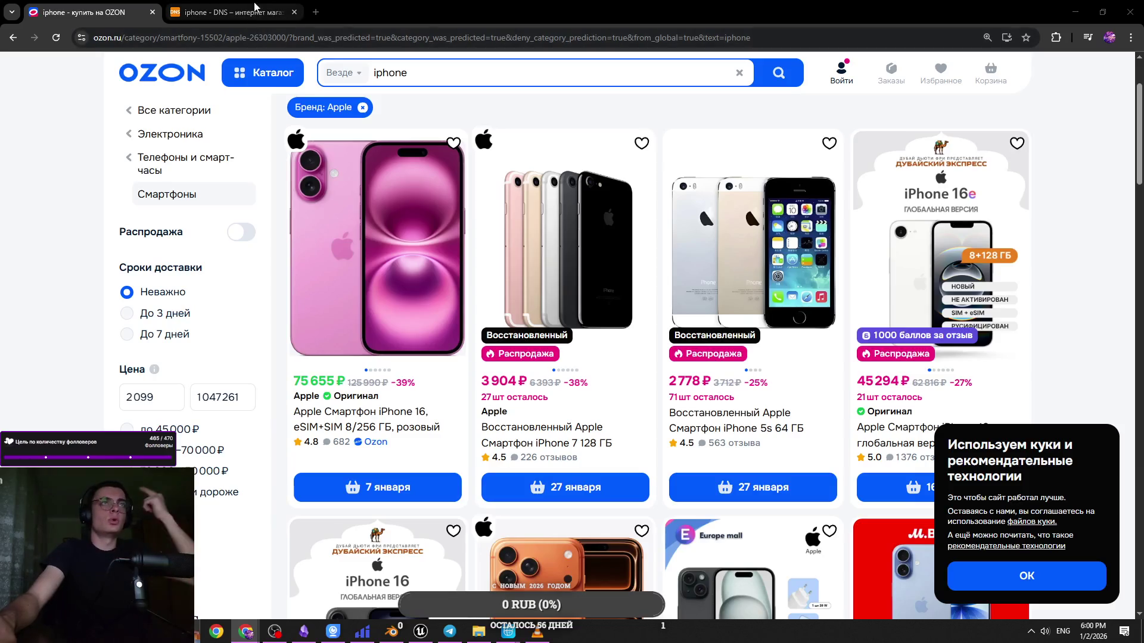
key("ctrl+t")
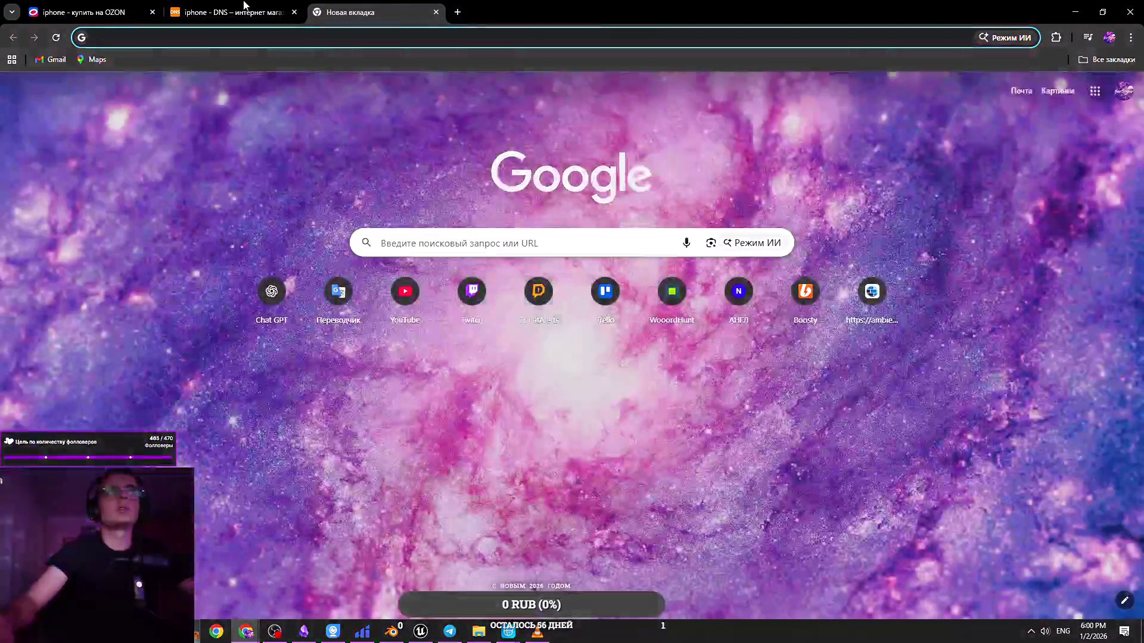
key("ctrl+w")
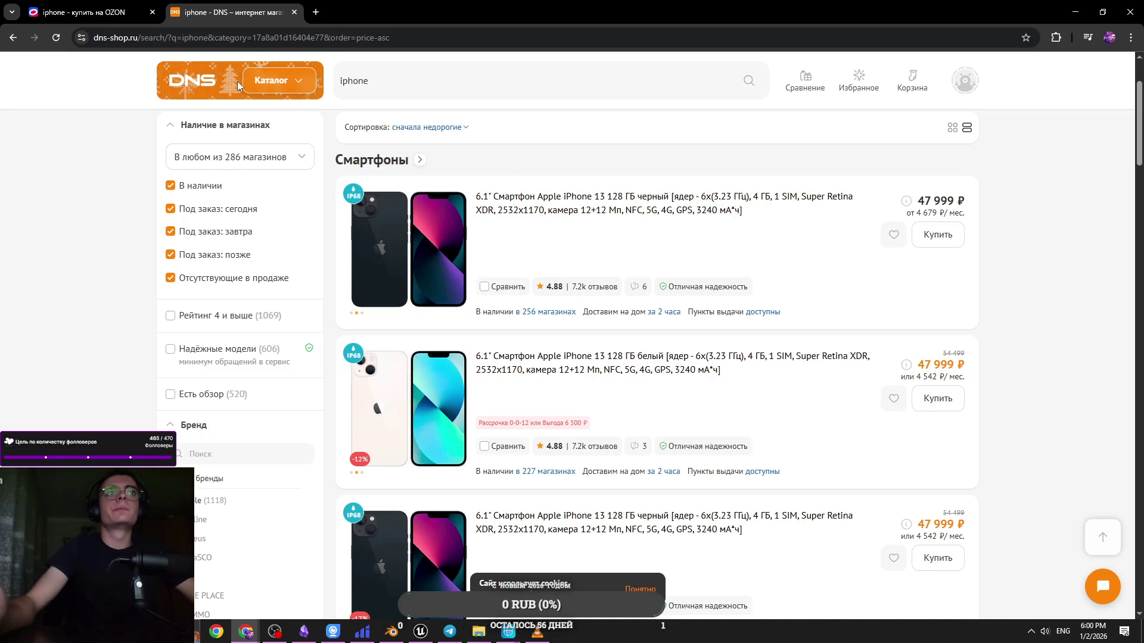
left_click(89, 12)
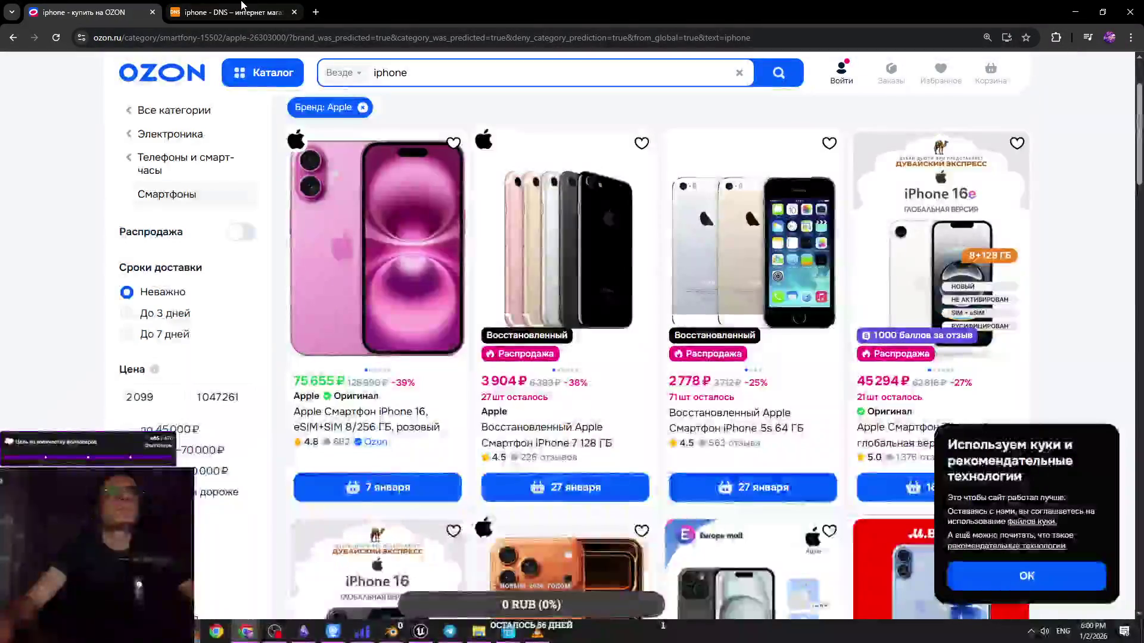
left_click(236, 4)
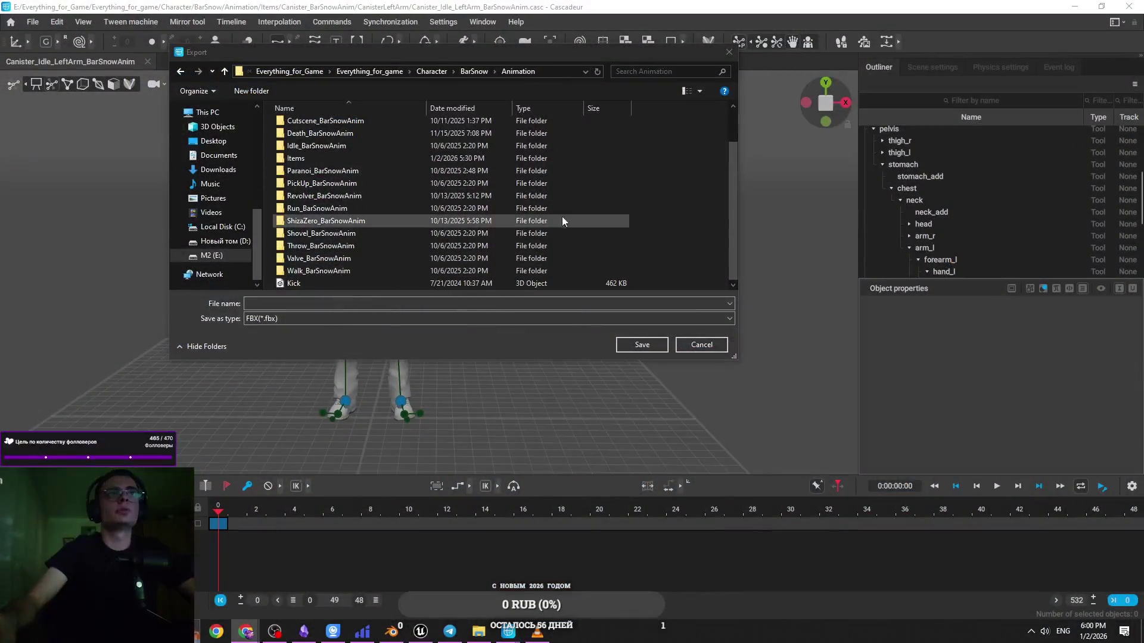
Cancel the old save window and start a new Fbx/Dae export with Animations only
left_click(729, 53)
left_click(33, 22)
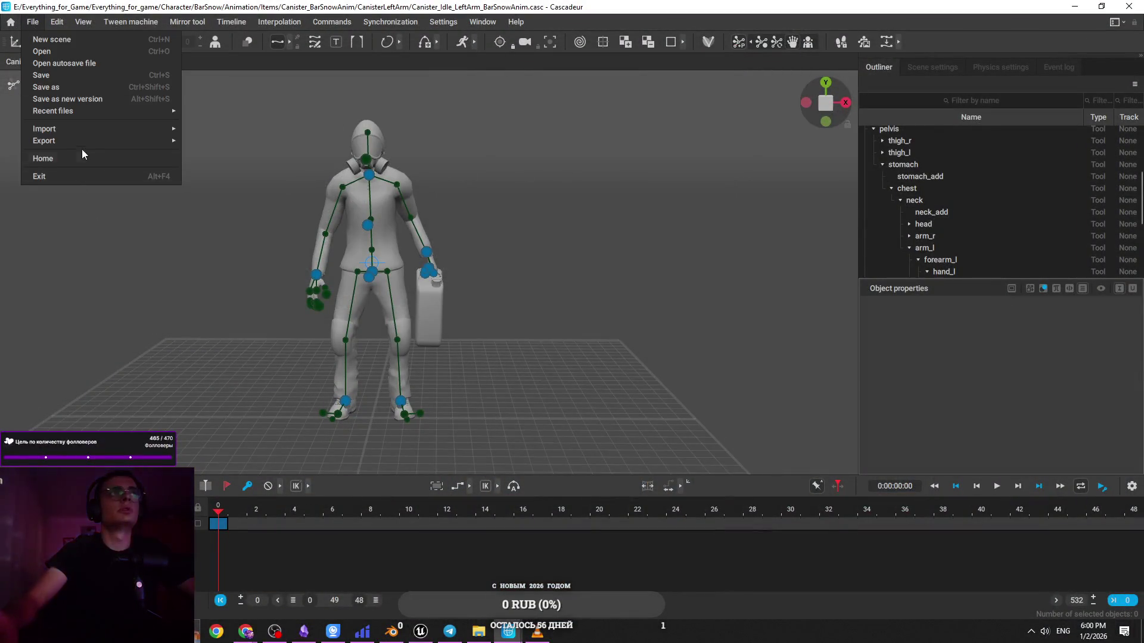
mouse_move(84, 141)
left_click(232, 144)
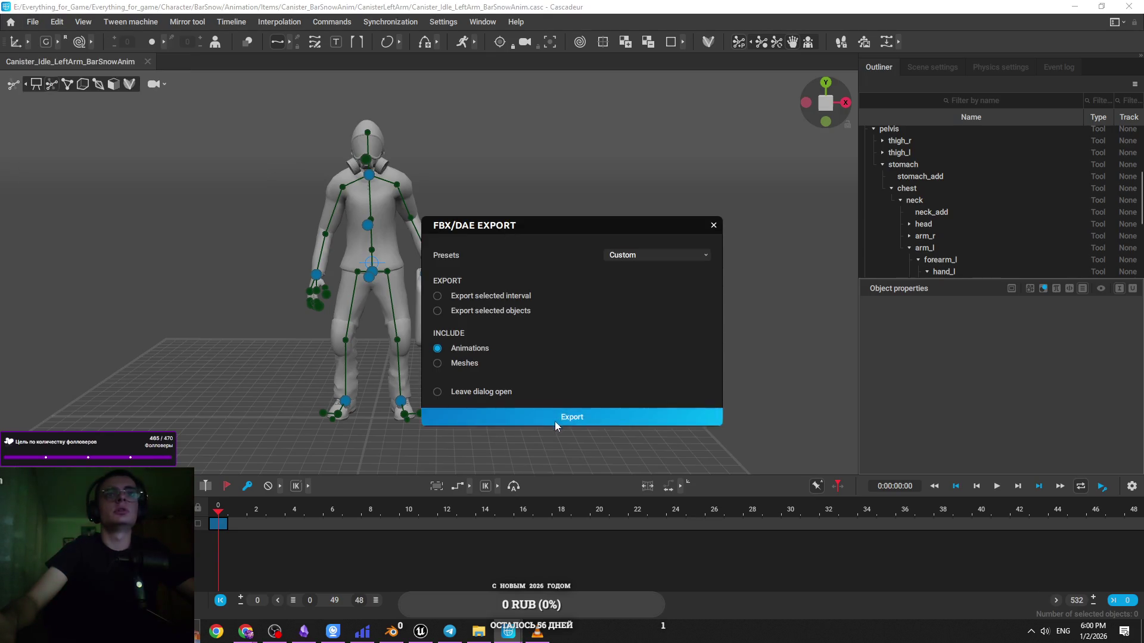
left_click(555, 421)
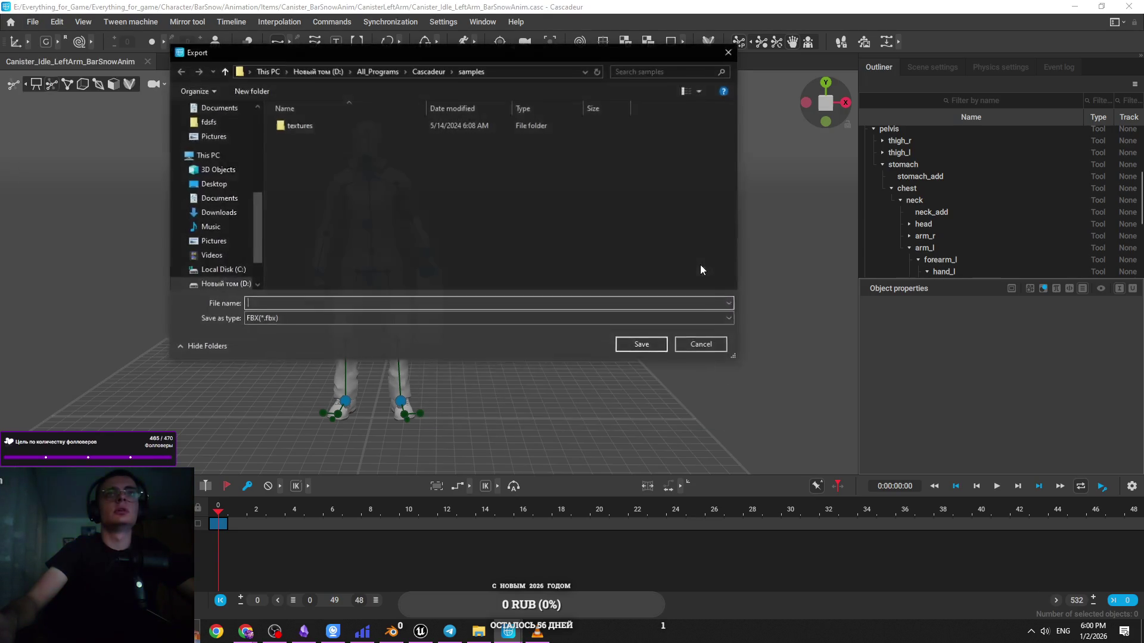
Navigate the save dialog to M2 (E:) > Everything_for_Game > Everything_for_game
left_click(431, 71)
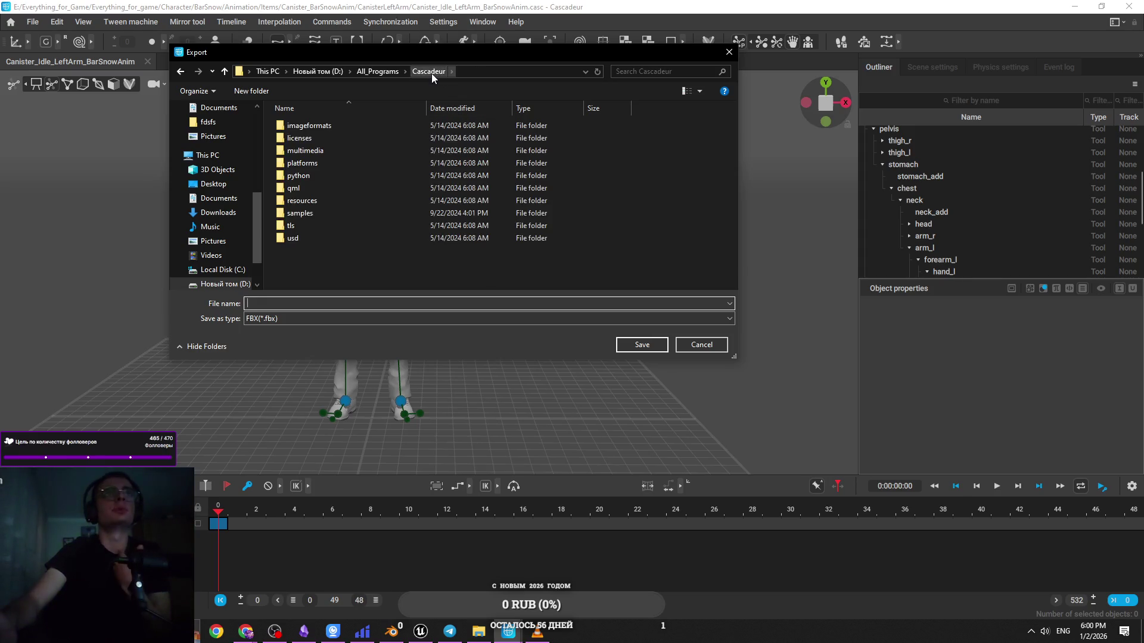
left_click(382, 72)
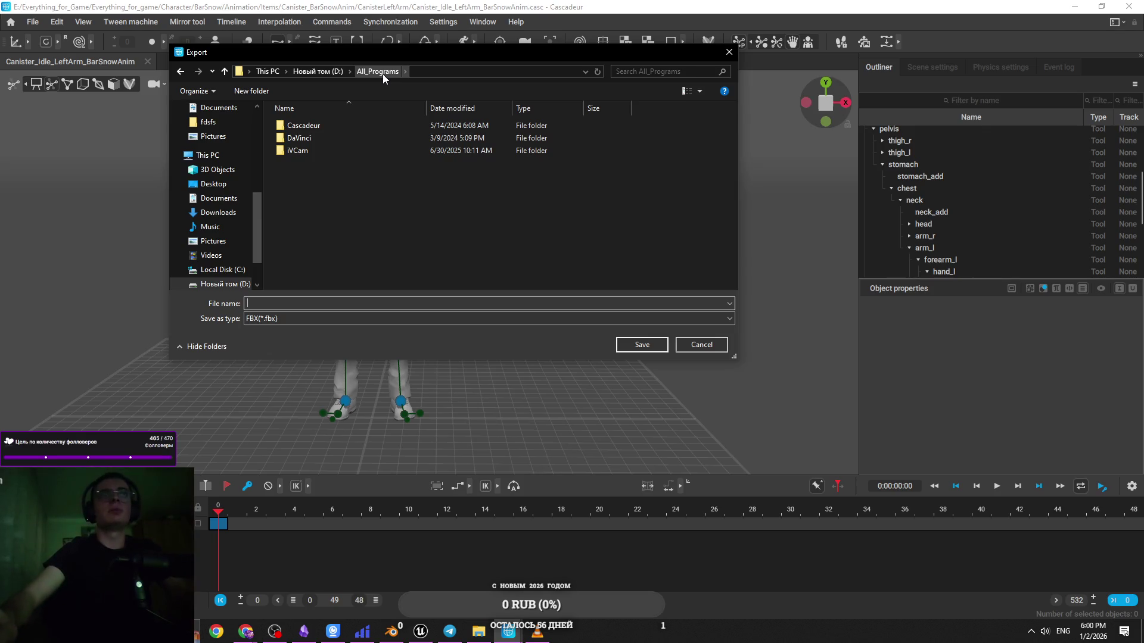
scroll(215, 238, "down", 1)
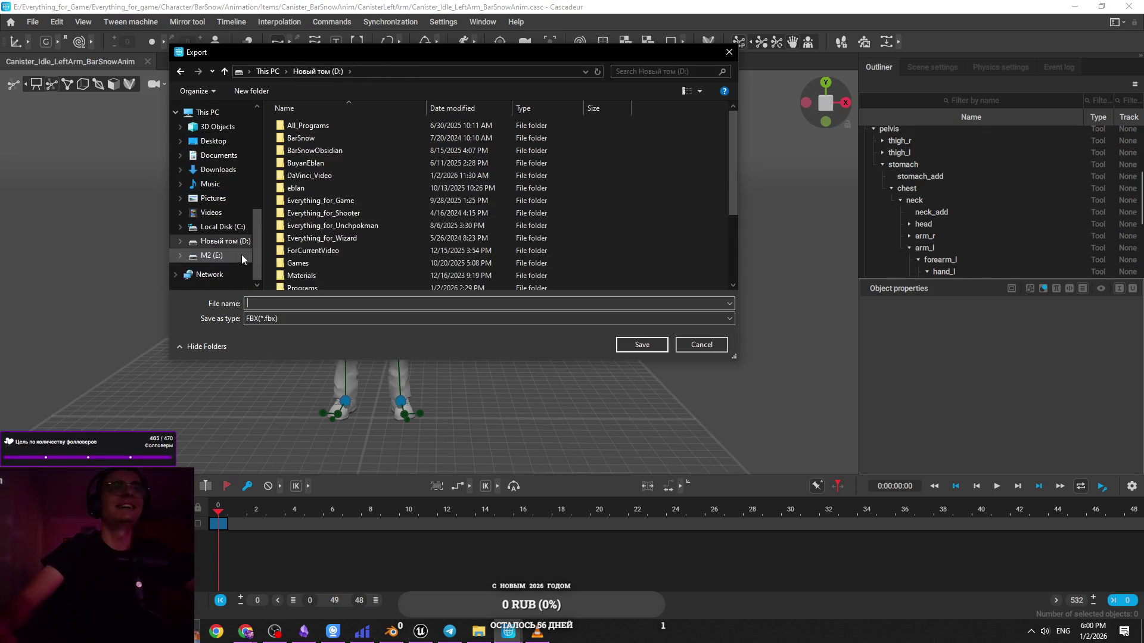
left_click(211, 255)
double_click(373, 136)
left_click(394, 126)
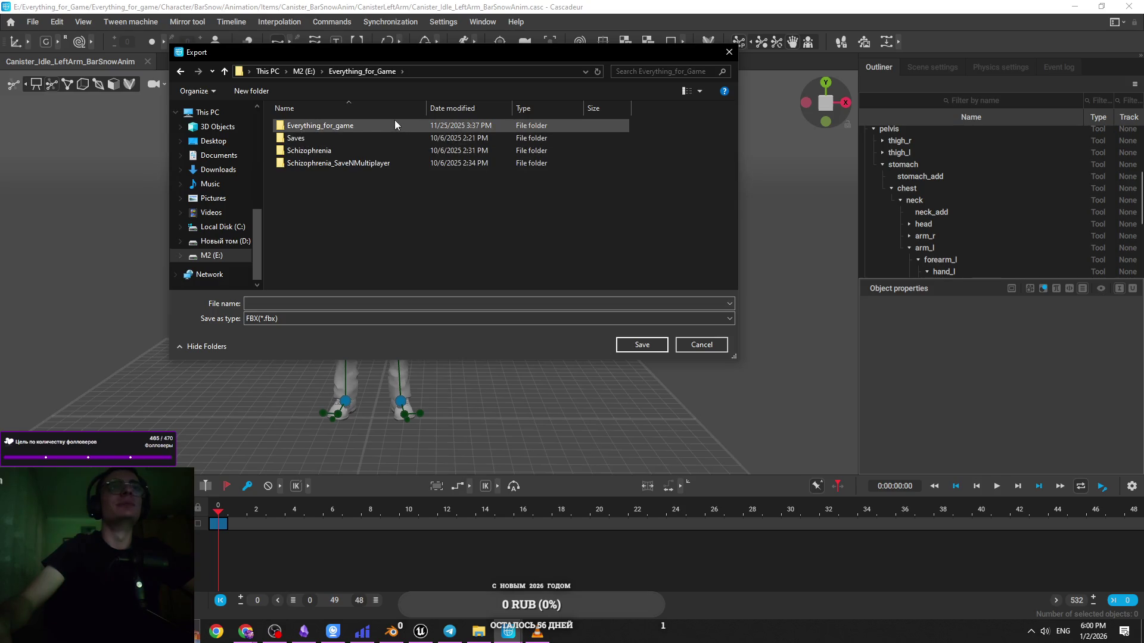
double_click(395, 127)
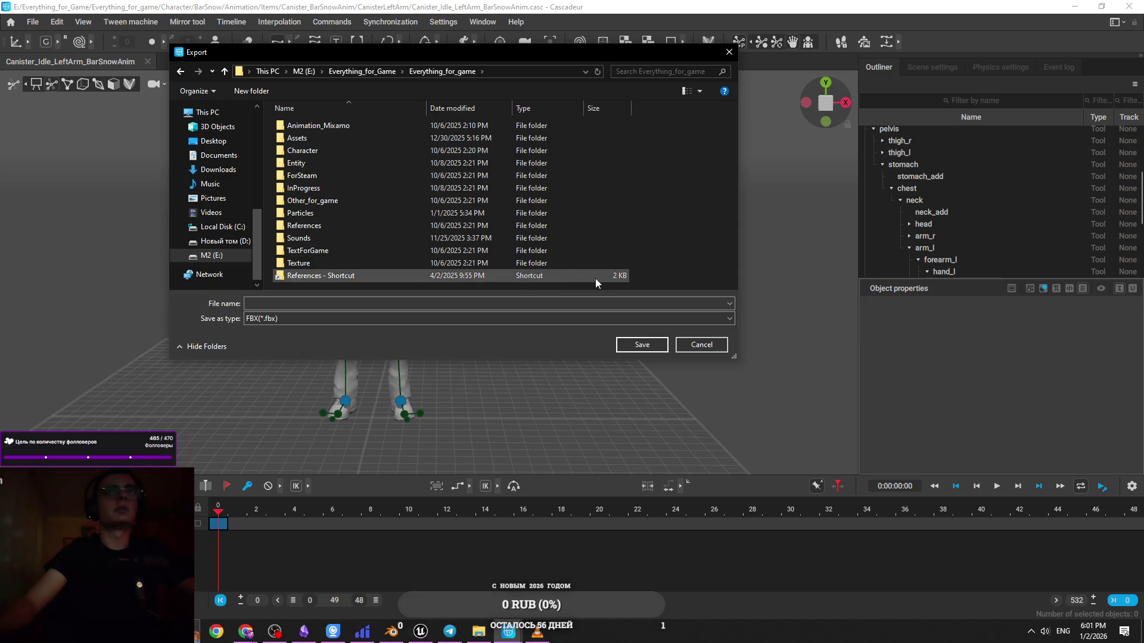
Enlarge the save window and open Character > BarSnow > Animation > Items > Canister_BarSnowAnim > CanisterLeftArm
mouse_move(606, 359)
left_mouse_down()
mouse_move(582, 534)
mouse_move(575, 510)
left_mouse_up()
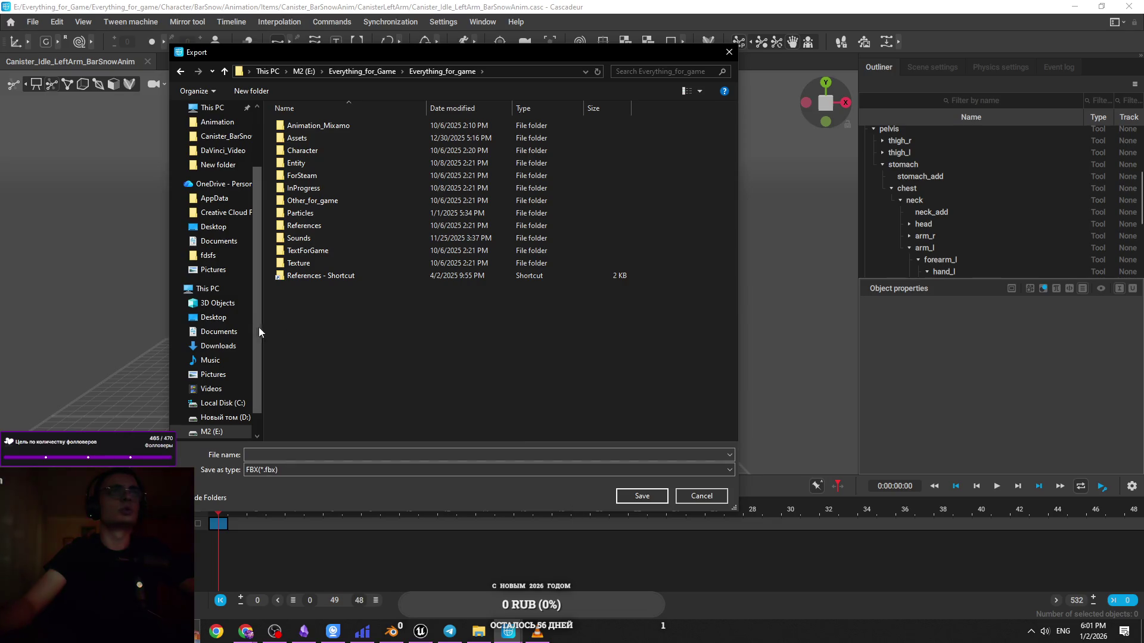
scroll(254, 330, "up", 3)
left_click_drag(261, 511, 263, 504)
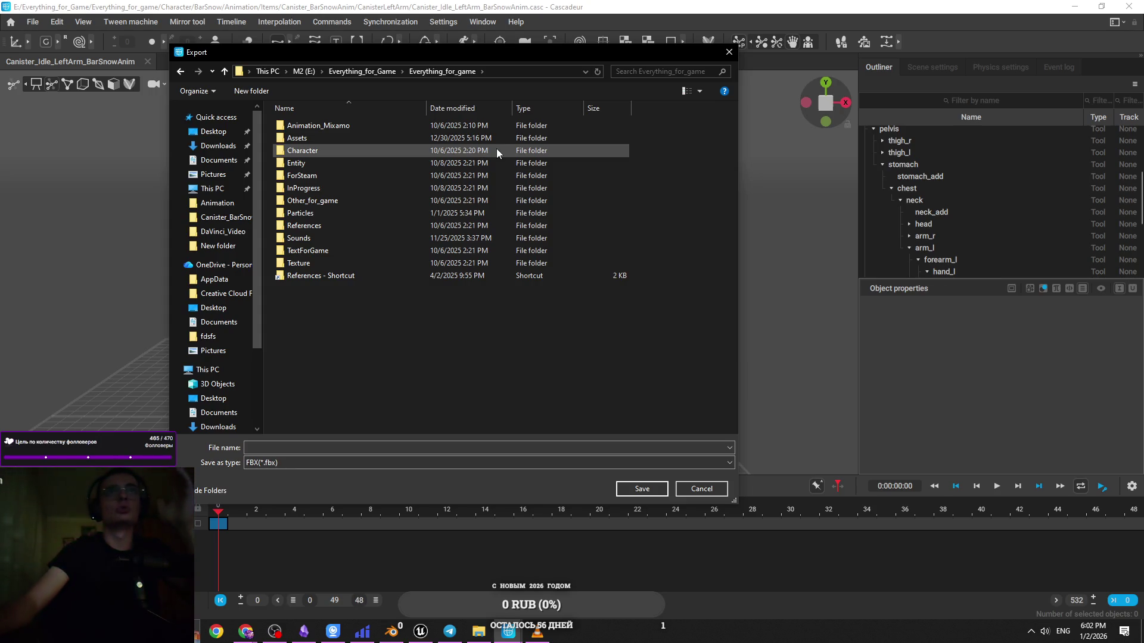
mouse_move(511, 109)
left_mouse_down()
mouse_move(493, 109)
mouse_move(512, 108)
left_mouse_up()
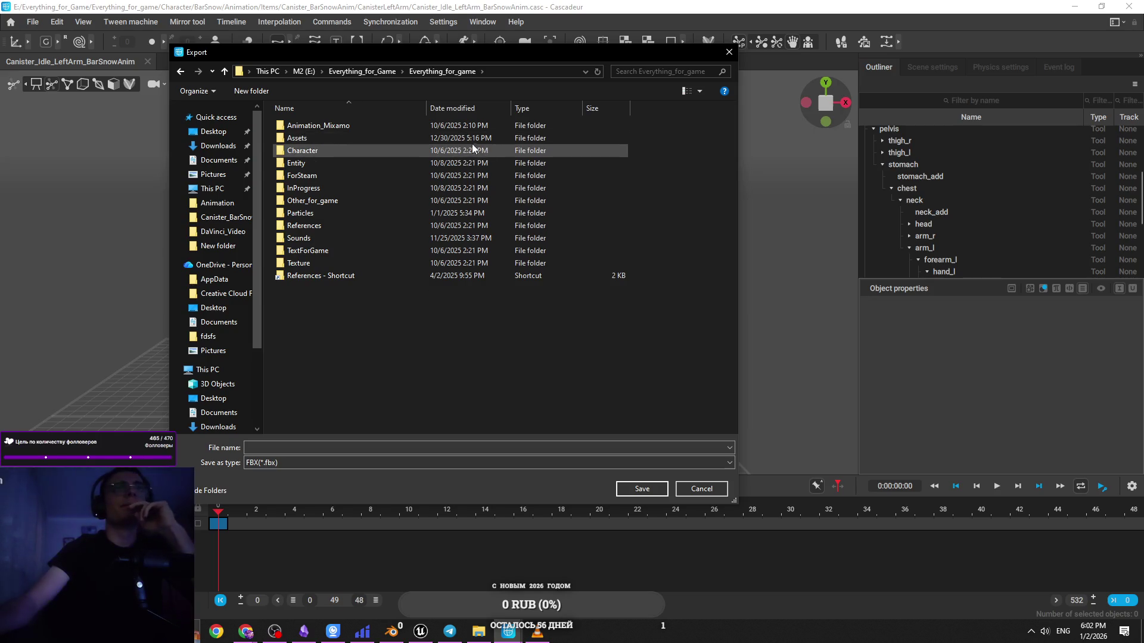
double_click(440, 152)
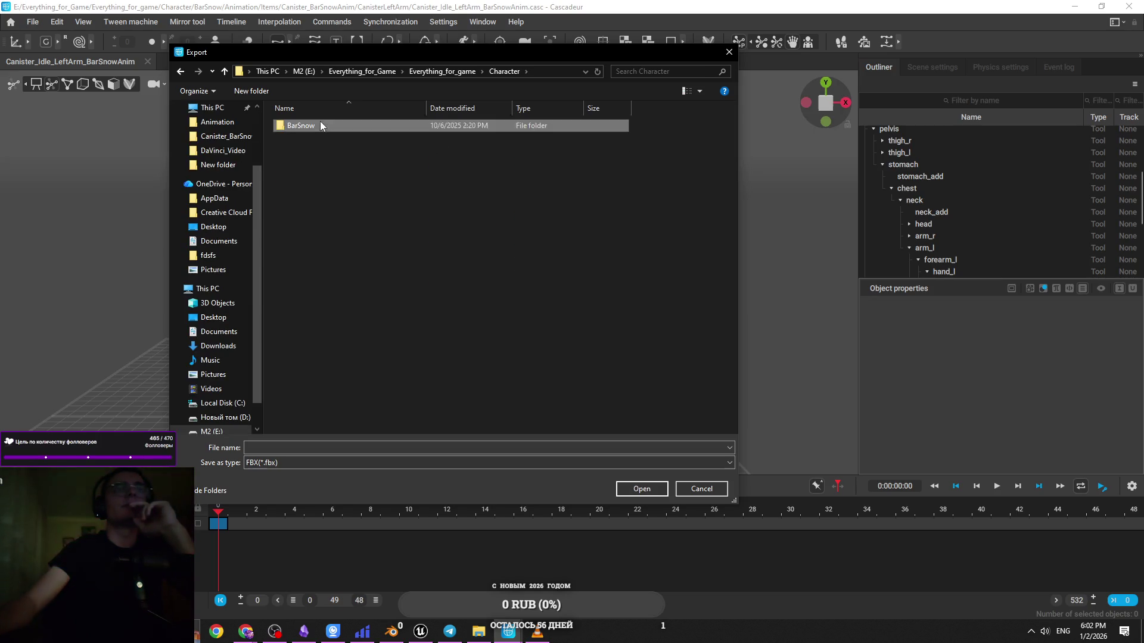
double_click(320, 125)
double_click(396, 124)
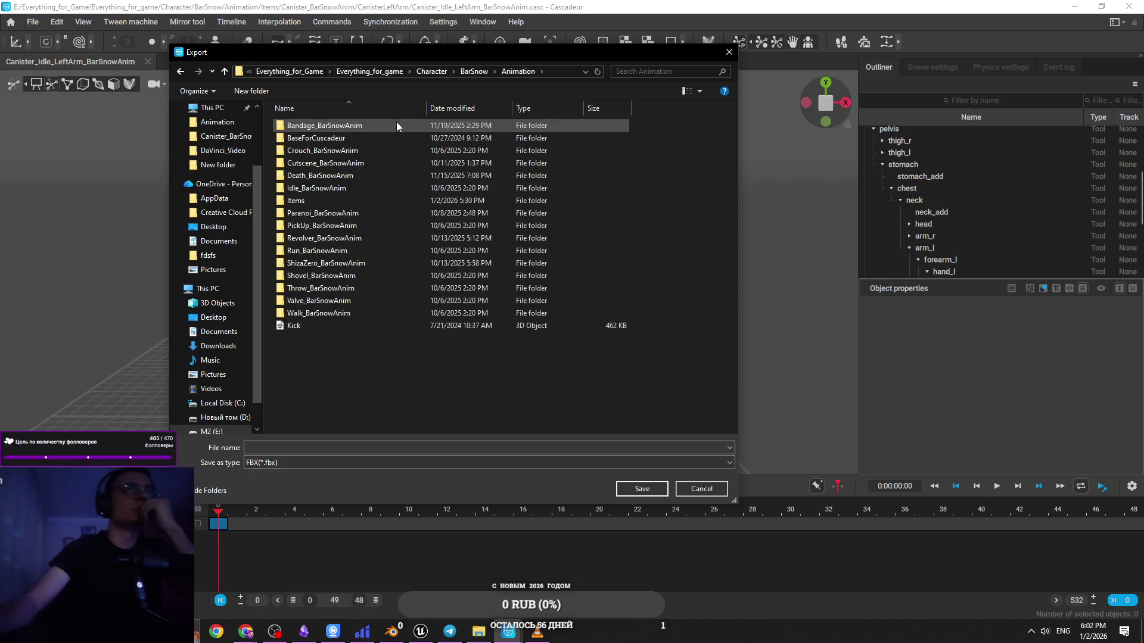
double_click(383, 196)
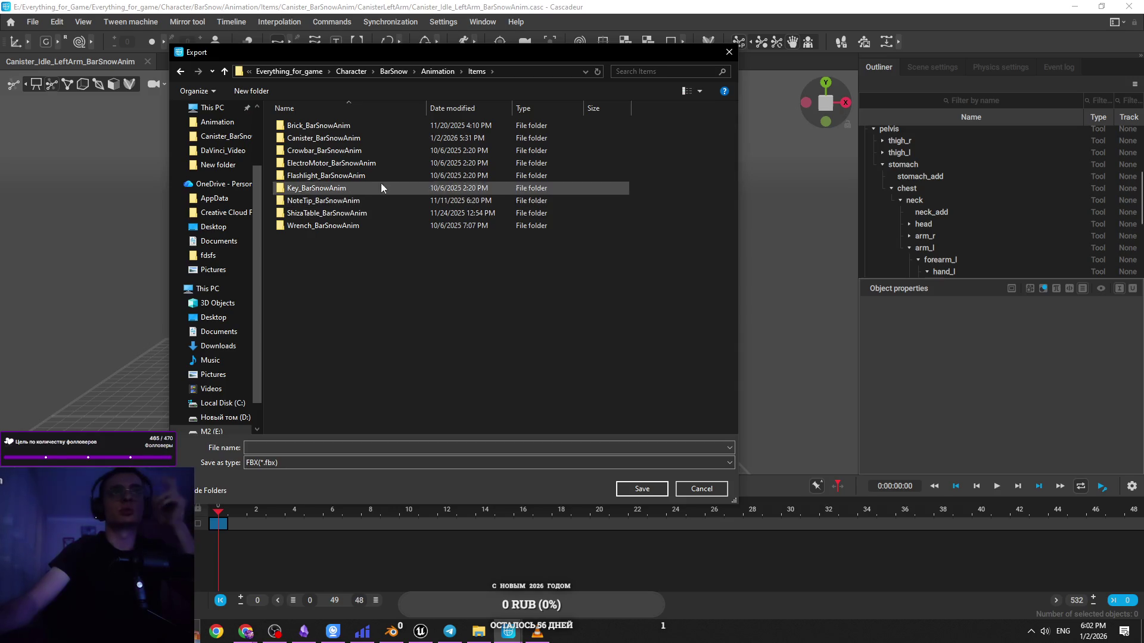
double_click(398, 139)
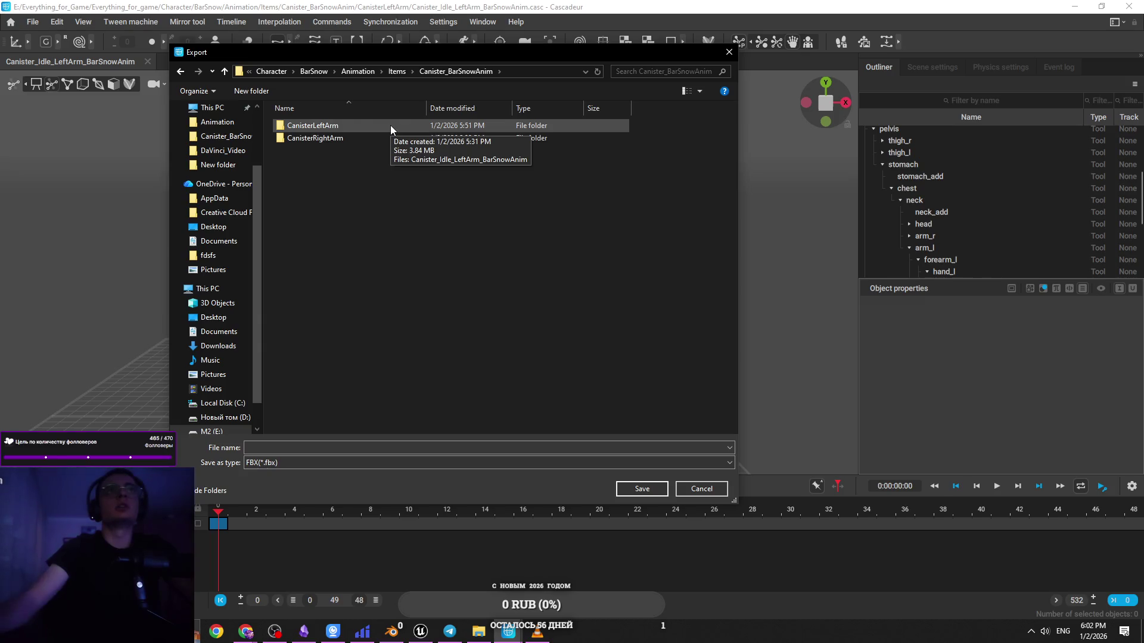
double_click(391, 125)
Name the export Canister_Idle_LeftArm_BarSnowAnim and save it into CanisterLeftArm
left_click(361, 452)
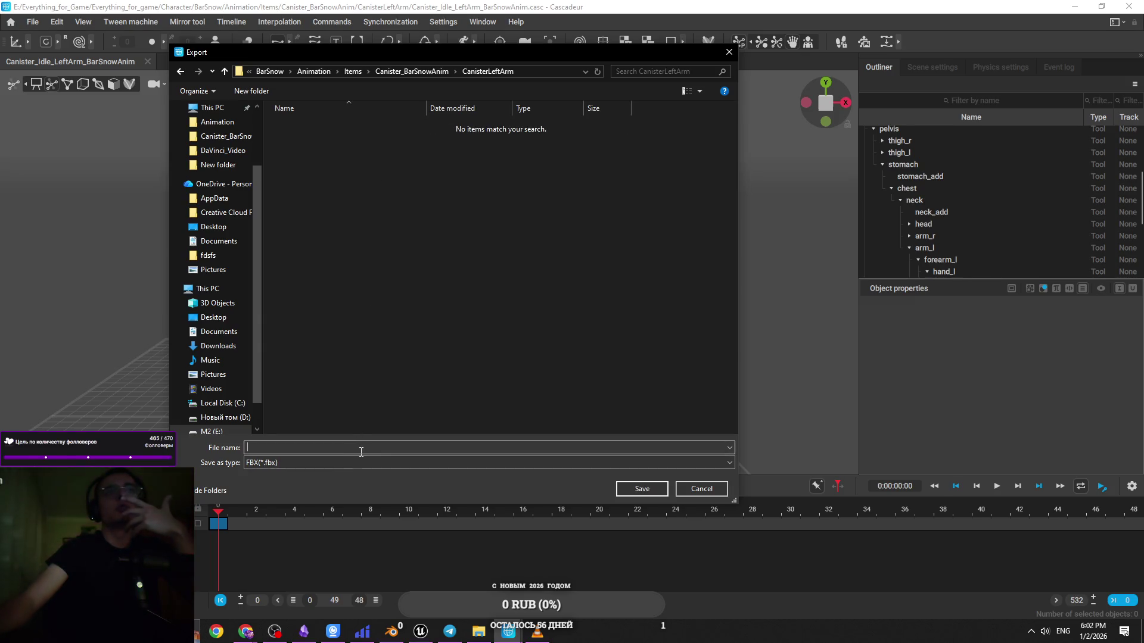
type("Can")
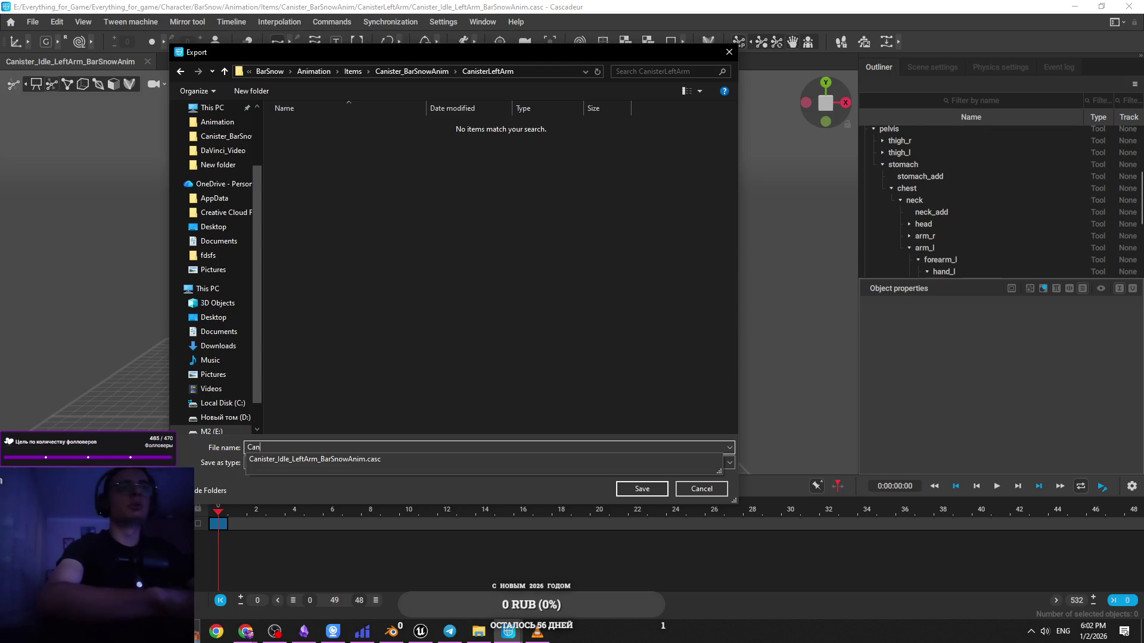
type("ister_Idle_LeftArm_BarSnowAn")
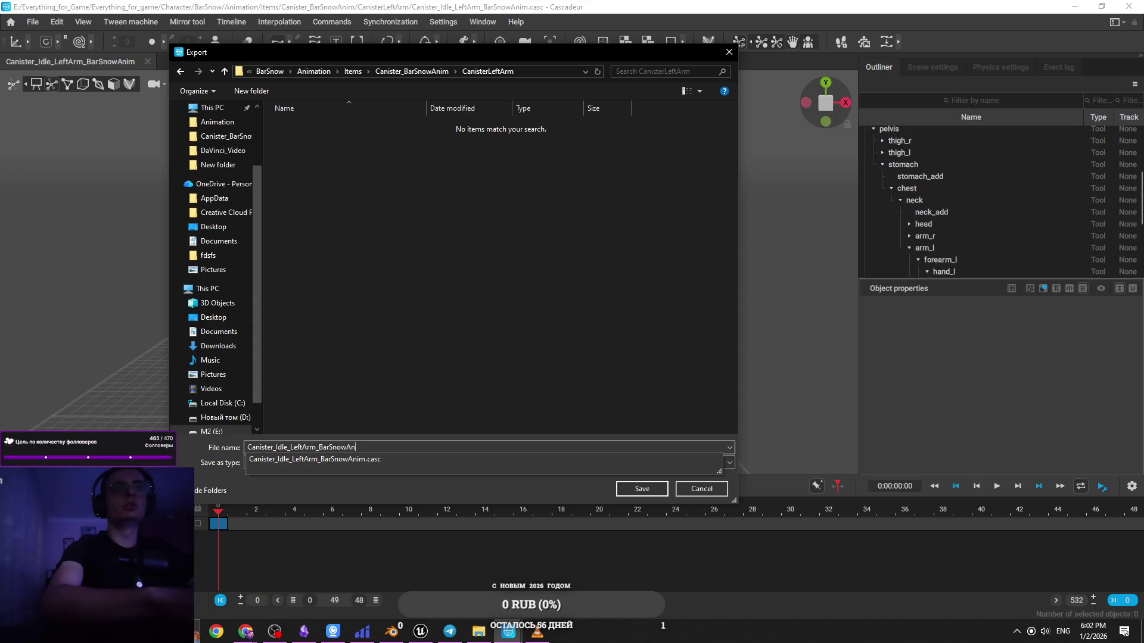
type("im")
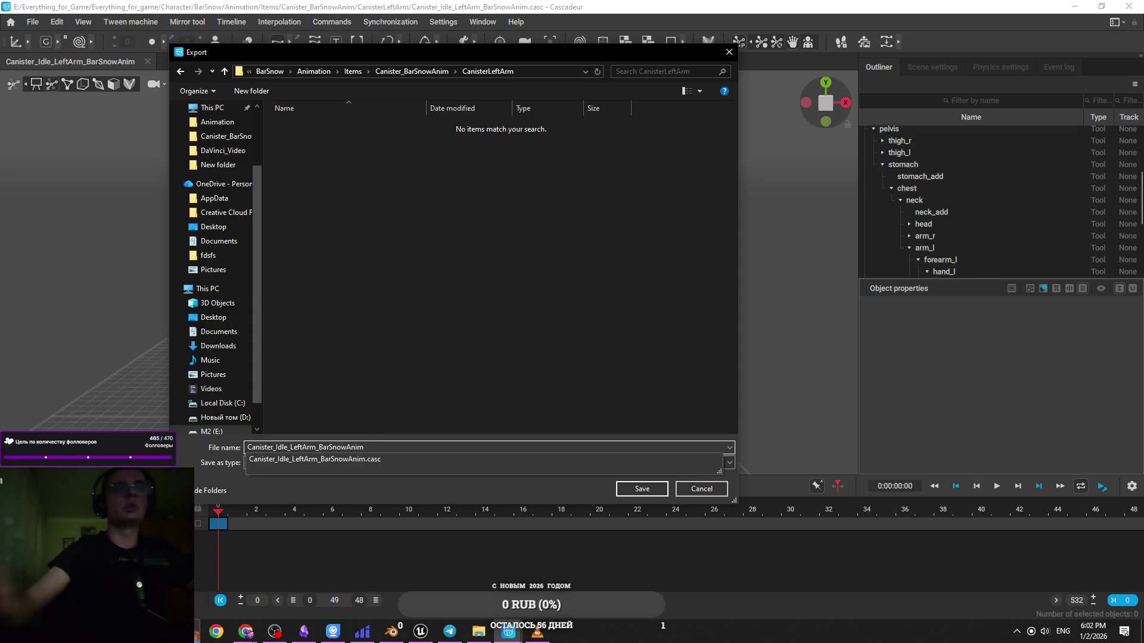
left_click(531, 320)
left_click(642, 489)
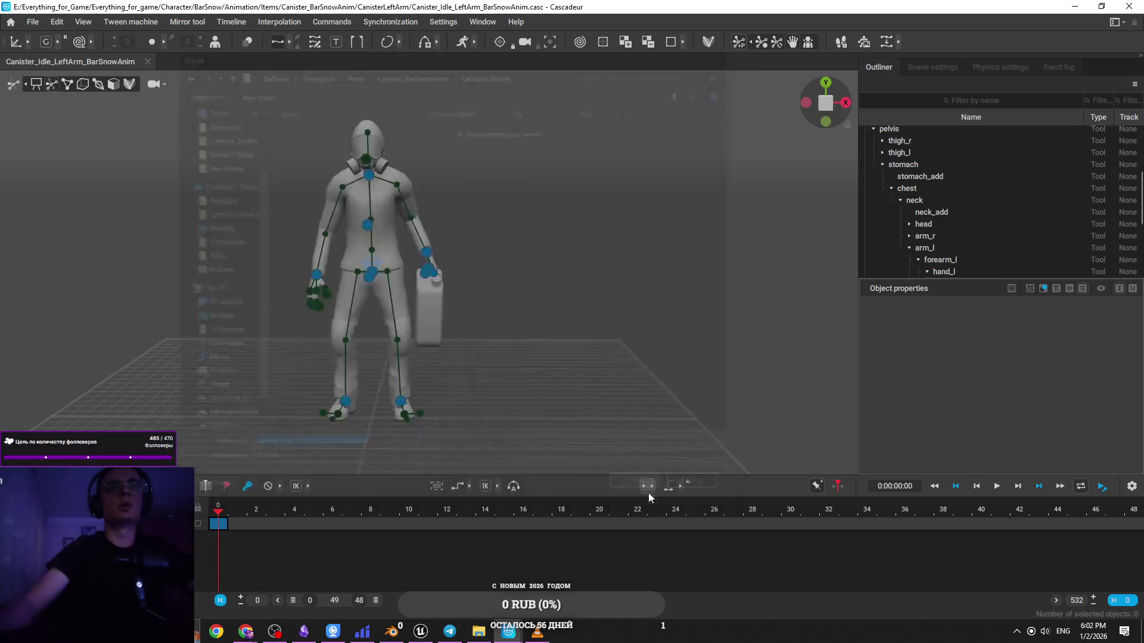
Close Cascadeur and select the StoryShizo, Update and 2hug desktop icons
left_click(1129, 7)
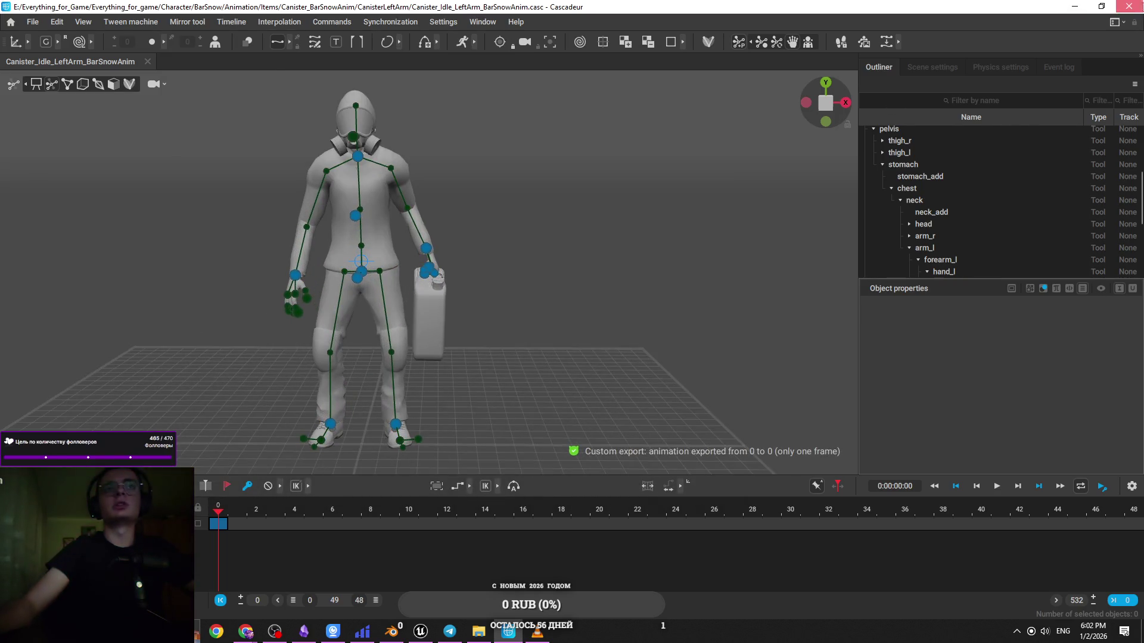
left_click_drag(186, 310, 156, 285)
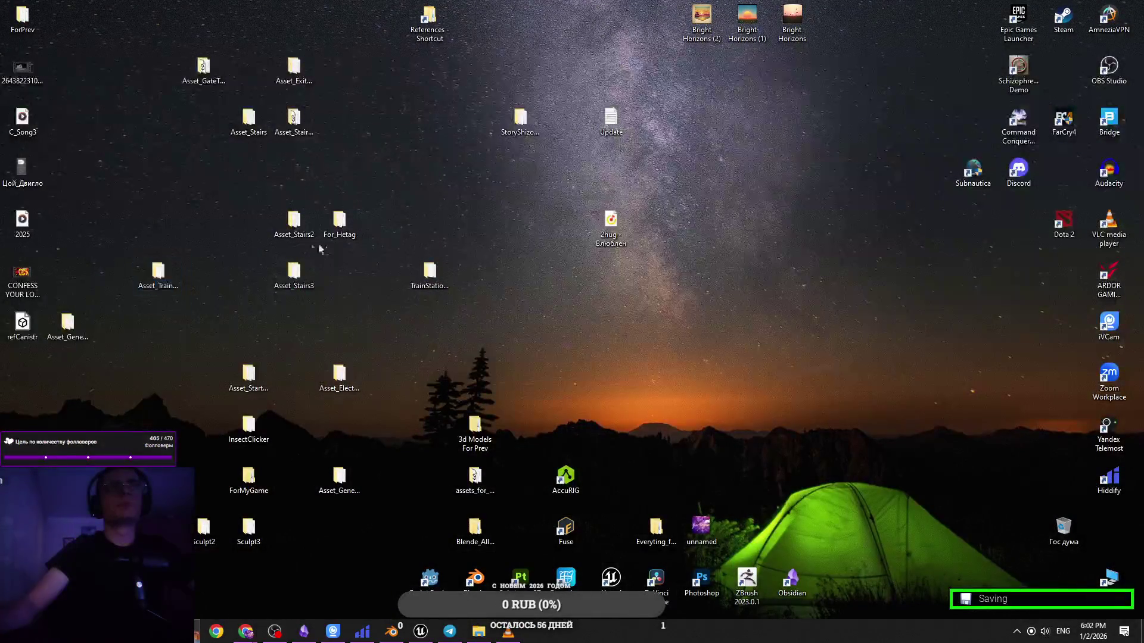
left_click_drag(473, 96, 617, 223)
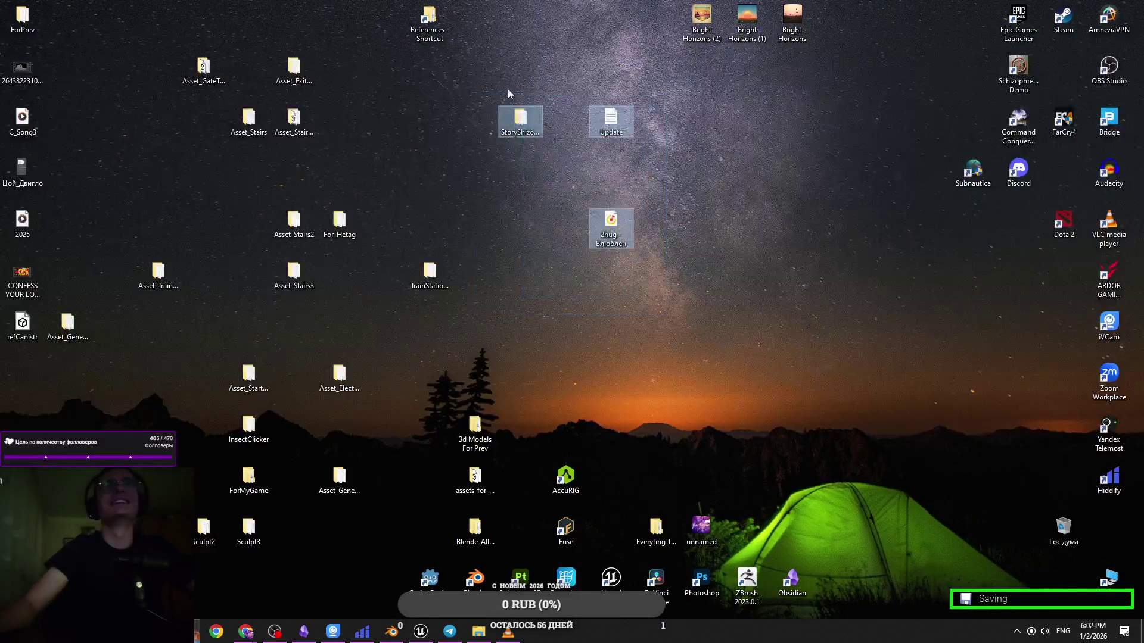
left_click_drag(488, 31, 600, 154)
mouse_move(486, 79)
left_mouse_down()
mouse_move(685, 262)
mouse_move(734, 279)
left_mouse_up()
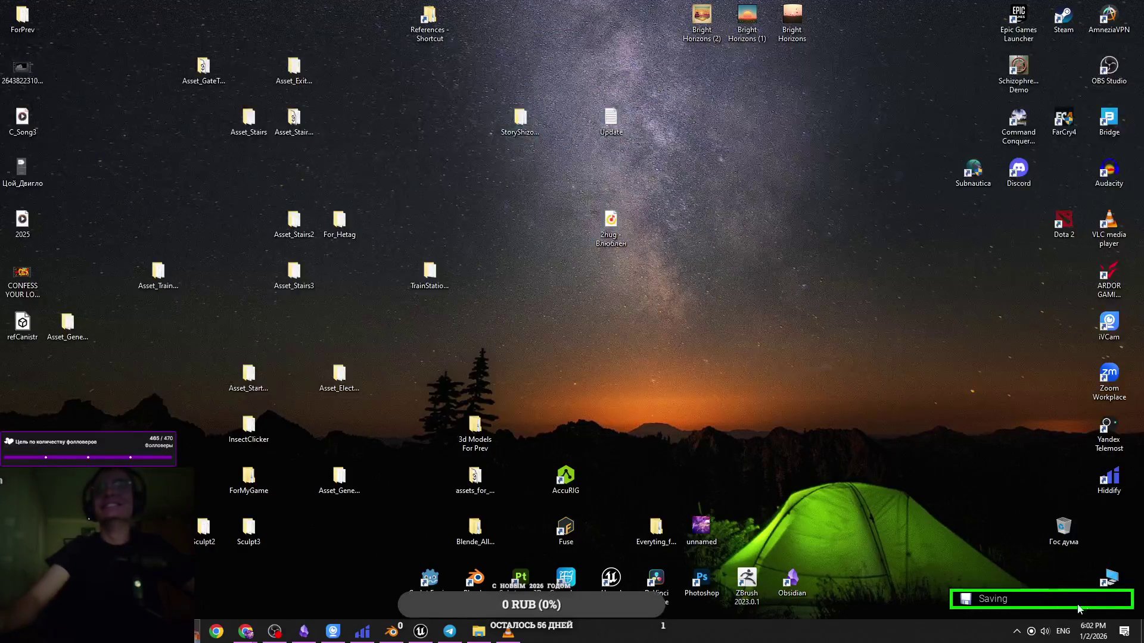
Open This PC and maximize it, then hide it to the desktop and clear the icon selection
double_click(1108, 578)
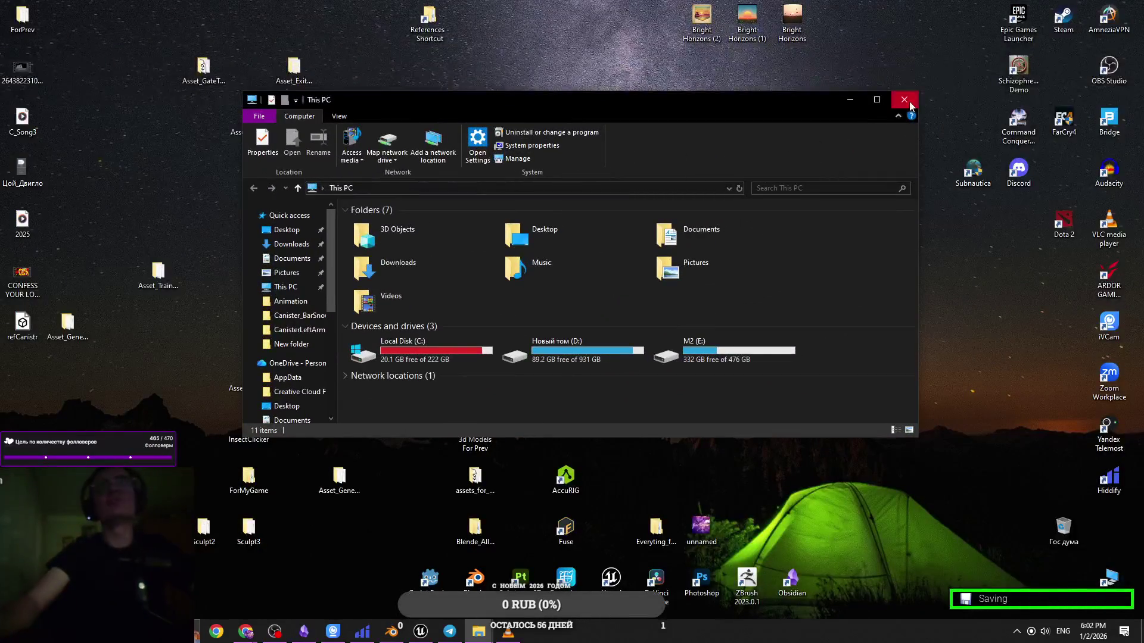
left_click(876, 99)
key("super+d")
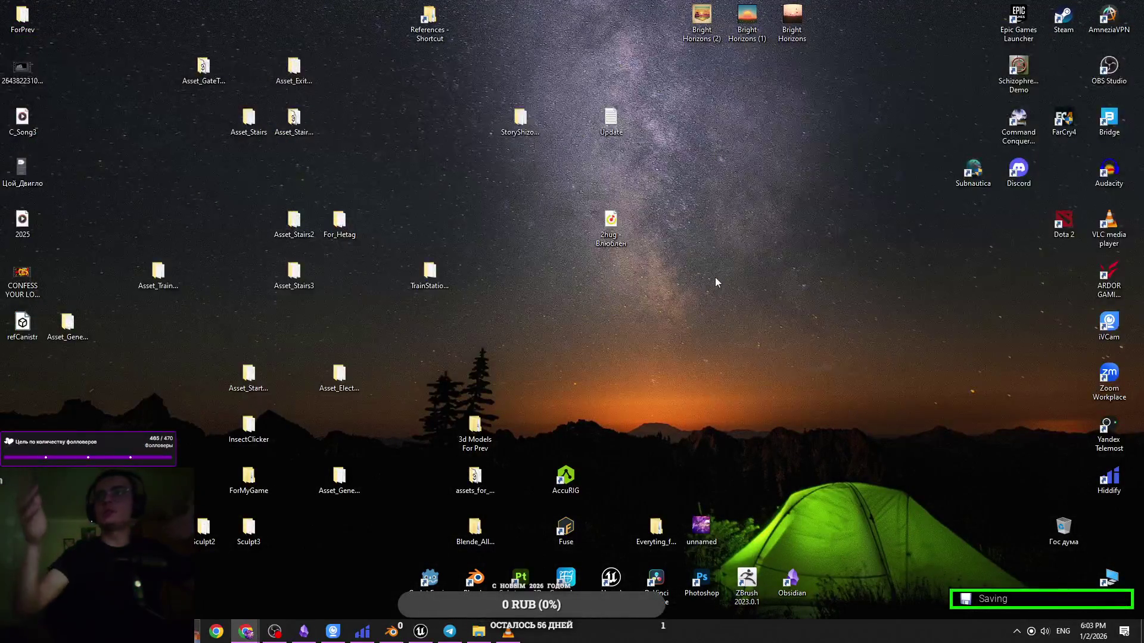
mouse_move(714, 277)
left_mouse_down()
mouse_move(578, 200)
mouse_move(602, 267)
left_mouse_up()
left_click(602, 267)
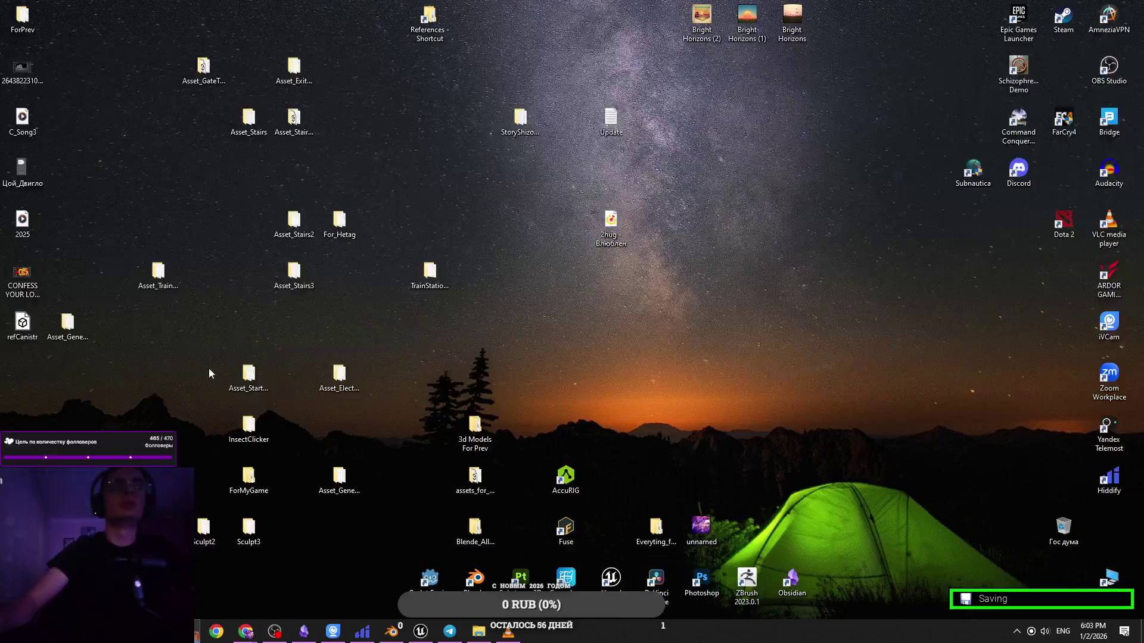
Switch Unreal to Demo_Level and delete both old canister animations from the Canister folder
left_click(420, 631)
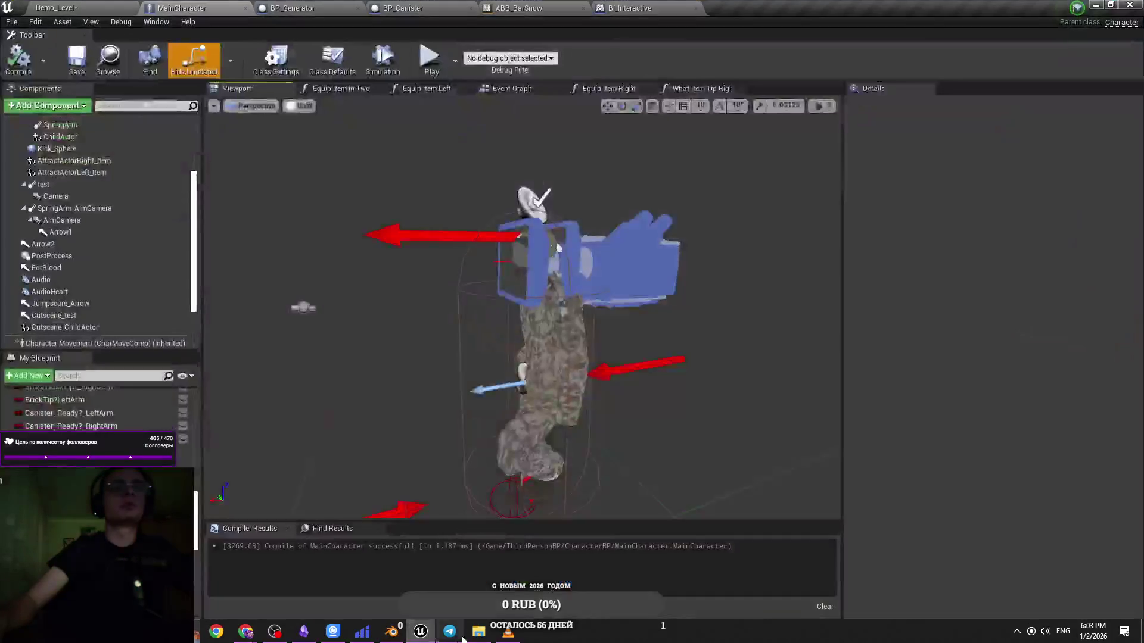
left_click(91, 22)
left_click(57, 8)
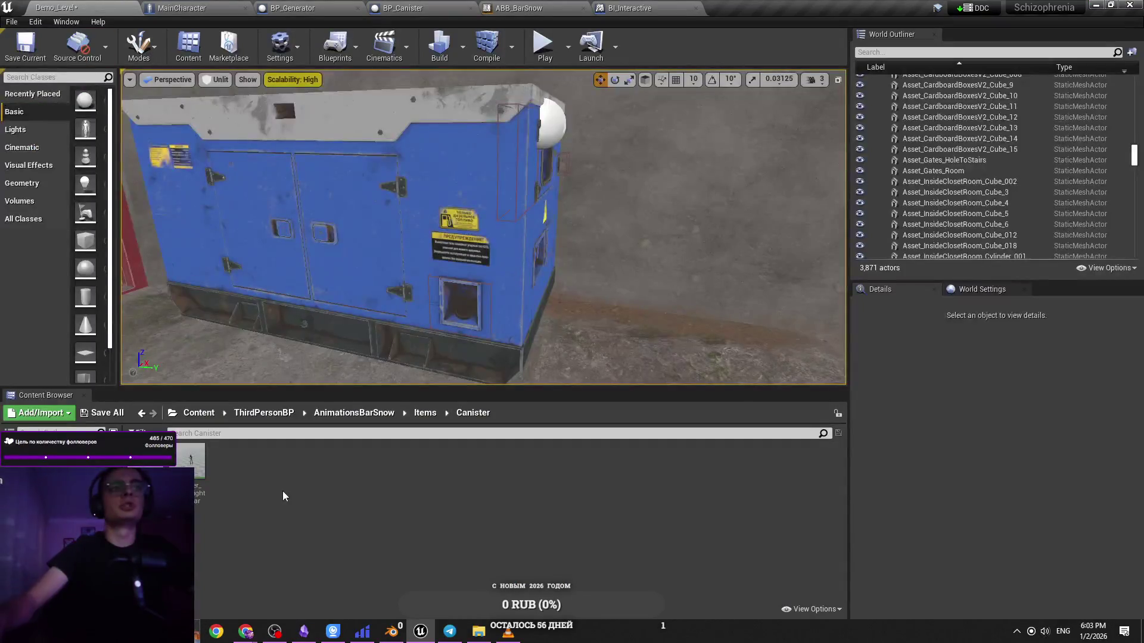
left_click(479, 632)
left_click_drag(504, 141, 555, 160)
mouse_move(465, 218)
left_mouse_down()
mouse_move(380, 475)
mouse_move(417, 475)
left_mouse_up()
right_click(442, 476)
left_click(620, 459)
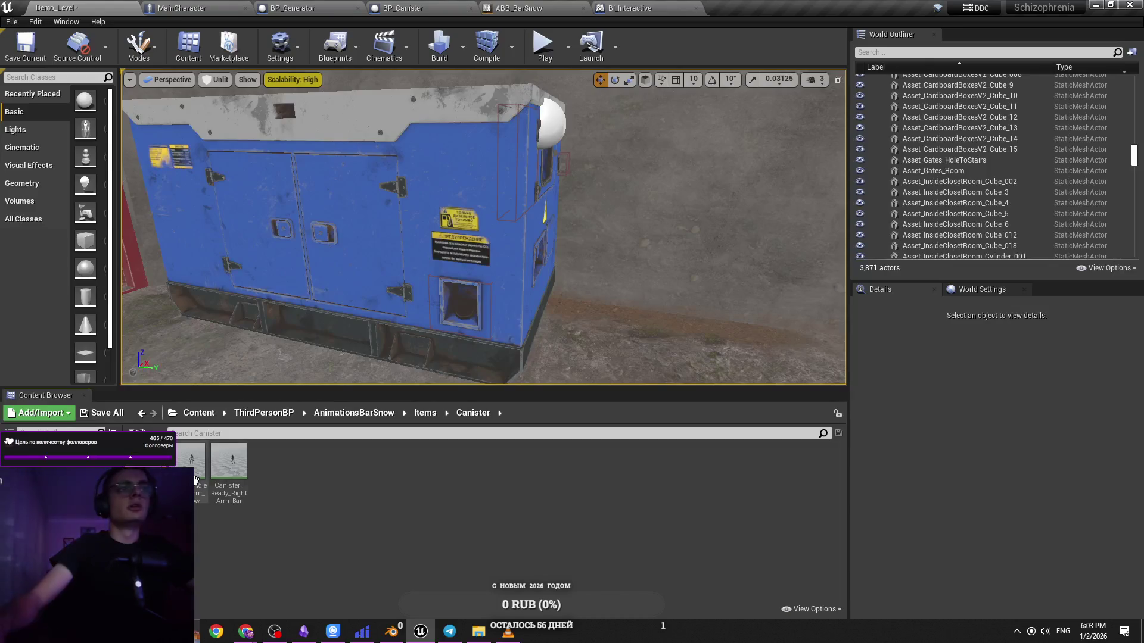
key("ctrl+a")
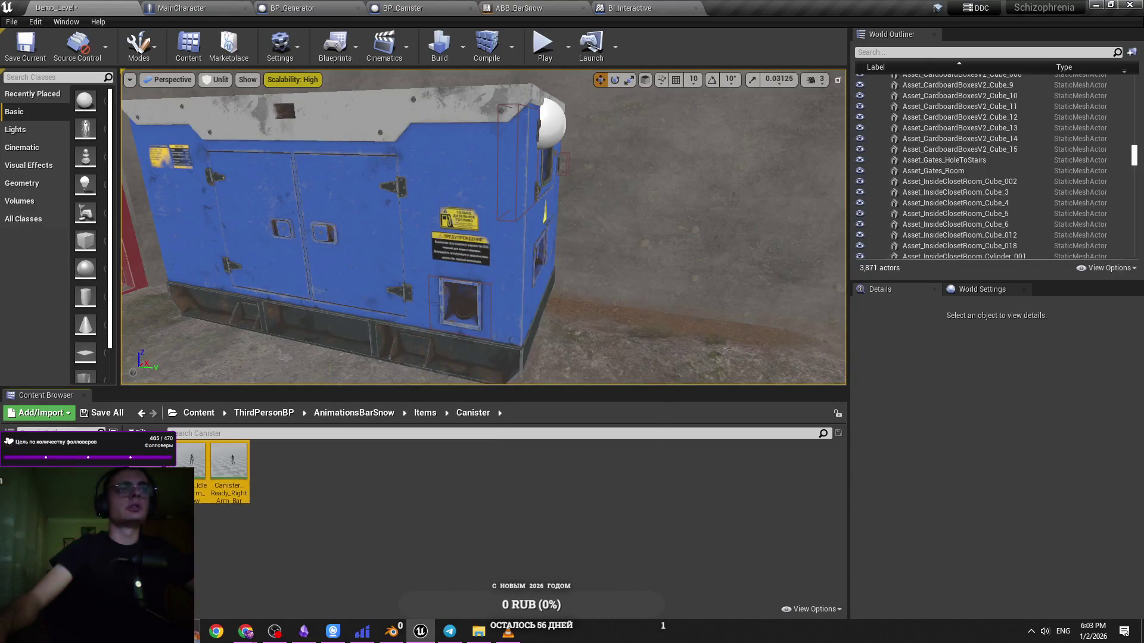
key("Delete")
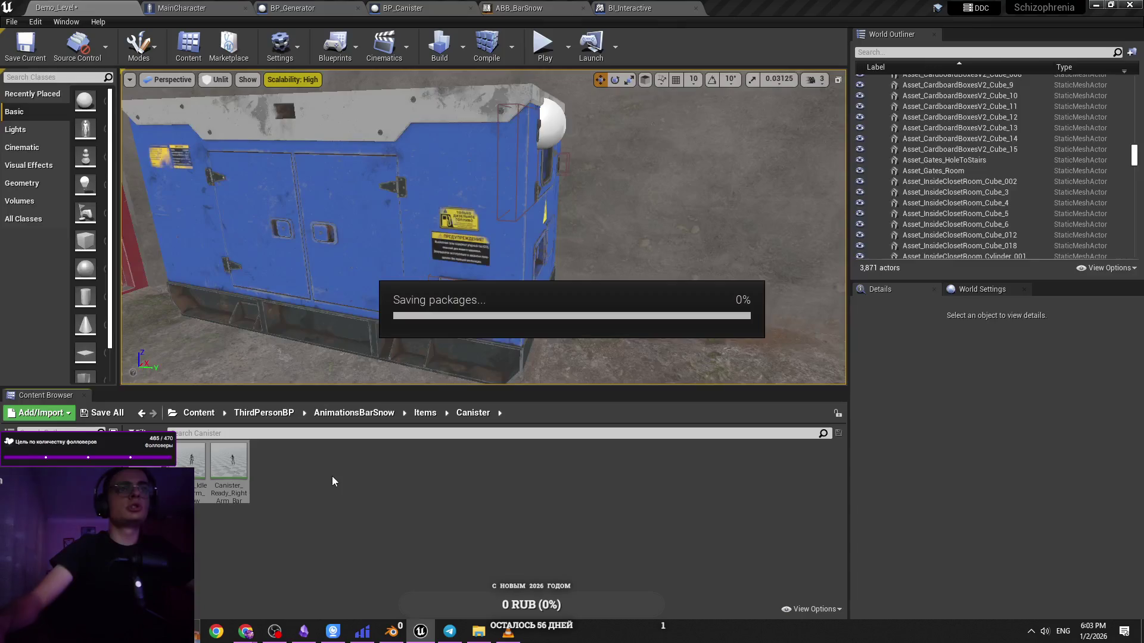
Create a new folder named CanisterLeftArm inside the Canister folder
mouse_move(491, 638)
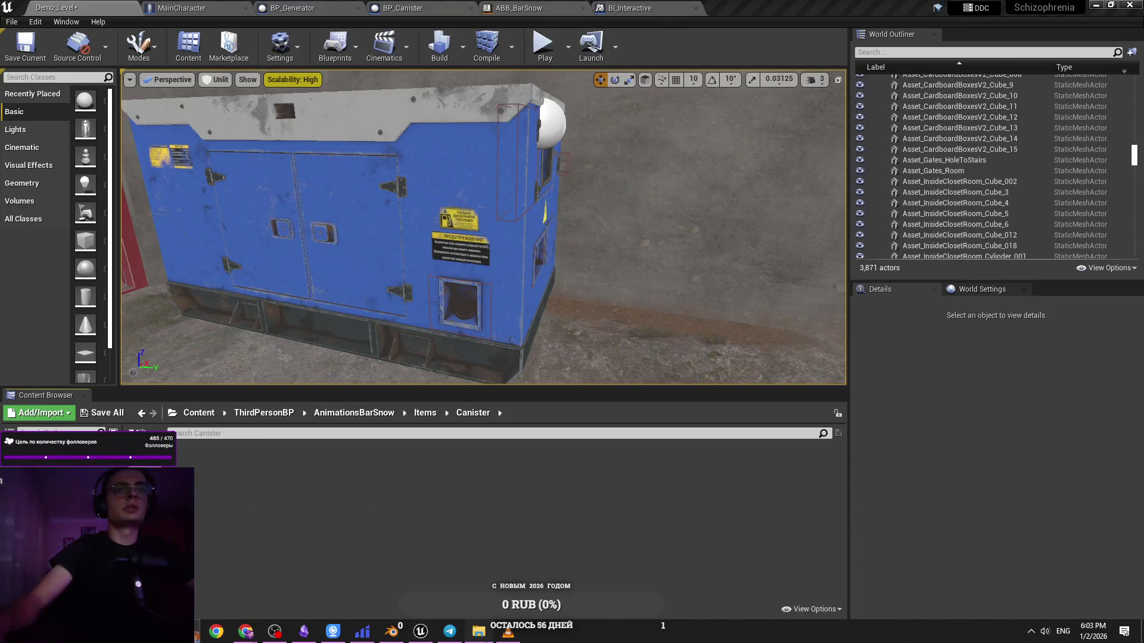
right_click(306, 498)
left_click(399, 137)
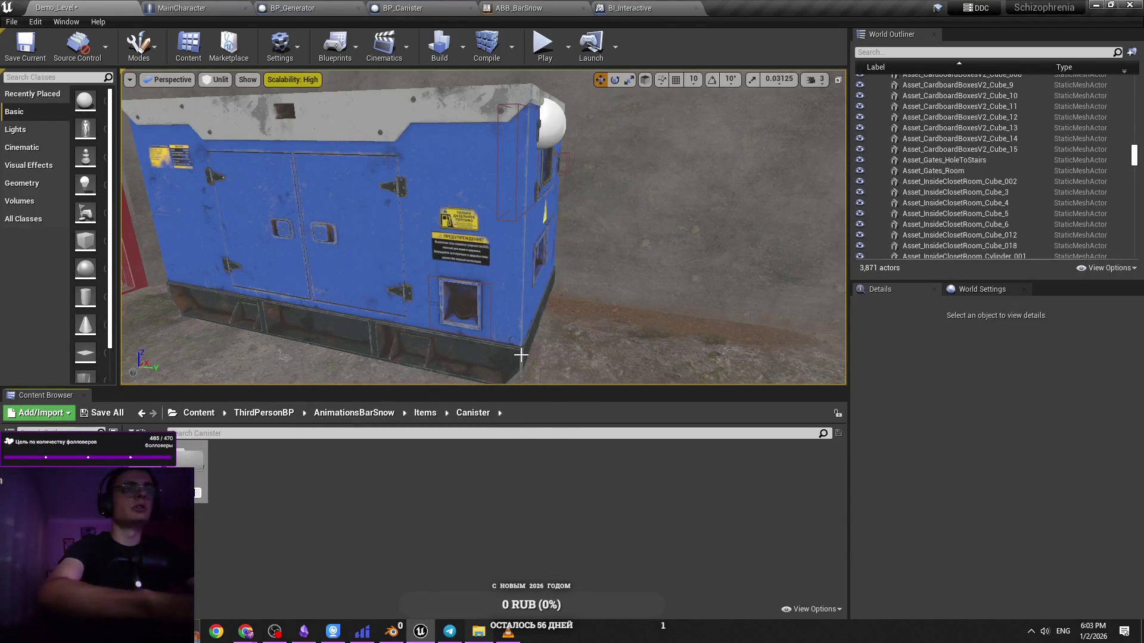
type("er")
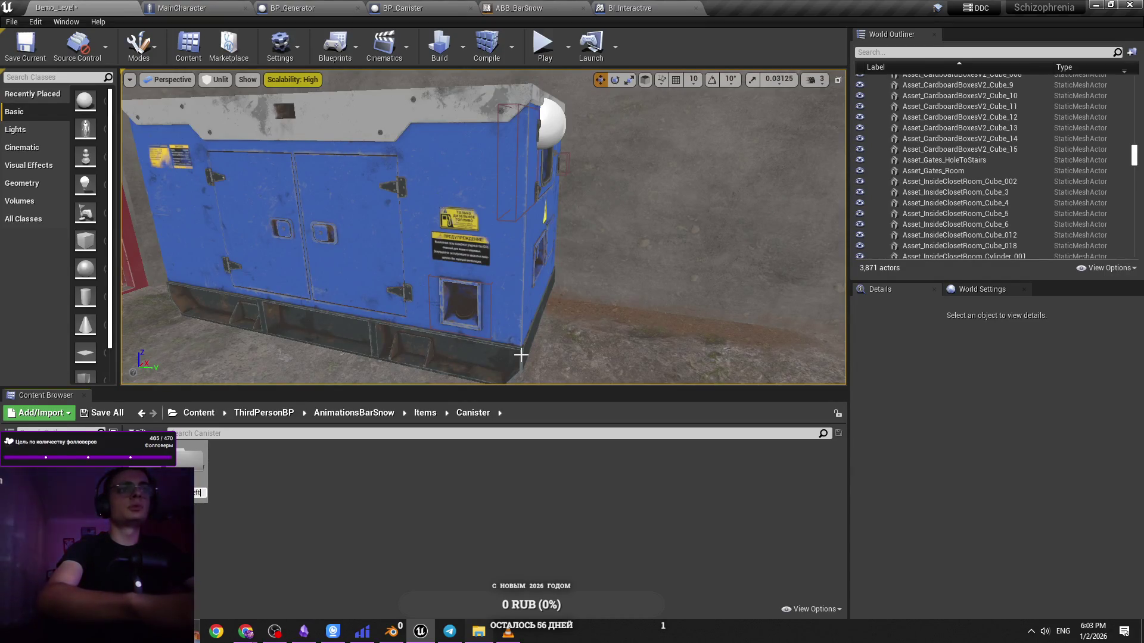
key("Return")
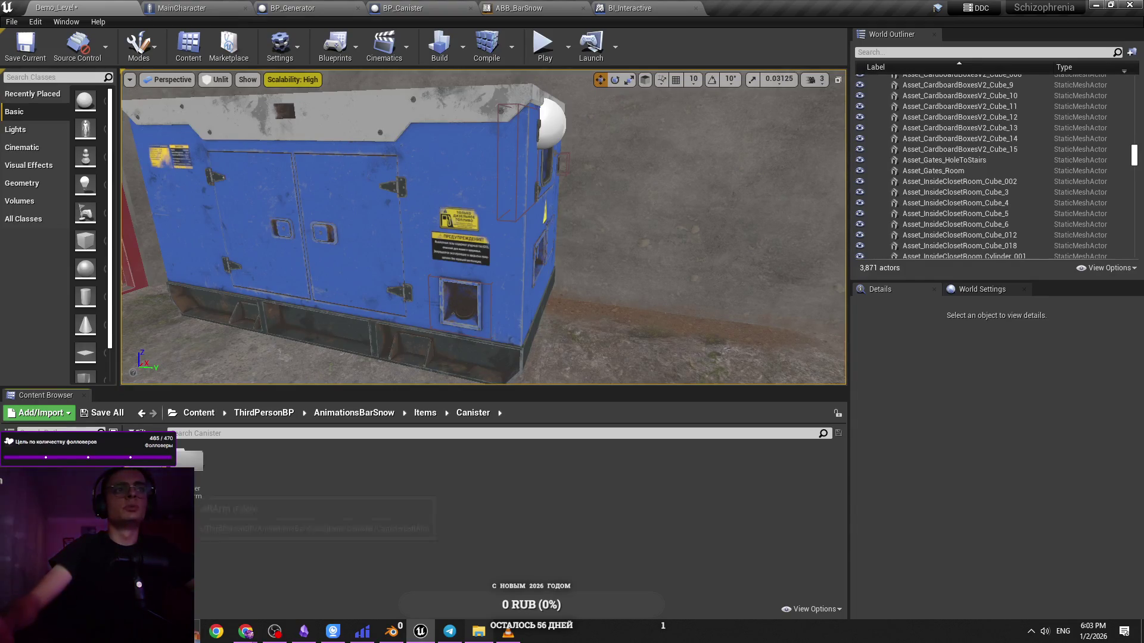
Drag the exported Canister_Idle_LeftArm_BarSnowAnim FBX from Explorer into Unreal's CanisterLeftArm folder
left_click(501, 636)
left_click(501, 636)
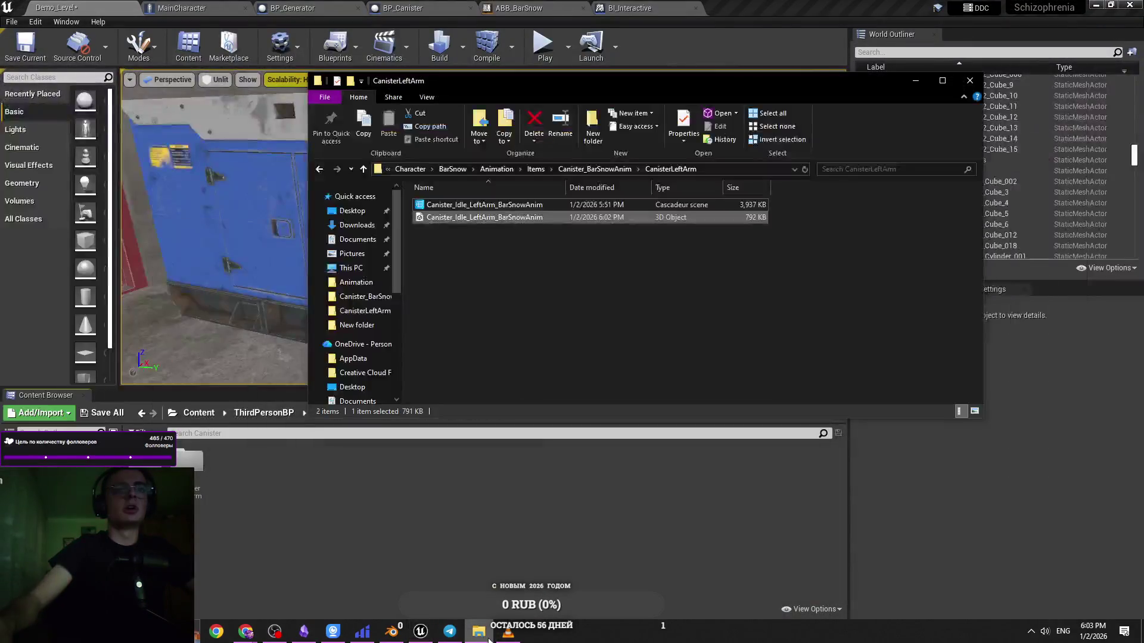
left_click_drag(476, 79, 483, 75)
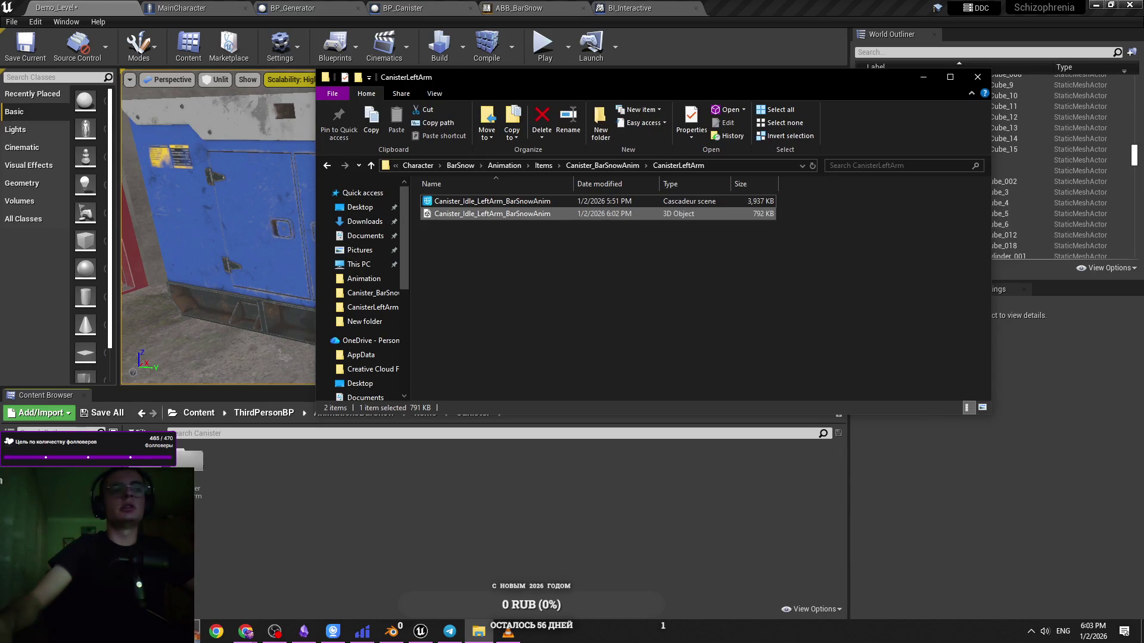
key("super+s")
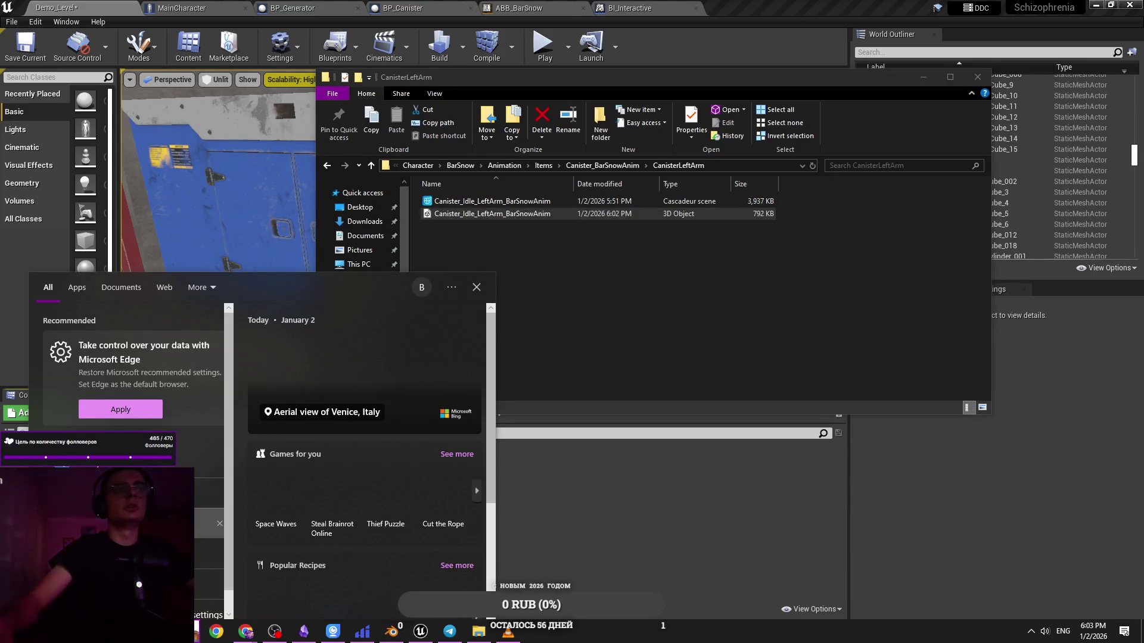
left_click(617, 285)
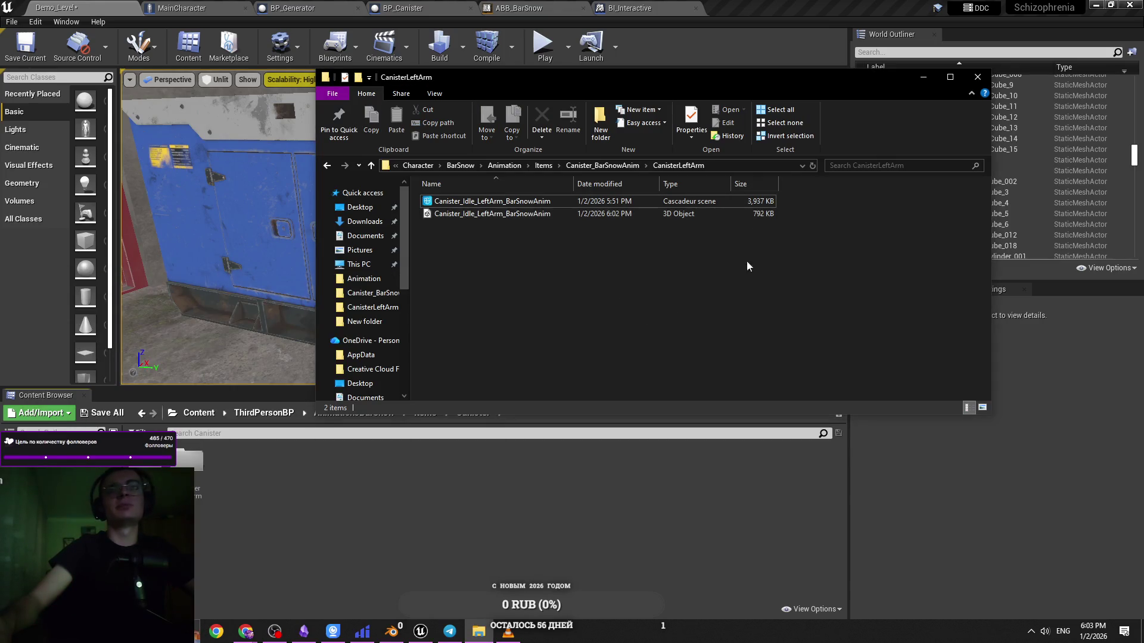
left_click_drag(741, 79, 759, 73)
mouse_move(558, 214)
left_mouse_down()
mouse_move(458, 232)
mouse_move(190, 467)
left_mouse_up()
double_click(191, 467)
left_click(478, 632)
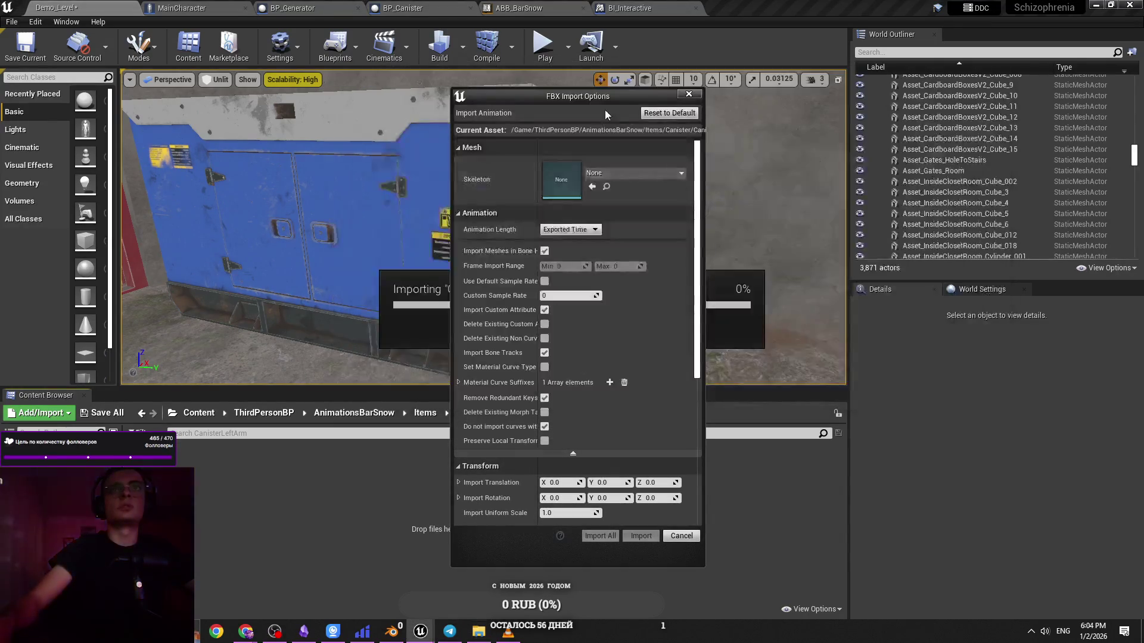
Import the FBX animation with BarSnowBlender_Skeleton selected as its skeleton
left_click(582, 172)
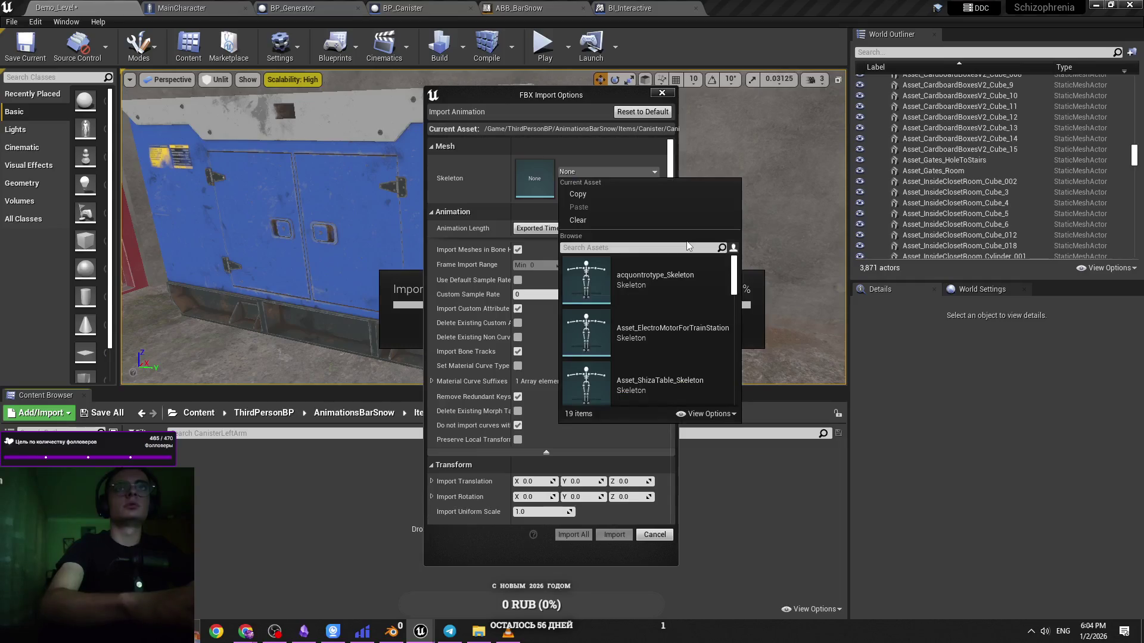
type("bars")
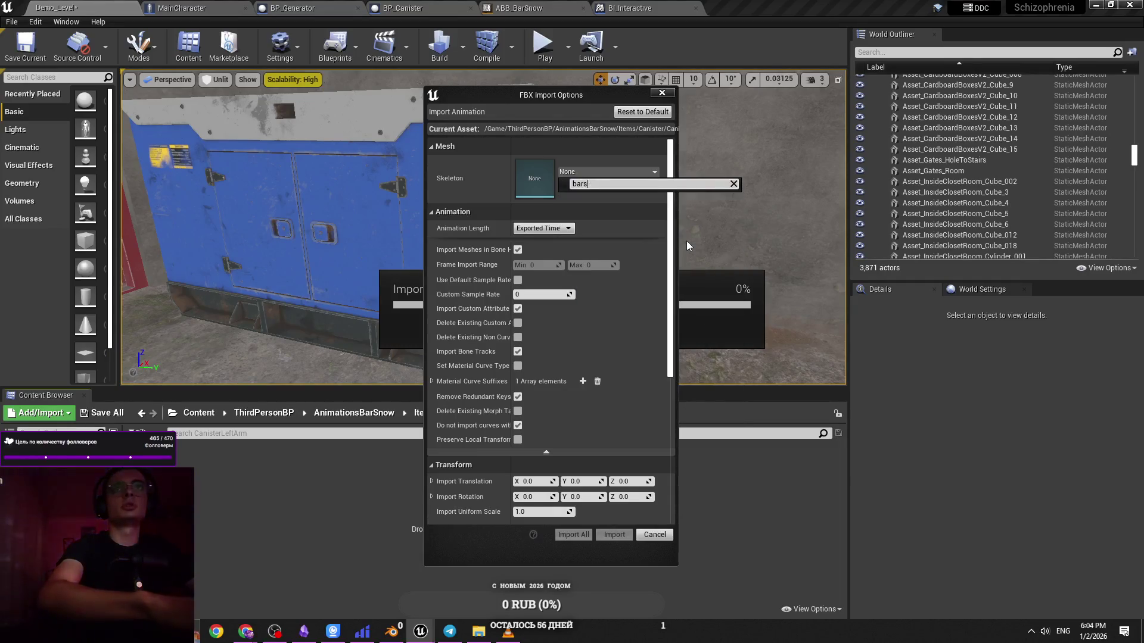
type("now")
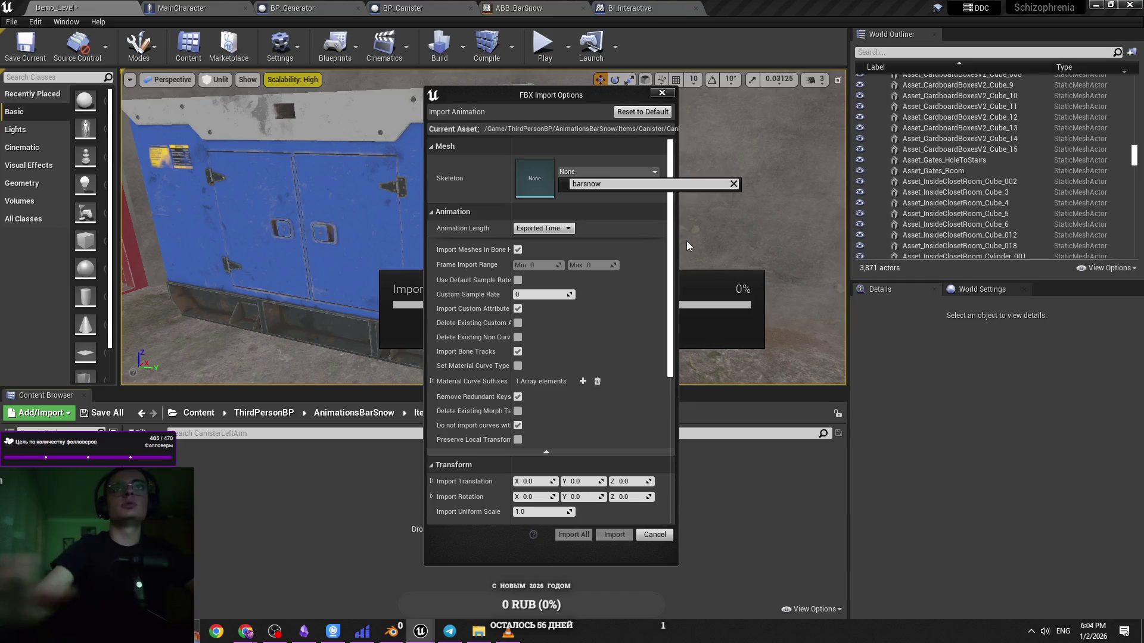
key("BackSpace")
key("BackSpace")
key("BackSpace")
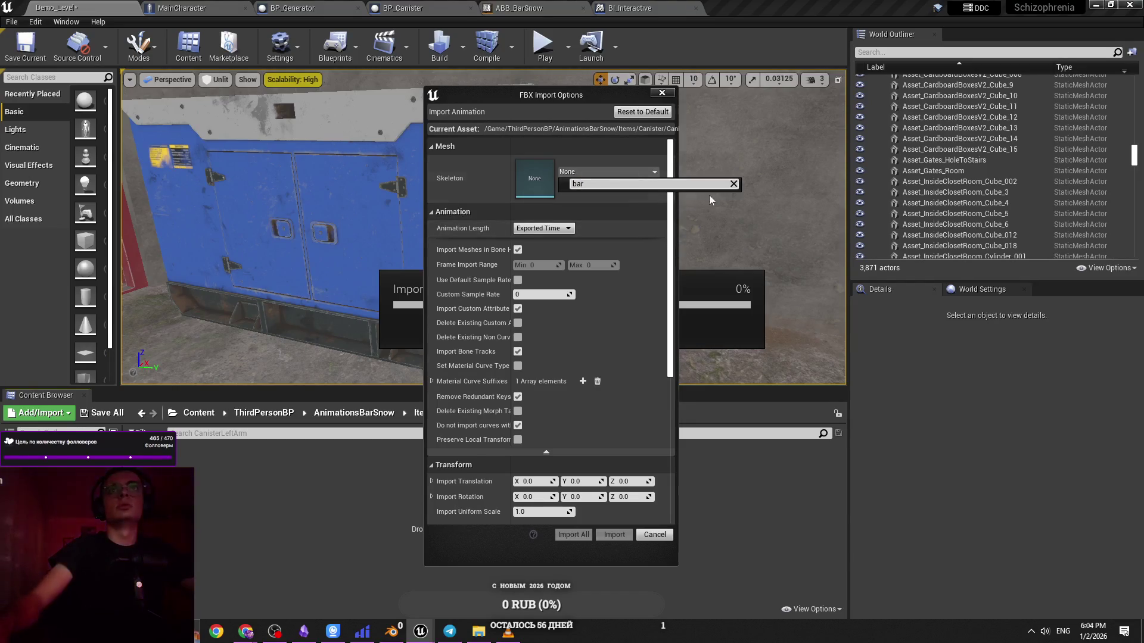
type("bra")
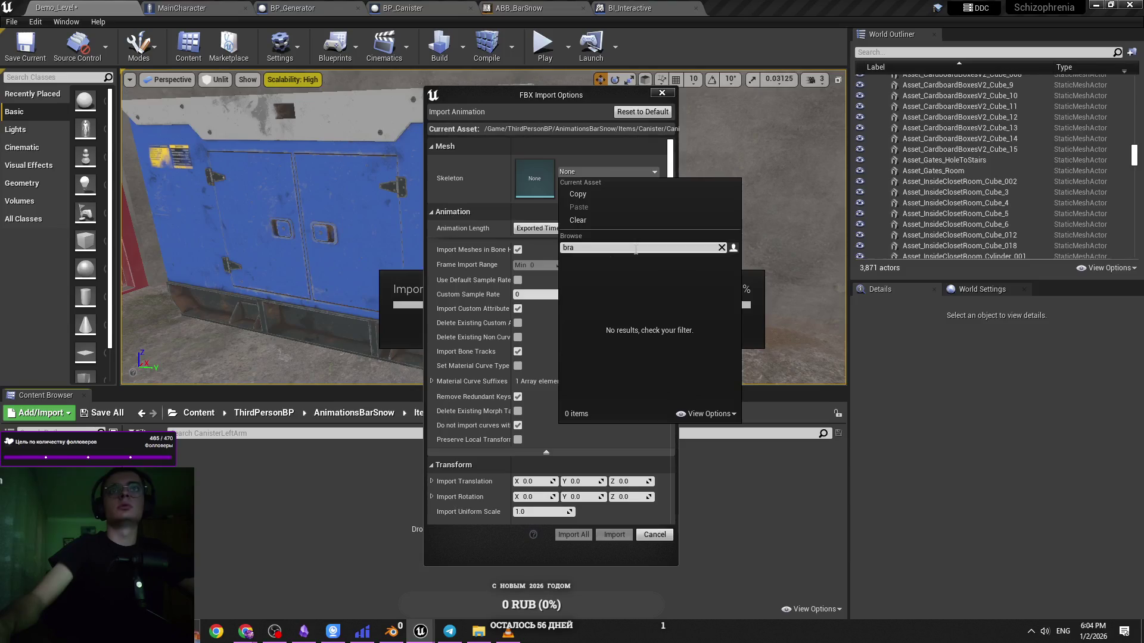
type("bars")
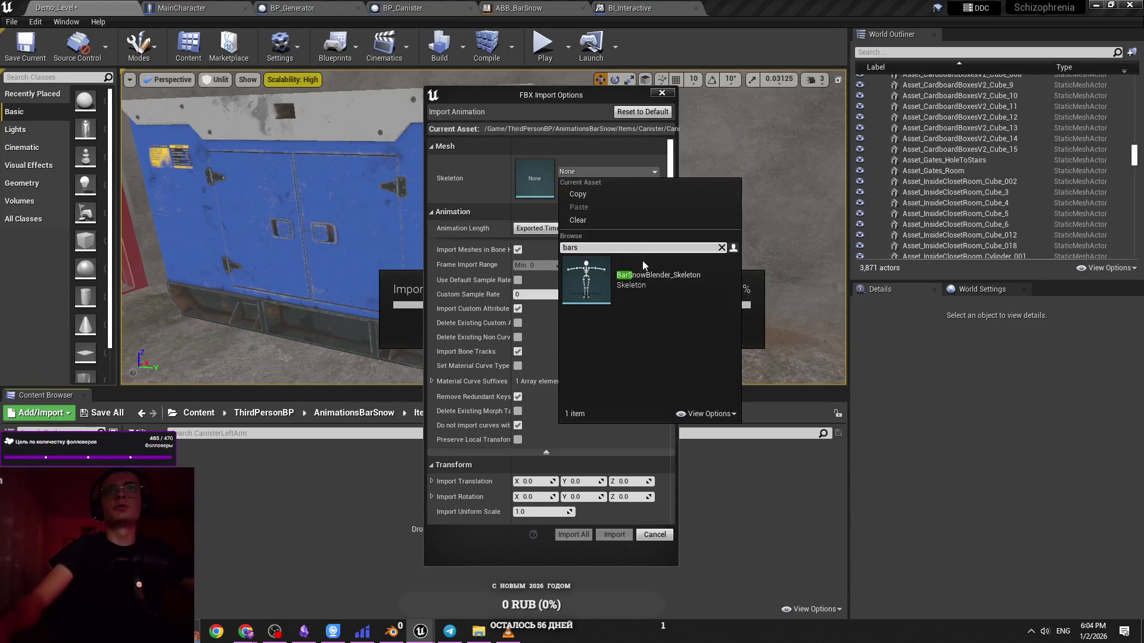
left_click(645, 271)
left_click(614, 535)
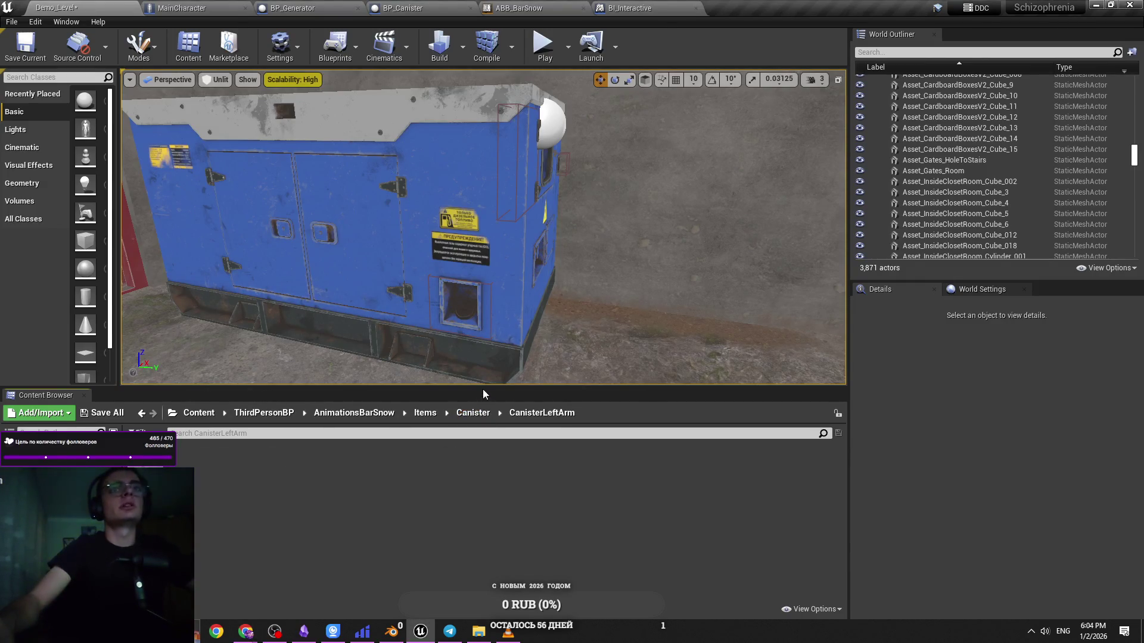
Reopen the CanisterLeftArm folder, then switch to the MainCharacter blueprint editor
left_click_drag(484, 388, 488, 392)
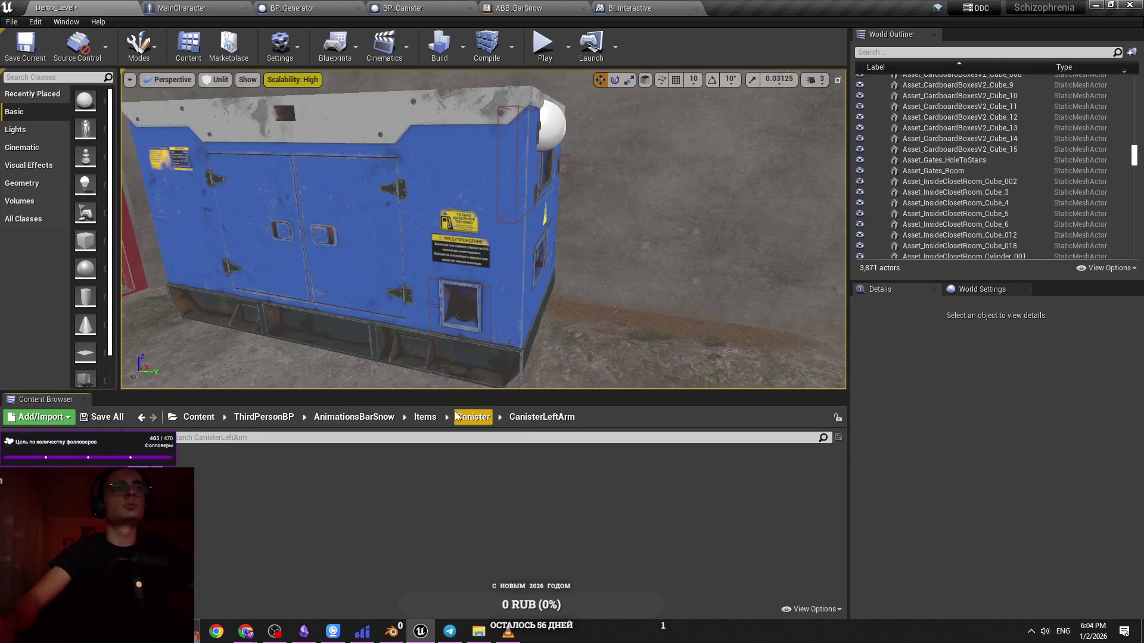
left_click(472, 416)
double_click(184, 468)
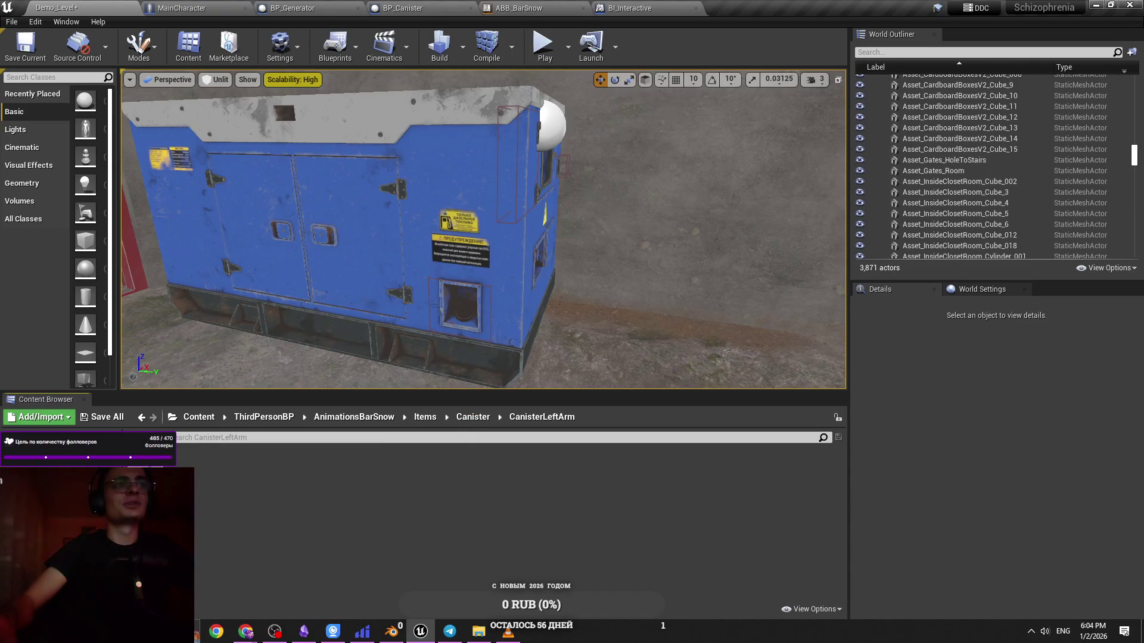
key("ctrl+Tab")
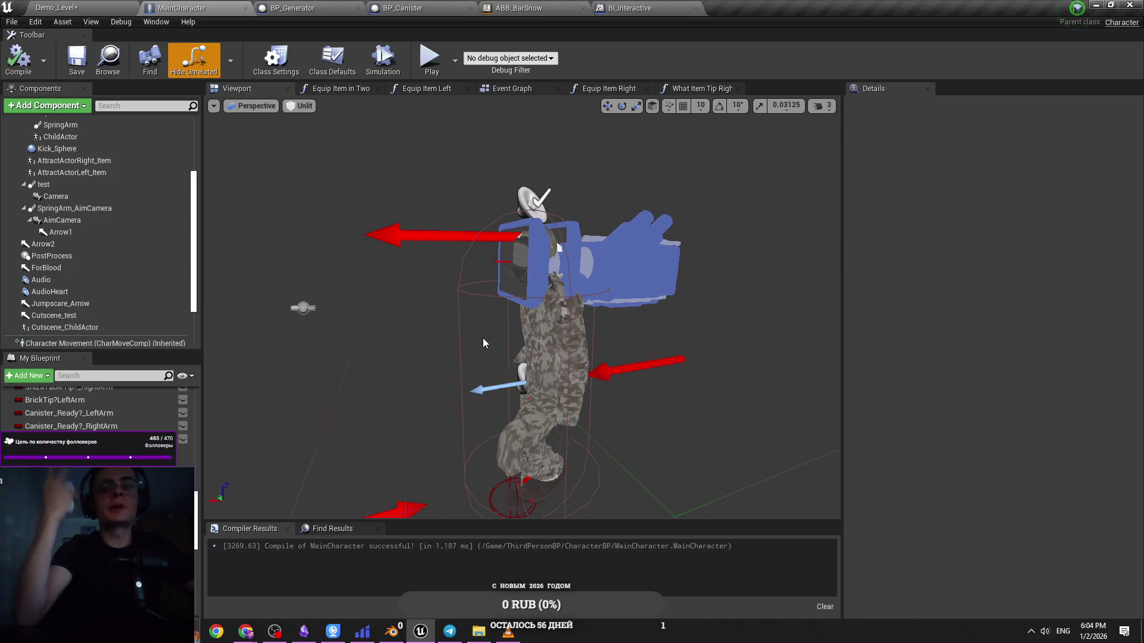
Close the Equip Item in Two, Equip Item Left, Equip Item Right and What Item Tip Right graphs, then go to ABB_BarSnow
left_click_drag(483, 337, 494, 306)
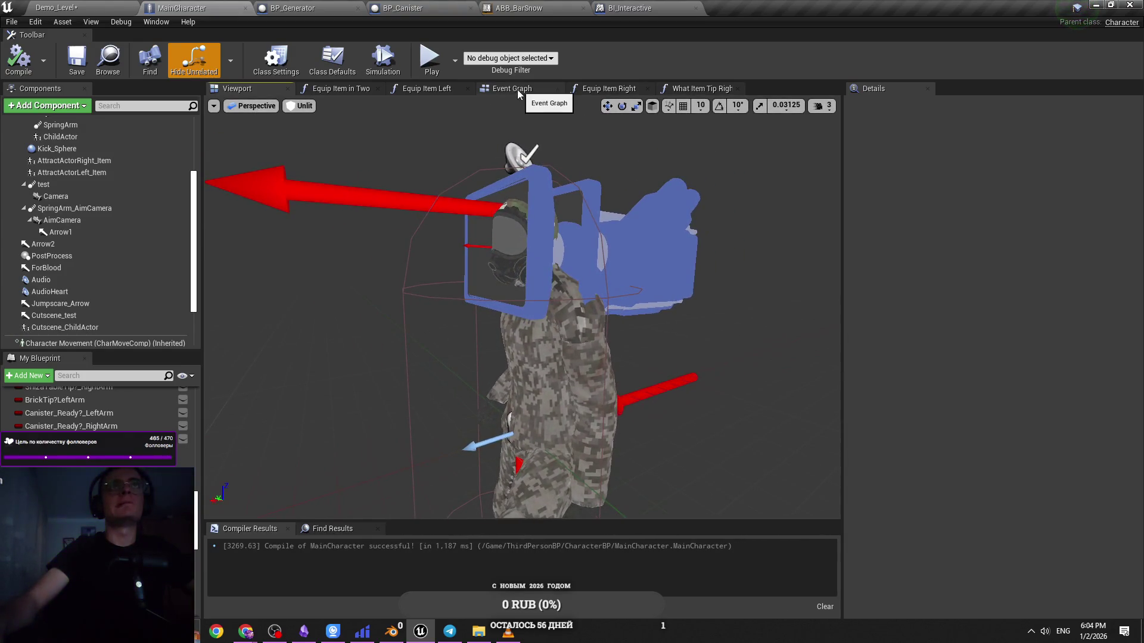
middle_click(416, 91)
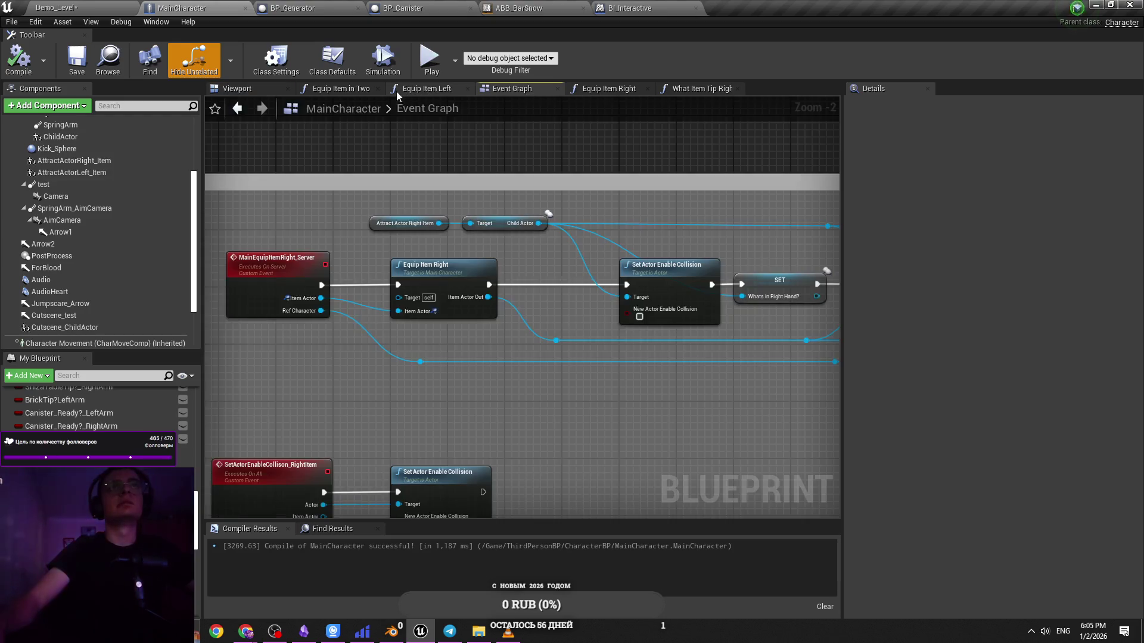
middle_click(349, 93)
middle_click(452, 94)
middle_click(450, 94)
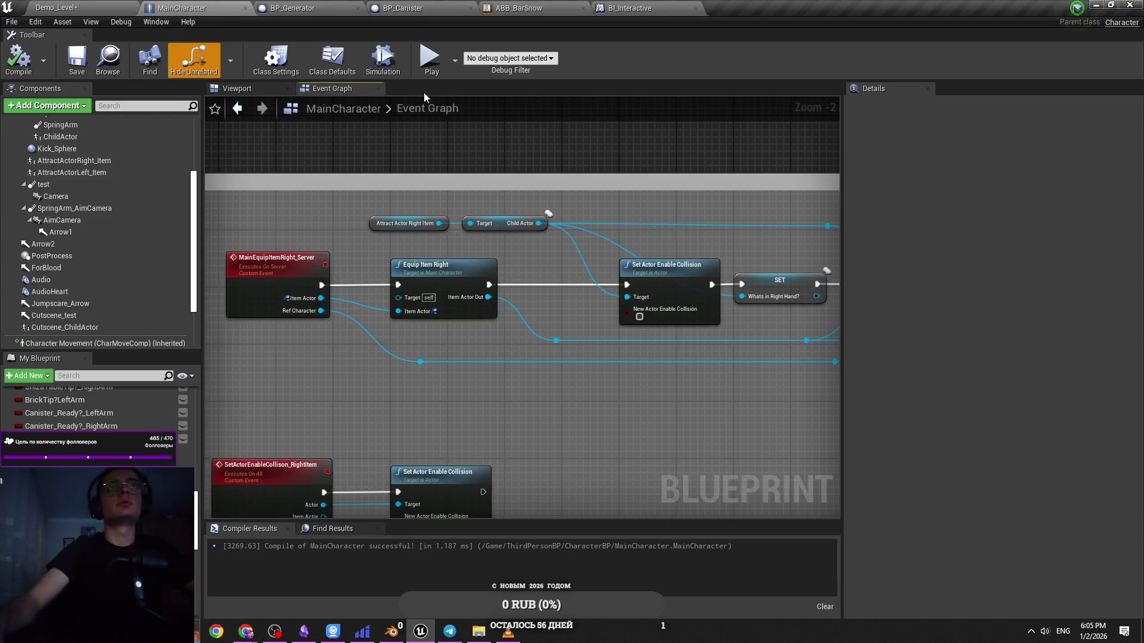
left_click(124, 10)
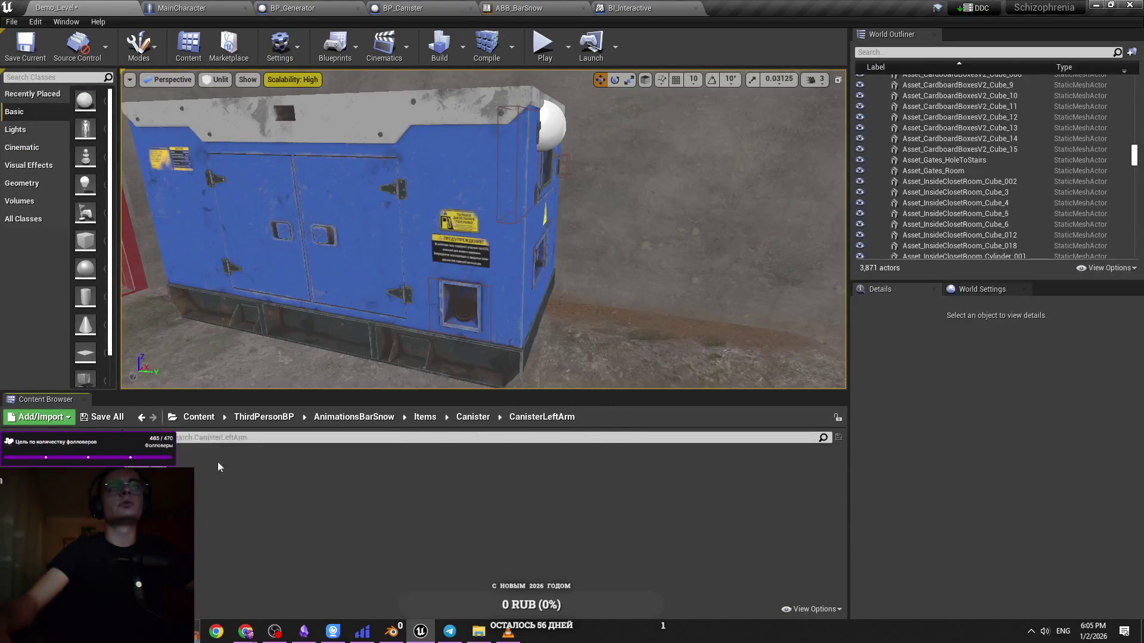
left_click(516, 6)
Open the LeftArm state machine from ABB_BarSnow's AnimGraph and save
key("ctrl+s")
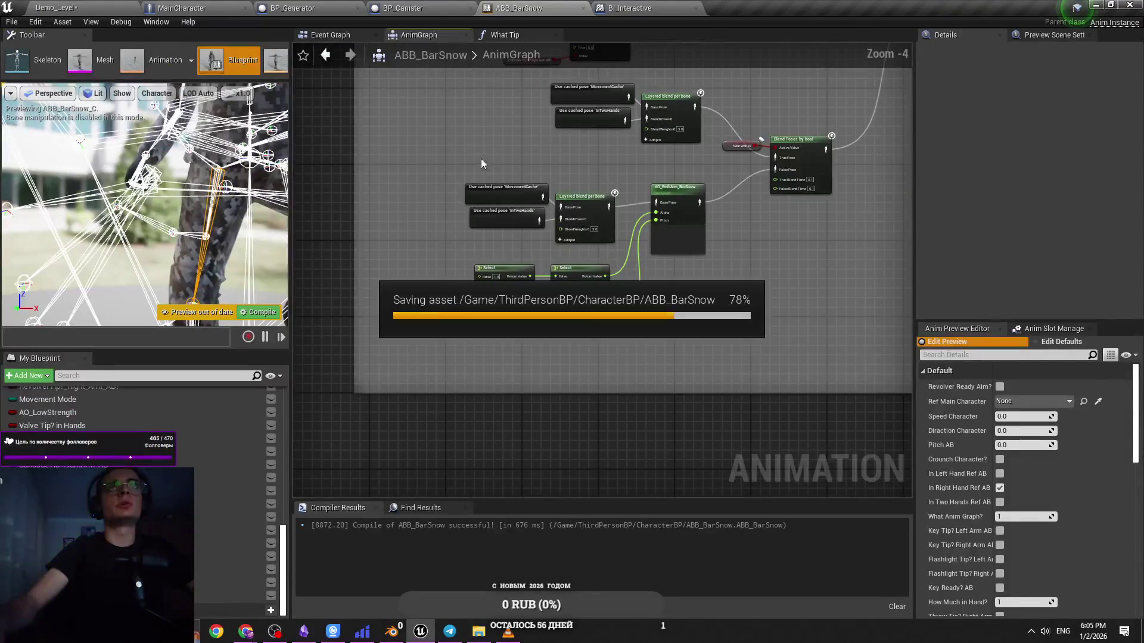
scroll(454, 411, "up", 2)
scroll(454, 411, "up", 3)
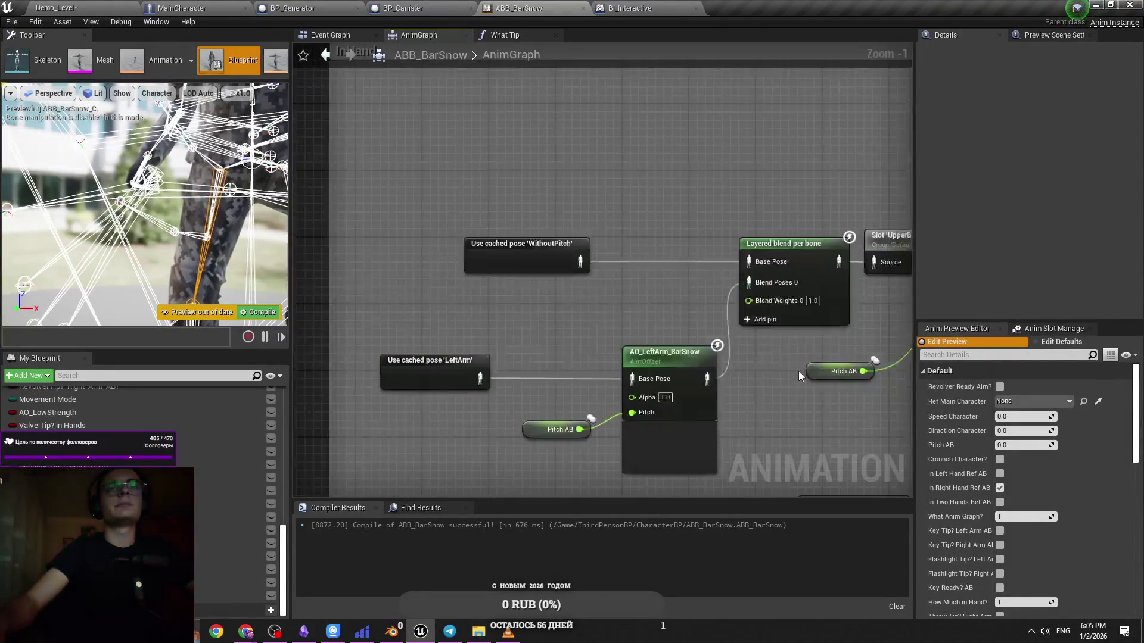
left_click(439, 375)
scroll(628, 284, "down", 3)
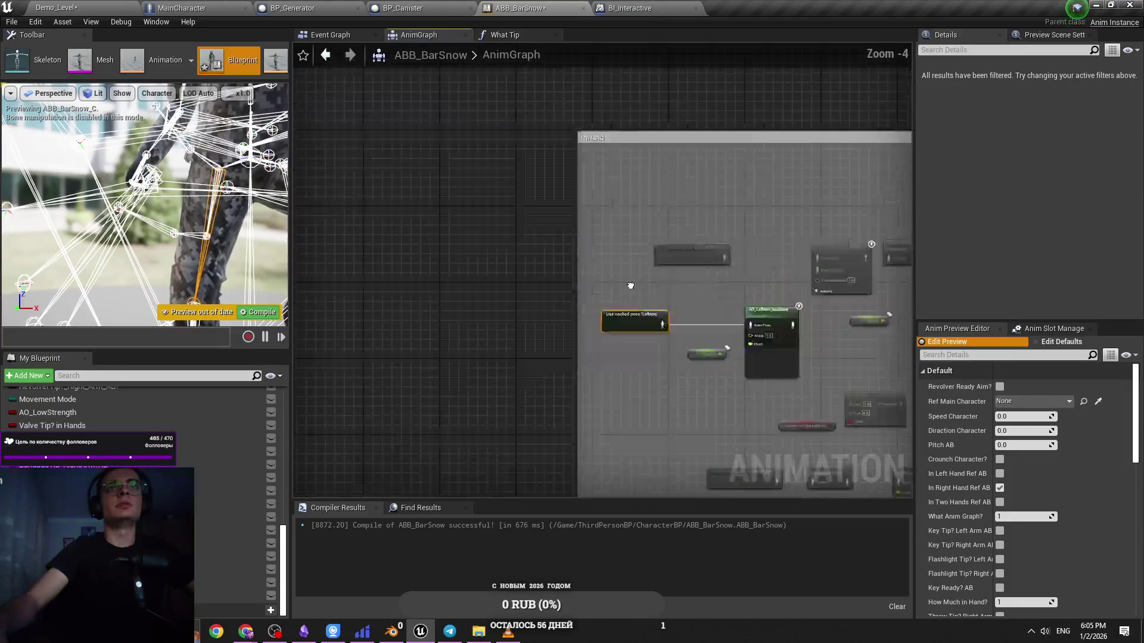
scroll(477, 361, "up", 5)
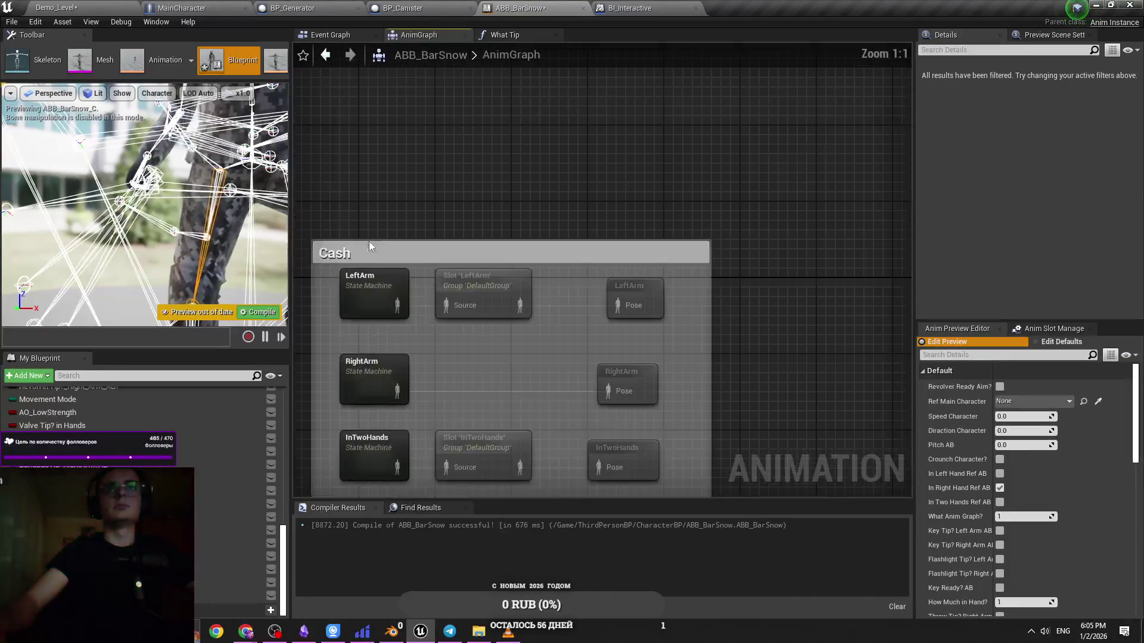
double_click(379, 269)
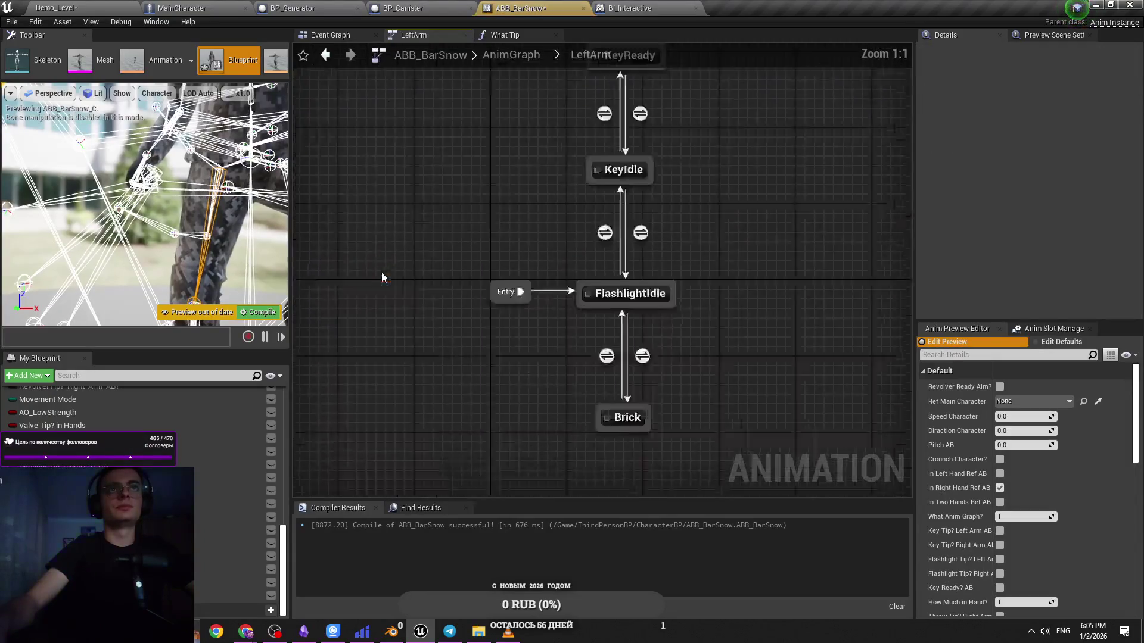
key("ctrl+s")
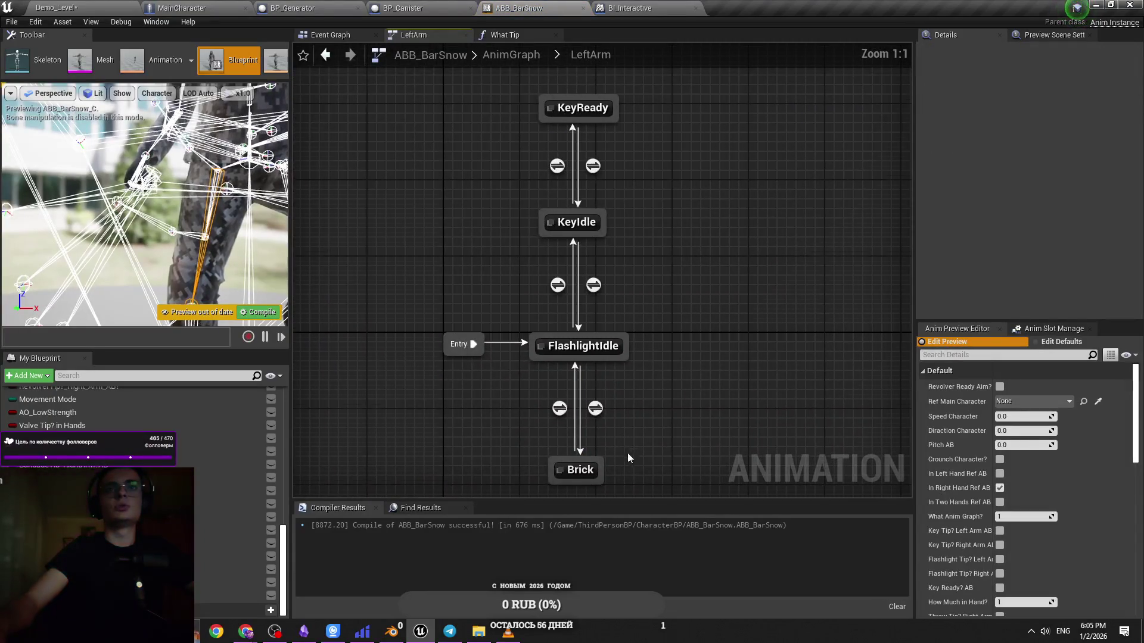
Line up the KeyIdle and KeyReady states and save
left_click_drag(627, 452, 573, 354)
left_click(530, 345)
left_click_drag(600, 159, 556, 317)
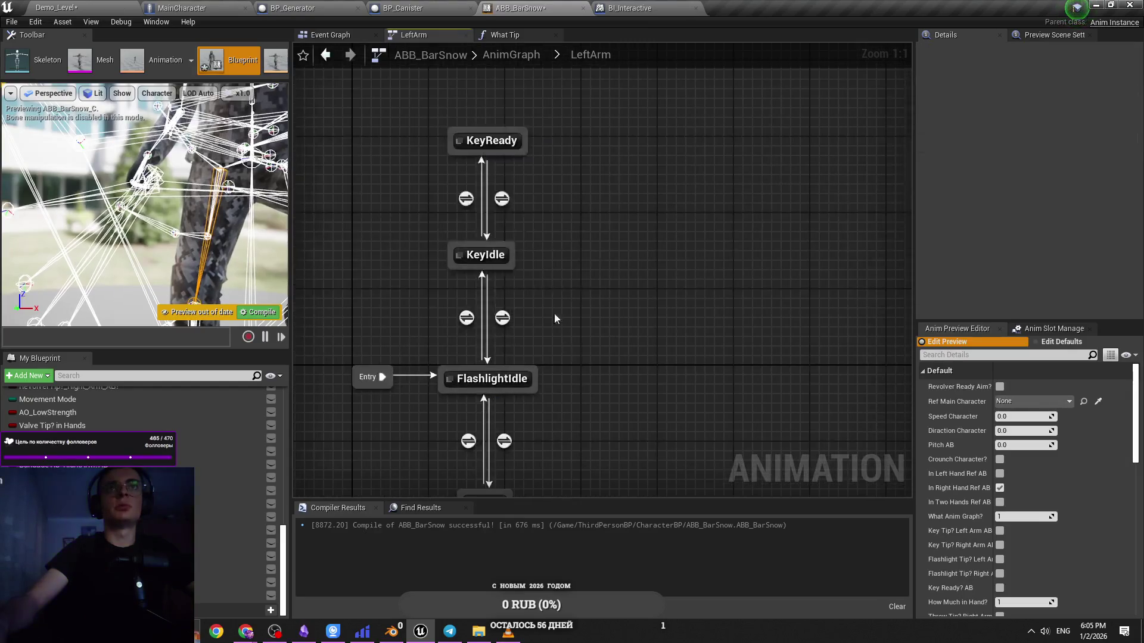
left_click_drag(487, 250, 485, 269)
mouse_move(499, 144)
left_mouse_down()
mouse_move(489, 163)
mouse_move(488, 152)
left_mouse_up()
left_click(624, 175)
key("ctrl+s")
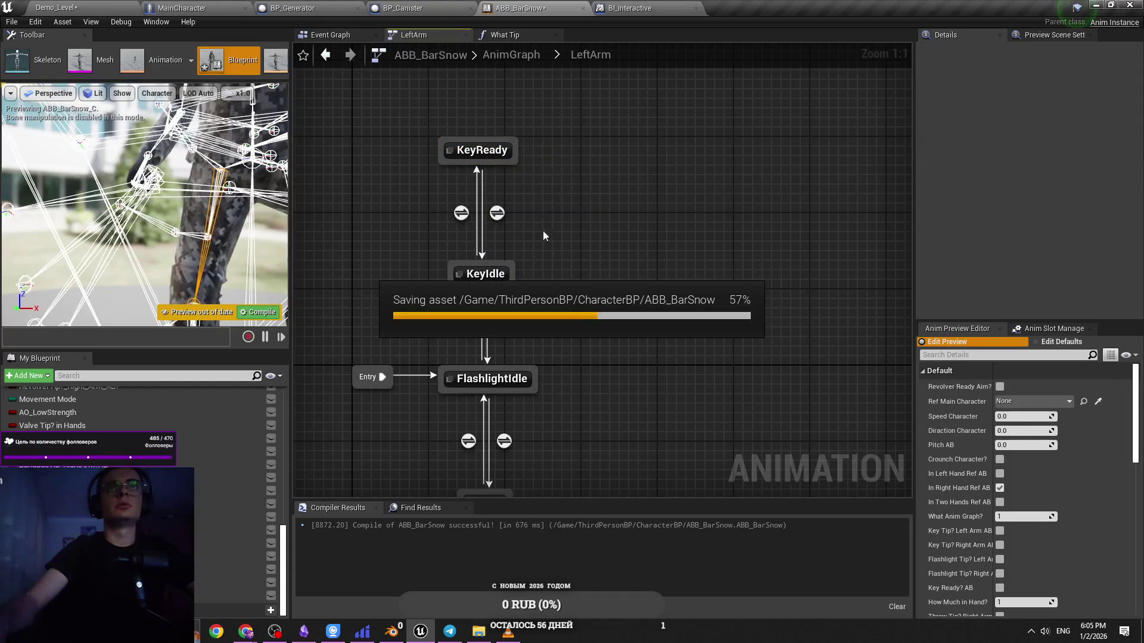
Move the Brick state down to the left and save
left_click_drag(575, 327, 547, 193)
left_click(474, 366)
left_click_drag(473, 366, 345, 377)
key("ctrl+s")
left_click(417, 334)
key("ctrl+s")
Try pulling a transition from FlashlightIdle and move the ABB_BarSnow tab to second place
mouse_move(476, 255)
left_mouse_down()
mouse_move(512, 297)
mouse_move(560, 319)
left_mouse_up()
left_click(539, 346)
key("ctrl+s")
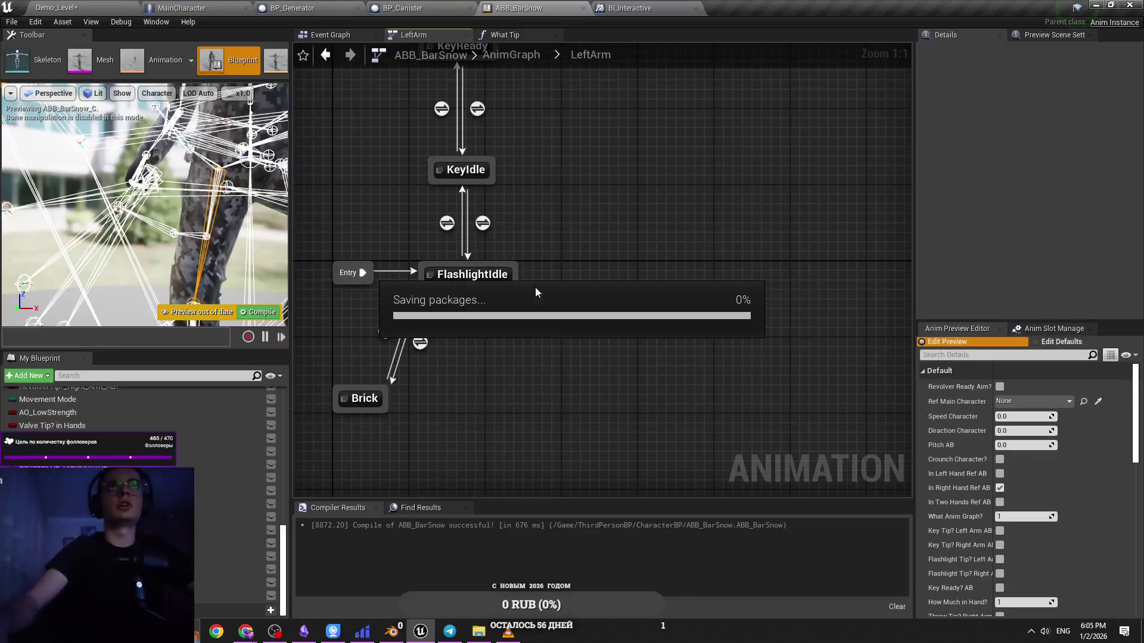
left_click_drag(518, 7, 179, 8)
key("ctrl+s")
key("ctrl+s")
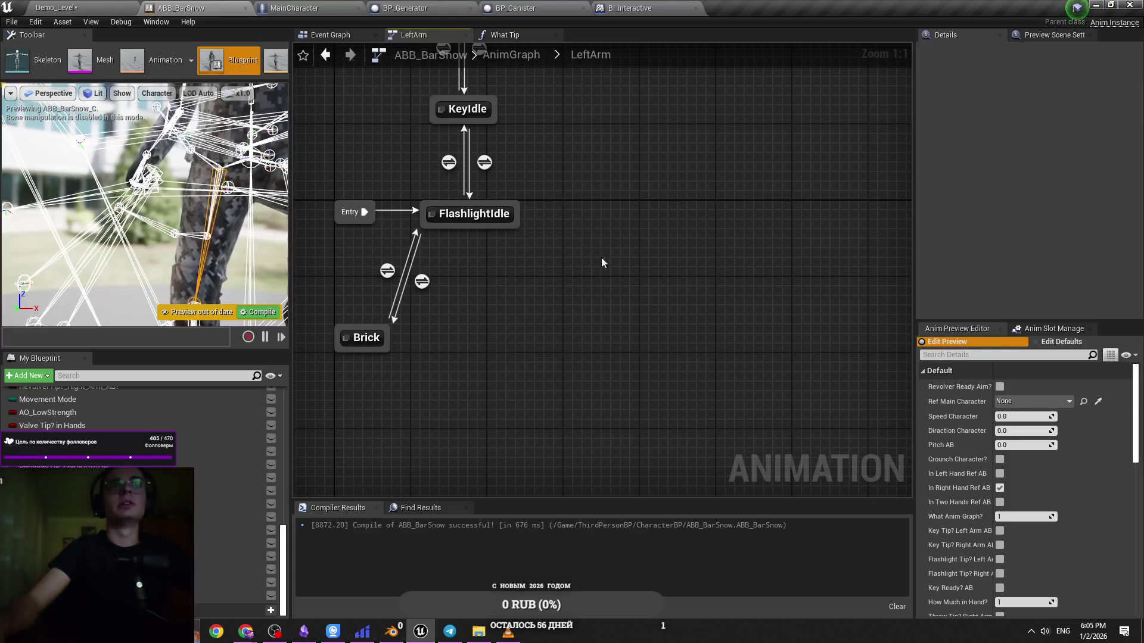
key("ctrl+s")
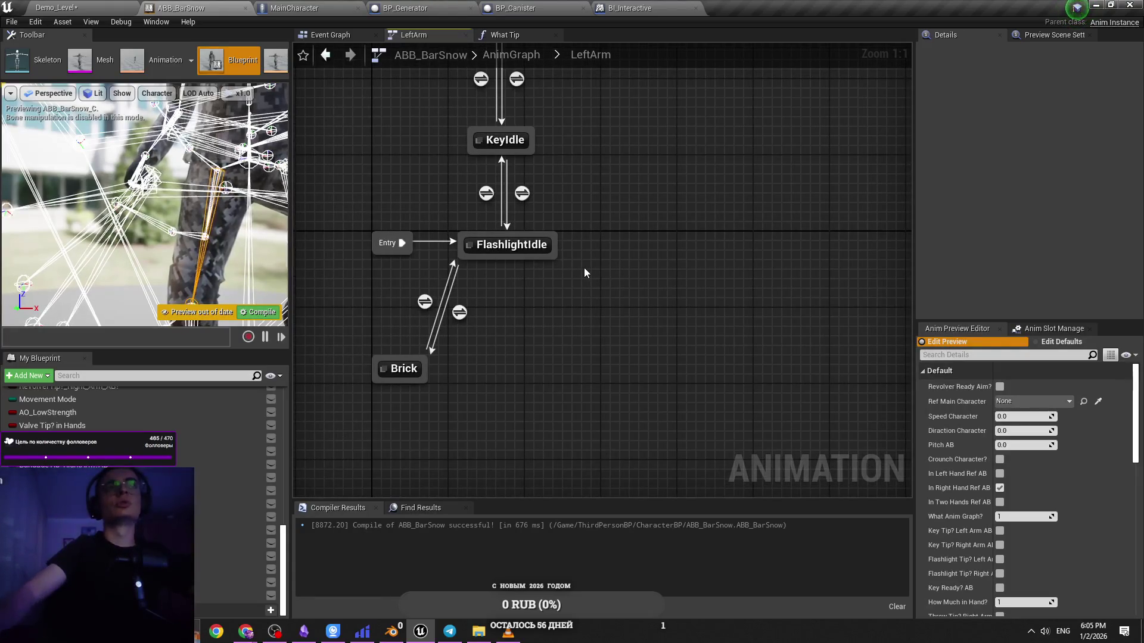
mouse_move(550, 259)
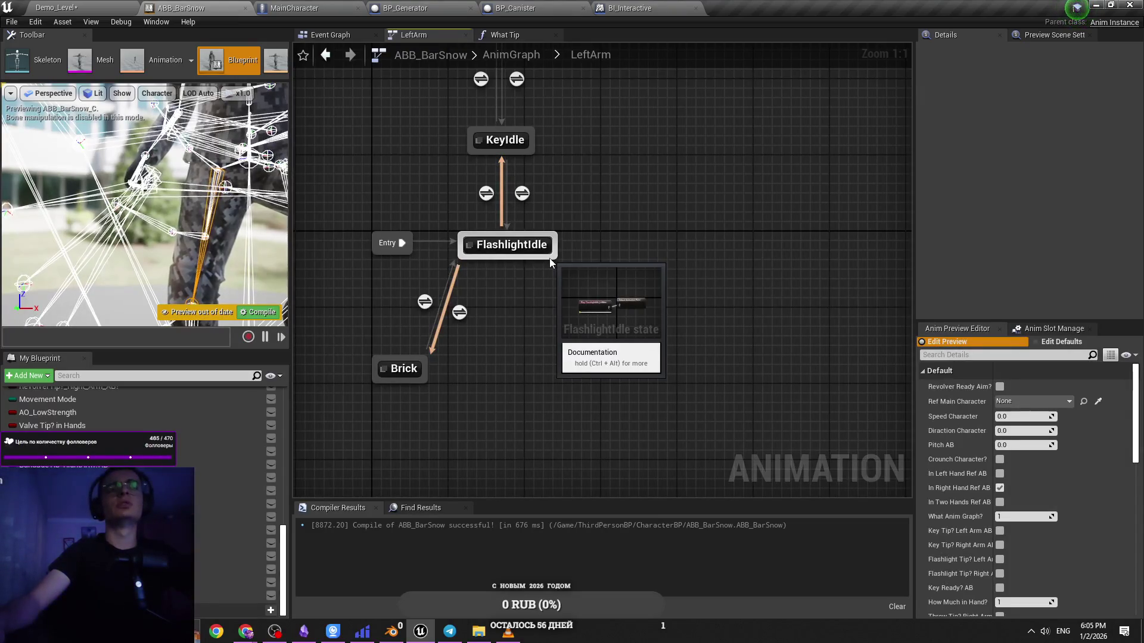
left_click_drag(550, 262, 558, 290)
Add a state named Canister below FlashlightIdle via a new transition, position it and save
left_click(504, 292)
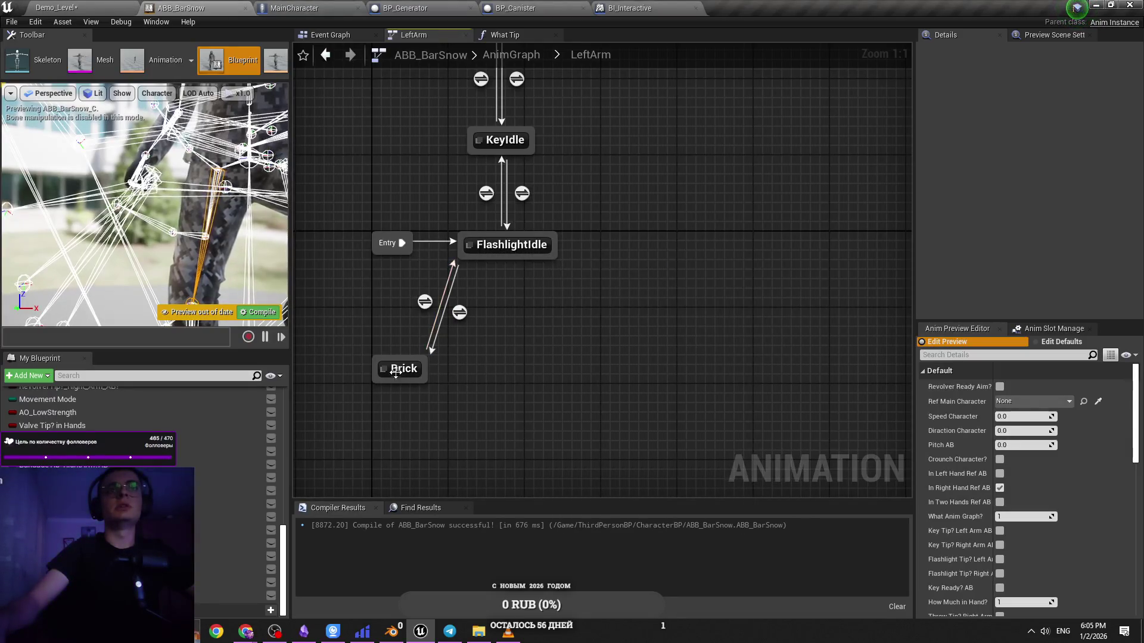
left_click_drag(546, 251, 554, 368)
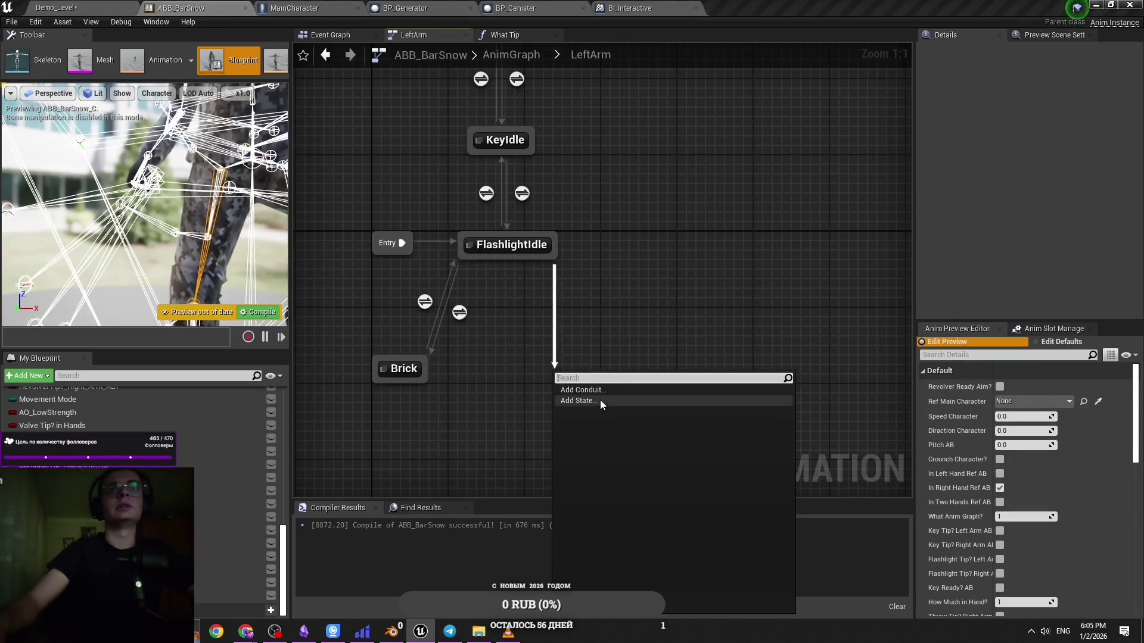
left_click(667, 330)
type("Caster")
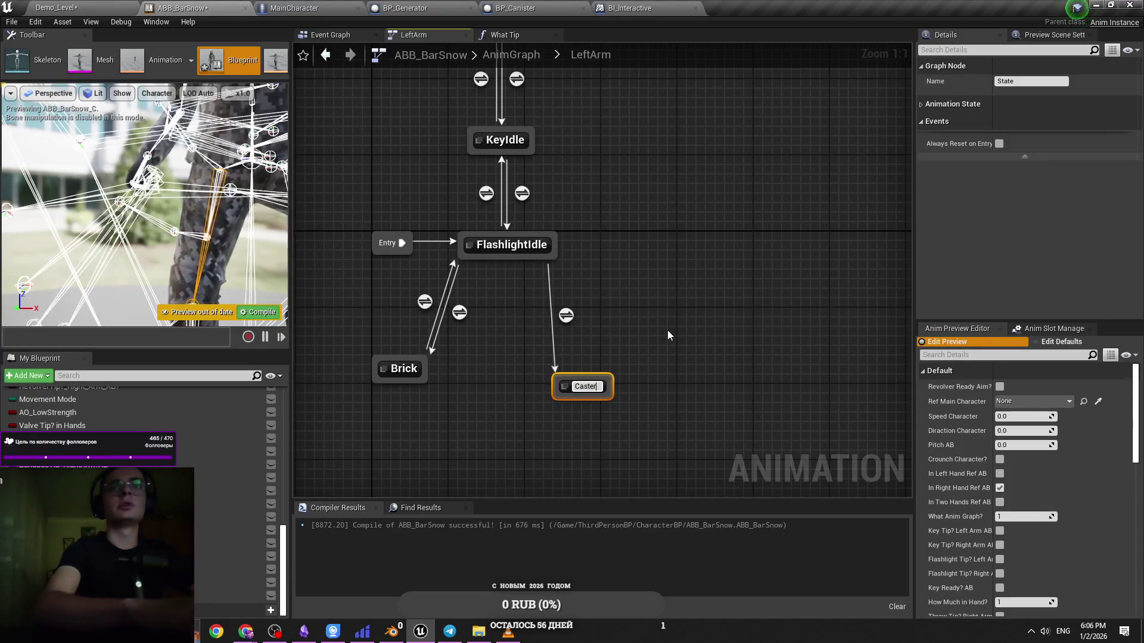
key("BackSpace")
key("BackSpace")
key("BackSpace")
type("n")
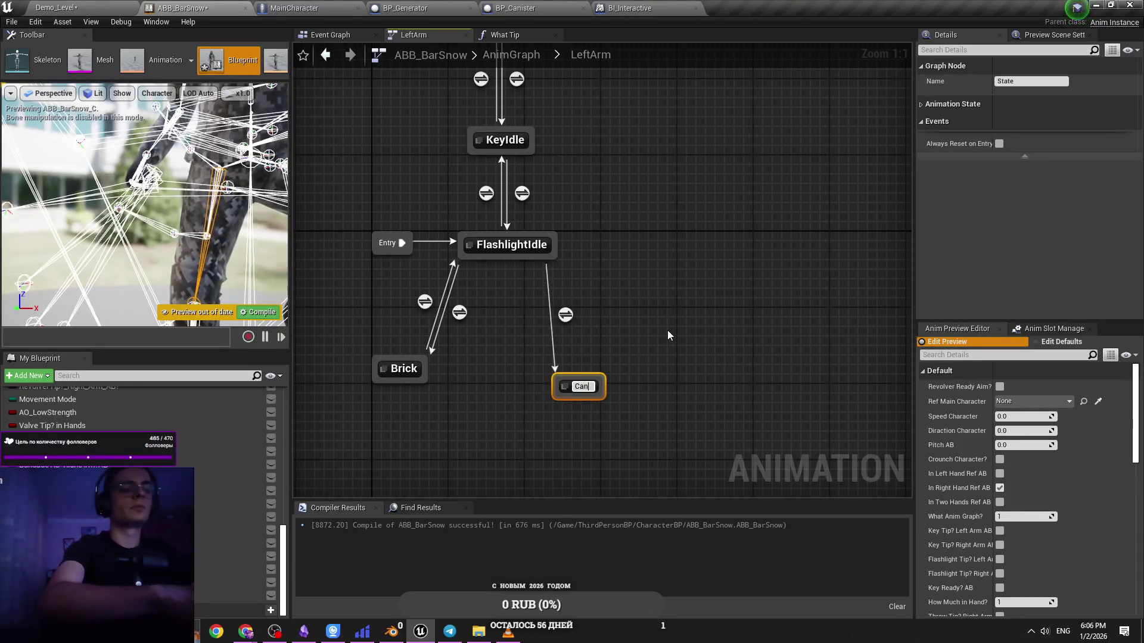
type("ister")
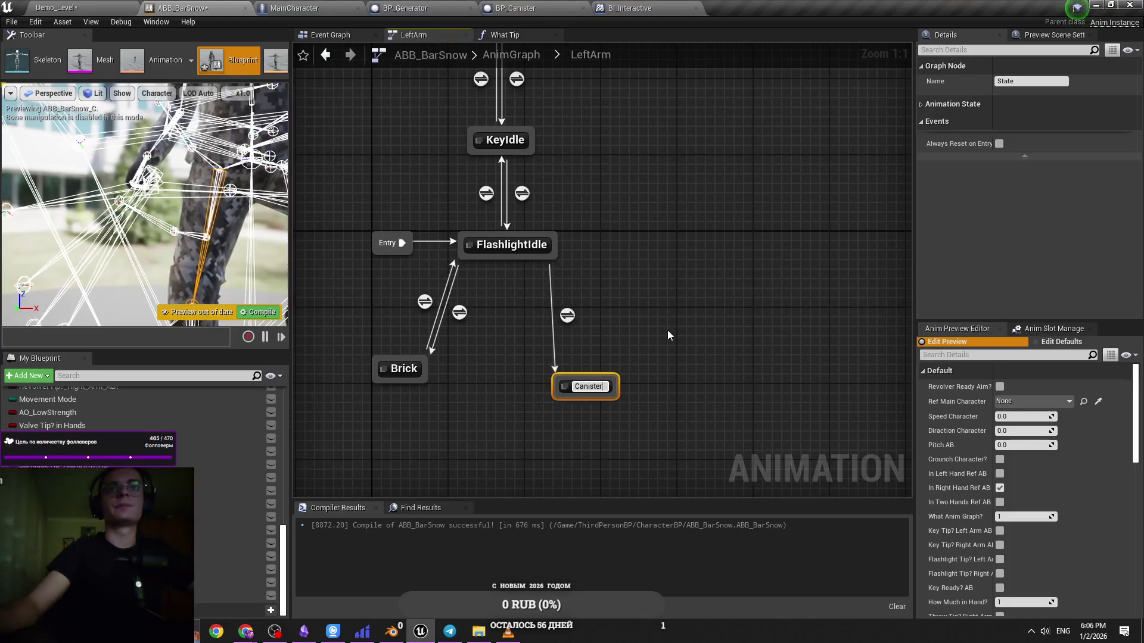
key("Return")
left_click_drag(598, 384, 574, 375)
left_click(625, 333)
key("ctrl+s")
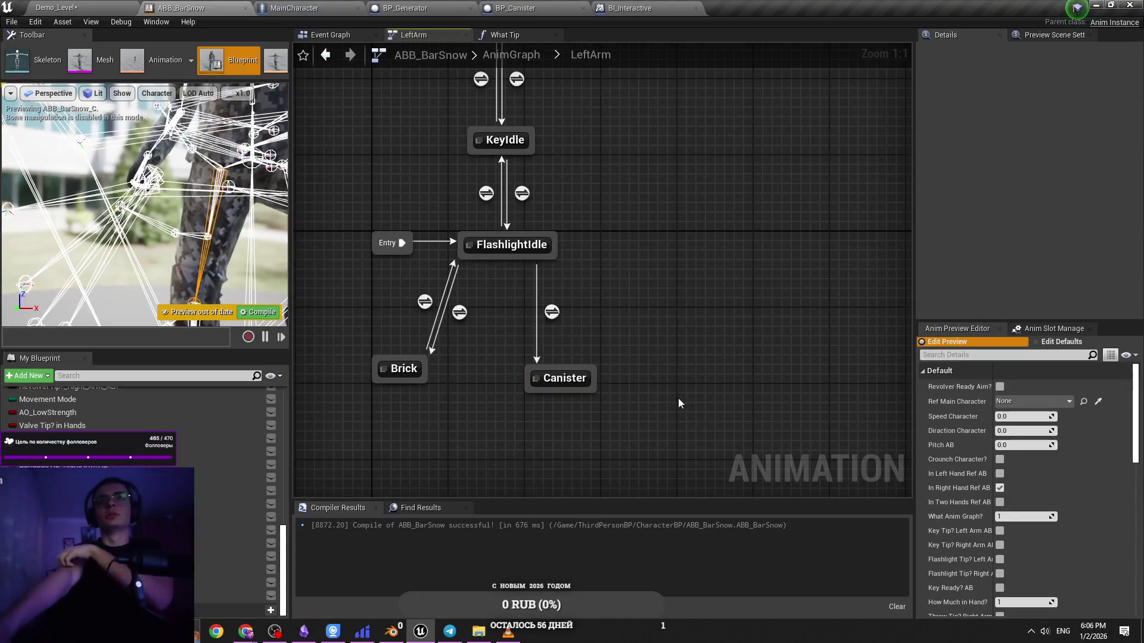
left_click(593, 370)
Draw a transition from Canister back to FlashlightIdle and place Canister level with Brick, saving
left_click(635, 377)
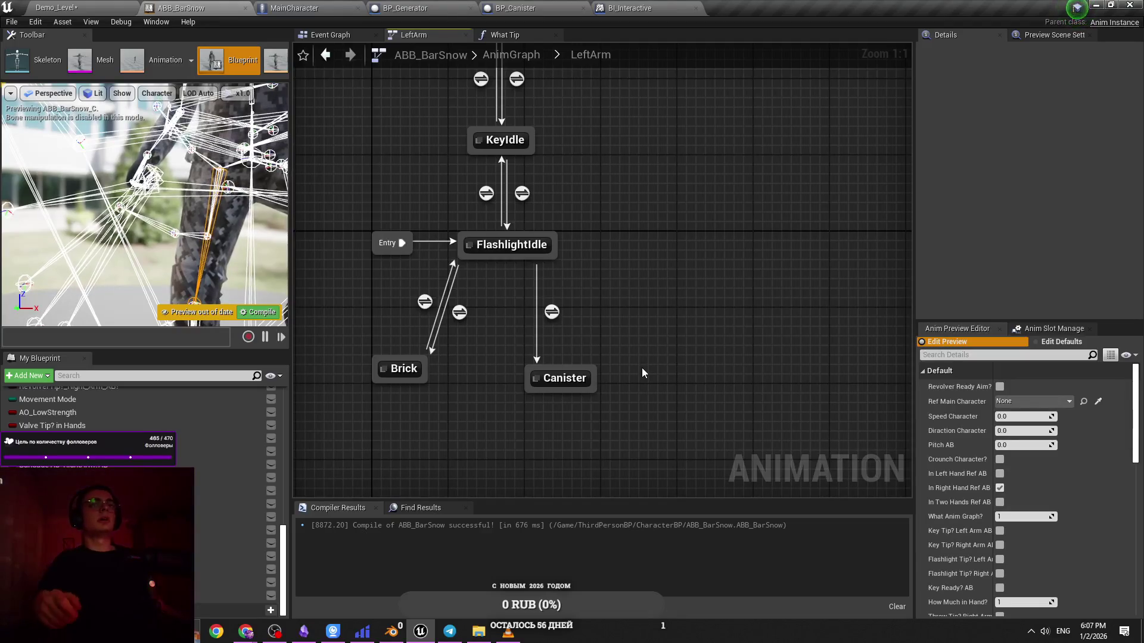
left_click_drag(581, 375, 538, 267)
left_click_drag(566, 381, 633, 366)
left_click(625, 315)
key("ctrl+s")
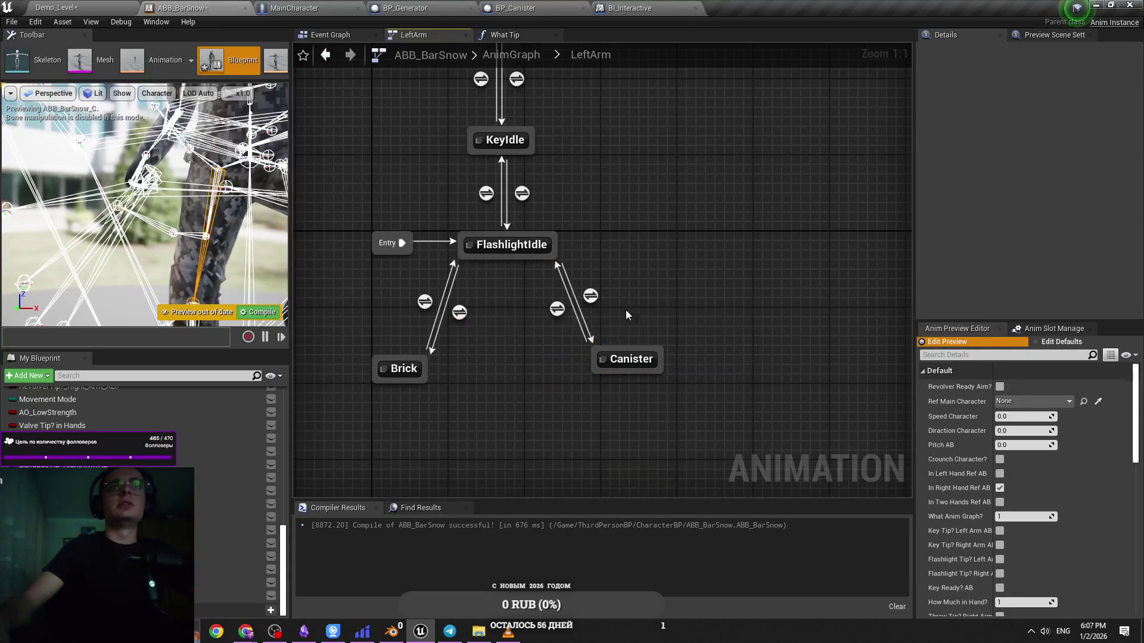
left_click_drag(619, 366, 620, 375)
left_click(628, 333)
key("ctrl+s")
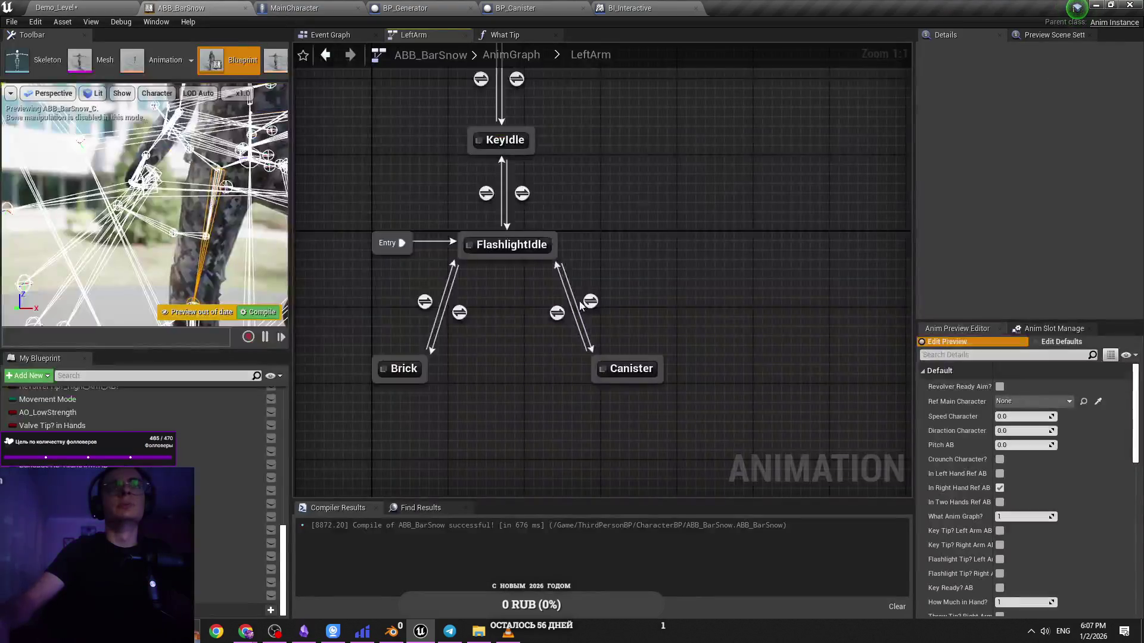
Inspect a transition rule and the Brick and Canister states
left_click(557, 312)
left_click(591, 323)
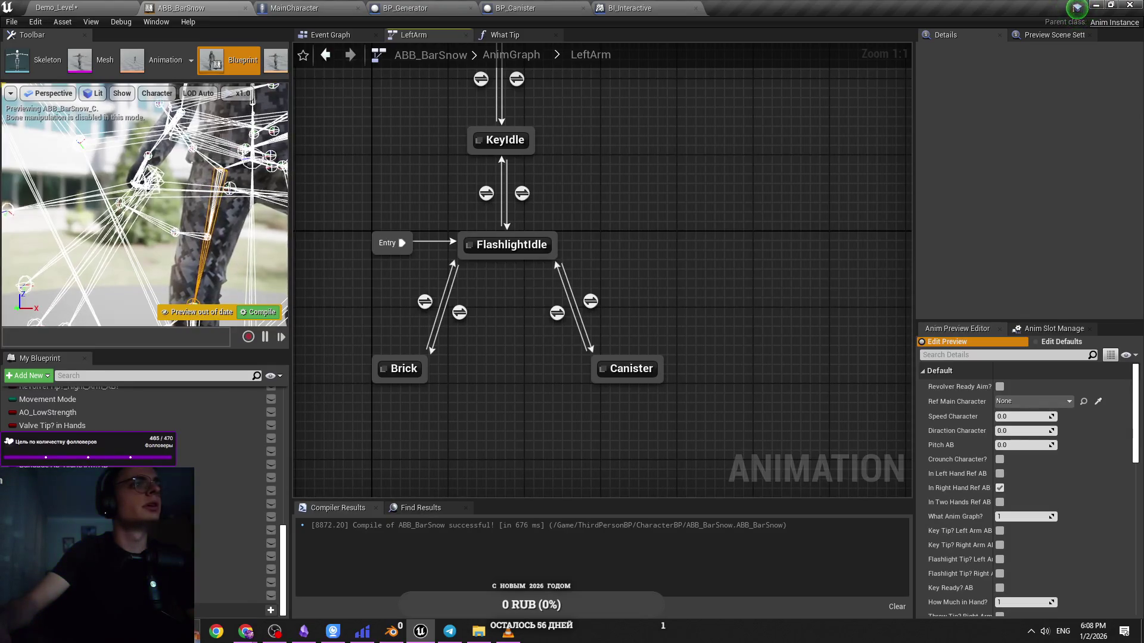
left_click(399, 368)
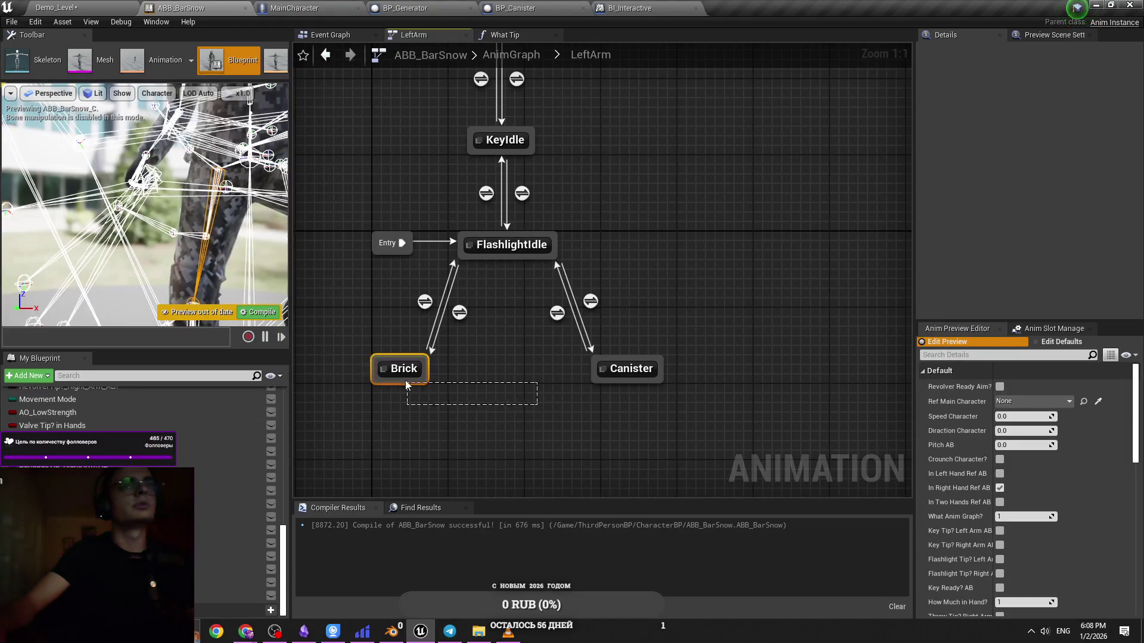
left_click(591, 437)
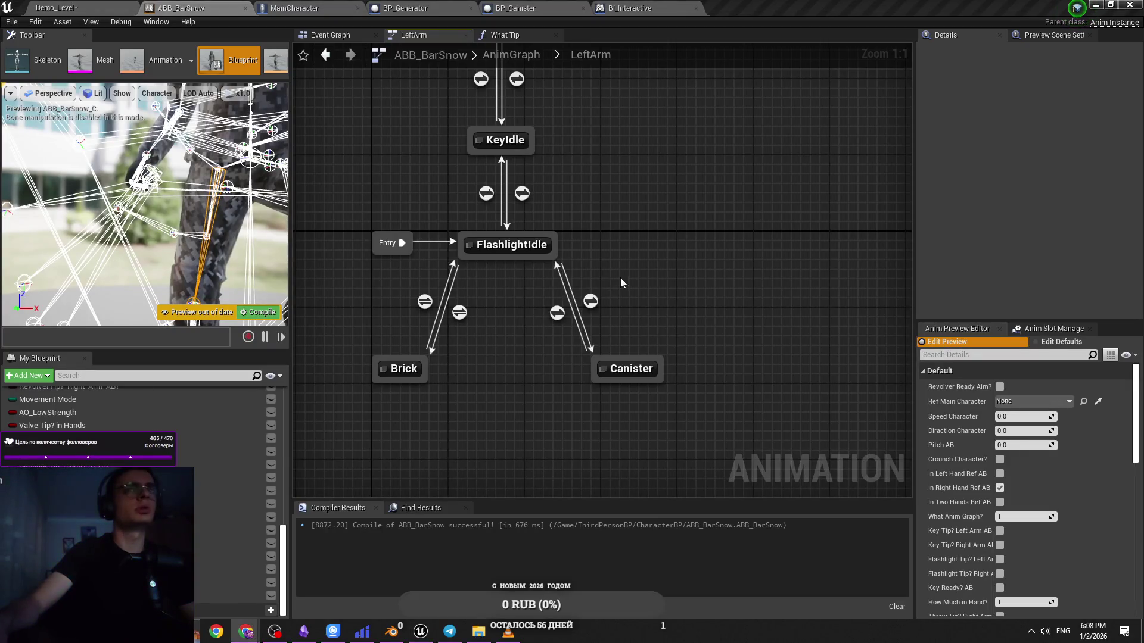
left_click(626, 368)
left_click(655, 429)
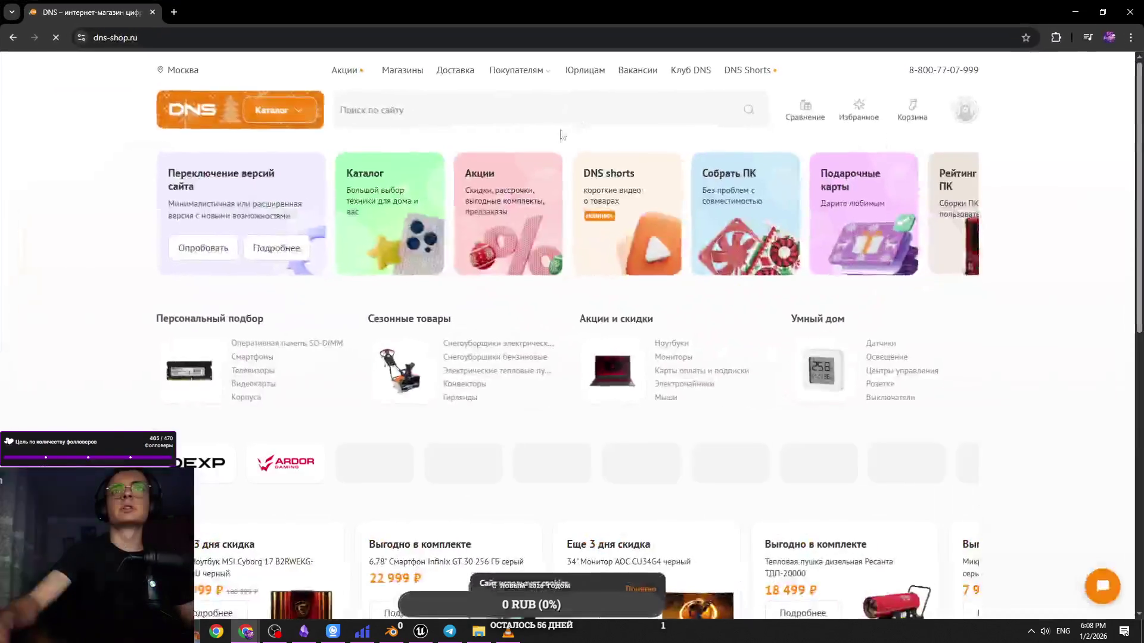
Open the 16" HONOR MagicBook X16 AMD 2025 laptop page from the search results in a new tab
left_click(533, 104)
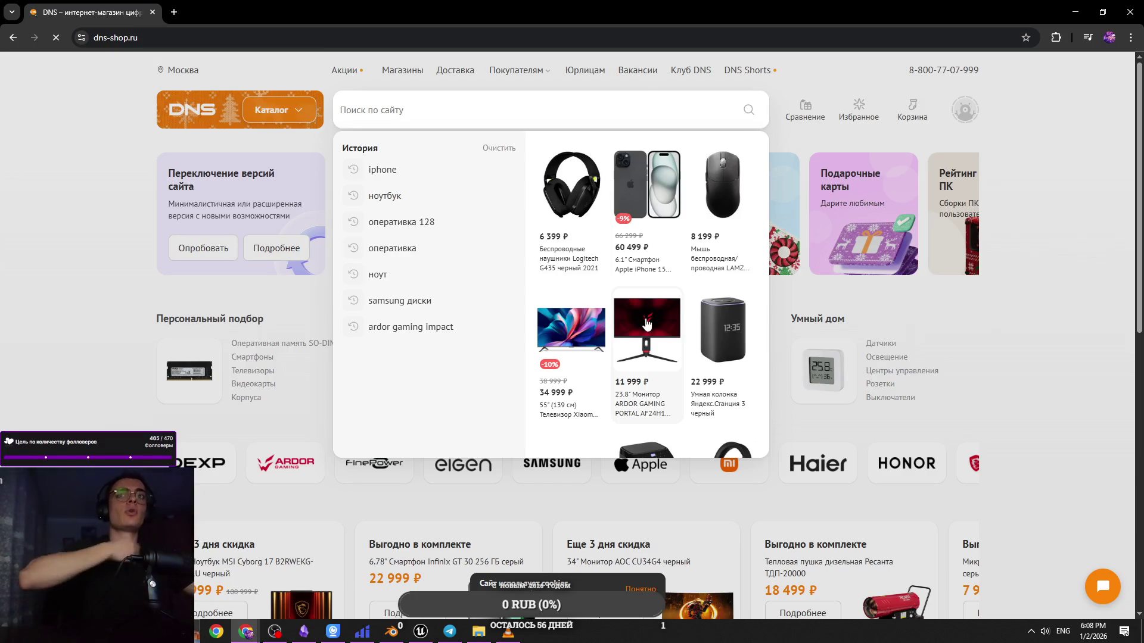
scroll(647, 322, "down", 2)
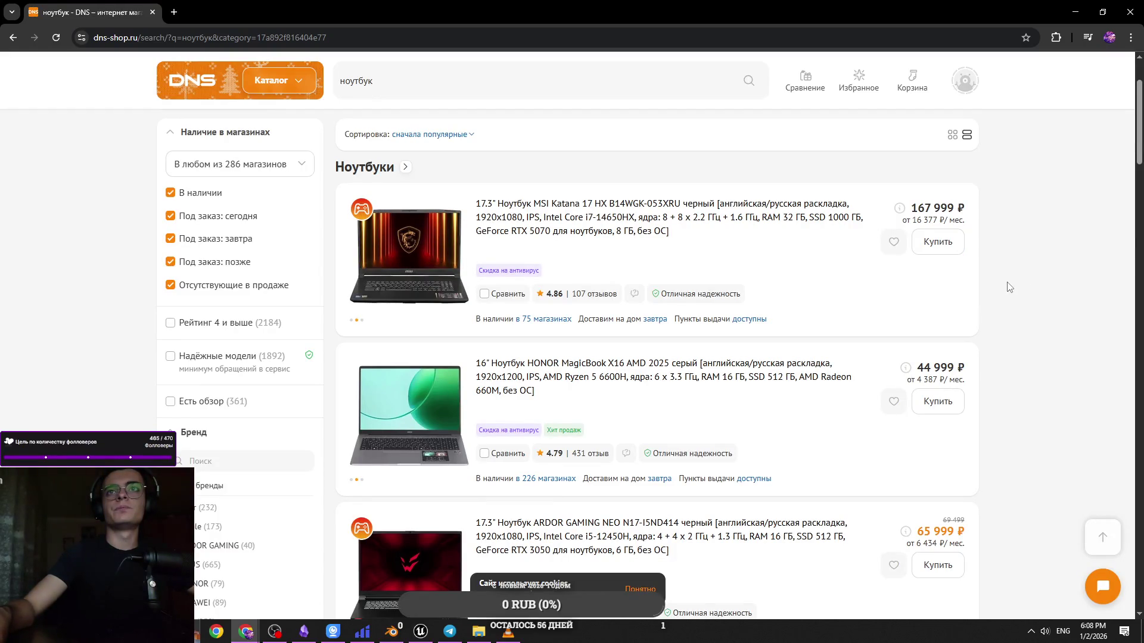
middle_click(768, 365)
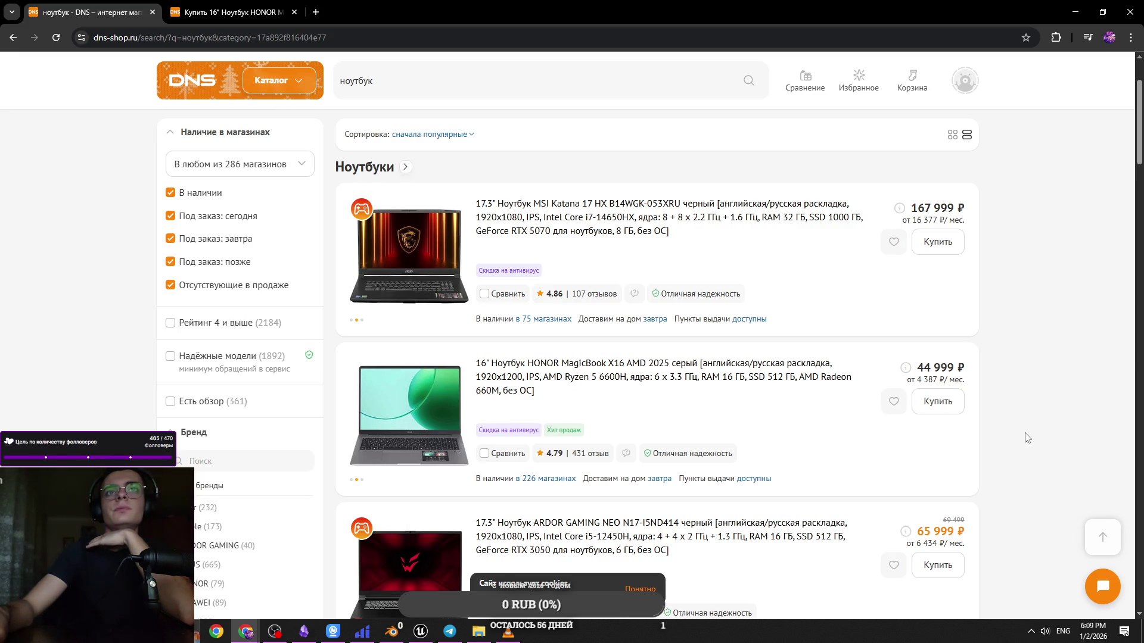
scroll(870, 365, "down", 1)
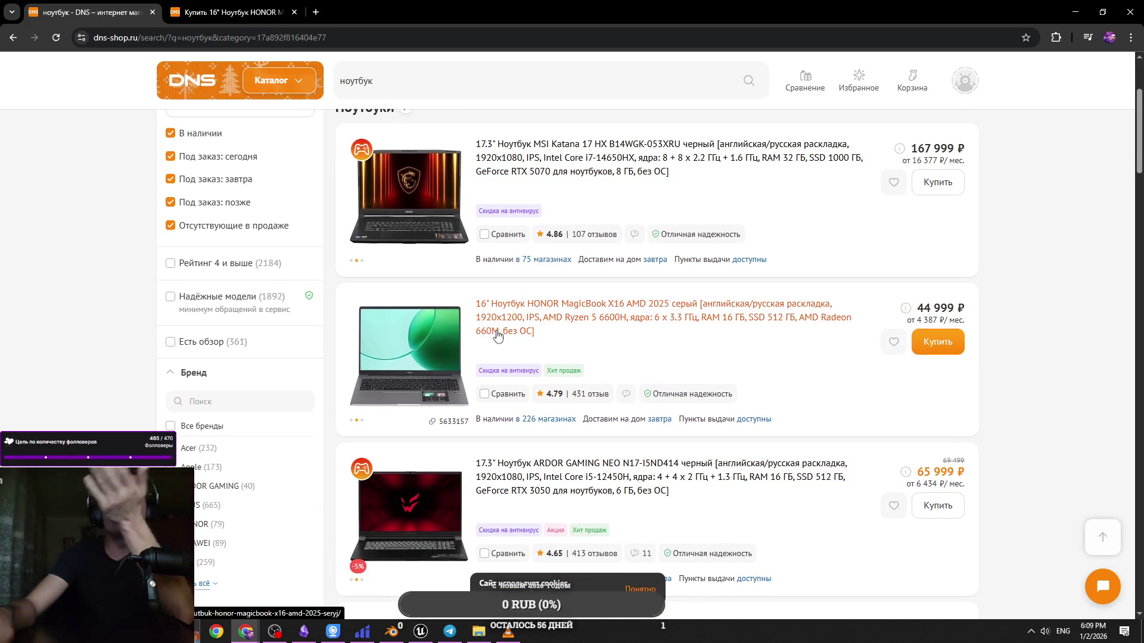
key("ctrl+Tab")
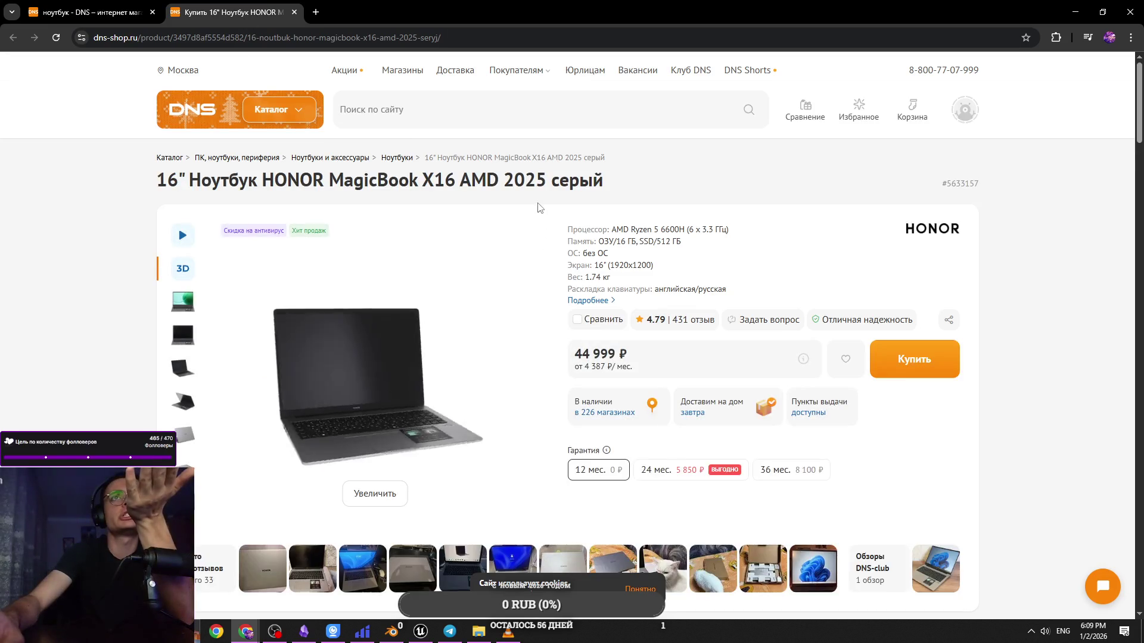
Look through the HONOR laptop's review photos and its full description and specs
scroll(381, 260, "down", 4)
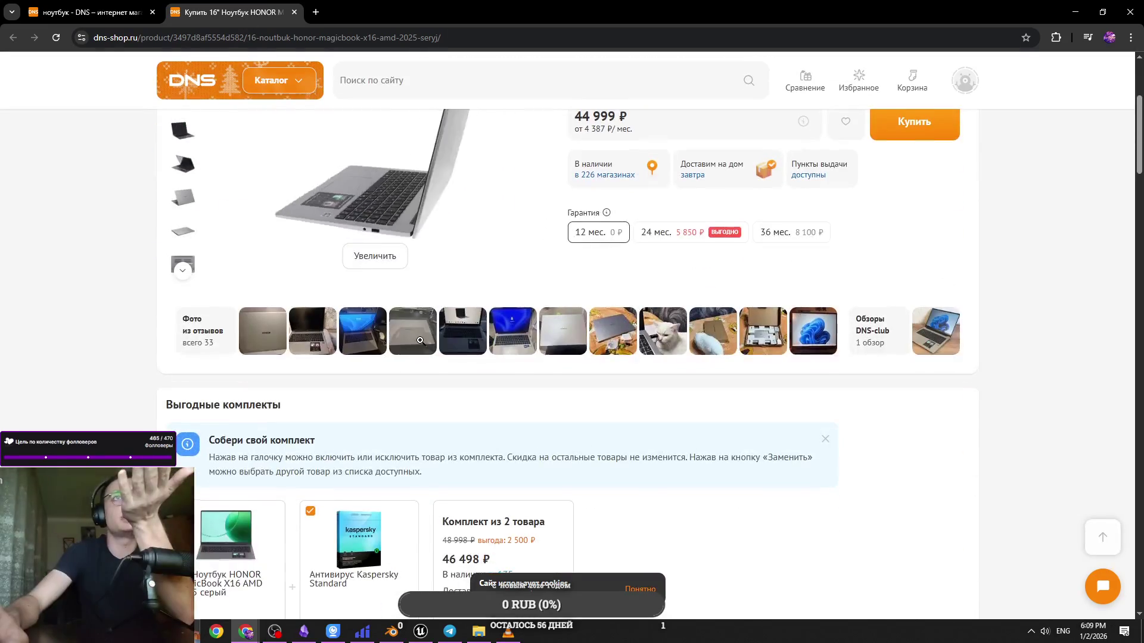
scroll(382, 259, "up", 1)
left_click(352, 397)
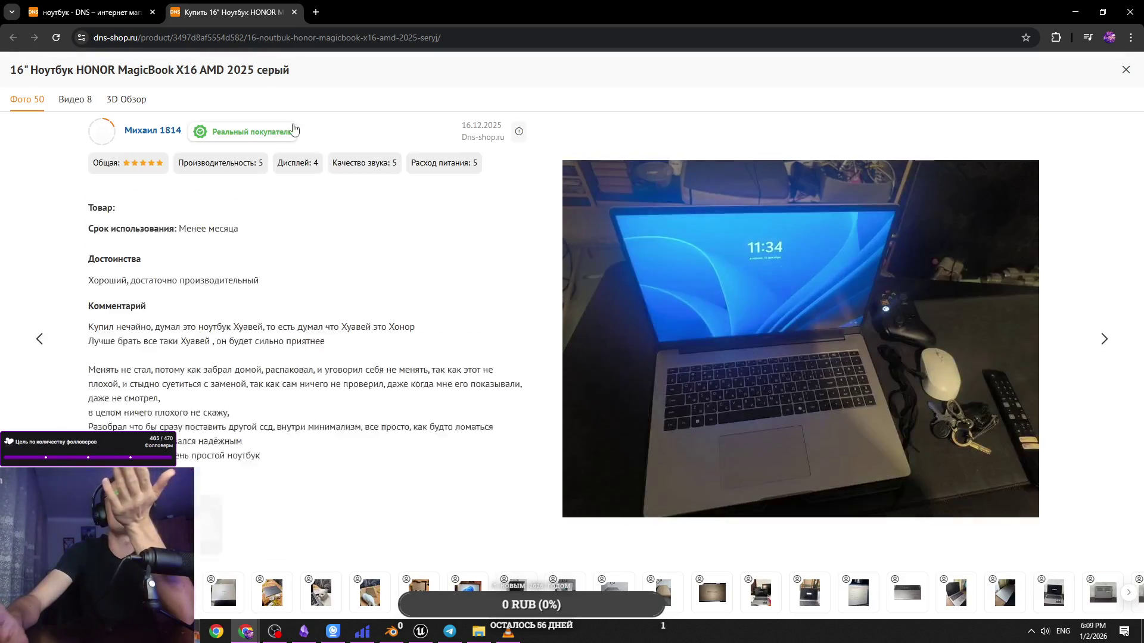
key("Escape")
scroll(644, 341, "up", 3)
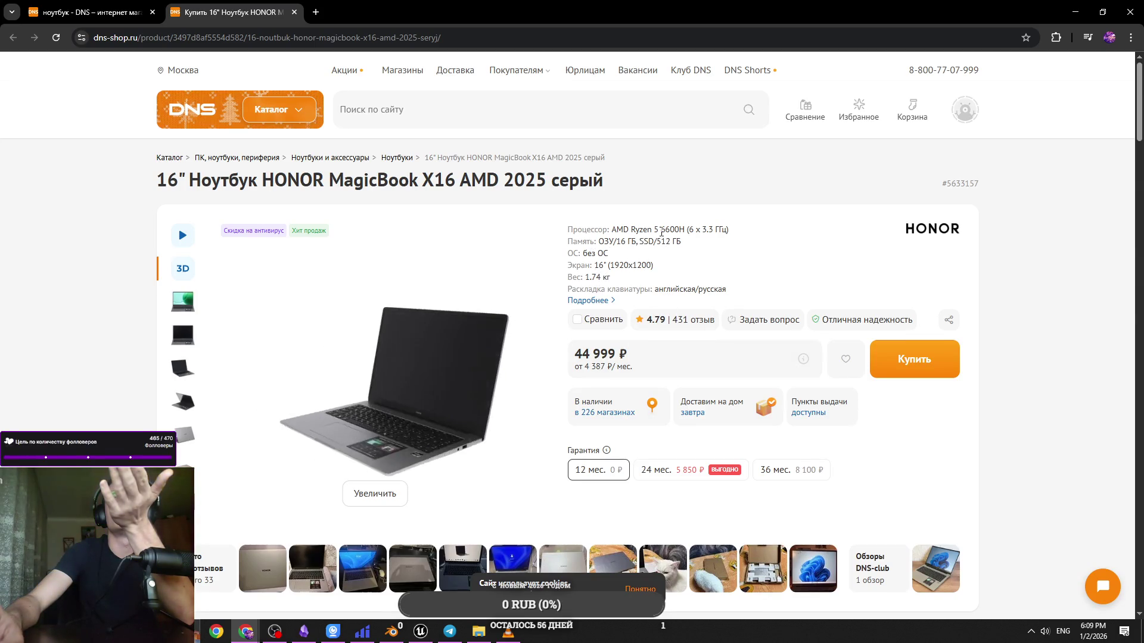
left_click(602, 302)
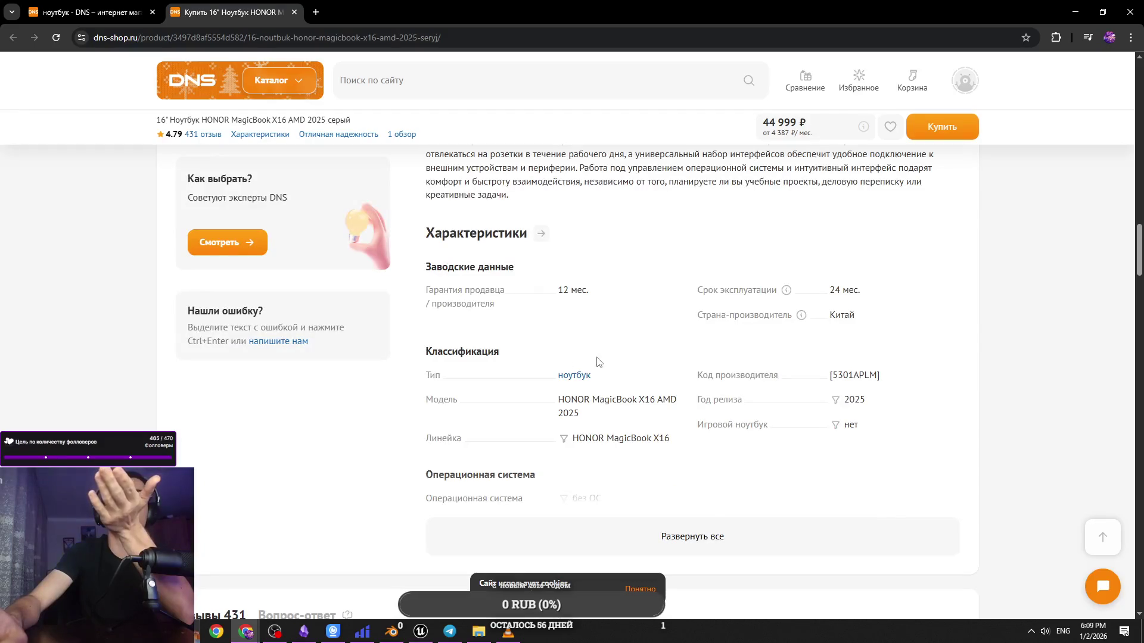
key("Home")
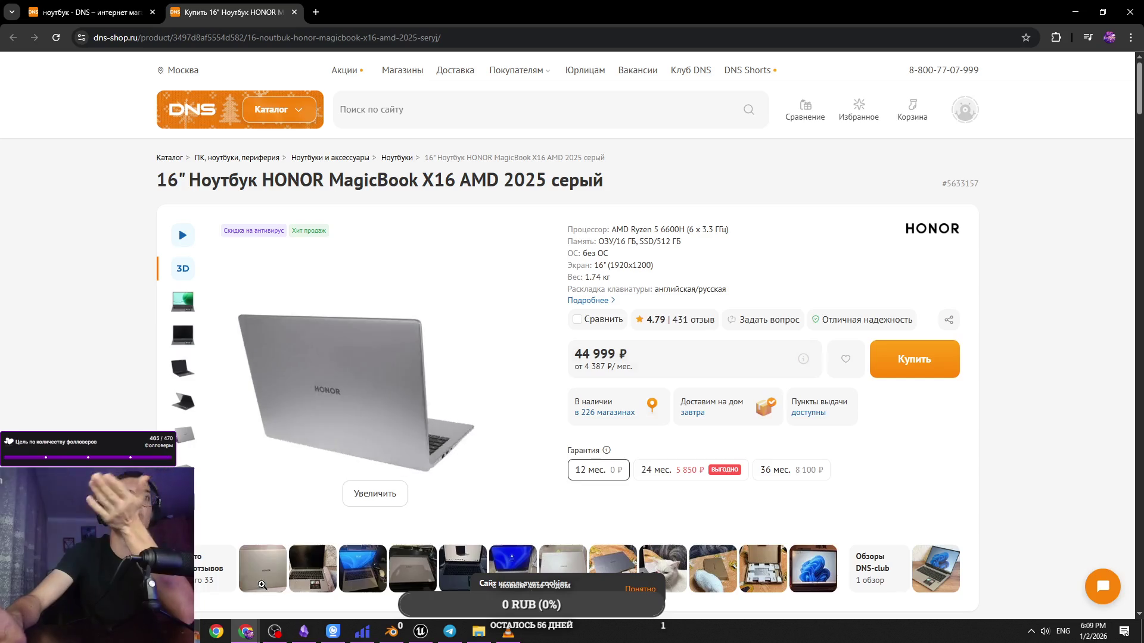
View another review photo, then close the product tab and scroll the laptop search results
left_click(290, 573)
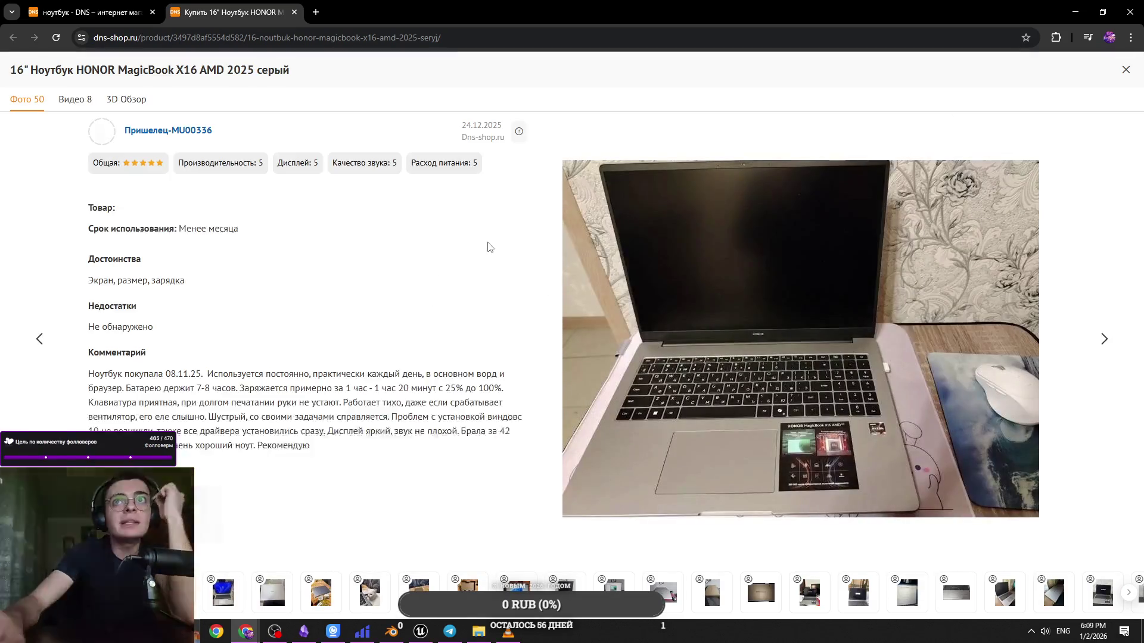
key("Escape")
left_click(89, 12)
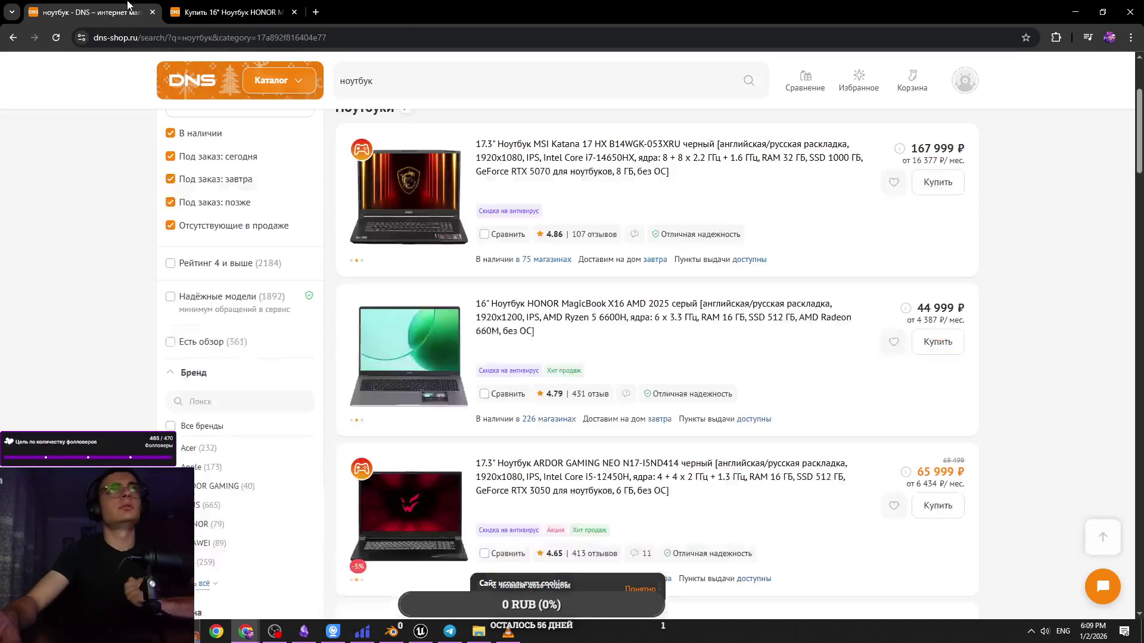
middle_click(190, 5)
scroll(1052, 342, "down", 2)
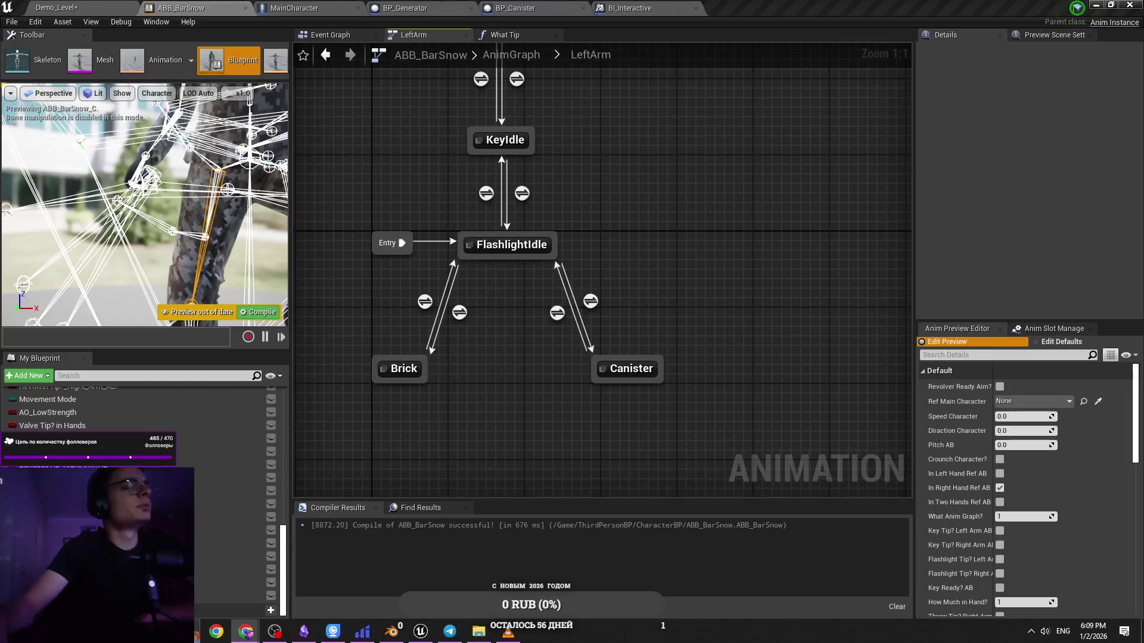
Nudge the Canister state slightly right, opposite Brick below FlashlightIdle in LeftArm
left_click(682, 400)
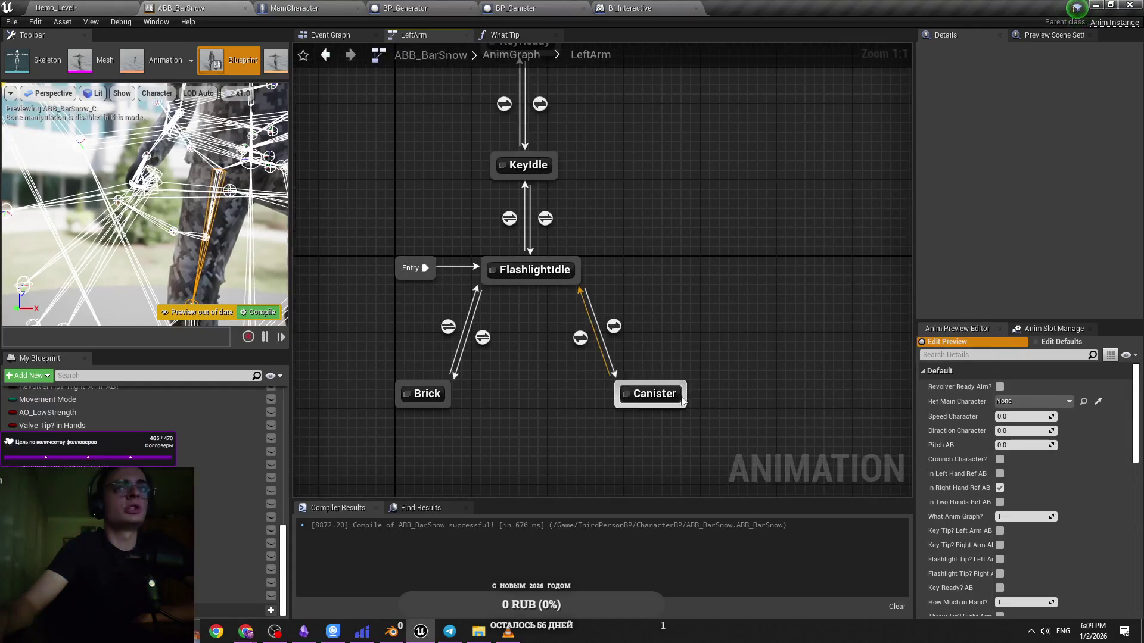
left_click_drag(682, 400, 691, 400)
left_click(648, 360)
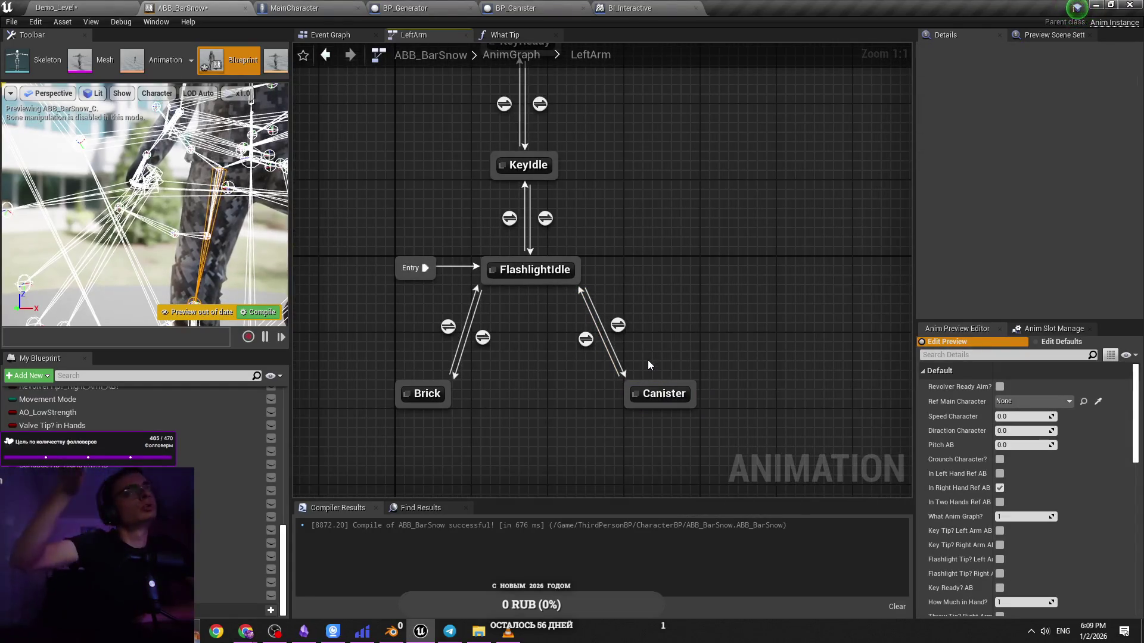
left_click_drag(678, 442, 743, 399)
left_click(759, 448)
left_click_drag(748, 442, 646, 399)
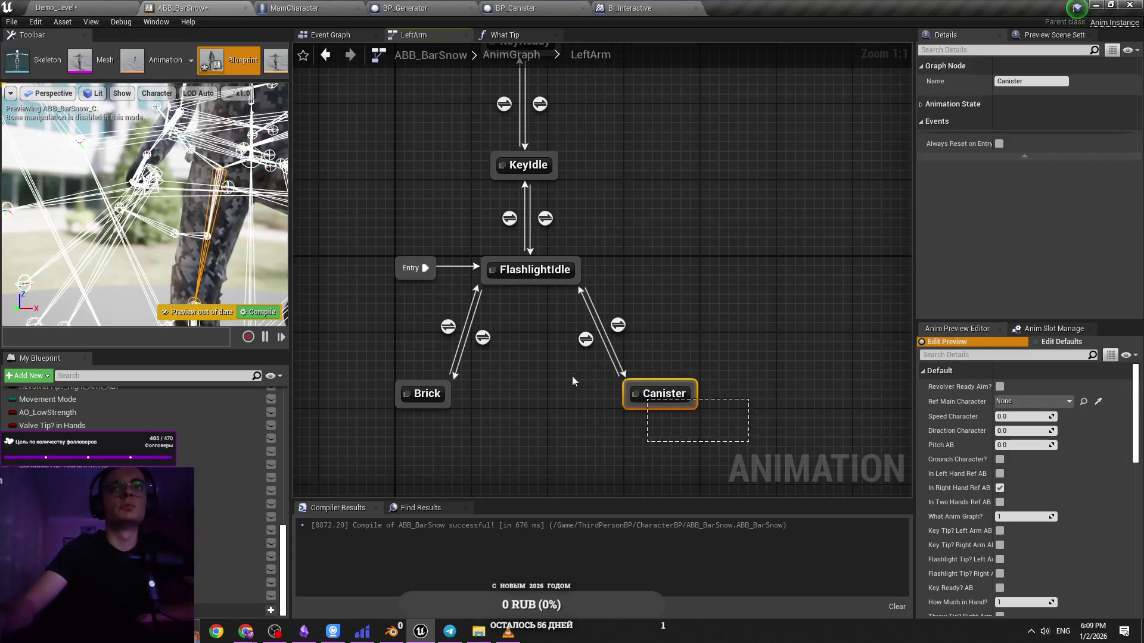
left_click(768, 434)
left_click(677, 395)
left_click(639, 308)
double_click(676, 395)
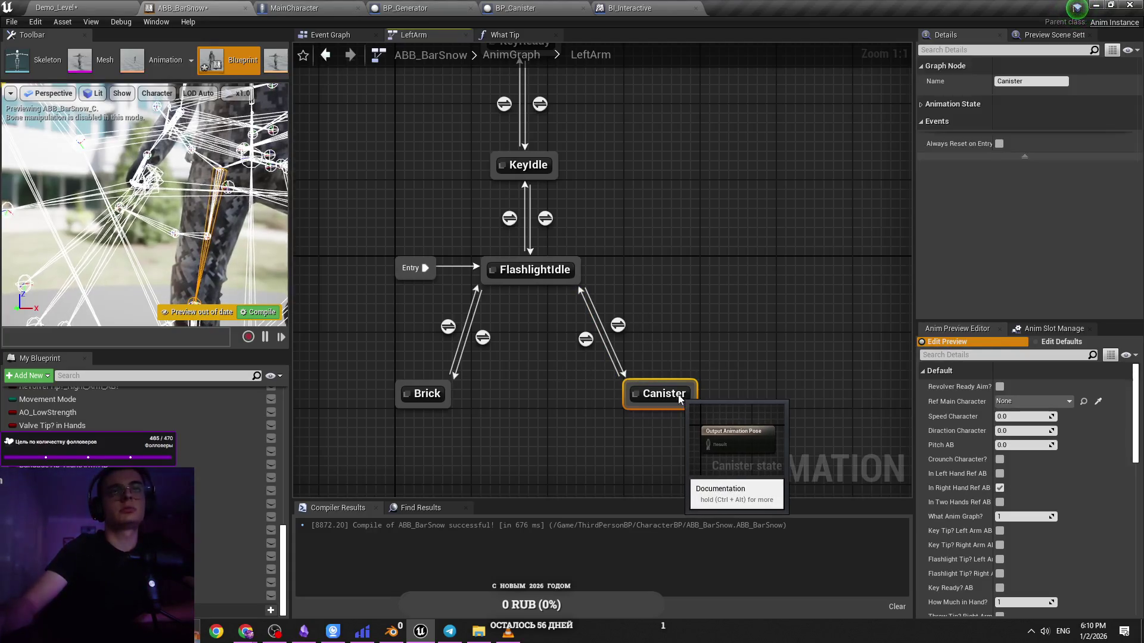
Drop Canister_Idle_LeftArm_BarSnowAnim into the Canister state and wire it to Output Animation Pose
left_click(136, 6)
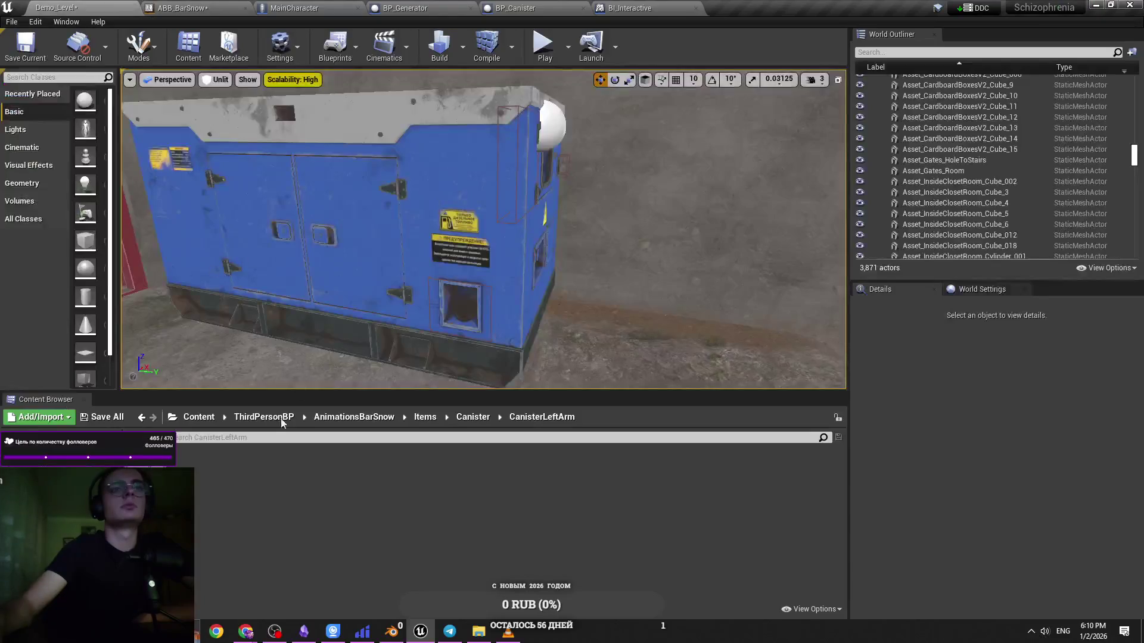
mouse_move(211, 470)
left_mouse_down()
mouse_move(280, 65)
mouse_move(247, 27)
mouse_move(201, 9)
mouse_move(465, 306)
mouse_move(416, 301)
left_mouse_up()
mouse_move(555, 316)
left_mouse_down()
mouse_move(610, 294)
mouse_move(499, 293)
left_mouse_up()
left_click(571, 311)
left_click(557, 311)
Go back up to LeftArm and open the FlashlightIdle to Canister transition rule
left_click(119, 7)
left_click(151, 7)
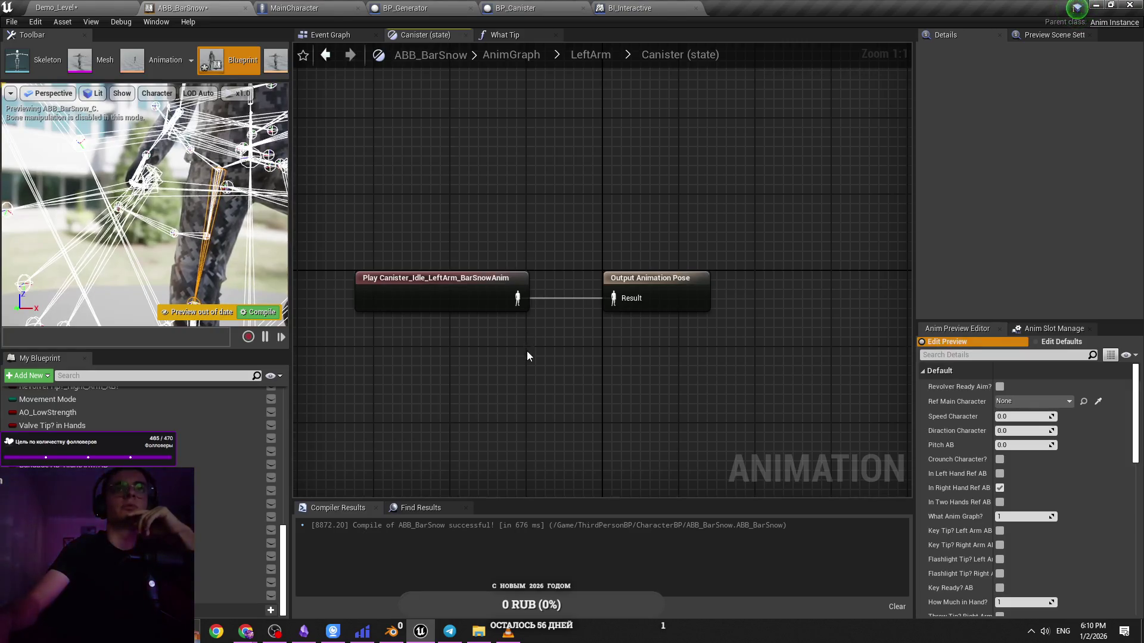
left_click(106, 5)
left_click(233, 10)
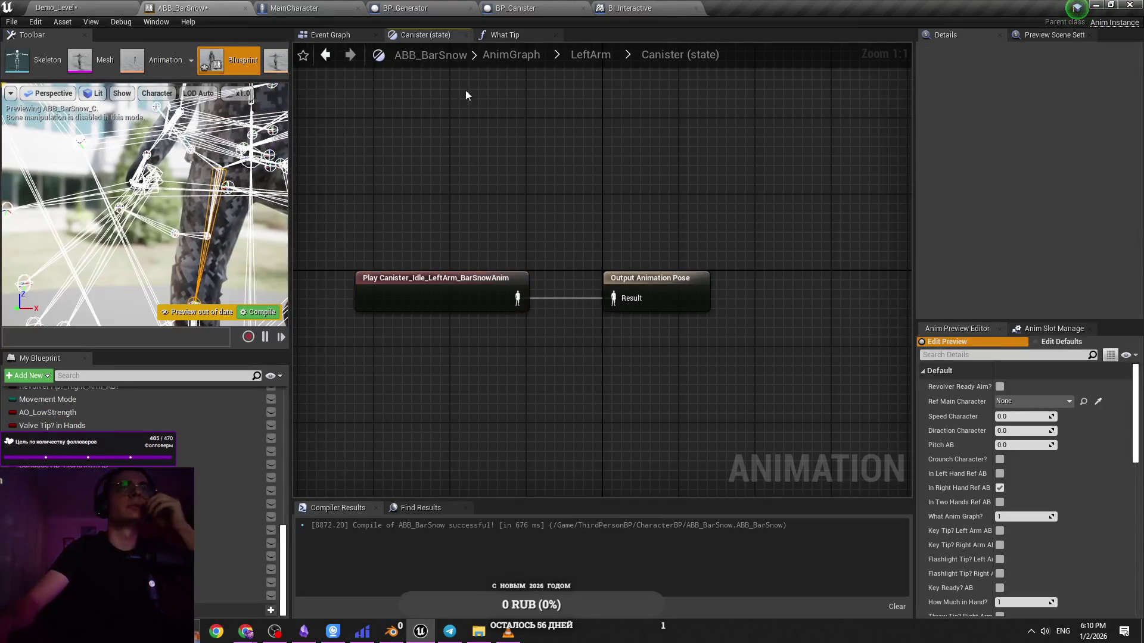
left_click(590, 54)
double_click(619, 371)
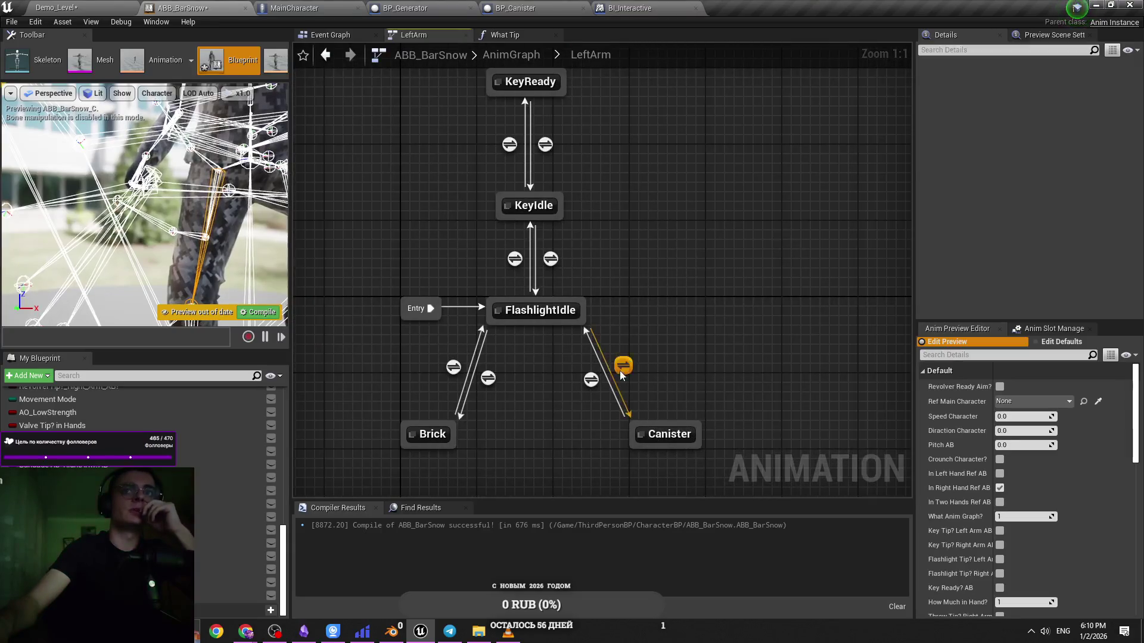
left_click(83, 7)
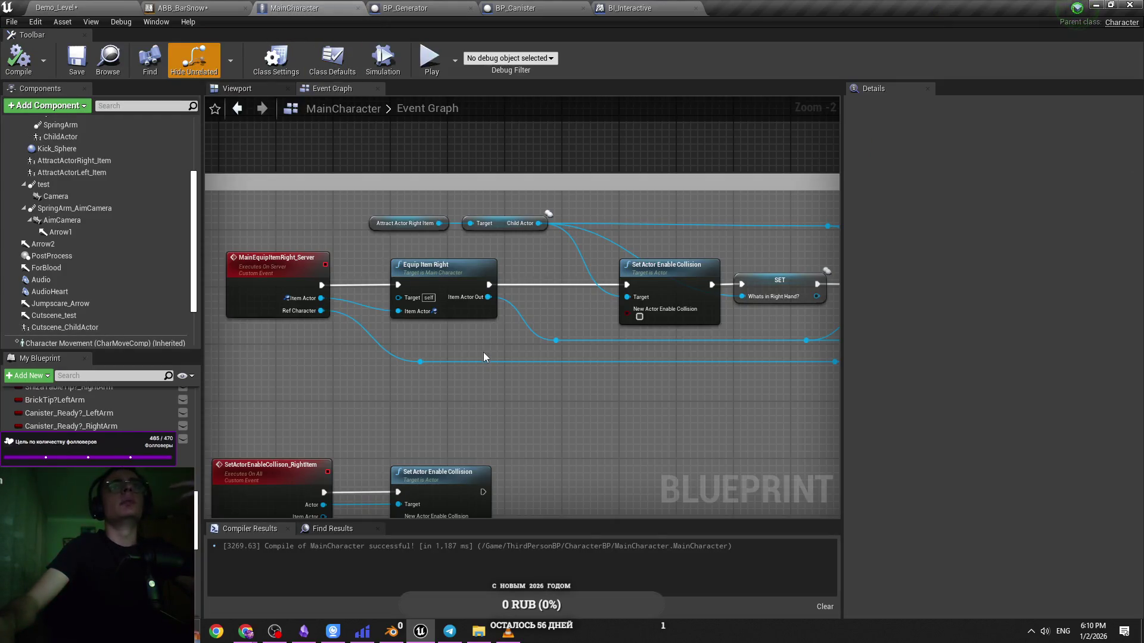
Reopen the FlashlightIdle to Canister rule, then bring up MainCharacter's Event Graph
left_click(204, 6)
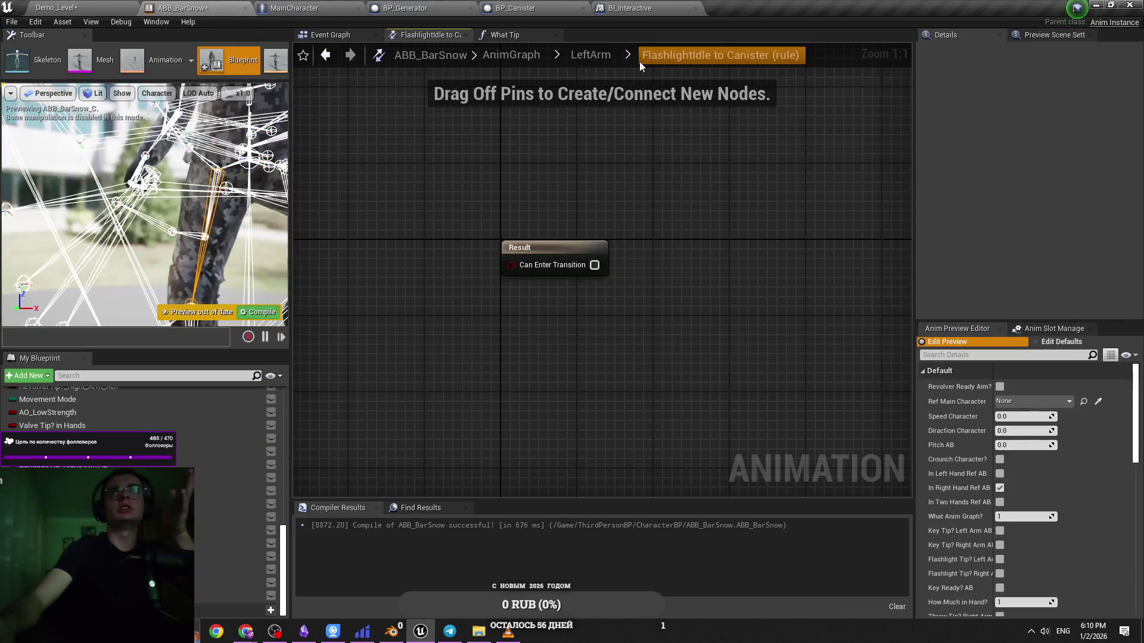
left_click(598, 54)
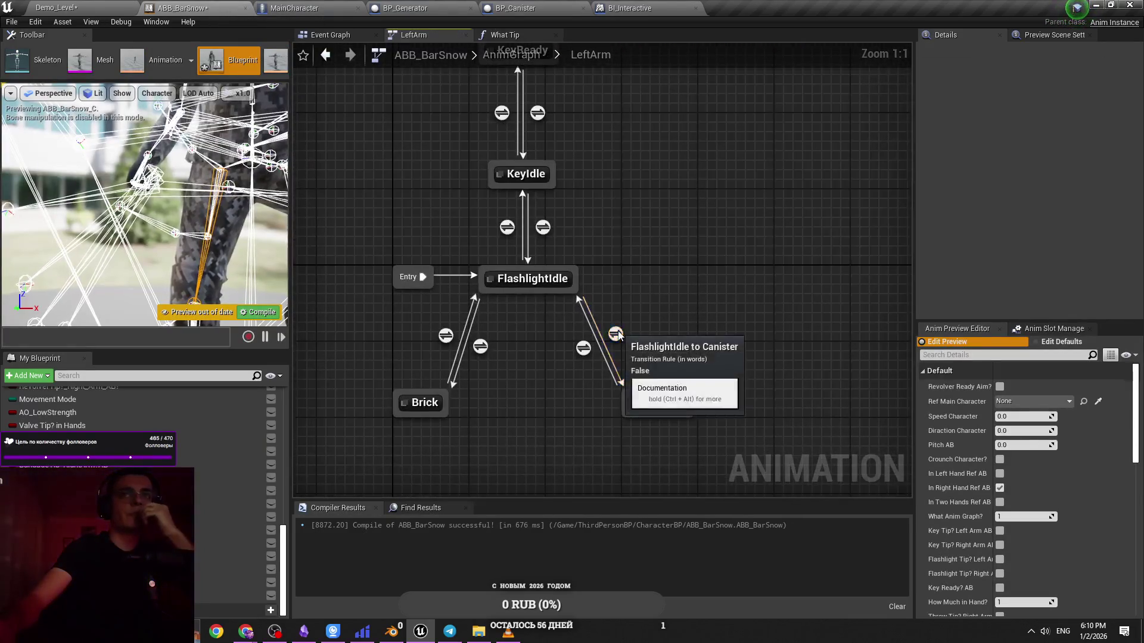
double_click(615, 334)
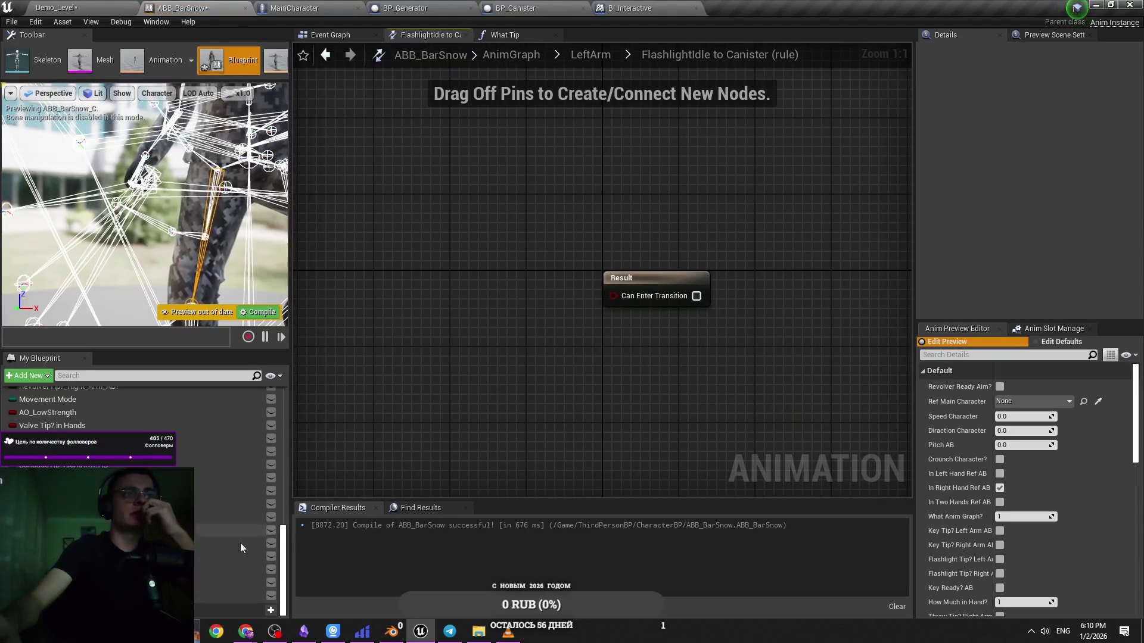
left_click(57, 8)
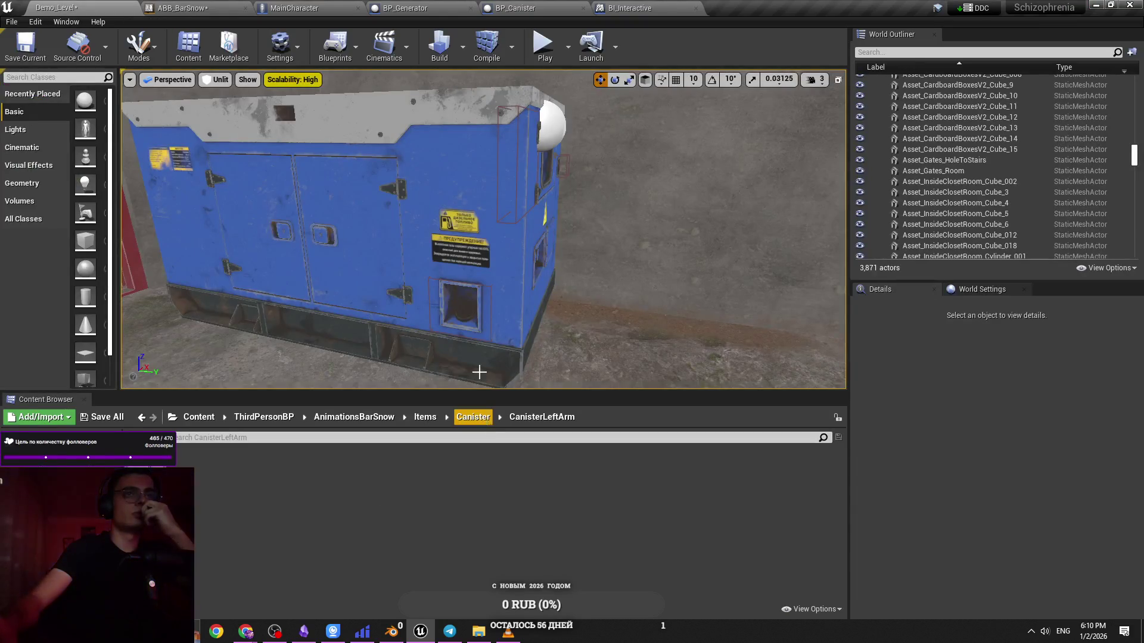
left_click(298, 7)
Add Boolean CanisterTip?_LeftArm in category Tips in Hads, then save and compile MainCharacter
scroll(96, 411, "up", 10)
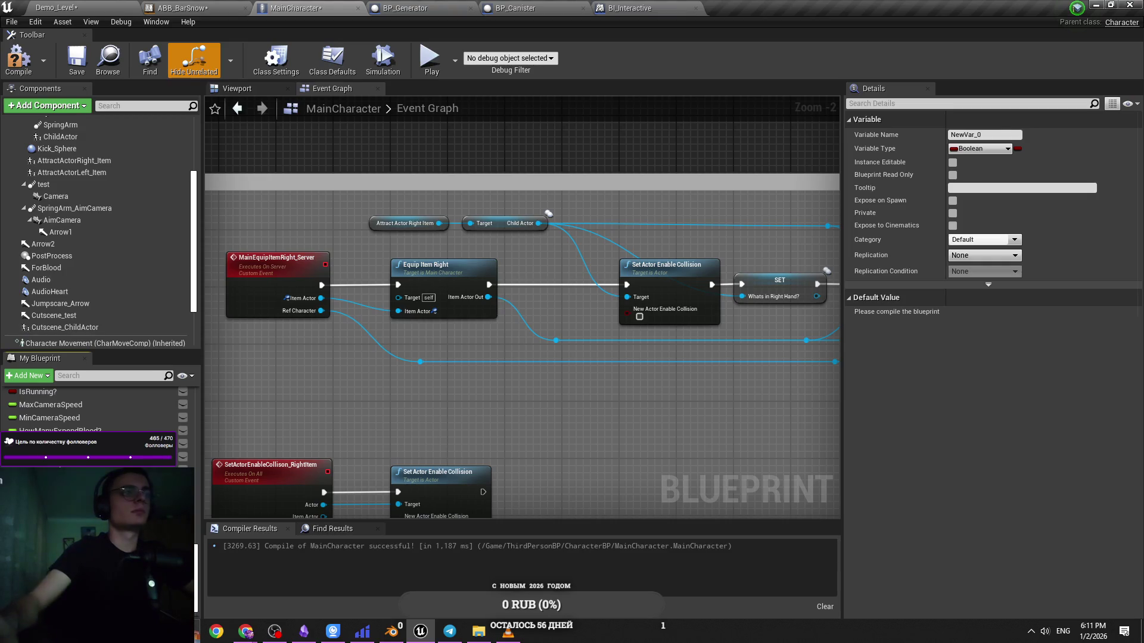
key("Return")
left_click_drag(54, 453, 84, 507)
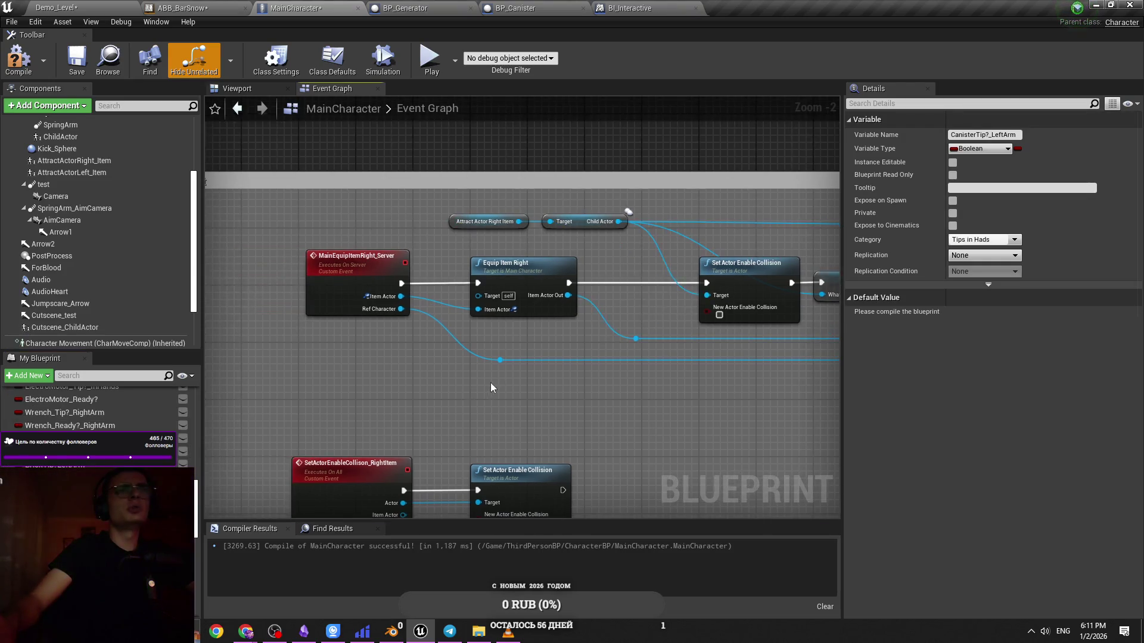
key("ctrl+s")
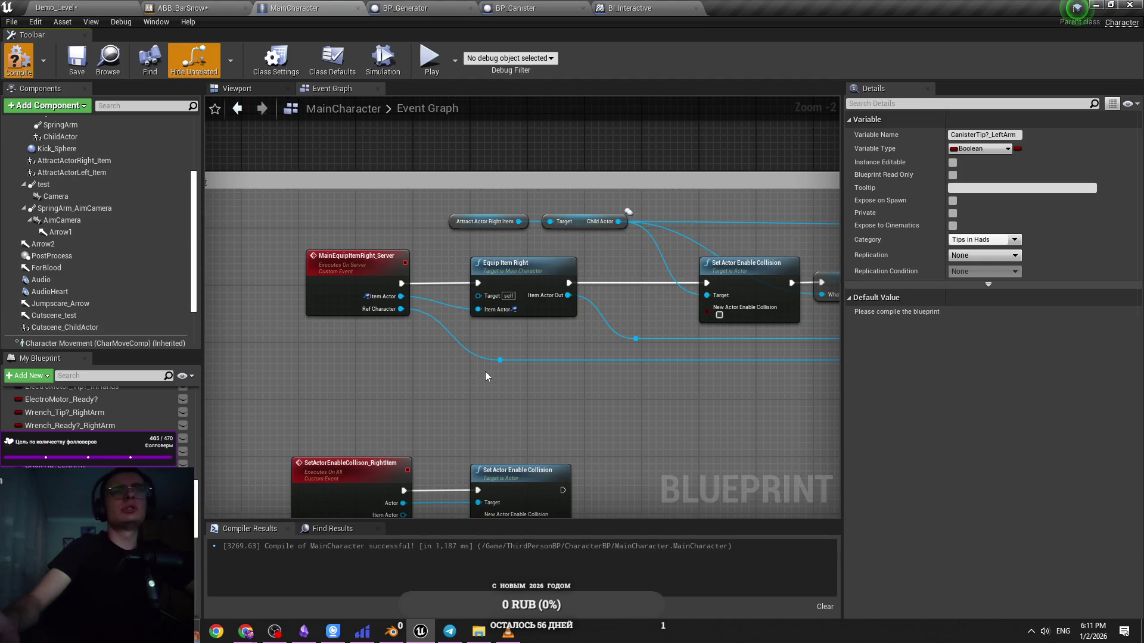
key("F7")
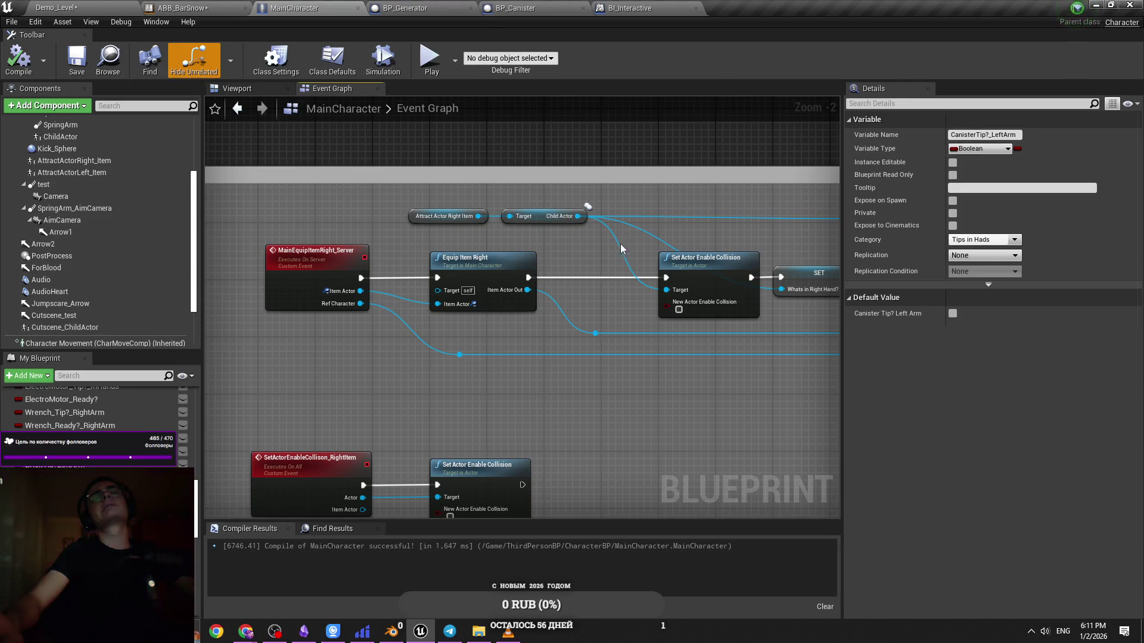
Return to ABB_BarSnow's FlashlightIdle to Canister transition rule
left_click(405, 8)
left_click(295, 7)
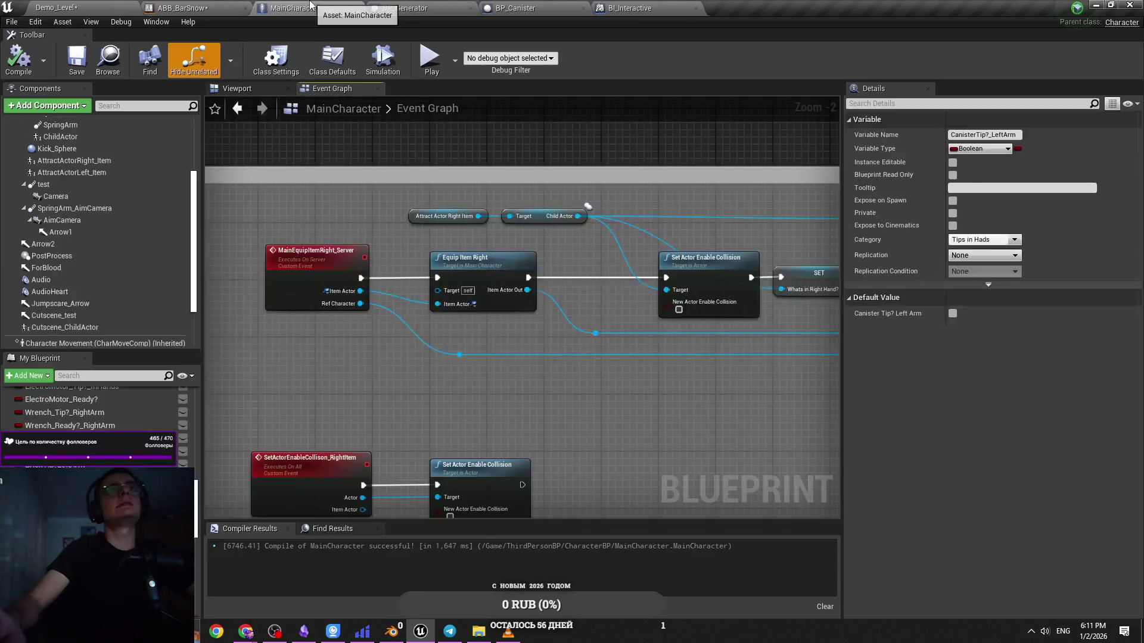
left_click(182, 8)
left_click(294, 7)
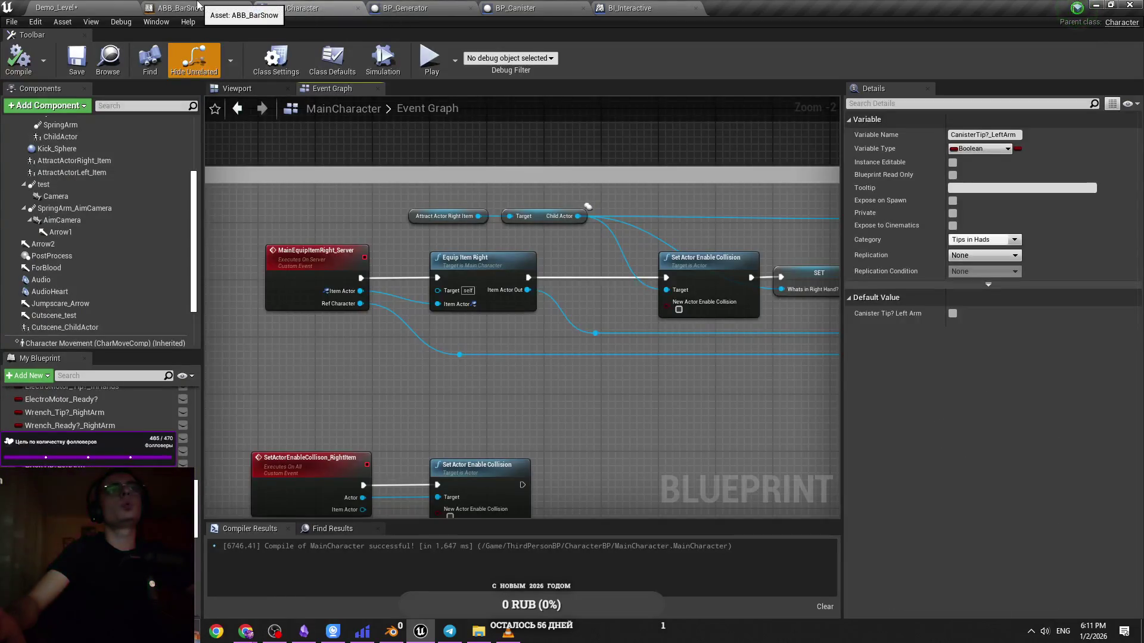
left_click(198, 5)
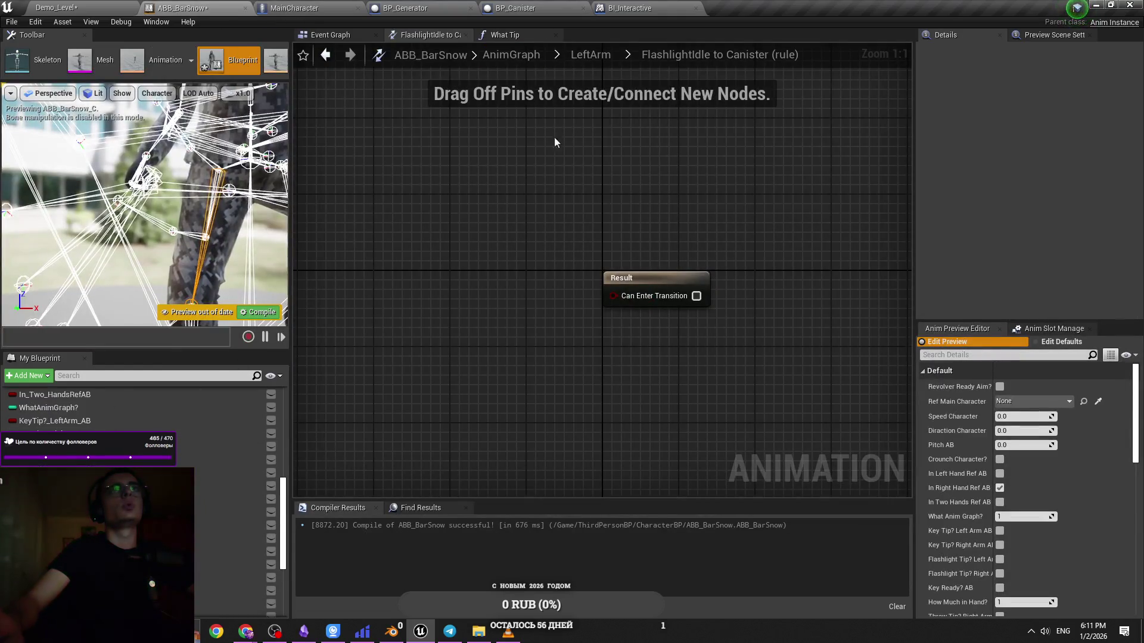
In the What Tip function, add a Boolean variable named CanisterTip?_LeftArm_AB and save
left_click(505, 34)
scroll(590, 235, "down", 3)
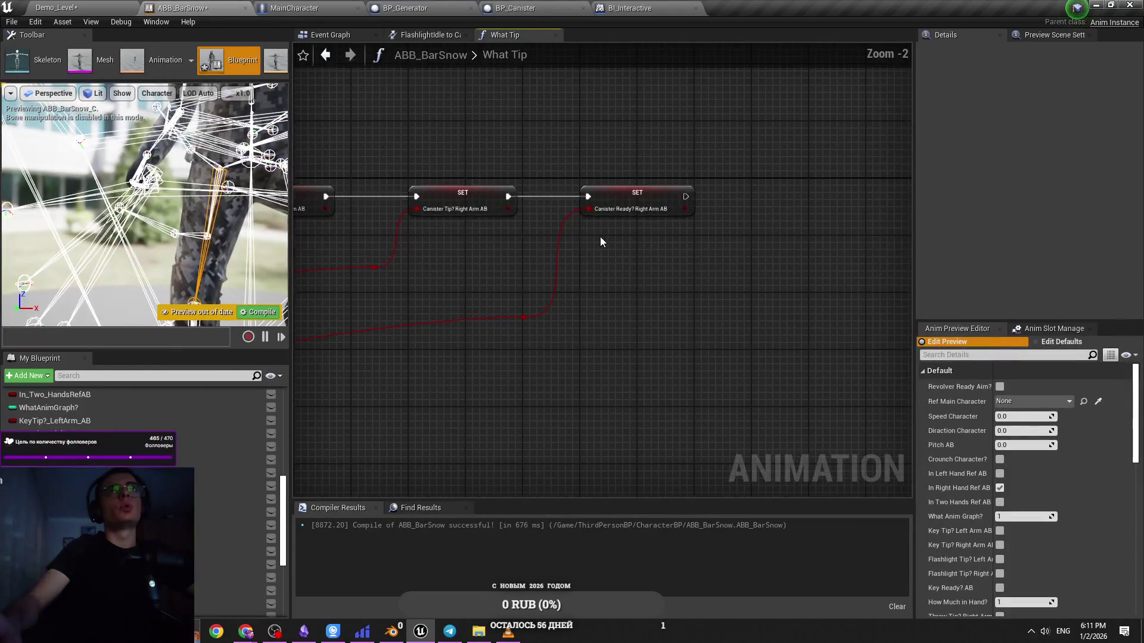
scroll(505, 262, "up", 5)
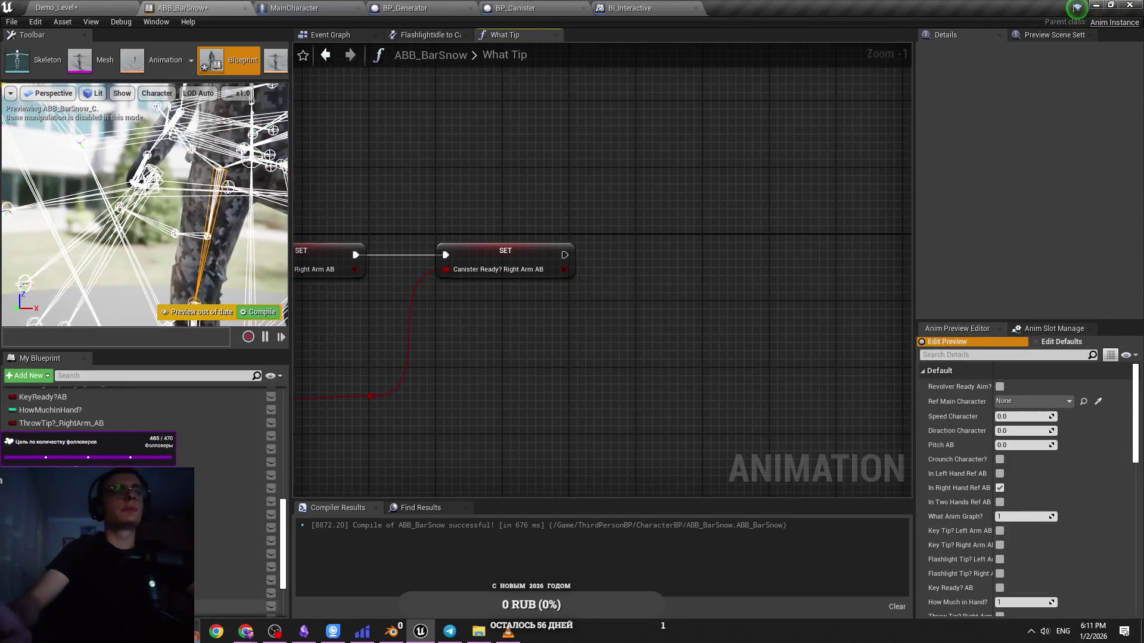
scroll(258, 452, "up", 3)
scroll(261, 463, "up", 2)
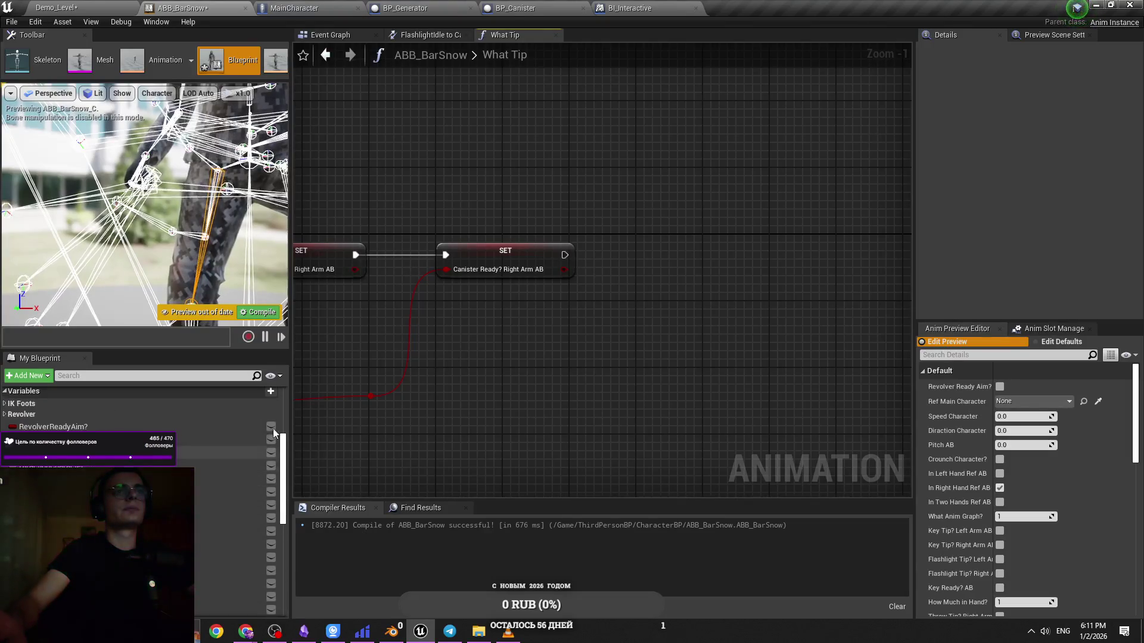
left_click(273, 428)
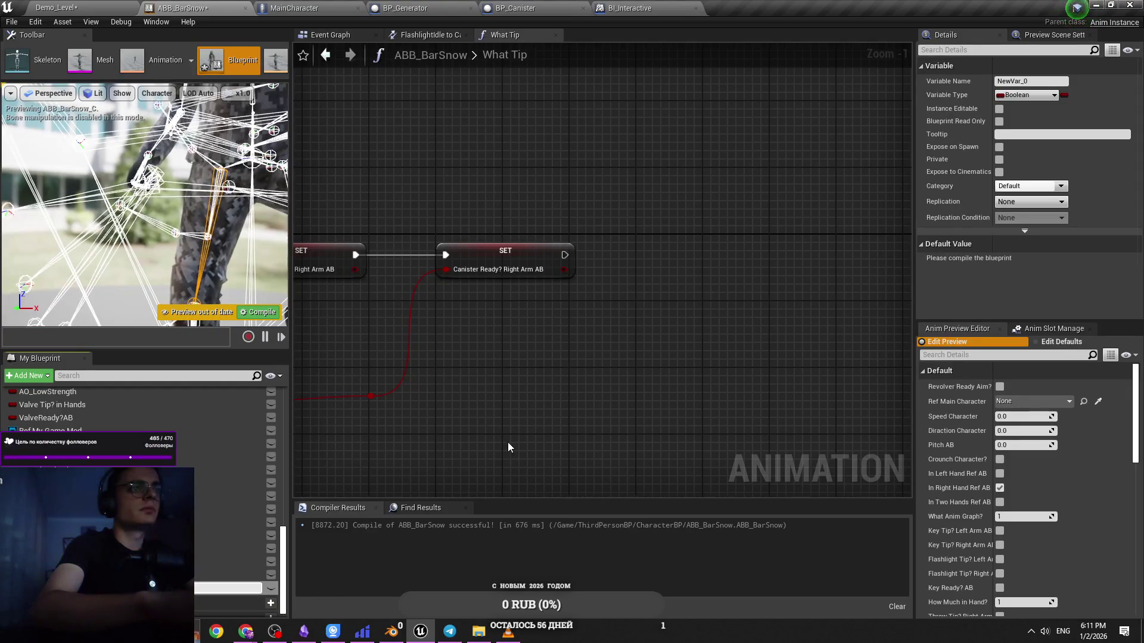
type("CanisterTip?_LeftArm_AB")
key("Return")
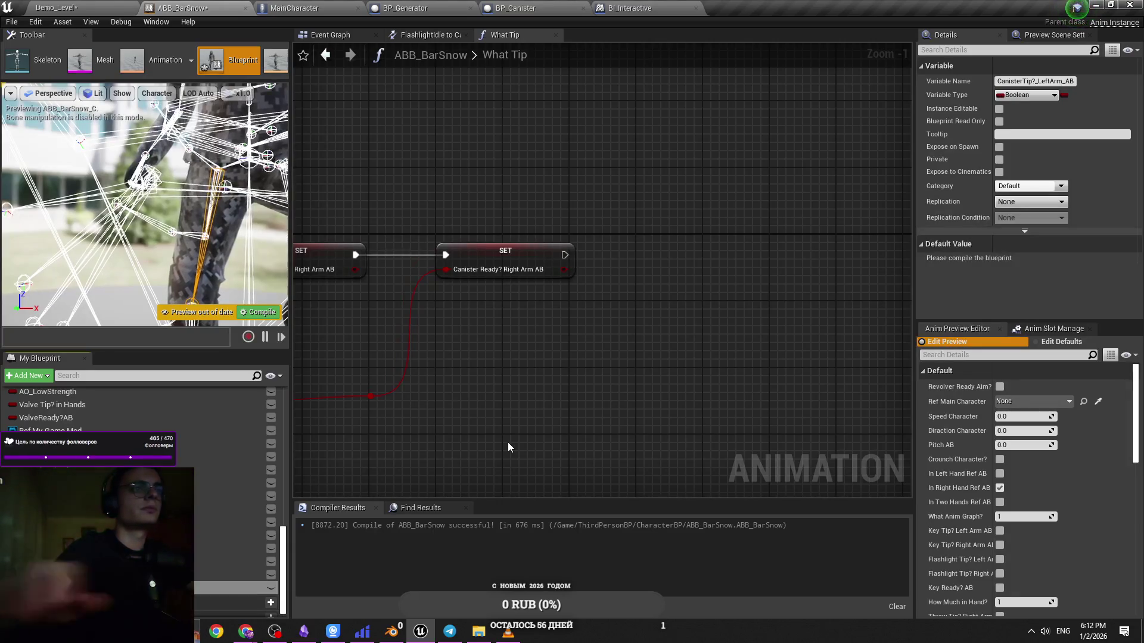
key("ctrl+s")
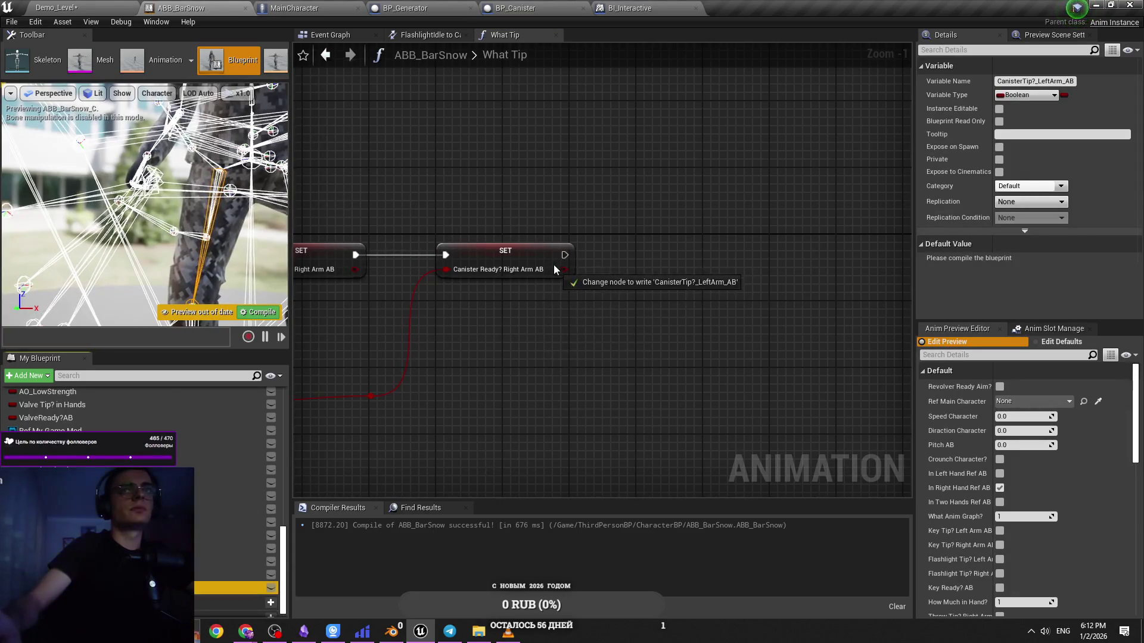
Place a SET CanisterTip?_LeftArm_AB node chained after Canister Ready? Right Arm AB
mouse_move(232, 587)
left_mouse_down()
mouse_move(646, 256)
mouse_move(727, 275)
left_mouse_up()
scroll(726, 326, "down", 2)
left_click(527, 377)
scroll(840, 327, "down", 2)
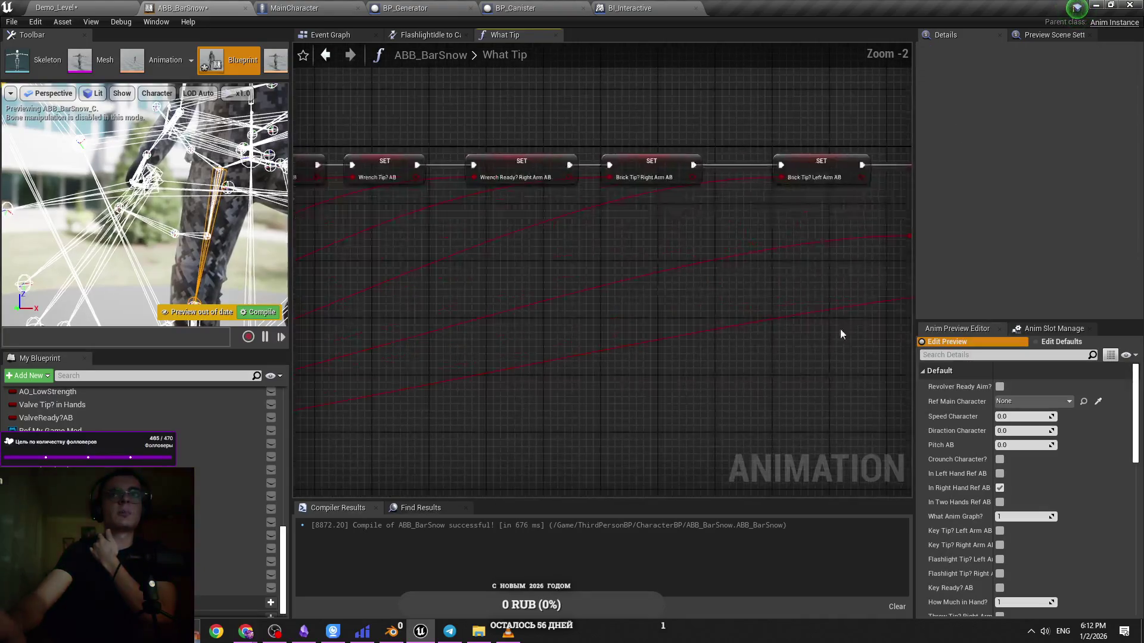
Move the Ref Main Character node down to make room, and save
scroll(474, 374, "up", 3)
mouse_move(330, 247)
left_mouse_down()
mouse_move(426, 427)
mouse_move(446, 430)
mouse_move(346, 307)
left_mouse_up()
left_click(315, 247)
mouse_move(379, 246)
left_mouse_down()
mouse_move(379, 281)
mouse_move(430, 277)
mouse_move(532, 417)
left_mouse_up()
left_click(538, 402)
key("ctrl+s")
Search 'get canister' and add the Get Canister Tip? Left Arm node from Ref Main Character
type("get ")
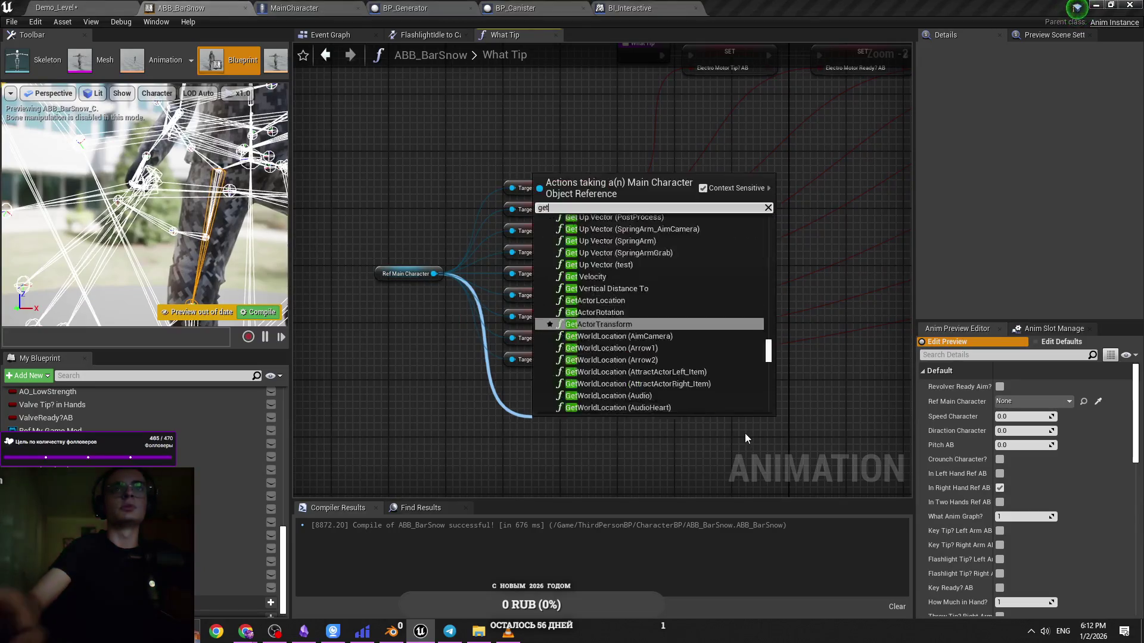
type("canister")
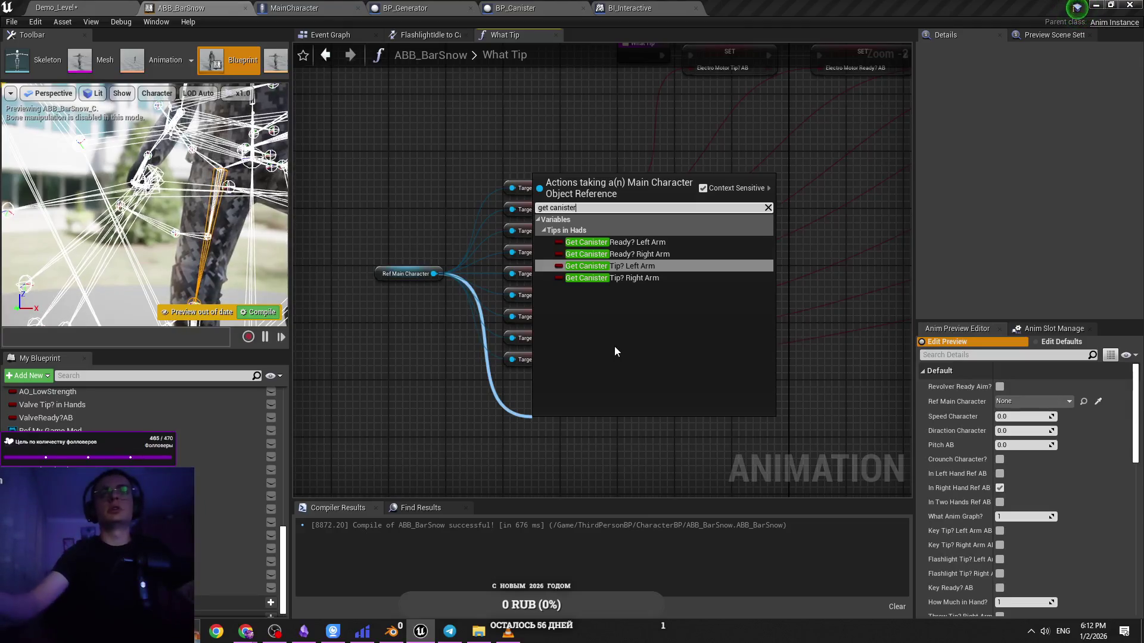
key("Down")
key("Up")
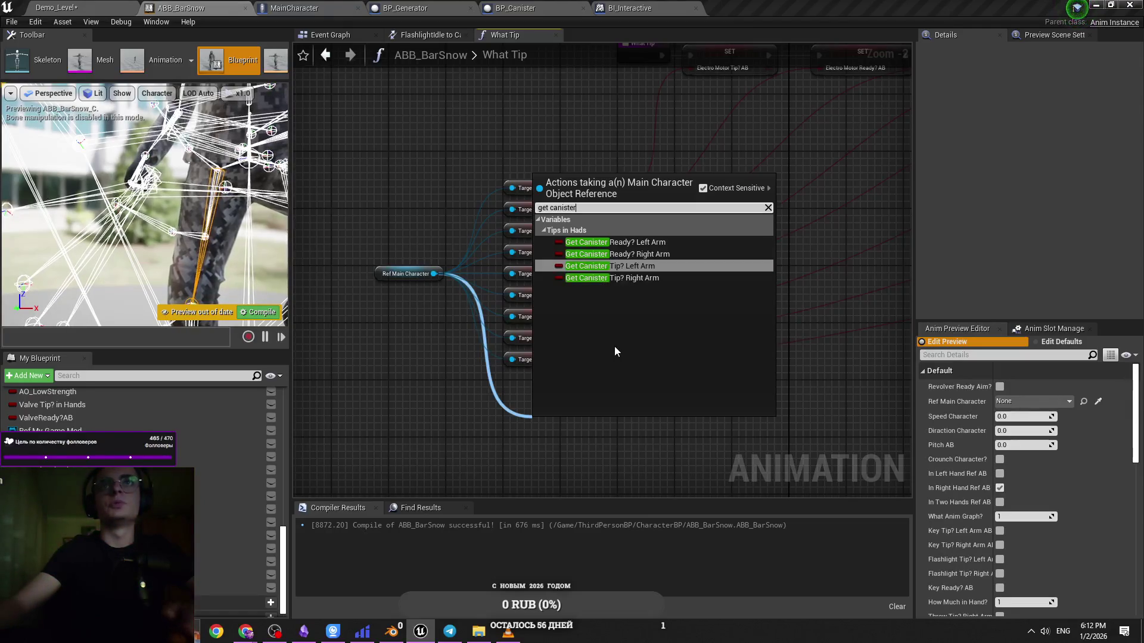
key("Down")
key("Up")
key("Down")
key("Up")
key("Down")
key("Up")
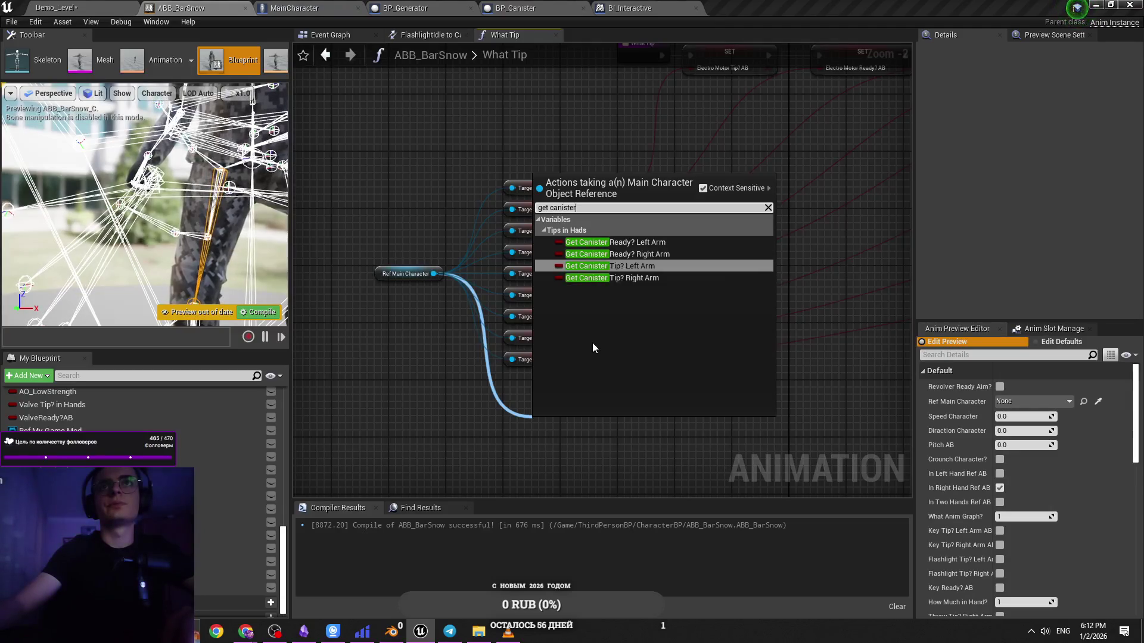
key("Down")
key("Up")
key("Down")
key("Up")
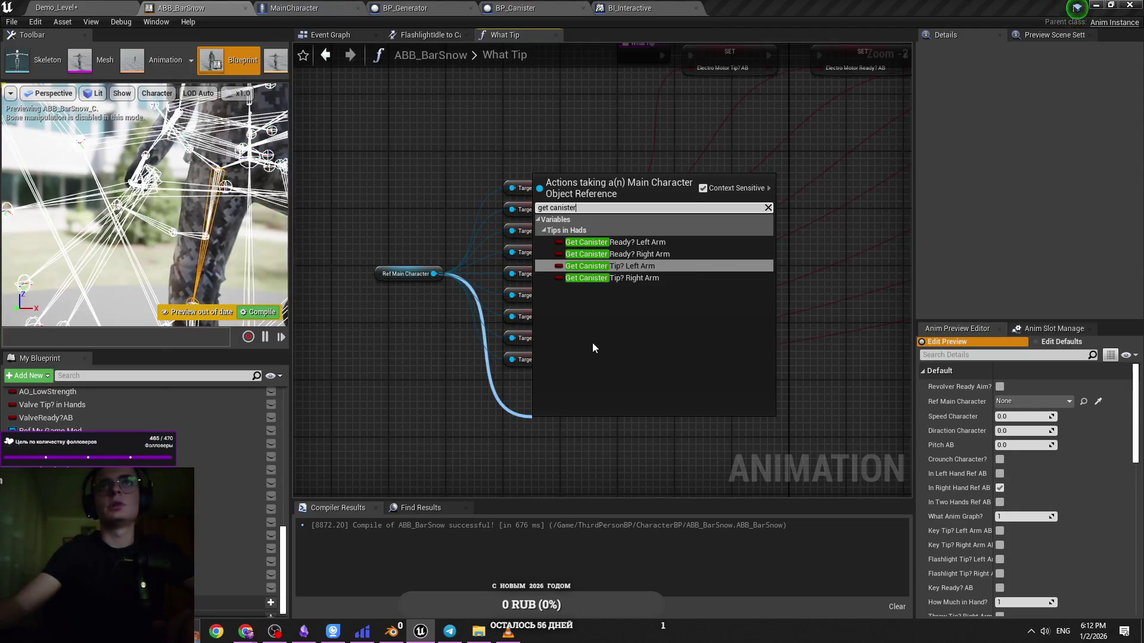
key("Return")
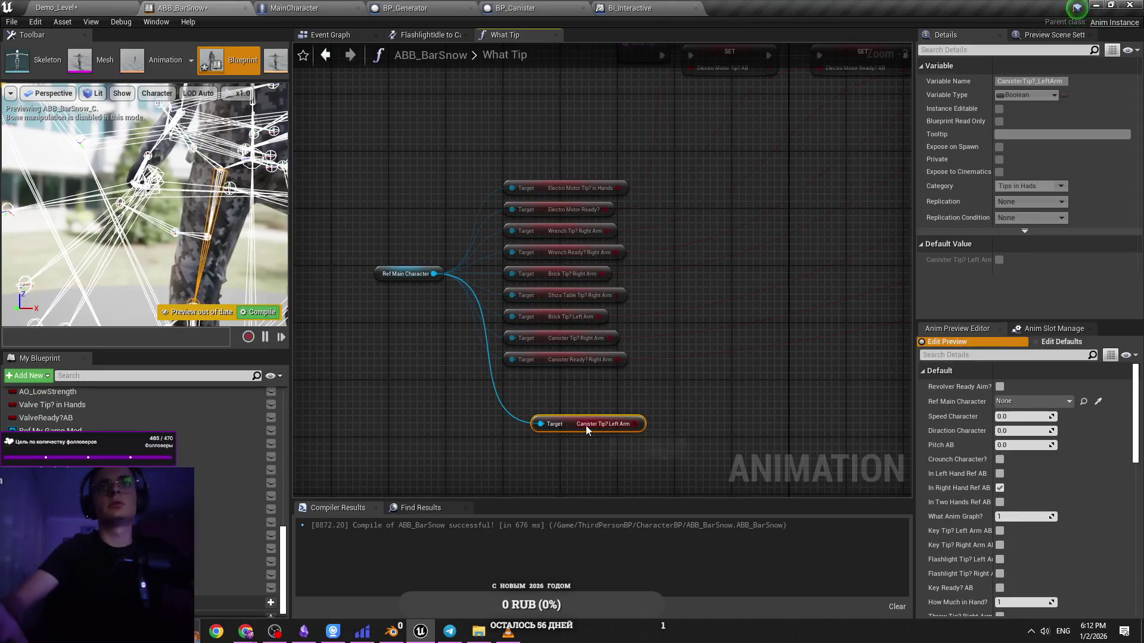
Line up the new getter below the others and bring the SET nodes into view
left_click_drag(586, 429, 559, 392)
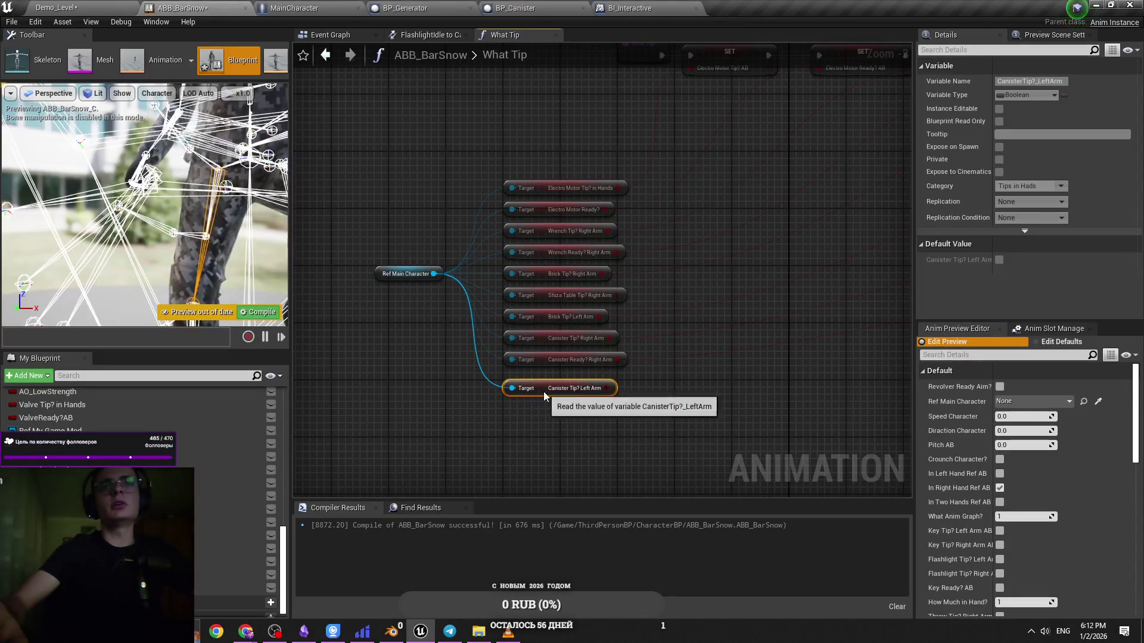
scroll(399, 388, "down", 1)
mouse_move(578, 390)
left_mouse_down()
mouse_move(399, 388)
mouse_move(1041, 381)
mouse_move(786, 332)
mouse_move(1020, 322)
mouse_move(830, 301)
mouse_move(821, 91)
mouse_move(802, 93)
mouse_move(816, 116)
left_mouse_up()
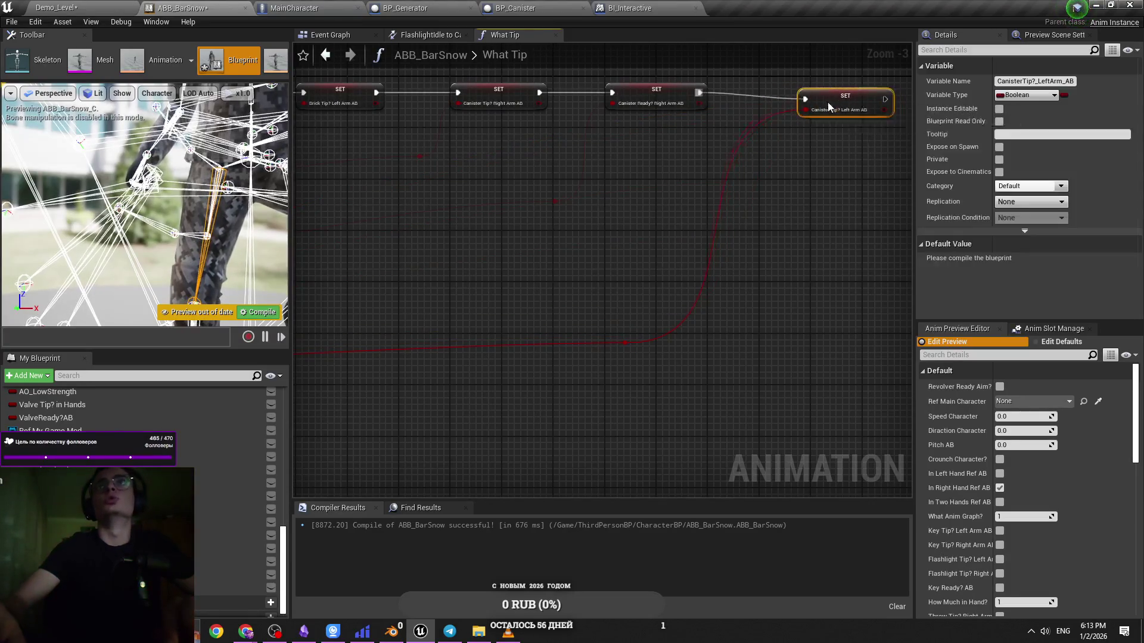
left_click(718, 299)
scroll(718, 299, "down", 2)
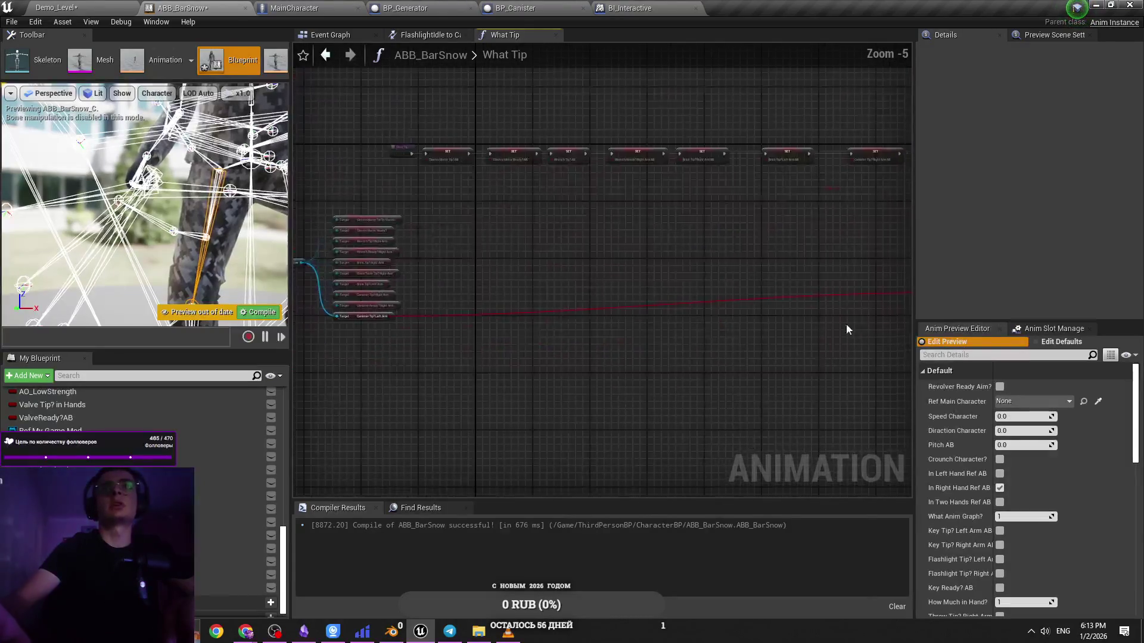
scroll(706, 335, "up", 2)
scroll(538, 327, "down", 1)
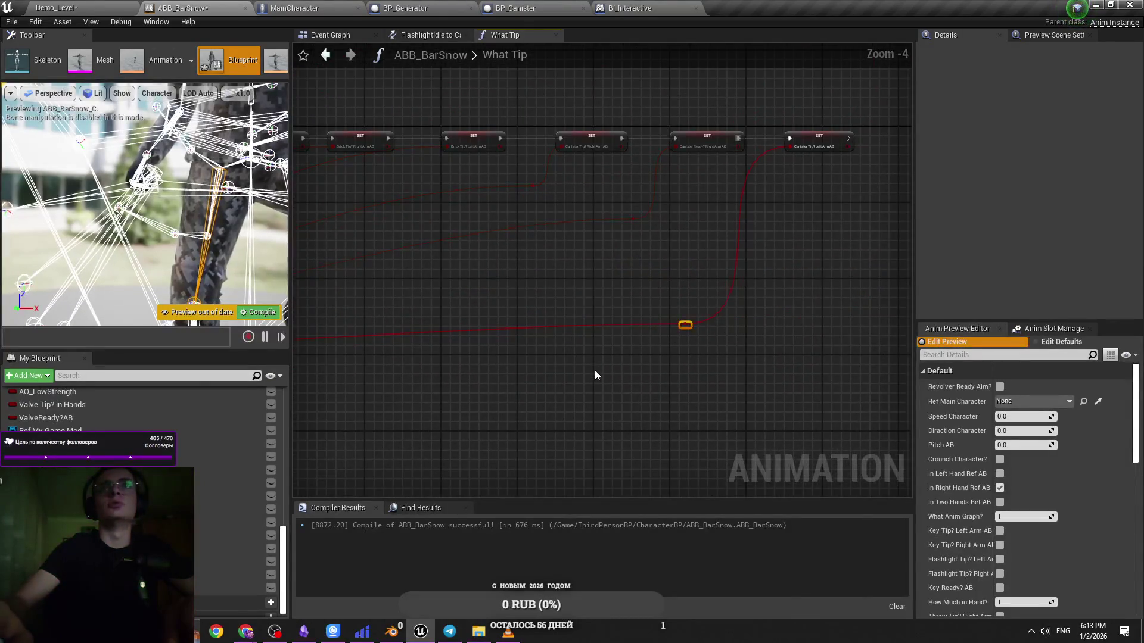
scroll(735, 344, "up", 3)
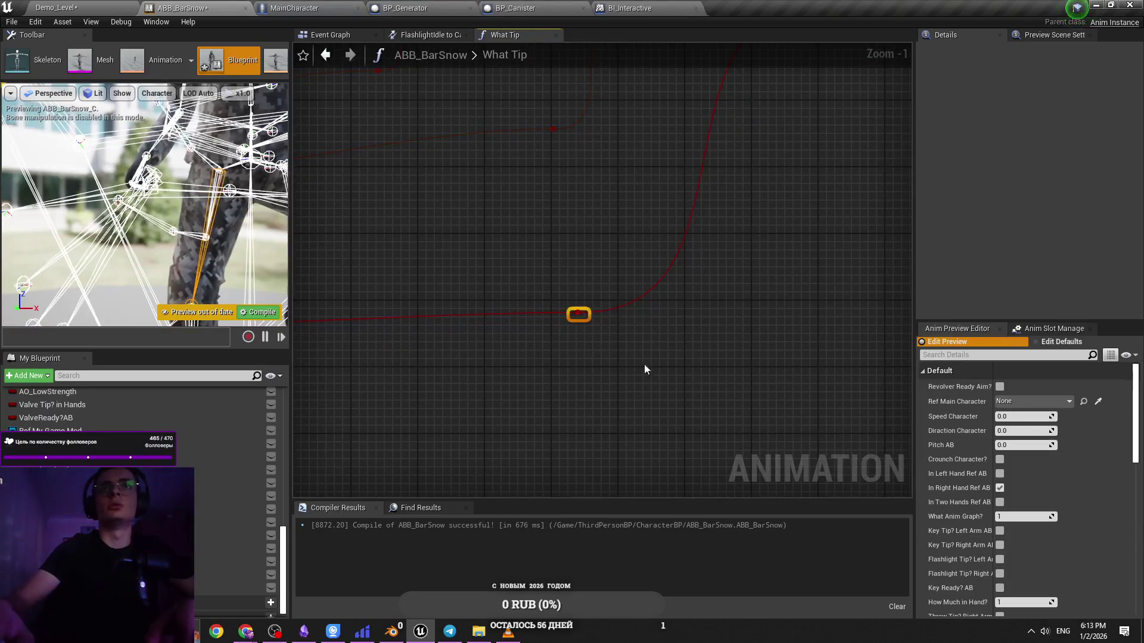
Check the three SET nodes and the reroute knot on their execution wire
left_click_drag(676, 349, 612, 443)
left_click(656, 309)
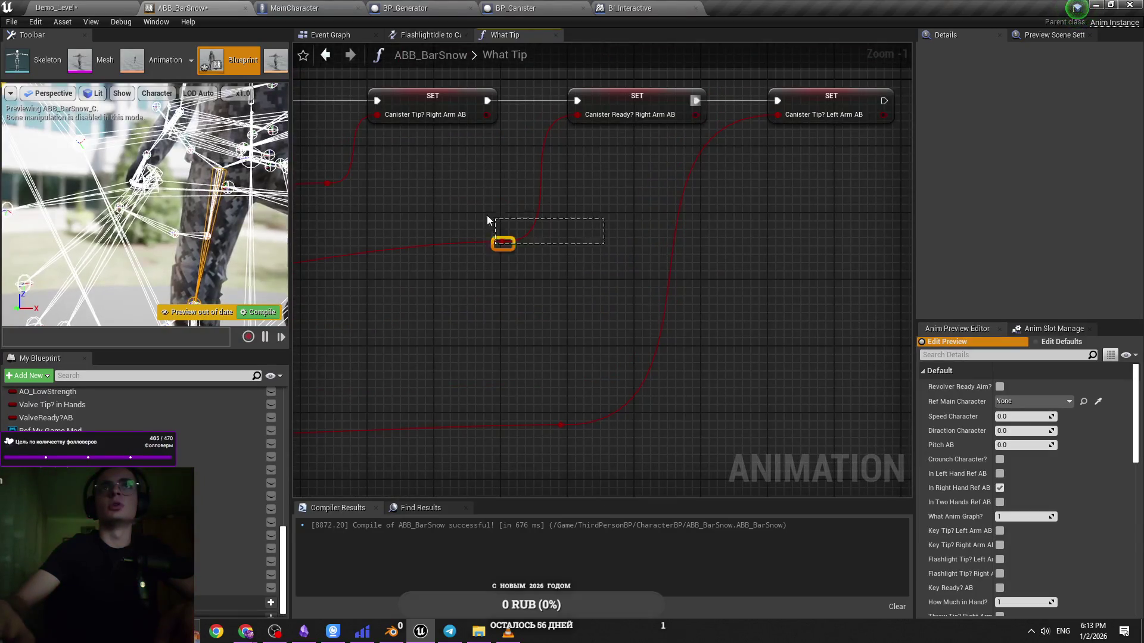
scroll(701, 249, "down", 3)
left_click_drag(555, 359, 379, 360)
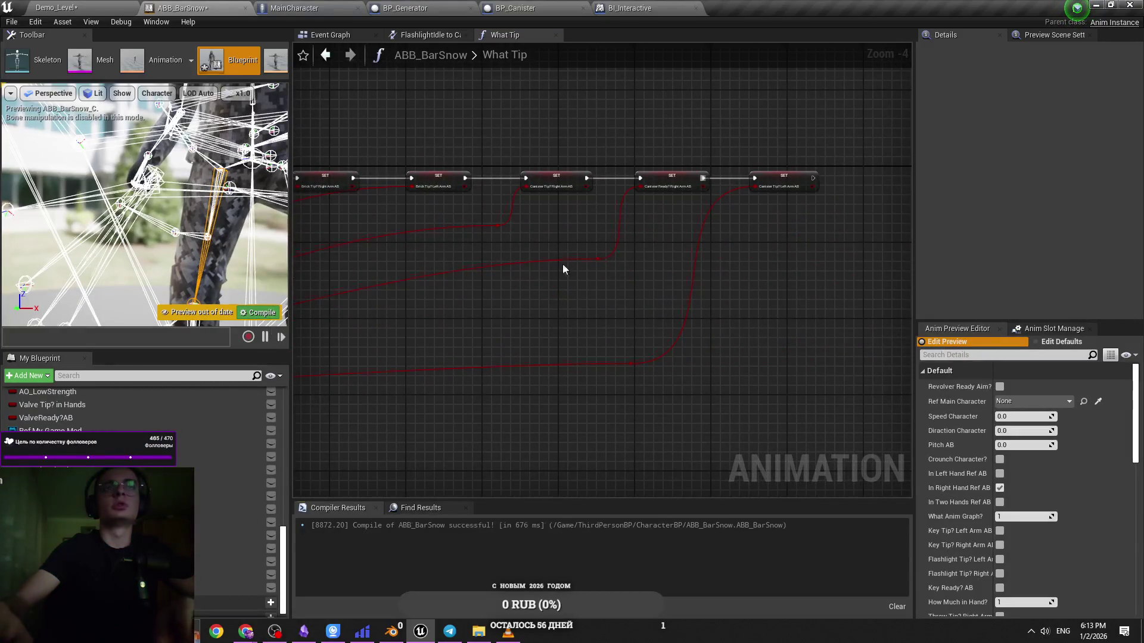
left_click(595, 259)
scroll(652, 280, "up", 4)
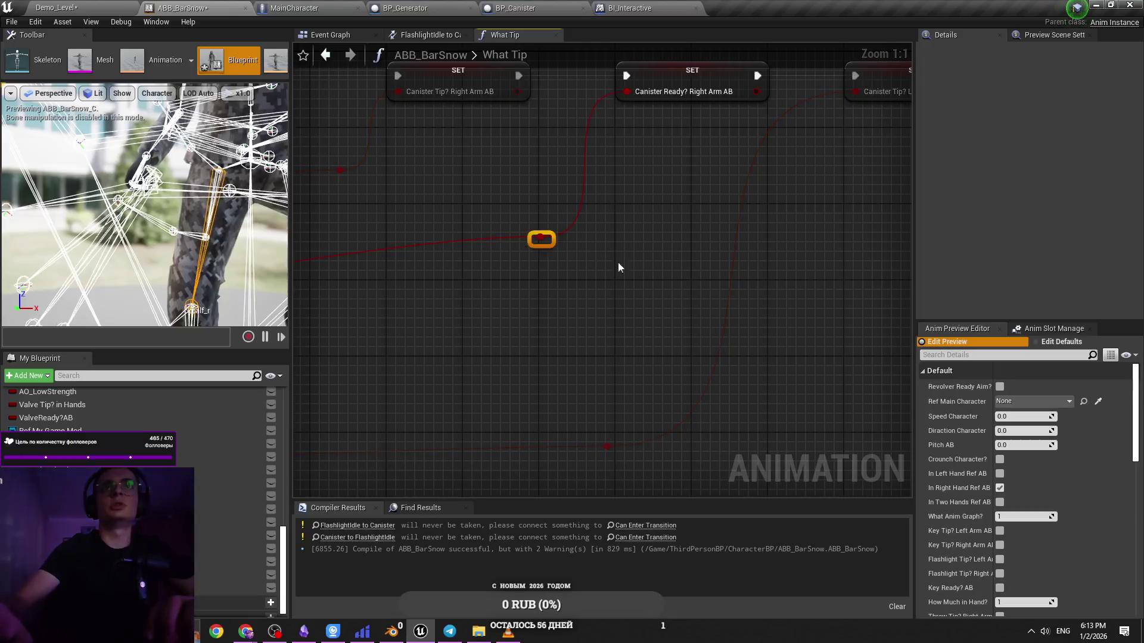
left_click(708, 267)
scroll(622, 210, "down", 2)
scroll(651, 318, "up", 2)
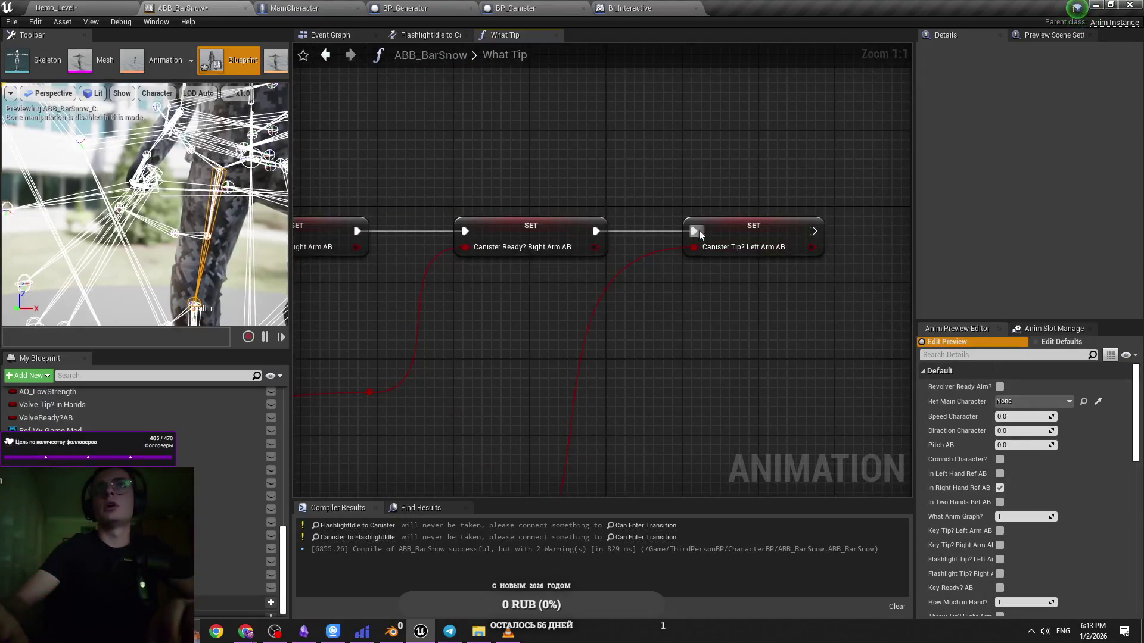
Return to ABB_BarSnow and open the FlashlightIdle to Canister rule
left_click(119, 7)
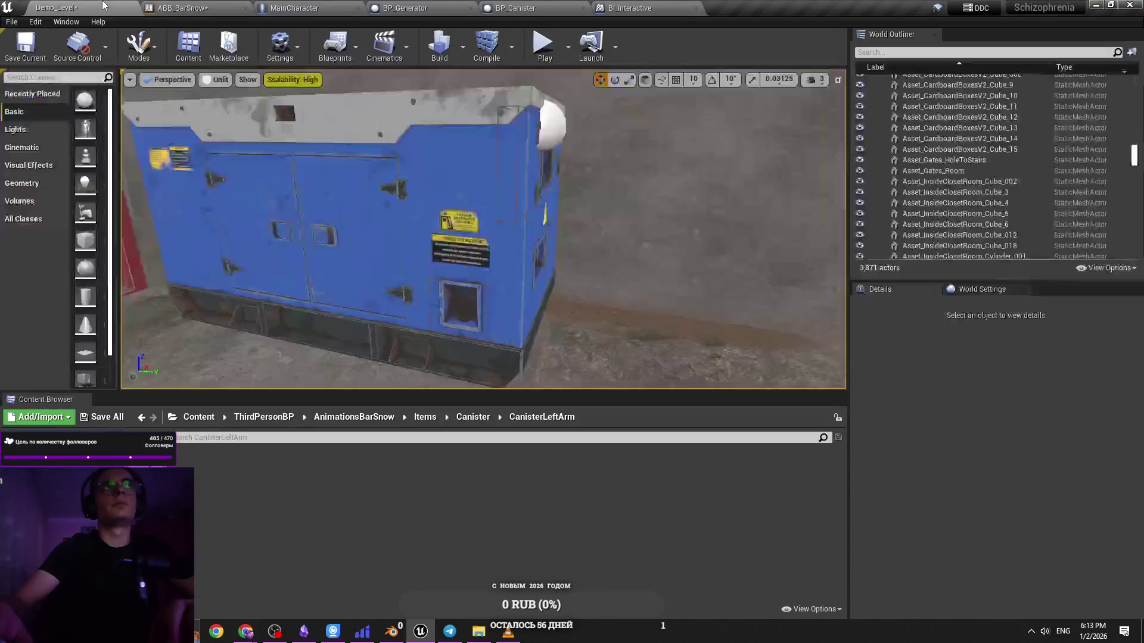
left_click(181, 8)
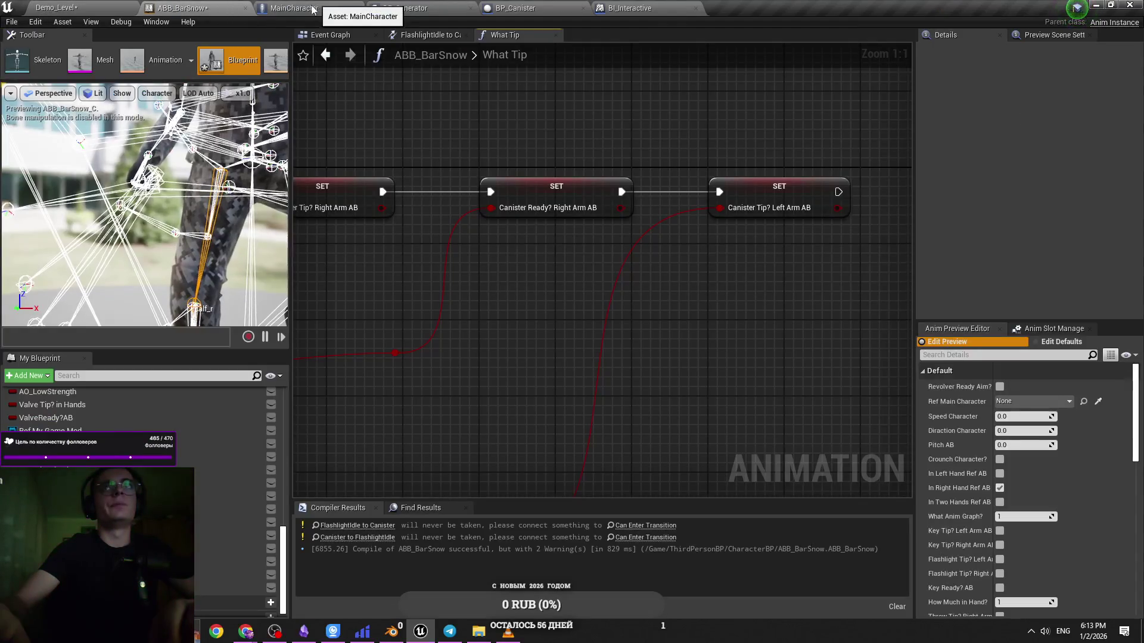
left_click(438, 40)
Drive FlashlightIdle to Canister with CanisterTip?_LeftArm_AB, and Canister to FlashlightIdle with its NOT
mouse_move(233, 595)
left_mouse_down()
mouse_move(632, 366)
mouse_move(613, 296)
left_mouse_up()
left_click_drag(538, 306, 496, 307)
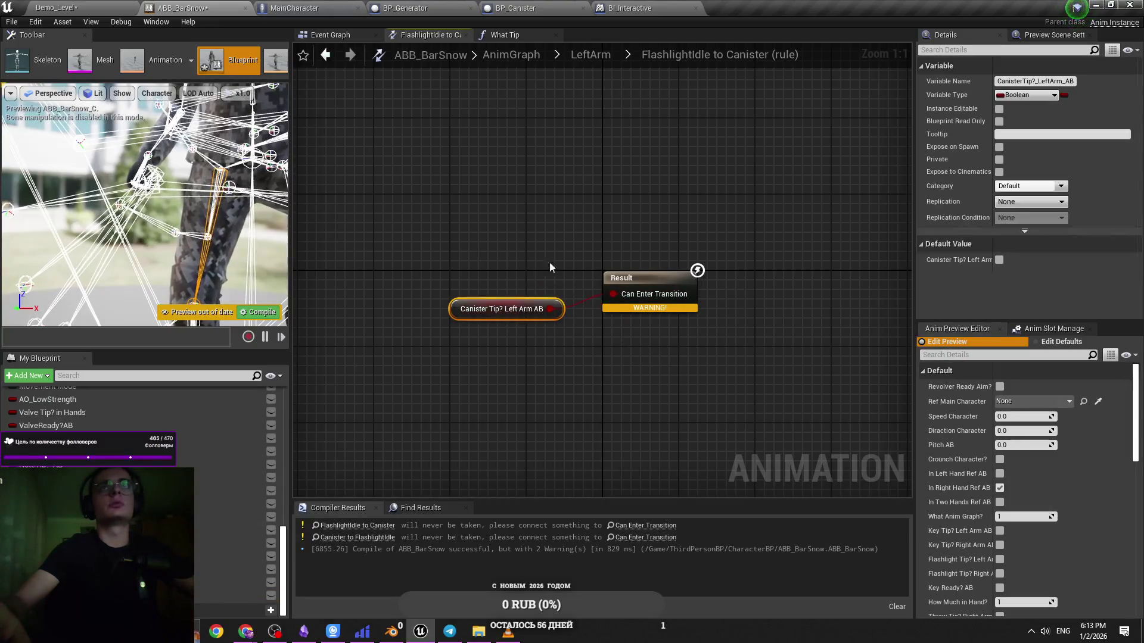
left_click(590, 55)
double_click(676, 400)
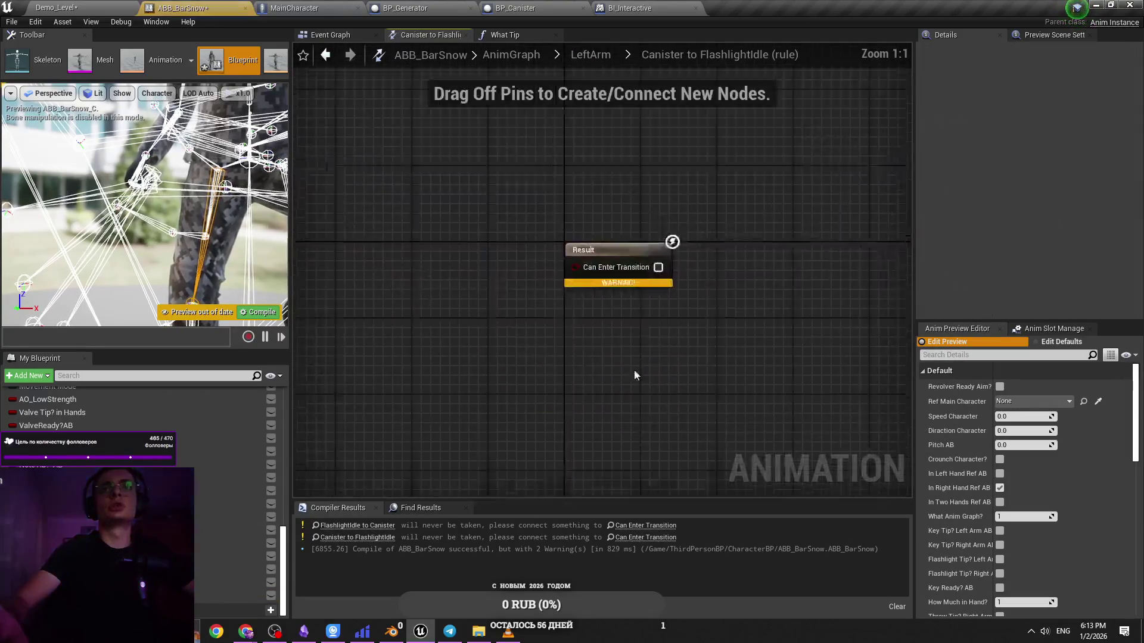
key("ctrl+v")
mouse_move(531, 326)
left_mouse_down()
mouse_move(369, 317)
mouse_move(525, 340)
left_mouse_up()
type("not")
key("Return")
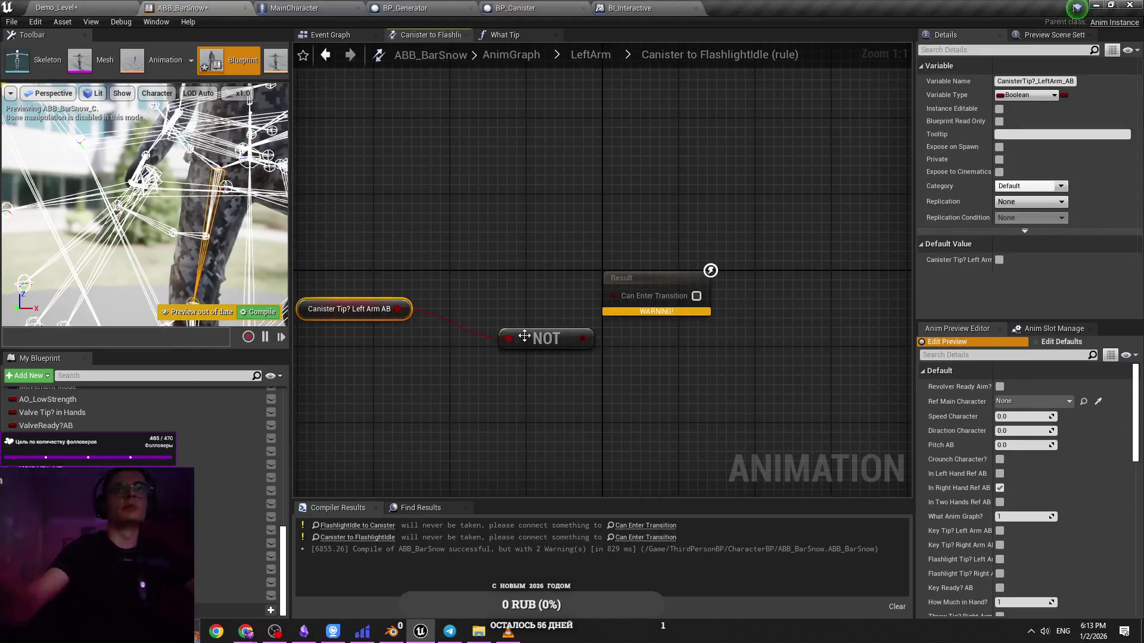
mouse_move(546, 339)
left_mouse_down()
mouse_move(537, 319)
mouse_move(609, 307)
mouse_move(613, 293)
mouse_move(566, 300)
left_mouse_up()
mouse_move(357, 309)
left_mouse_down()
mouse_move(463, 306)
mouse_move(434, 300)
left_mouse_up()
Compile and save ABB_BarSnow until the transition warnings clear, then switch to MainCharacter
left_click(442, 349)
key("ctrl+s")
left_click(262, 312)
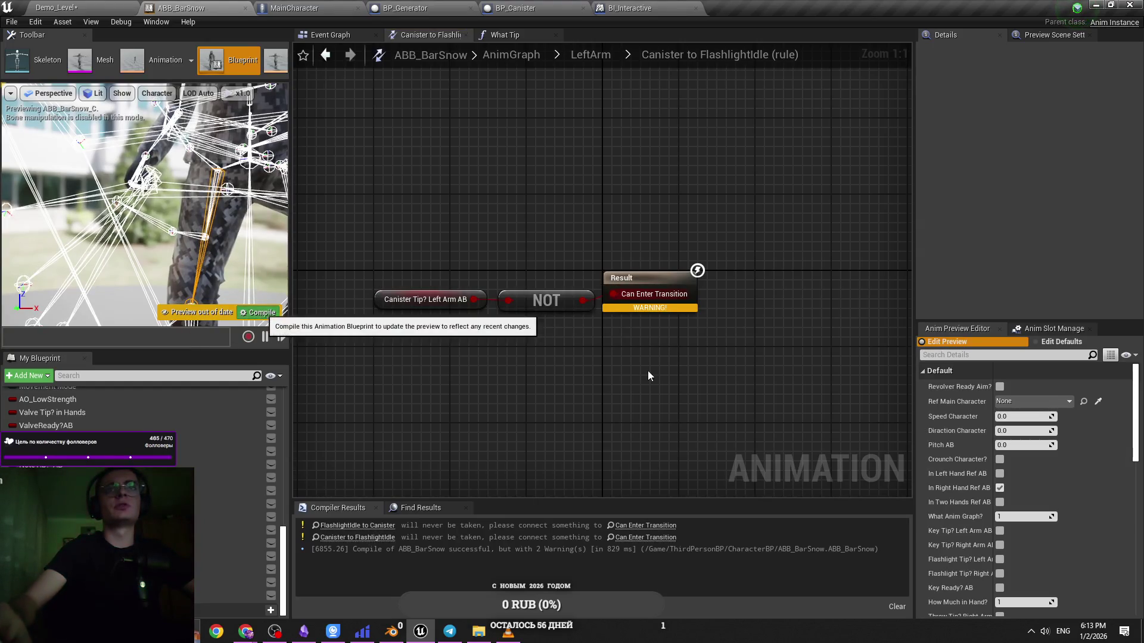
key("ctrl+s")
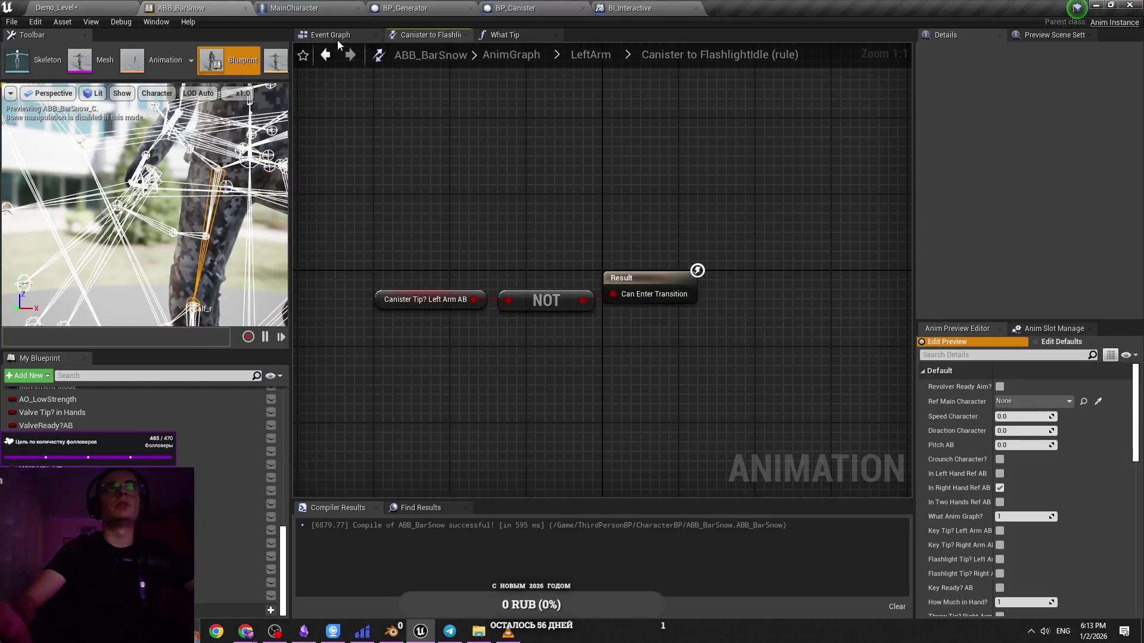
left_click_drag(537, 214, 597, 245)
key("ctrl+s")
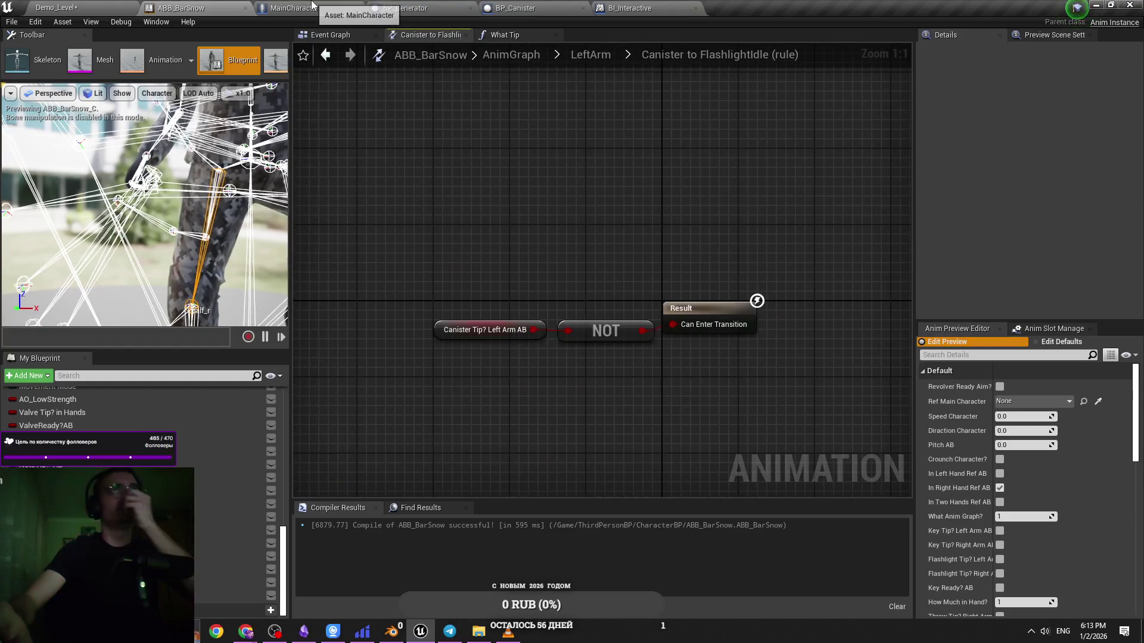
left_click(312, 6)
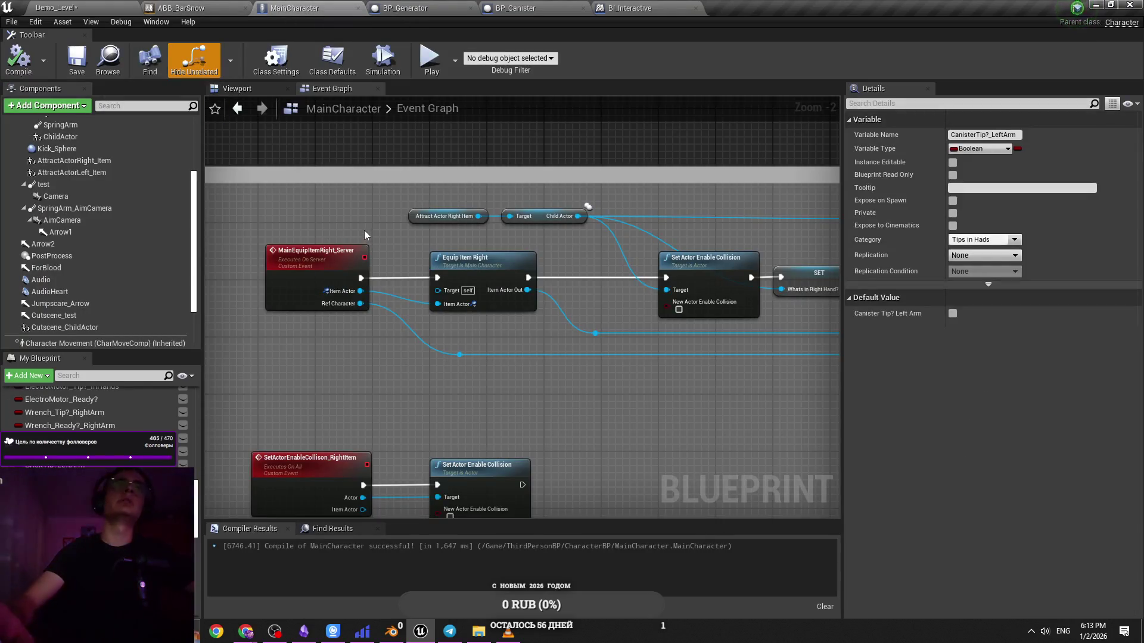
Switch back to ABB_BarSnow and recentre the Canister to FlashlightIdle rule nodes
left_click(205, 6)
left_click_drag(510, 242, 467, 230)
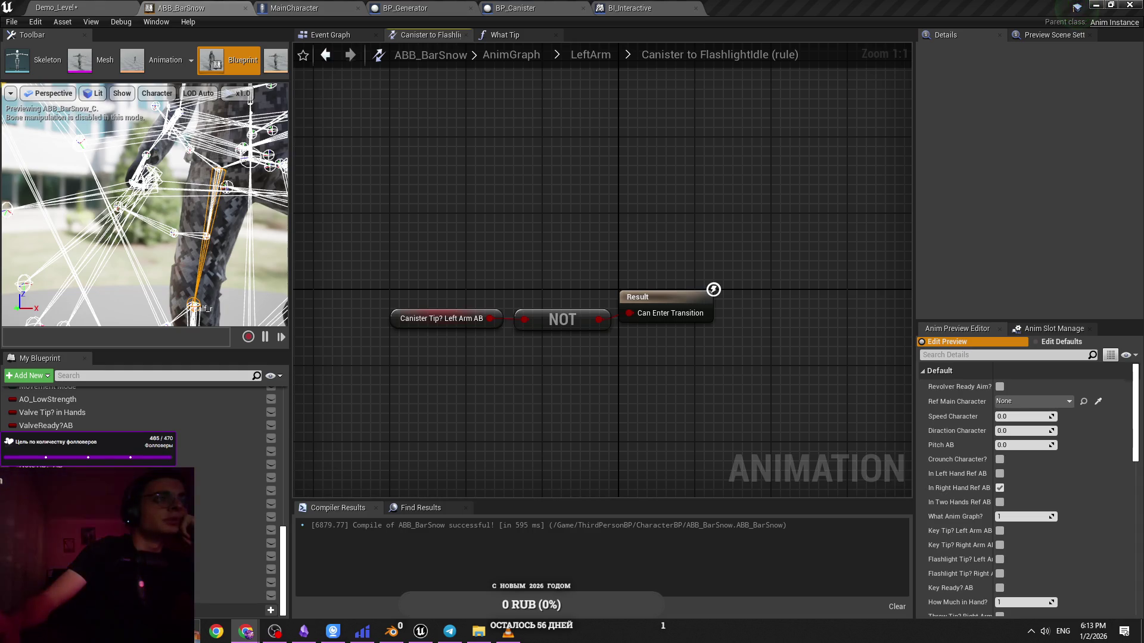
Save the Canister to FlashlightIdle rule, nudging the NOT node and undoing it
left_click_drag(485, 367, 464, 377)
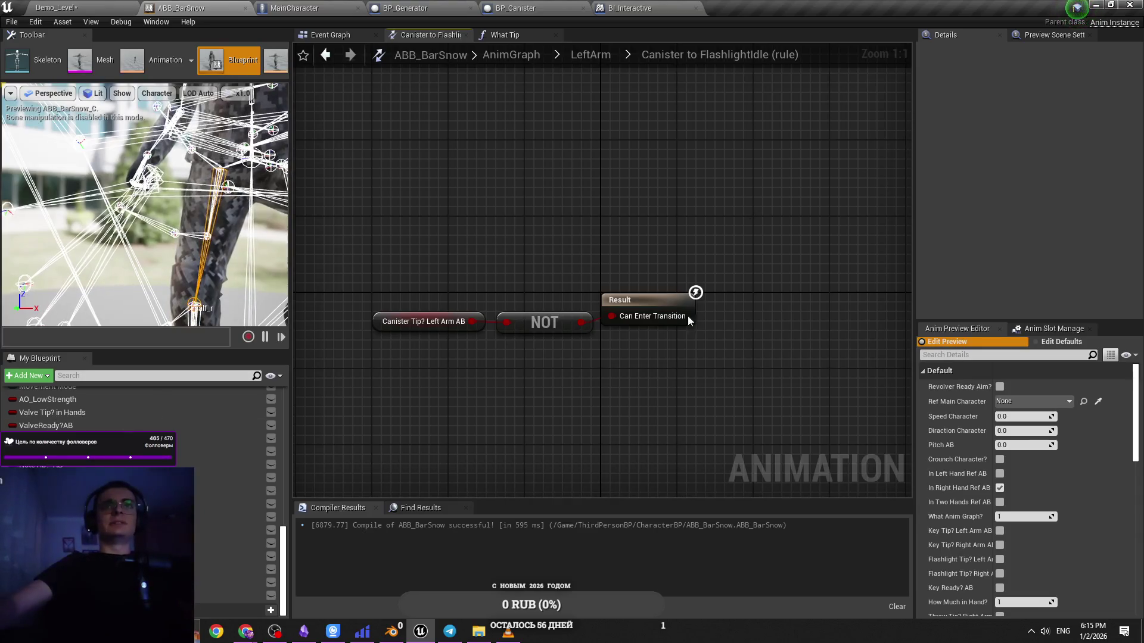
key("ctrl+s")
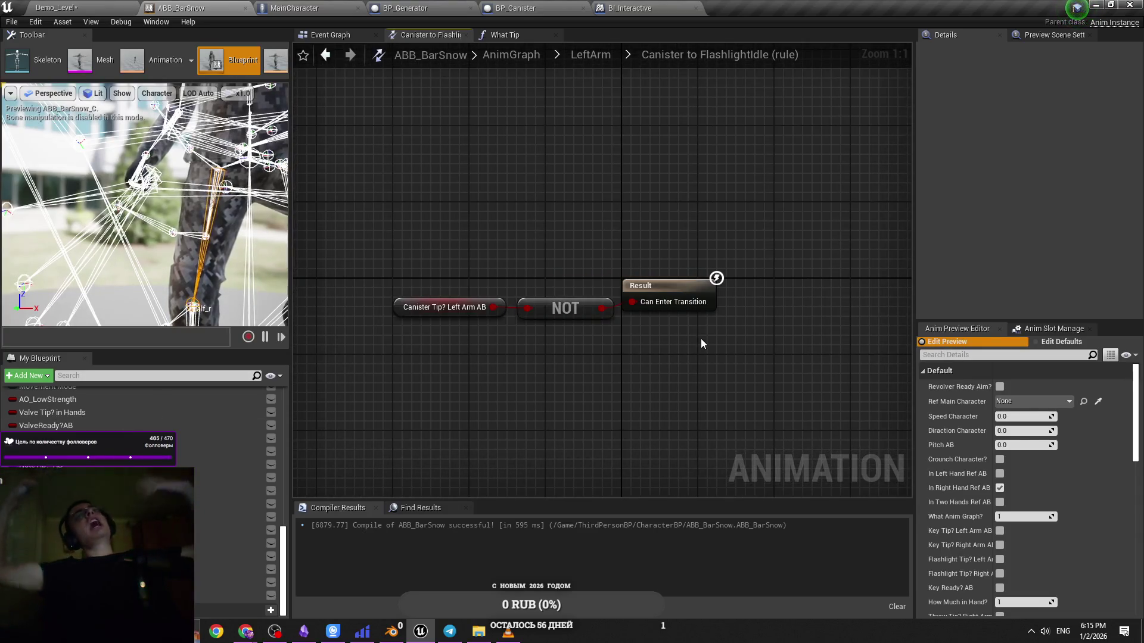
left_click_drag(560, 308, 549, 307)
key("ctrl+z")
key("ctrl+s")
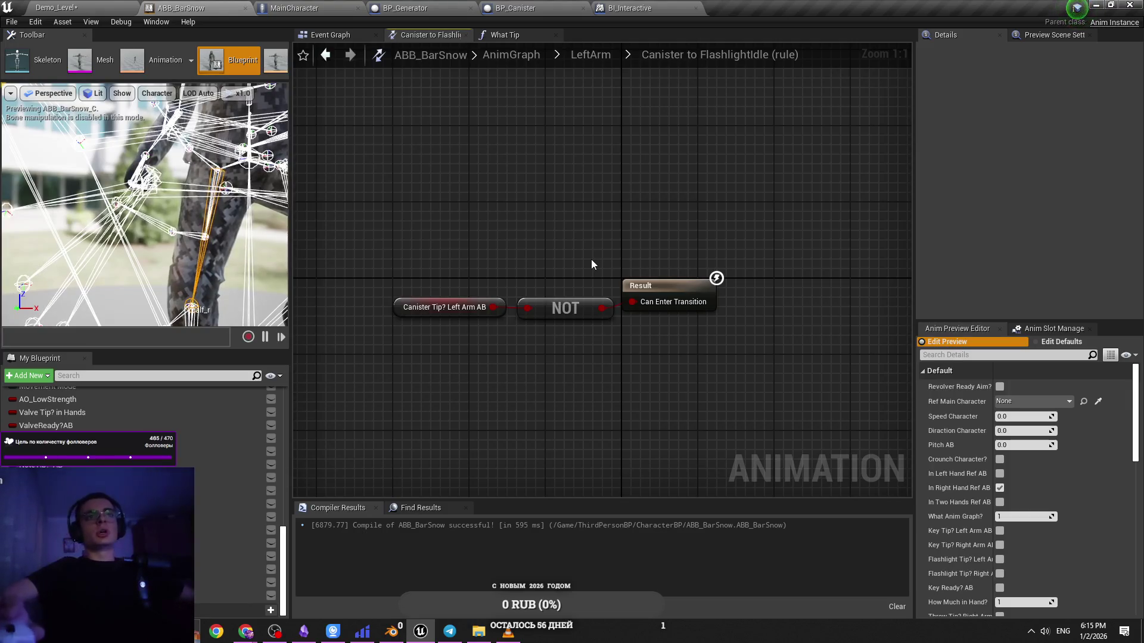
Select the Canister Tip and NOT nodes, then go up to the LeftArm state machine
mouse_move(591, 264)
left_mouse_down()
mouse_move(502, 352)
mouse_move(453, 357)
left_mouse_up()
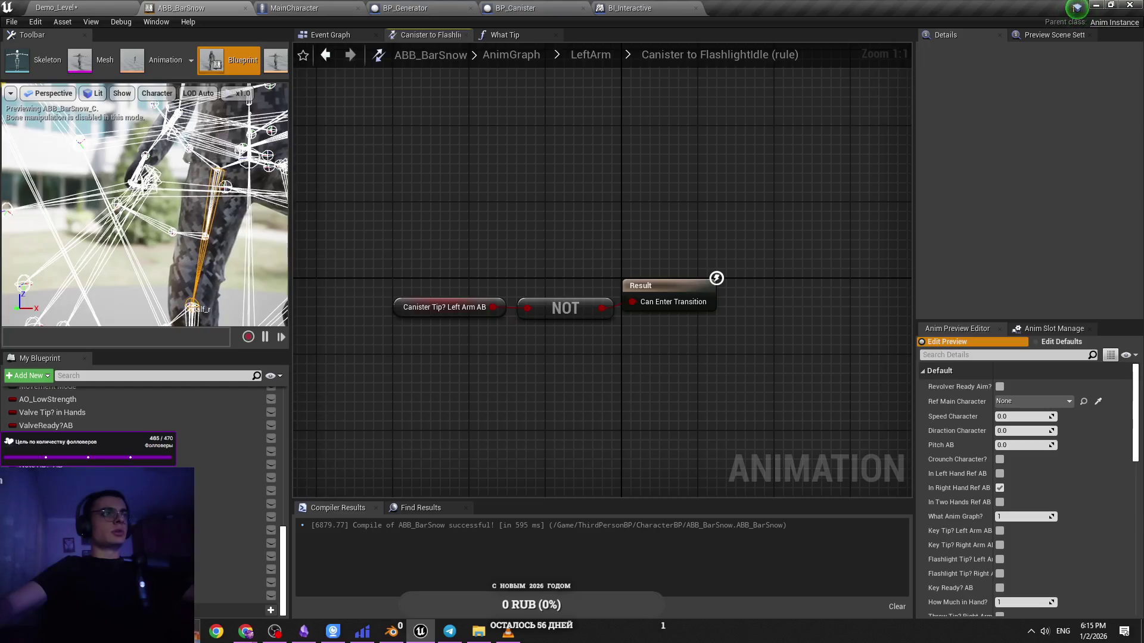
key("alt+Tab")
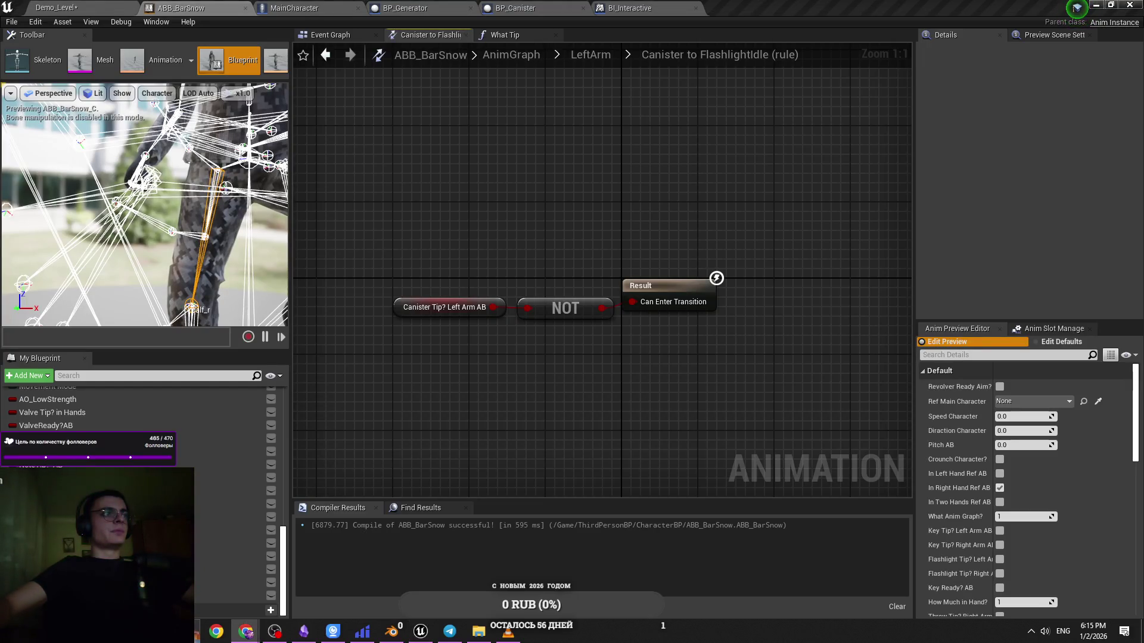
left_click(627, 431)
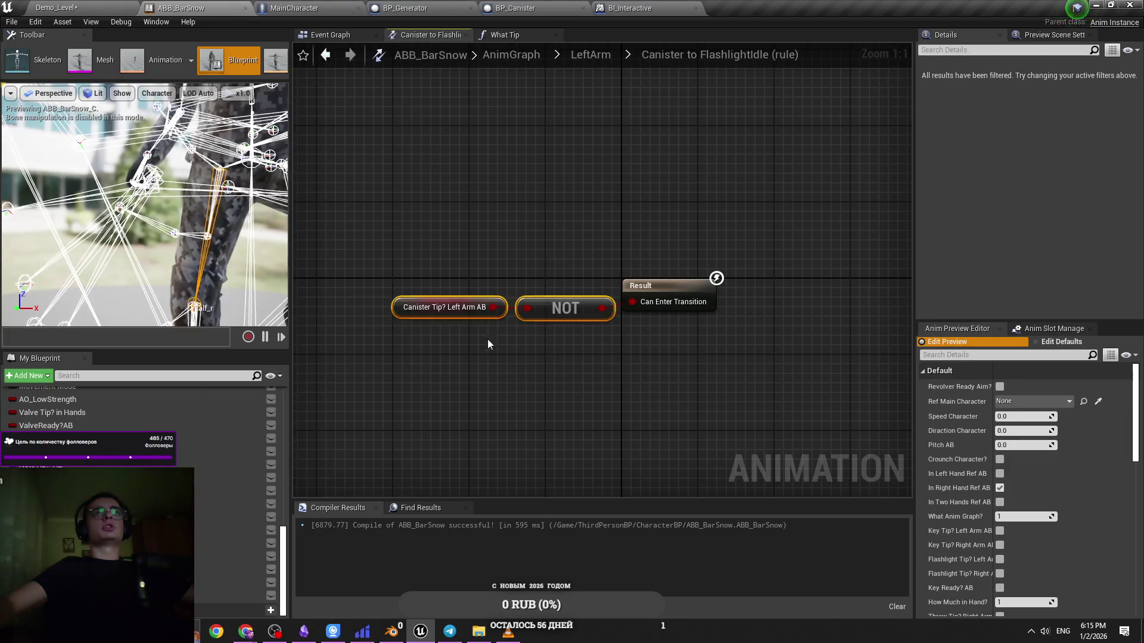
left_click(591, 308)
left_click(536, 322)
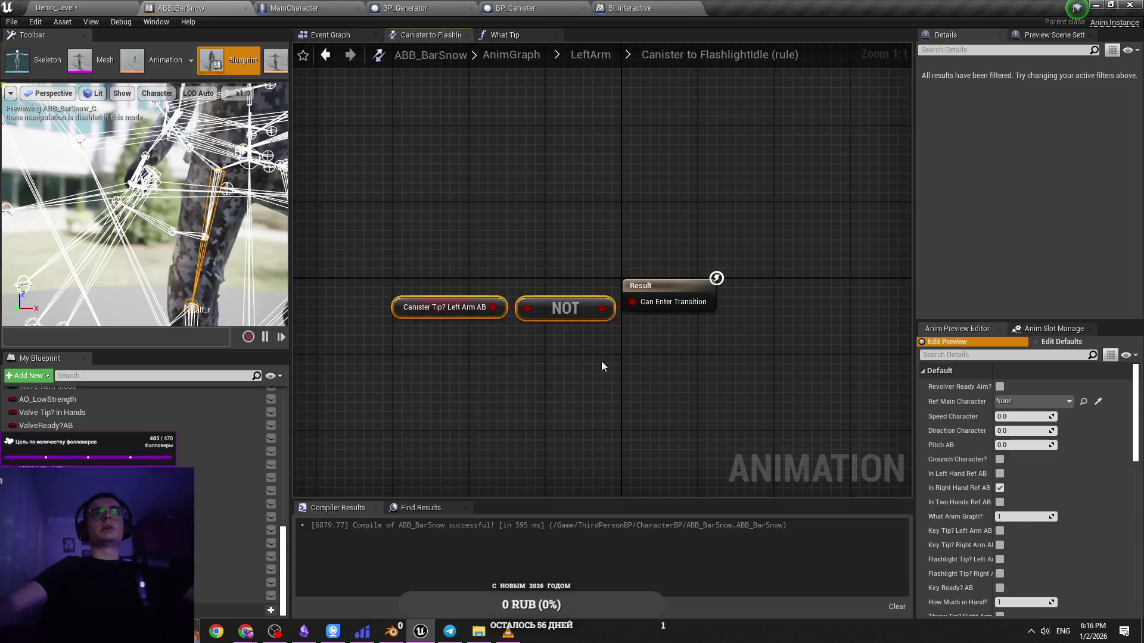
left_click(595, 58)
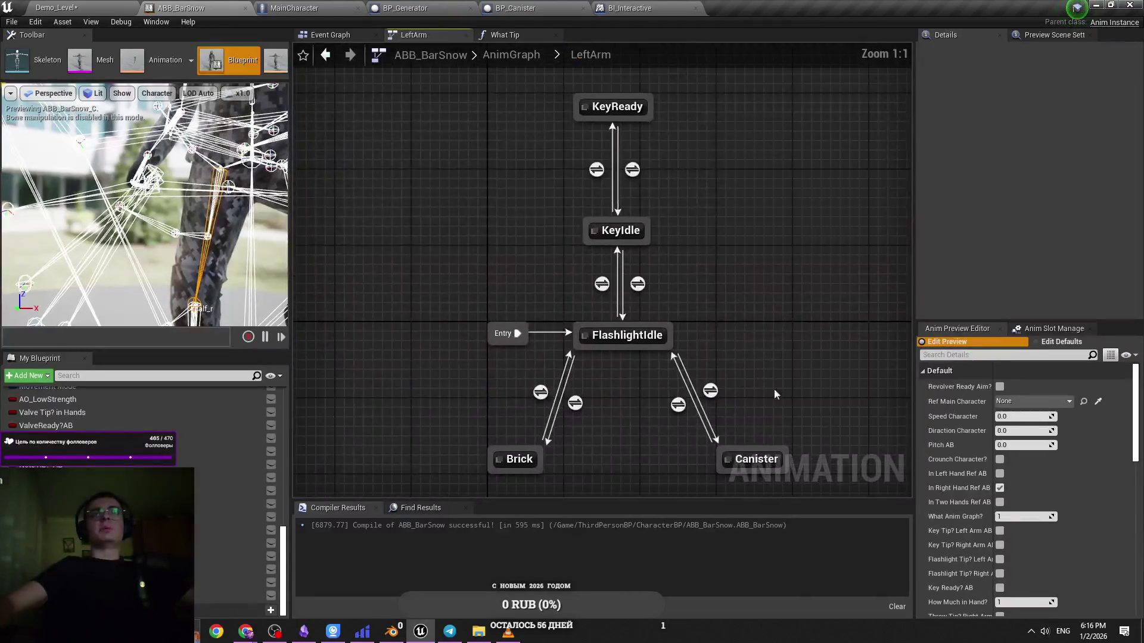
Inspect the FlashlightIdle to Canister transition rule in the LeftArm state machine
double_click(642, 309)
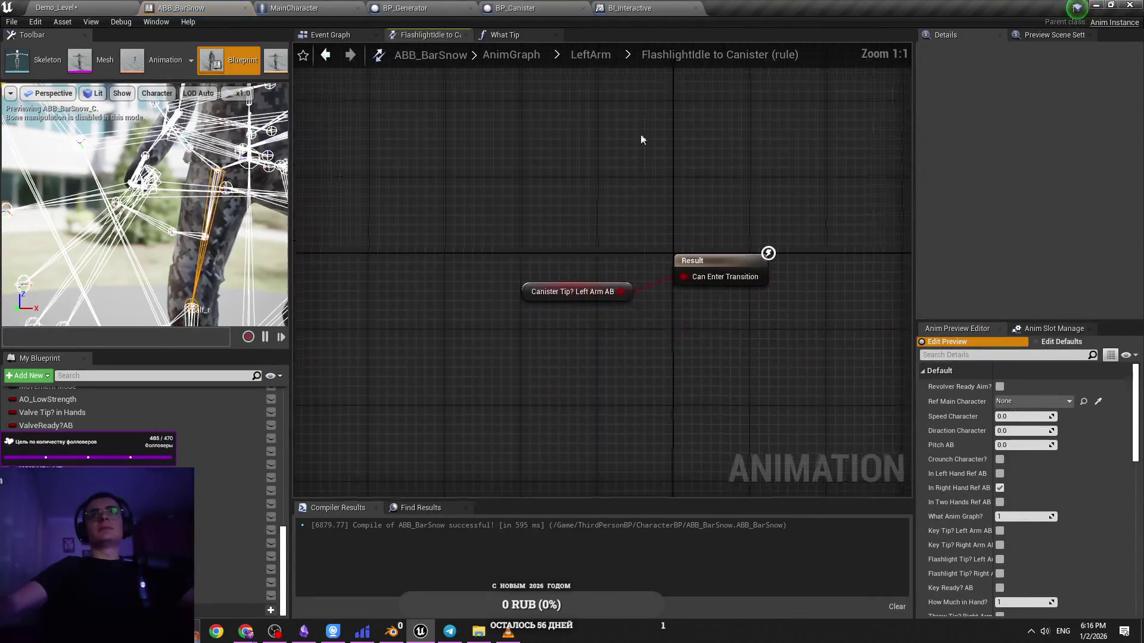
left_click(590, 54)
left_click(286, 8)
left_click(221, 8)
Recompile the MainCharacter blueprint
left_click(290, 11)
mouse_move(634, 358)
left_mouse_down()
mouse_move(487, 345)
mouse_move(572, 345)
left_mouse_up()
scroll(487, 345, "down", 1)
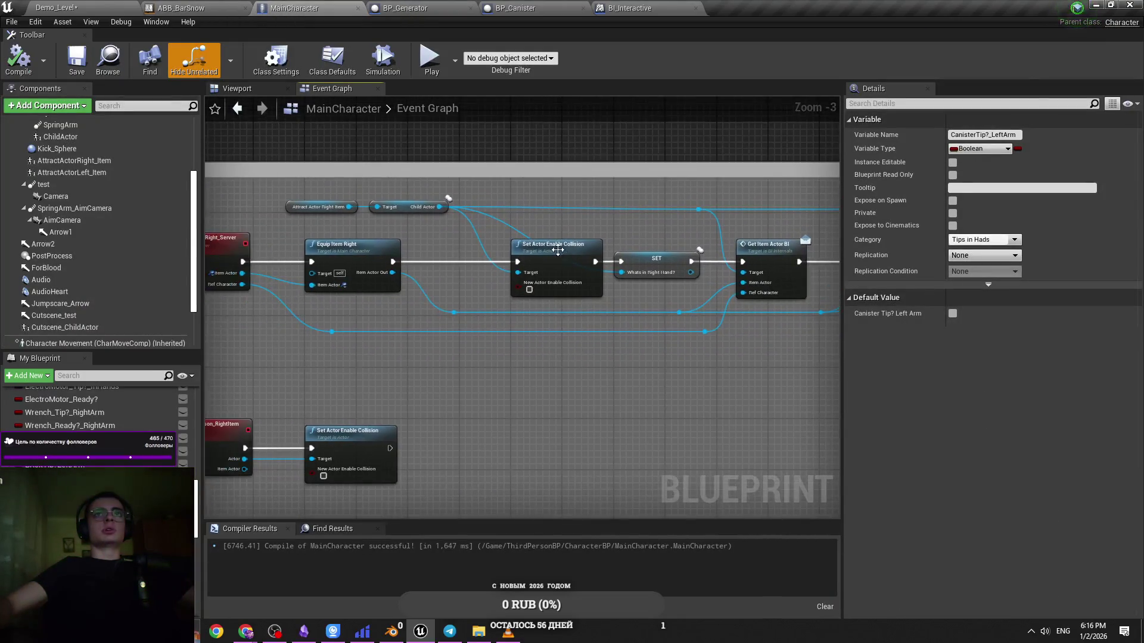
left_click(585, 230)
scroll(546, 230, "up", 1)
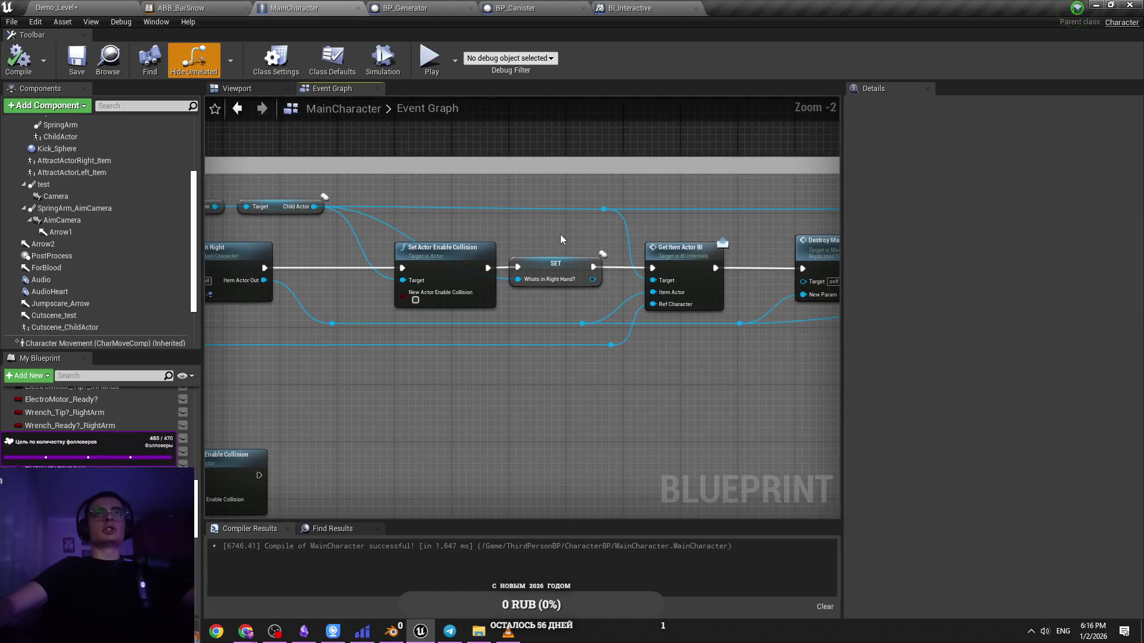
left_click(3, 59)
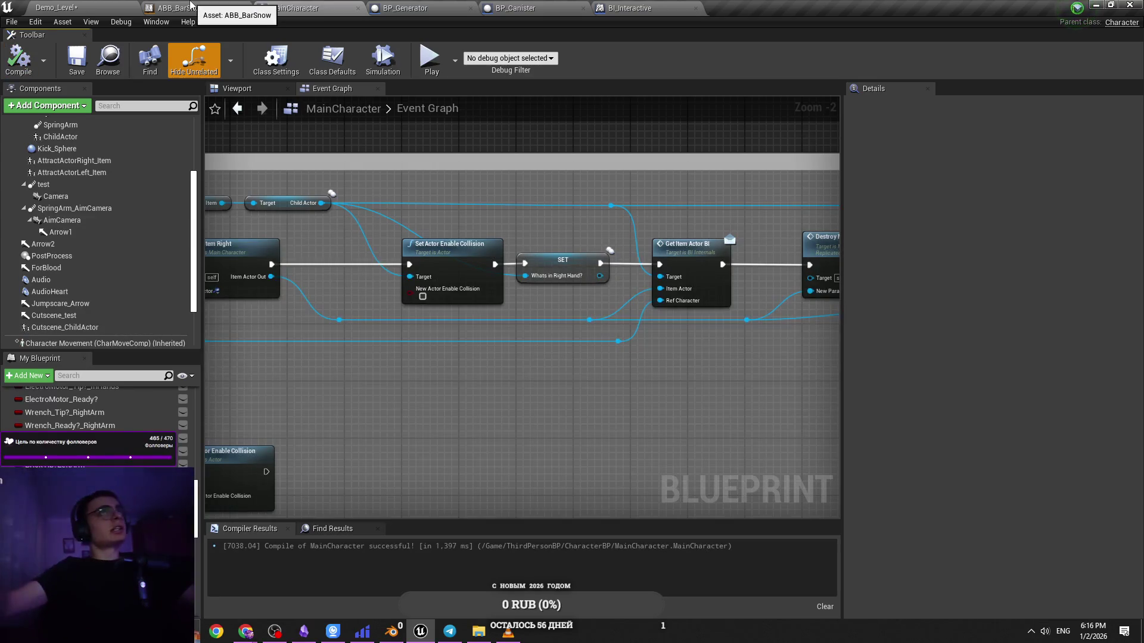
Select the SET and Get Item Actor BI nodes in MainCharacter and save all assets
left_click(190, 6)
left_click(390, 6)
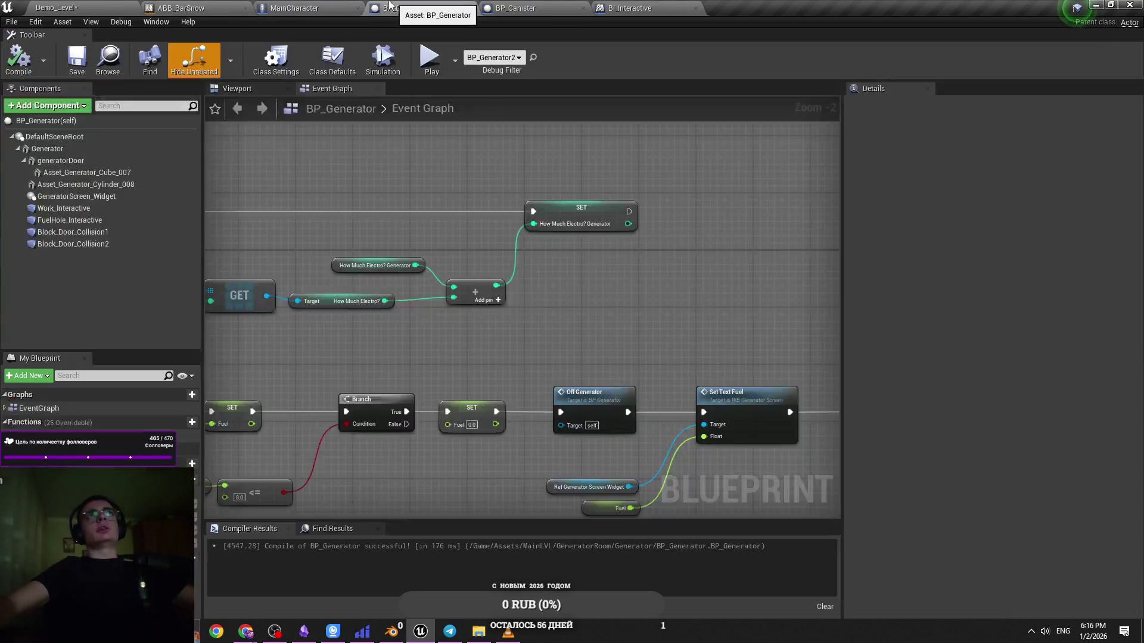
left_click(297, 8)
scroll(631, 224, "up", 3)
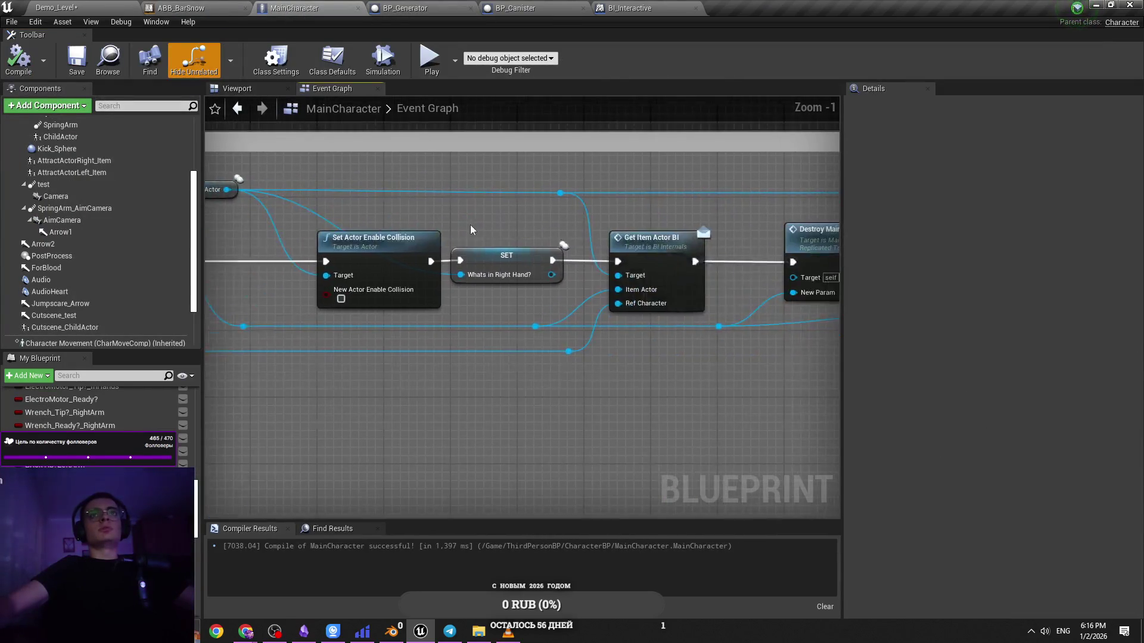
scroll(470, 224, "down", 1)
left_click_drag(548, 190, 440, 344)
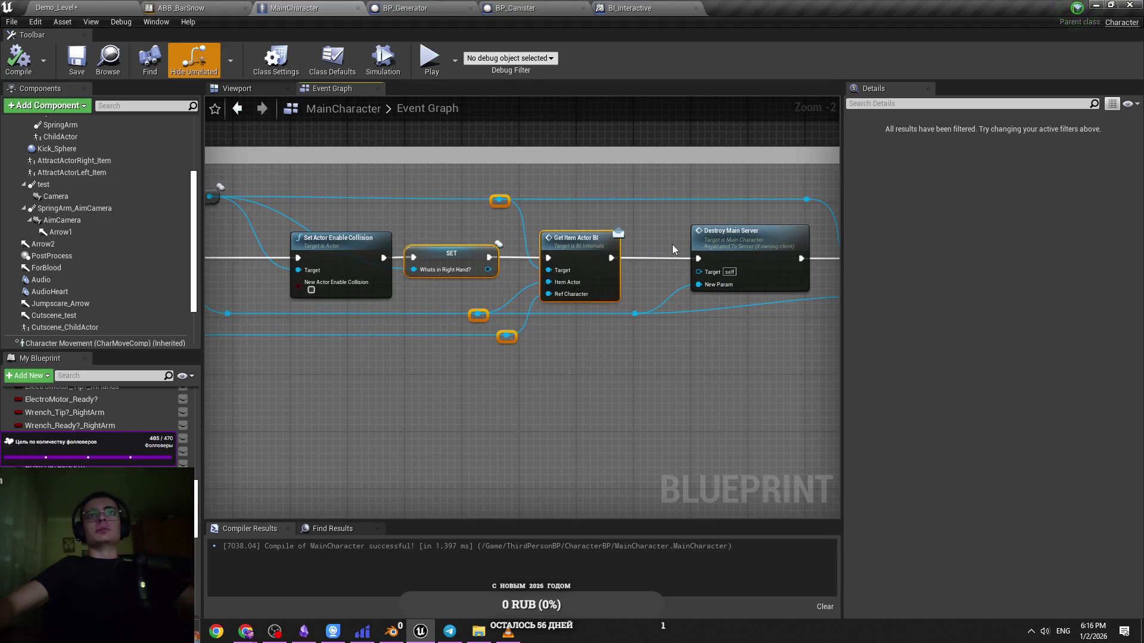
scroll(672, 249, "down", 1)
key("ctrl+s")
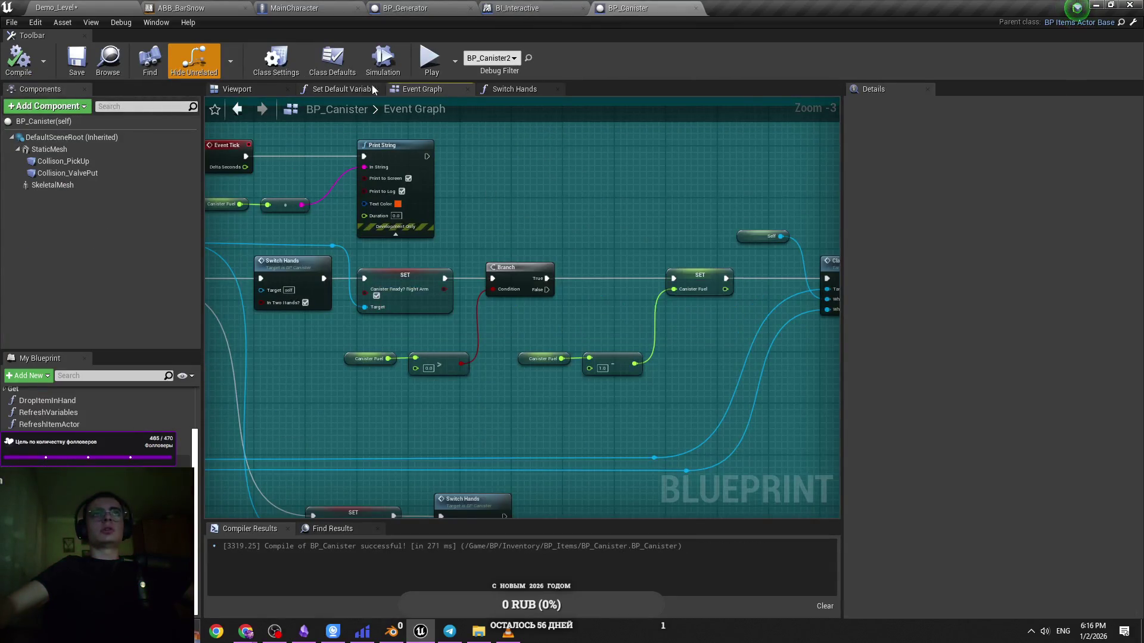
Review BP_Canister's Set Default Variables function and event graph, then return to Demo_Level
left_click(373, 89)
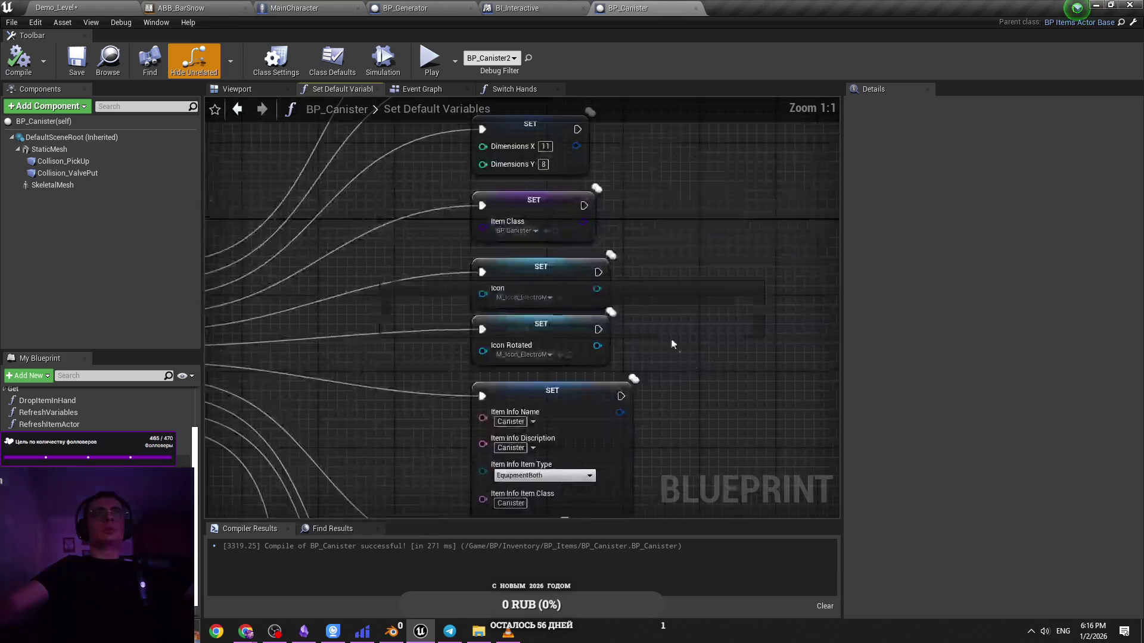
left_click(445, 90)
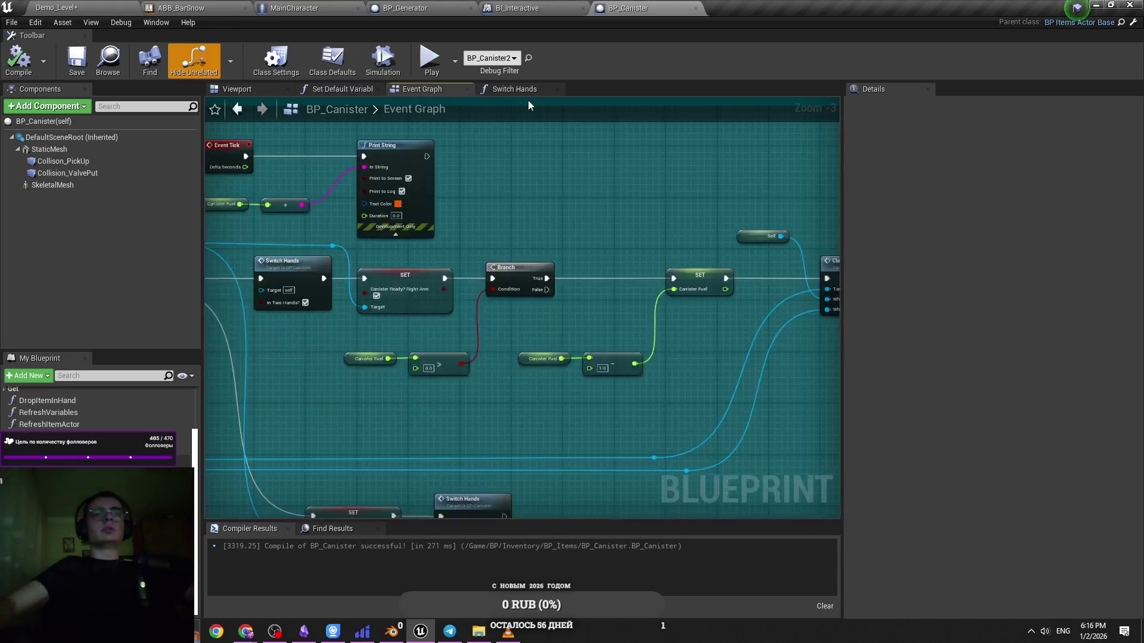
key("ctrl+Tab")
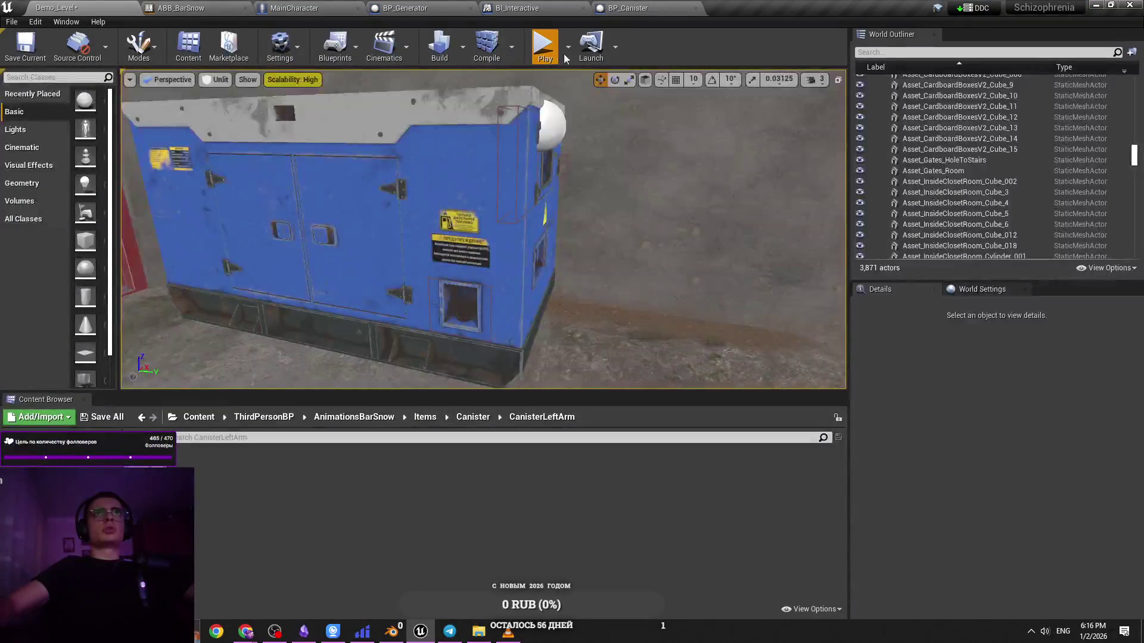
Select the Canister state in the ABB_BarSnow LeftArm state machine
key("Escape")
key("ctrl+Tab")
left_click(691, 448)
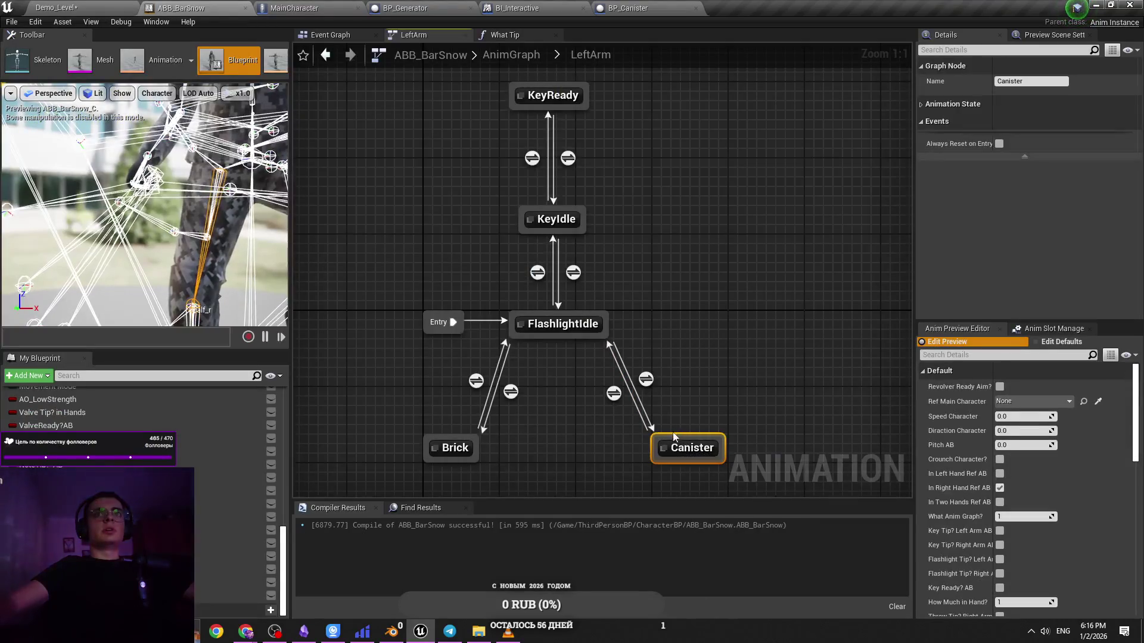
key("ctrl+Tab")
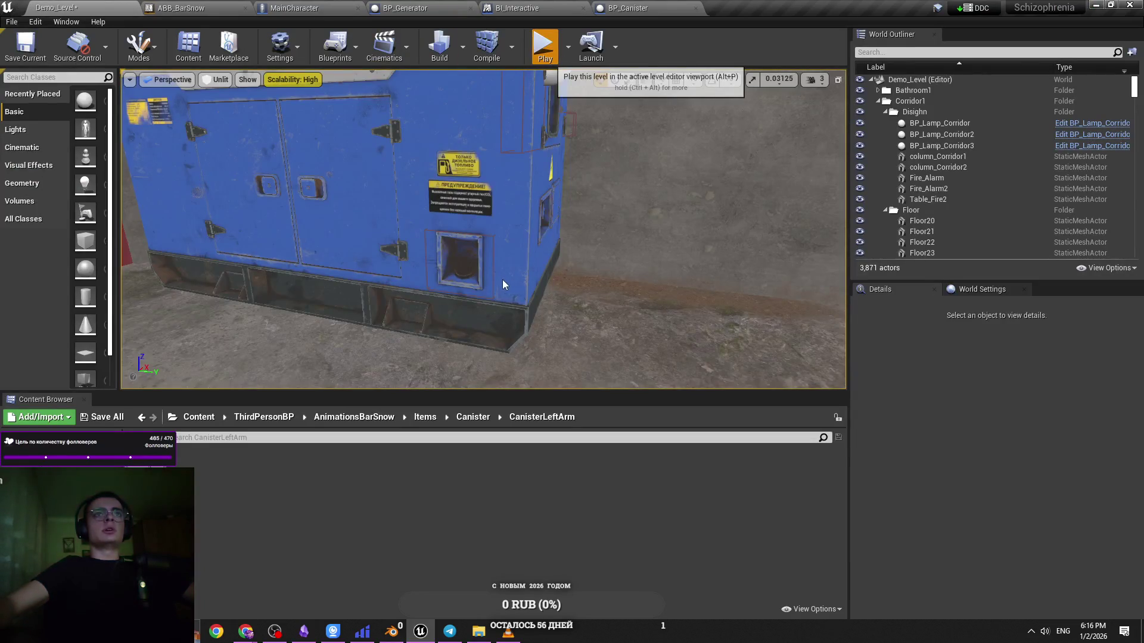
Play the level, pick a hand option for the canister, then stop the session
key("alt+p")
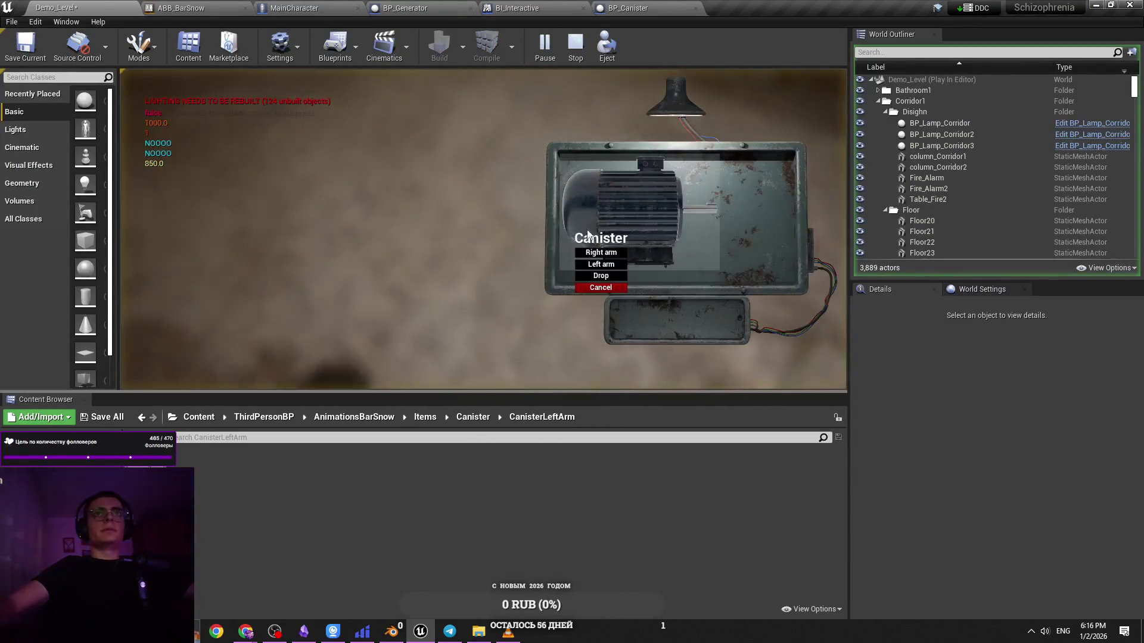
left_click(601, 287)
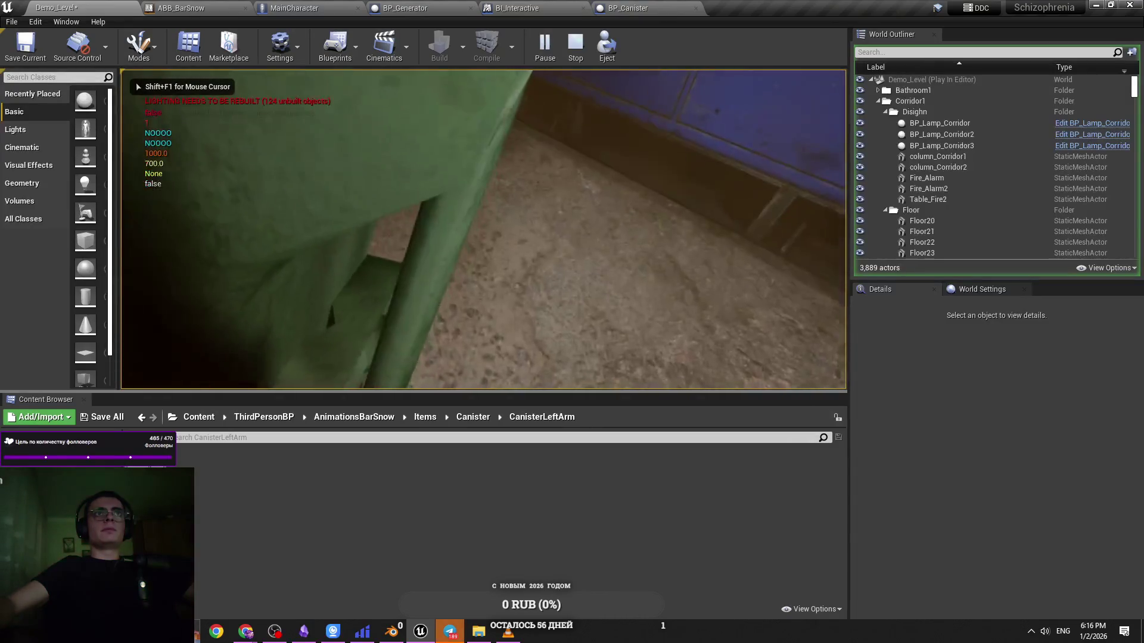
key("Escape")
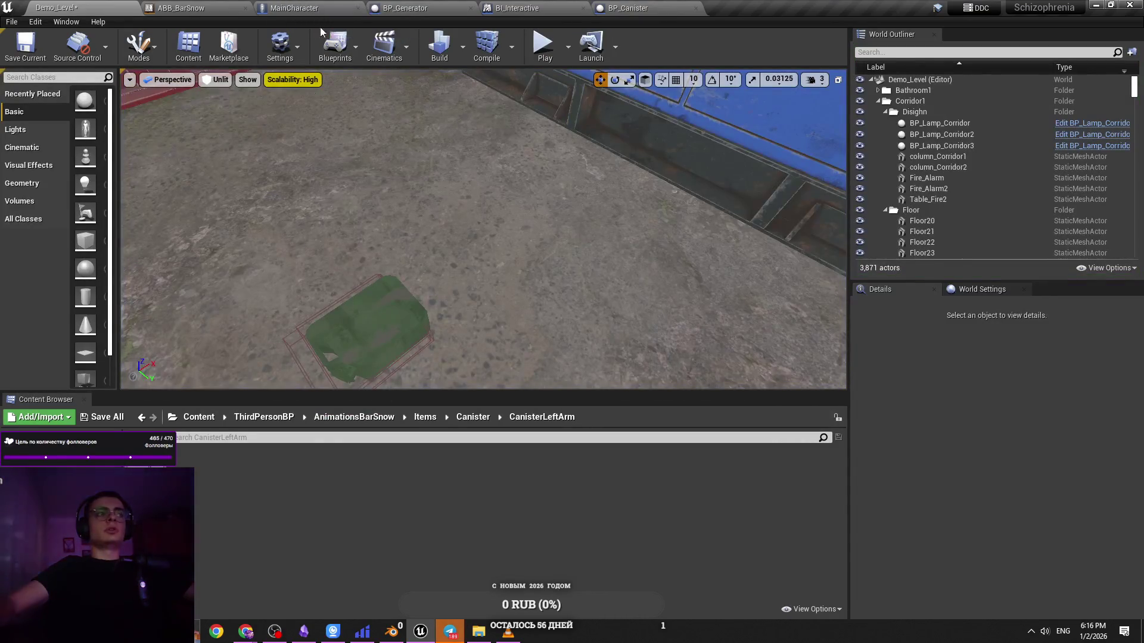
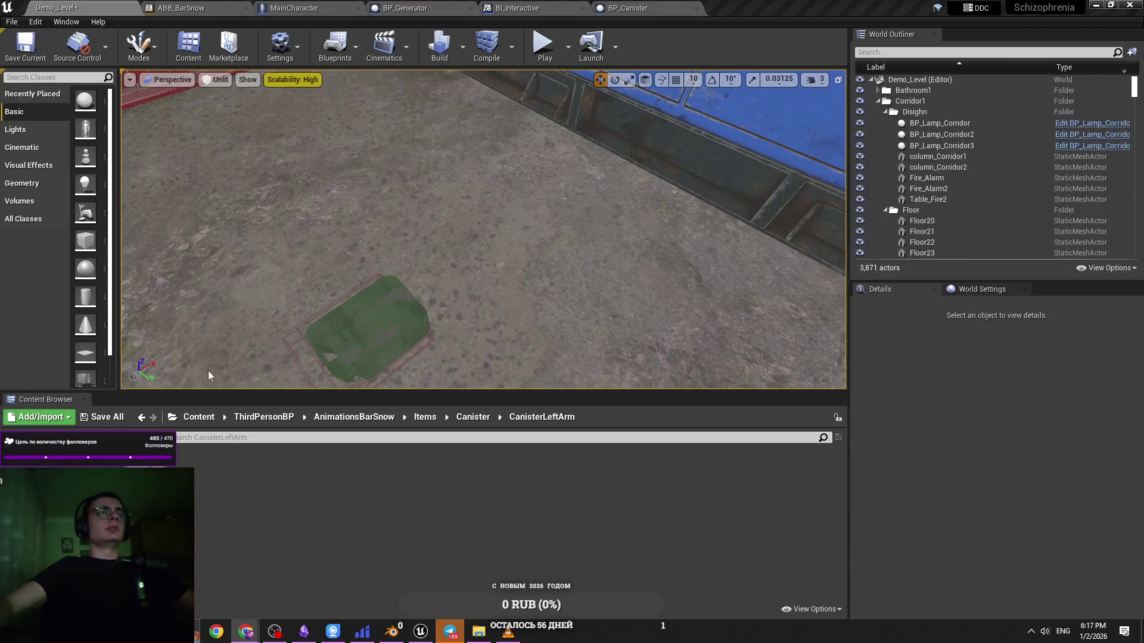
Switch from the Demo_Level map to the MainCharacter blueprint's event graph
left_click(286, 8)
left_click(57, 7)
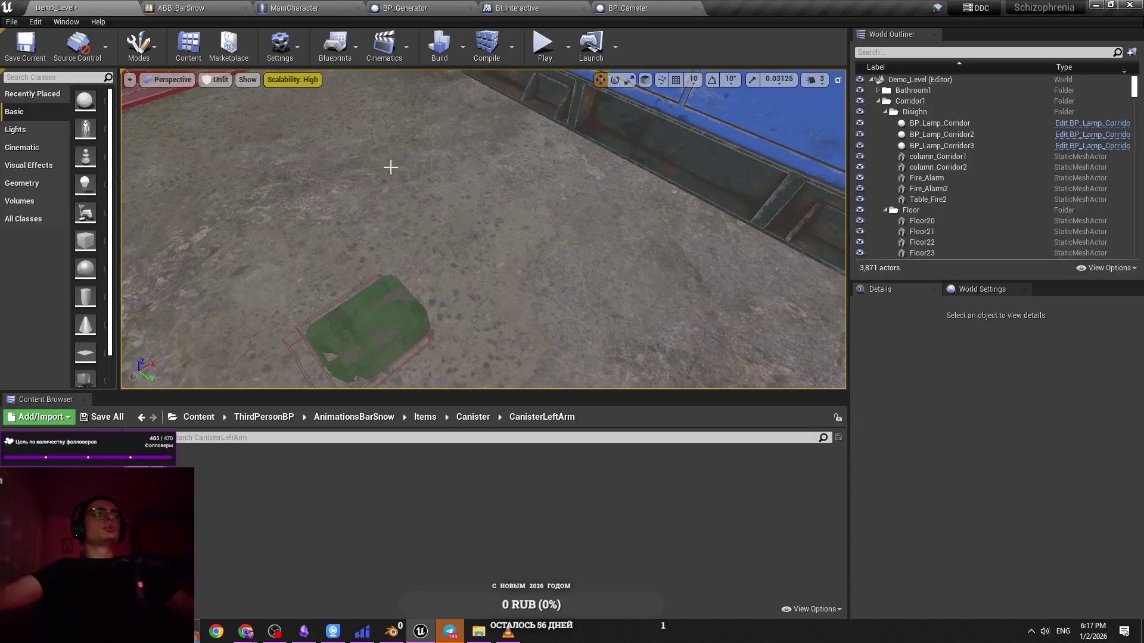
left_click(295, 7)
Shift the Item Actor Out reroute knots on the Equip Item Right wires further left
scroll(514, 316, "up", 1)
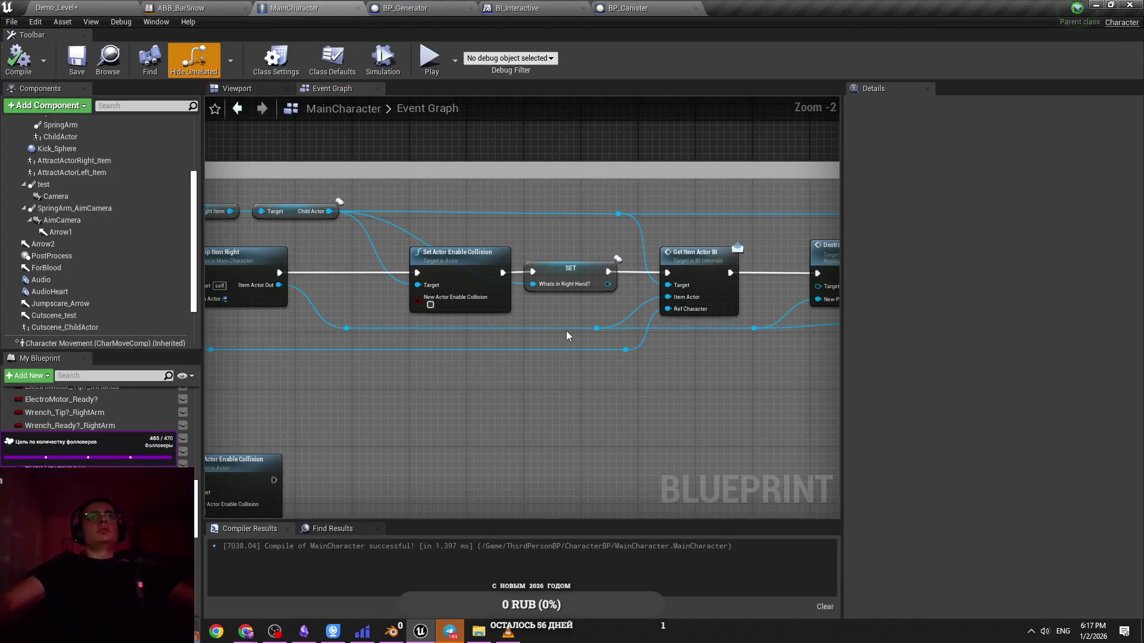
left_click_drag(596, 328, 538, 325)
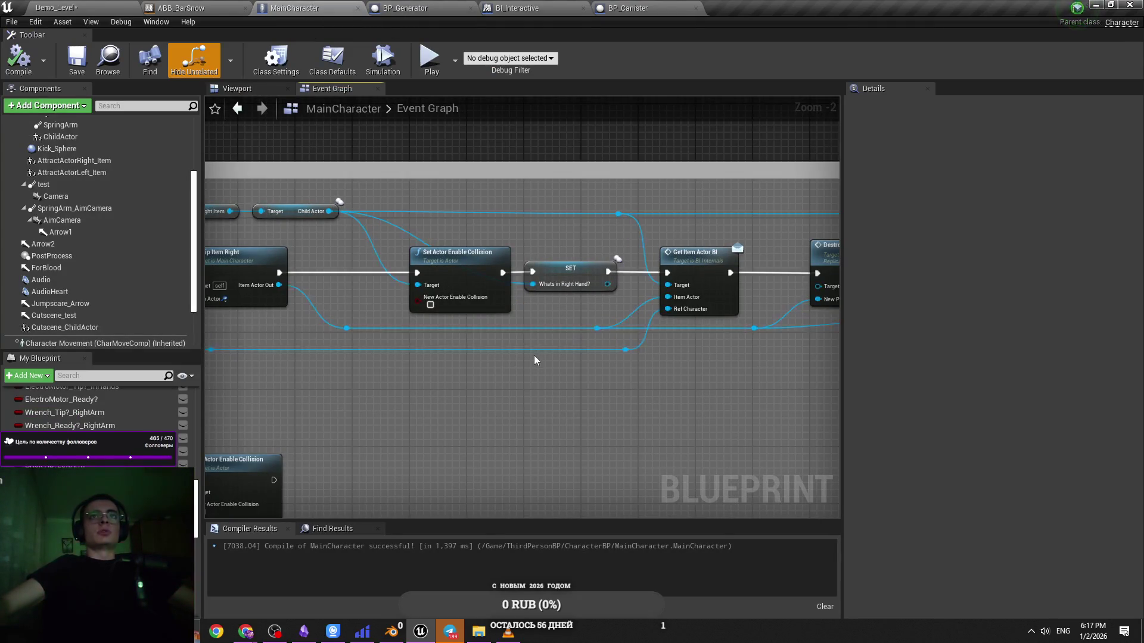
scroll(531, 354, "down", 2)
scroll(581, 357, "up", 4)
left_click_drag(492, 396, 453, 396)
left_click(545, 432)
left_click_drag(546, 435, 617, 422)
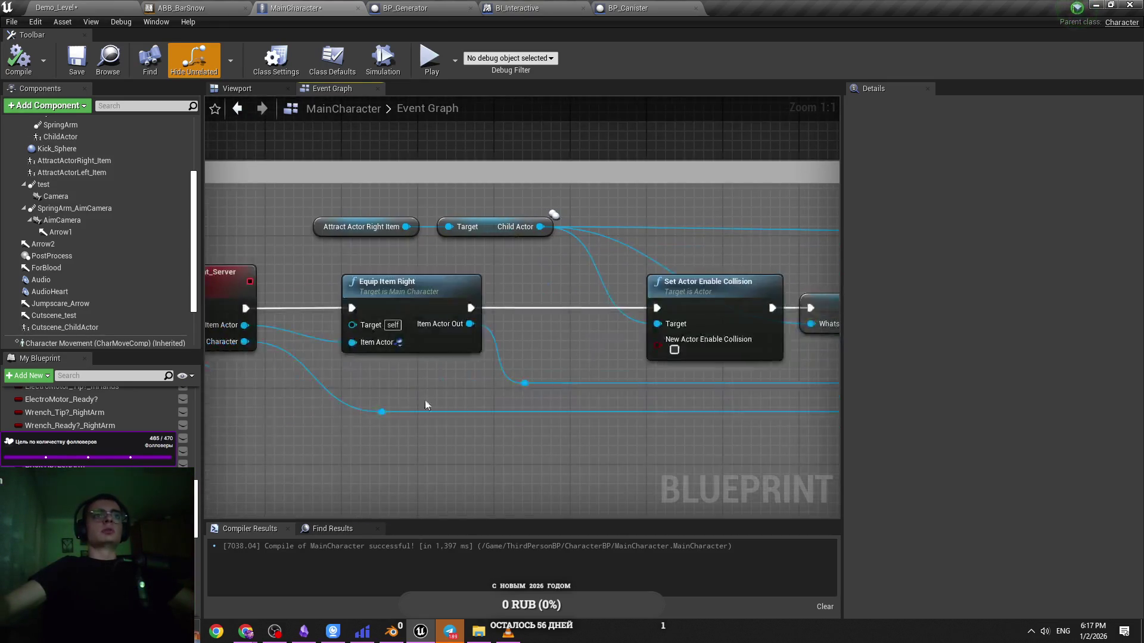
left_click(374, 413)
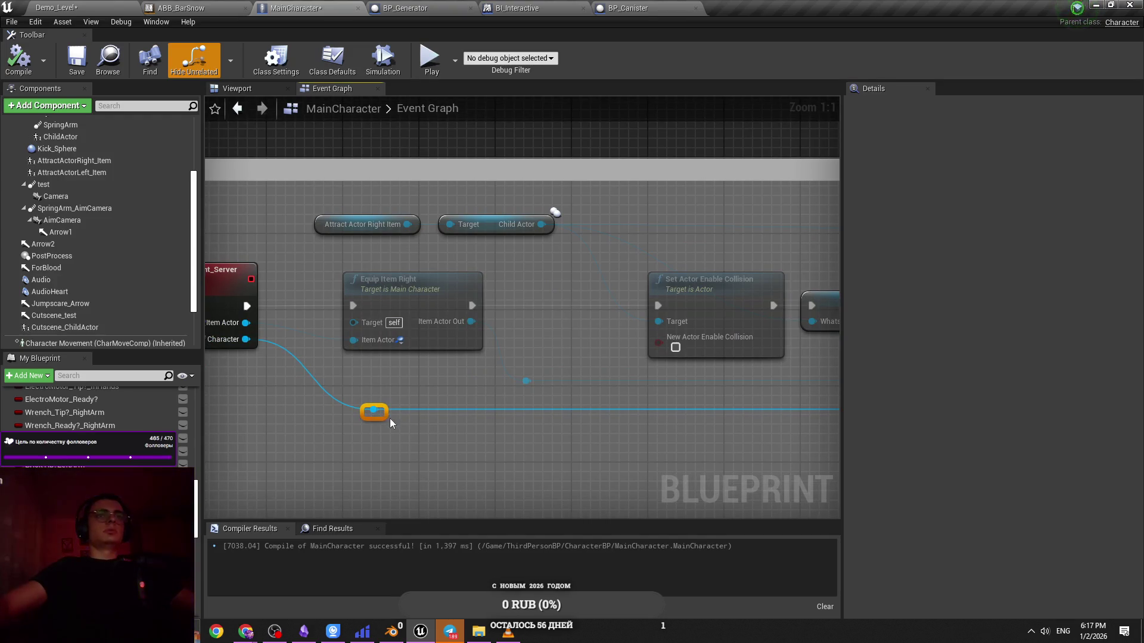
left_click_drag(374, 412, 326, 409)
left_click(394, 441)
scroll(593, 445, "down", 3)
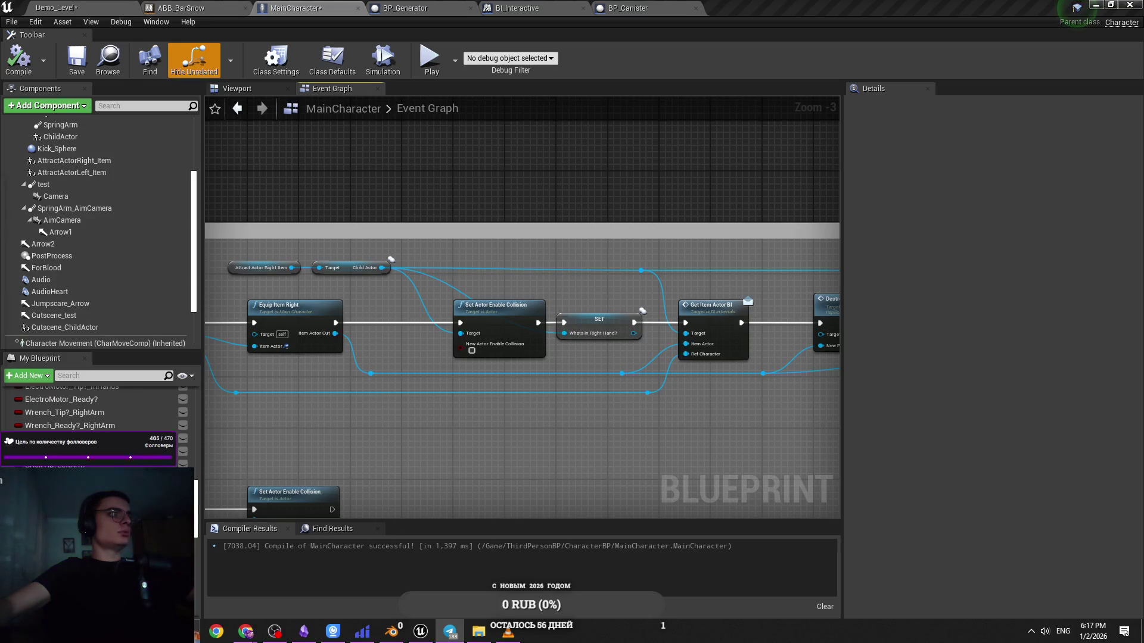
Save the MainCharacter blueprint
left_click_drag(390, 429, 466, 441)
key("ctrl+s")
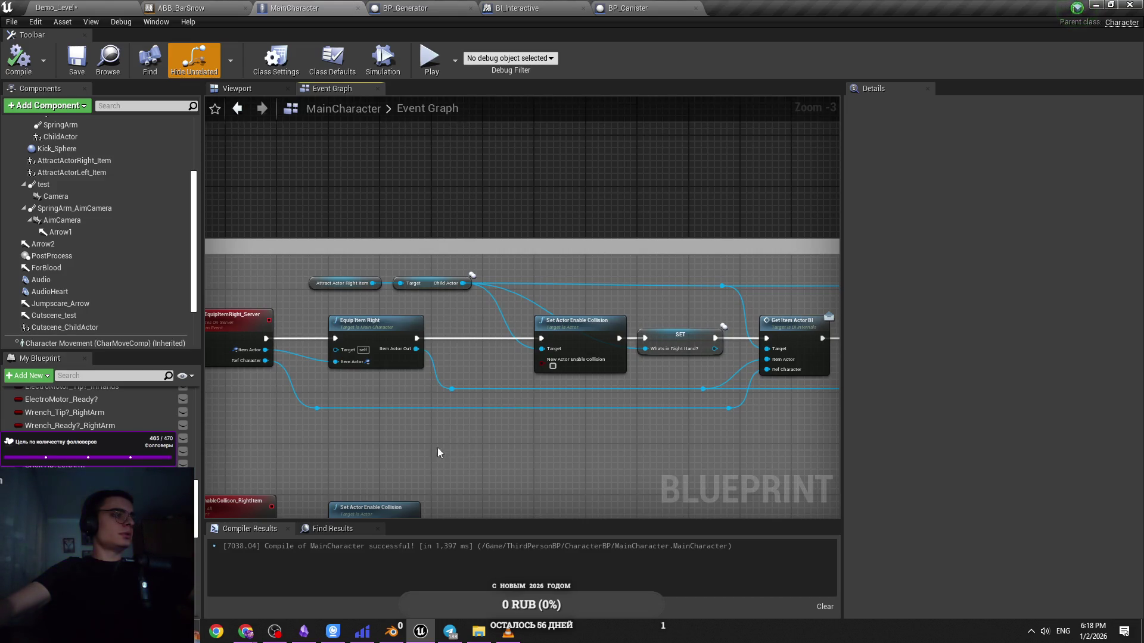
key("ctrl+s")
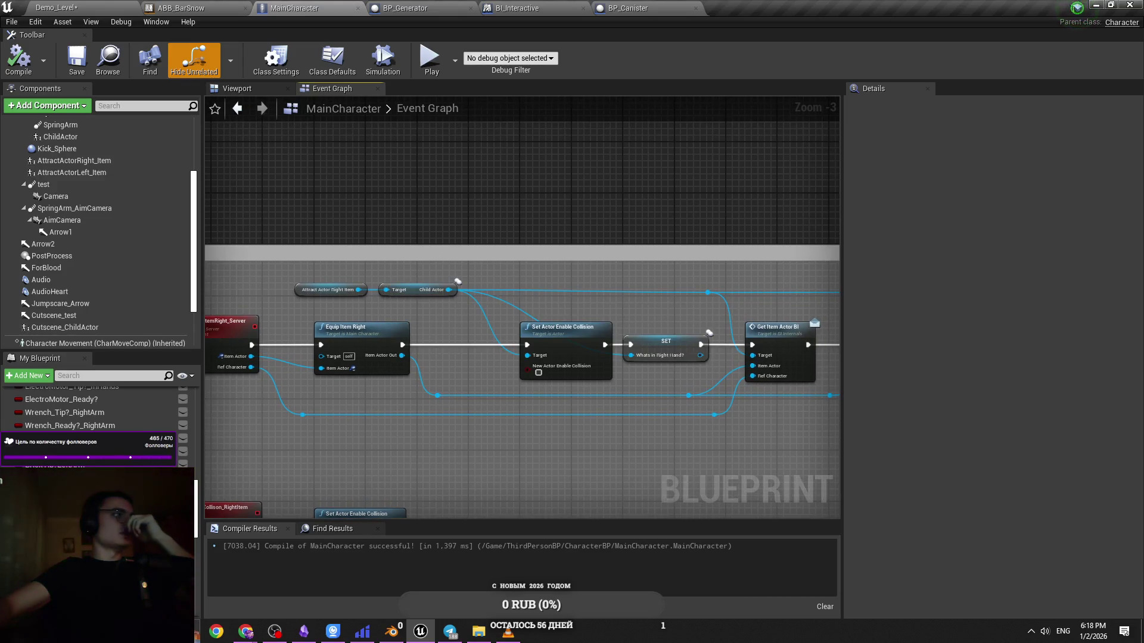
Look over the graph and switch to the BP_Generator blueprint's event graph
left_click_drag(487, 413, 448, 404)
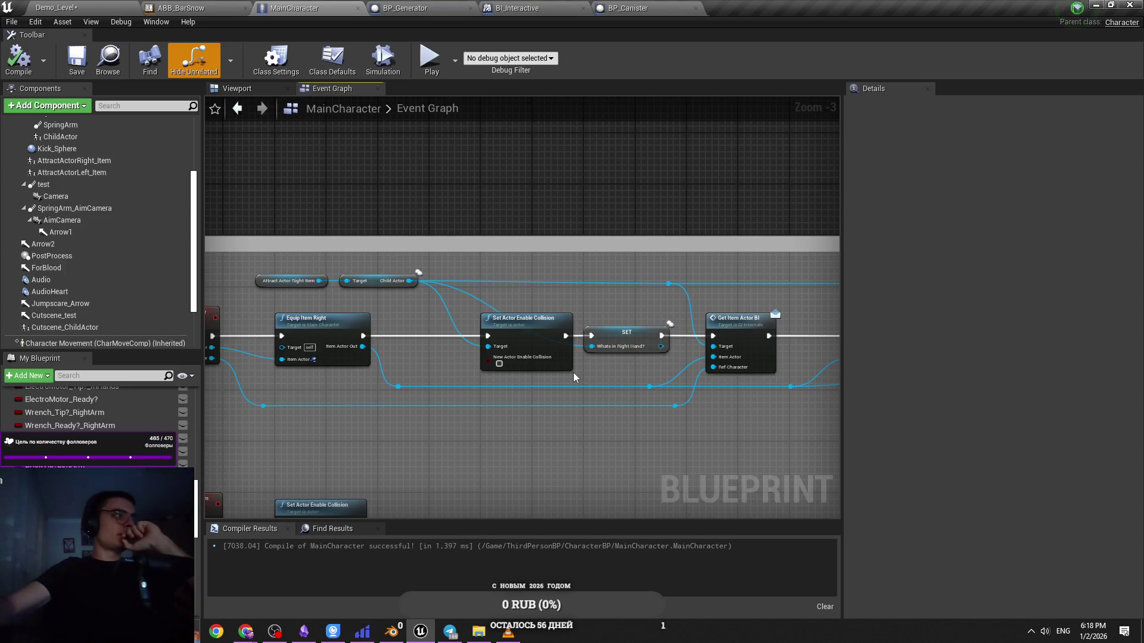
scroll(416, 393, "up", 3)
scroll(440, 370, "down", 3)
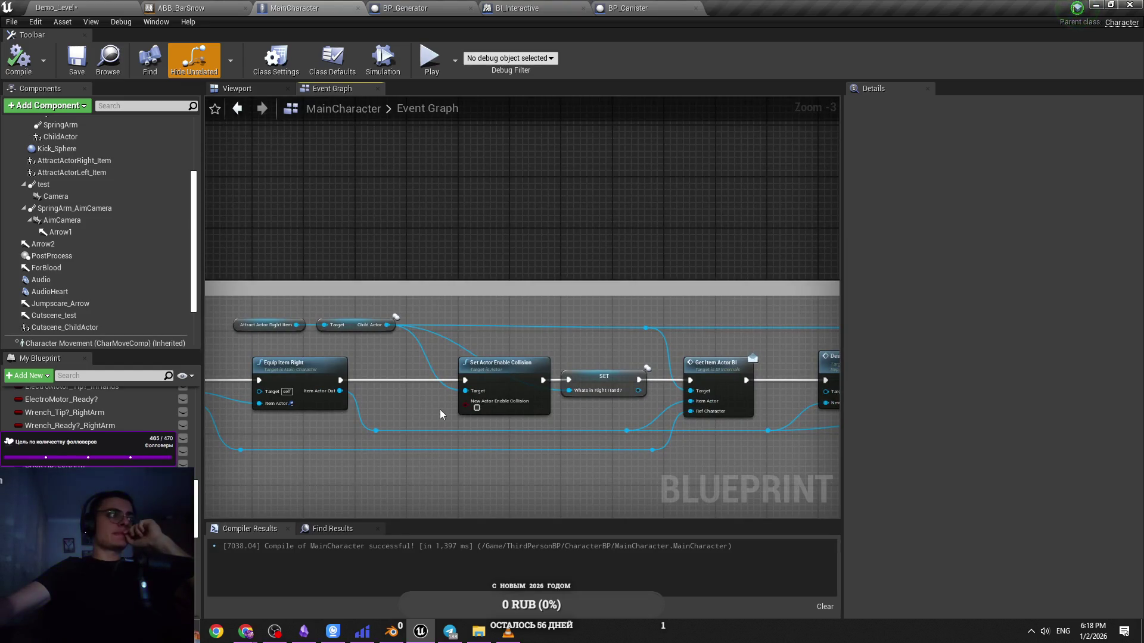
mouse_move(558, 341)
left_mouse_down()
mouse_move(544, 309)
mouse_move(449, 303)
left_mouse_up()
left_click(407, 6)
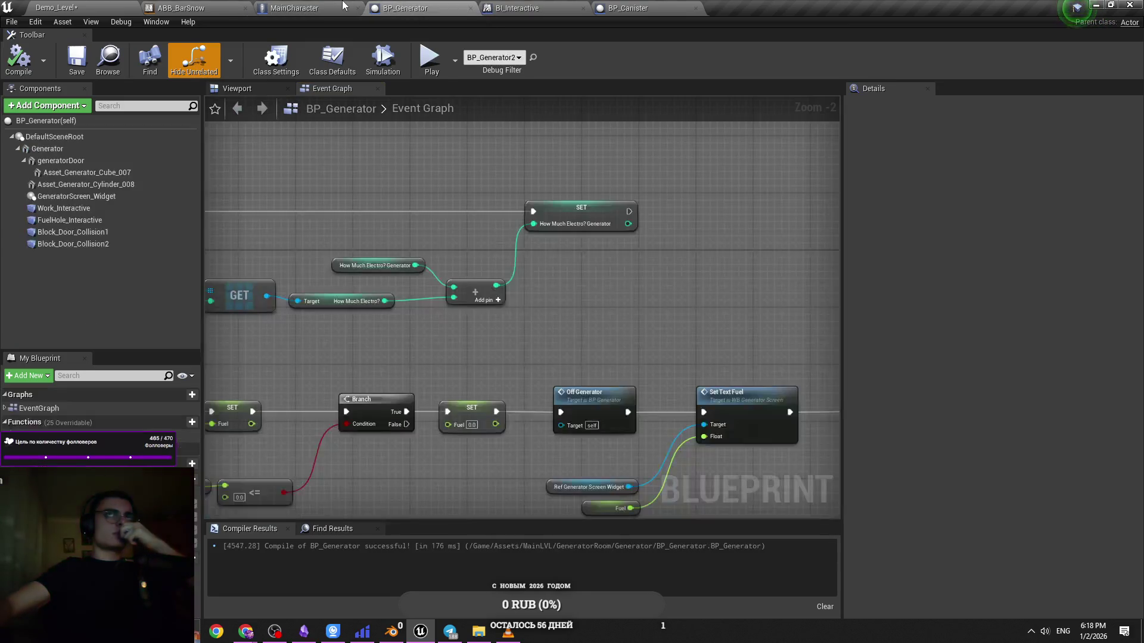
Route the top Child Actor wire through a new reroute knot into SET's Whats in Right Hand? pin
left_click(295, 8)
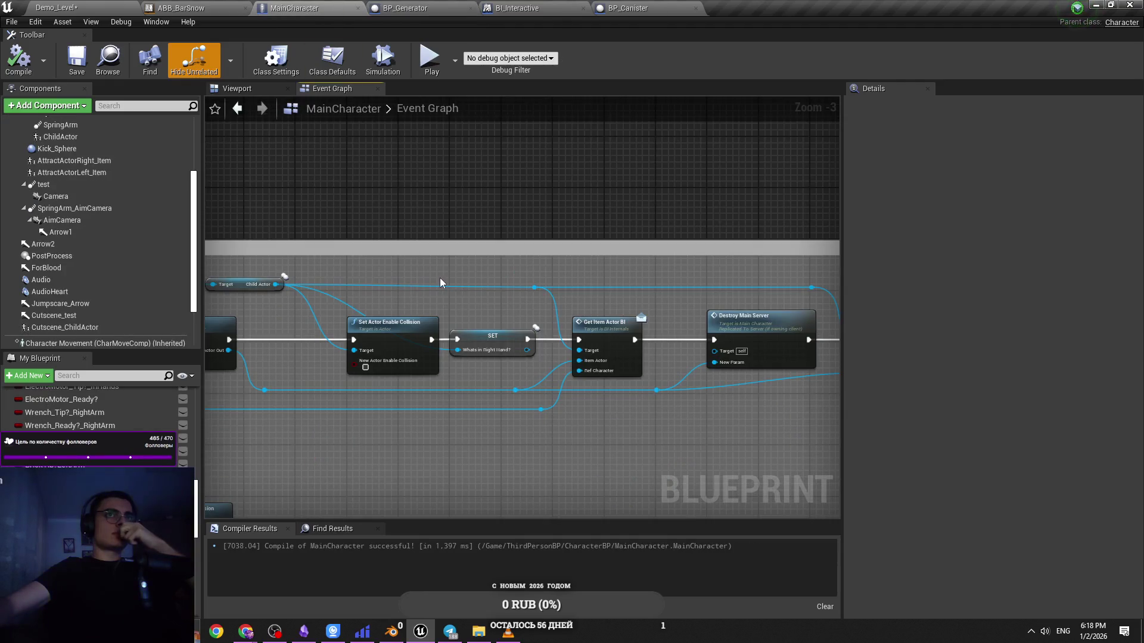
scroll(438, 283, "up", 2)
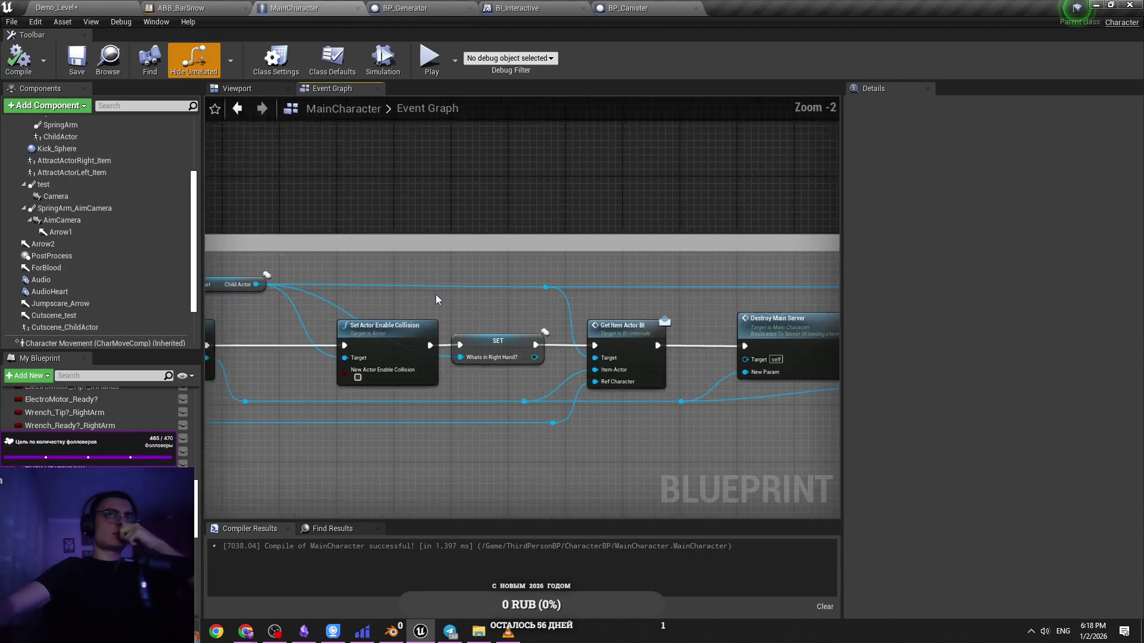
double_click(395, 285)
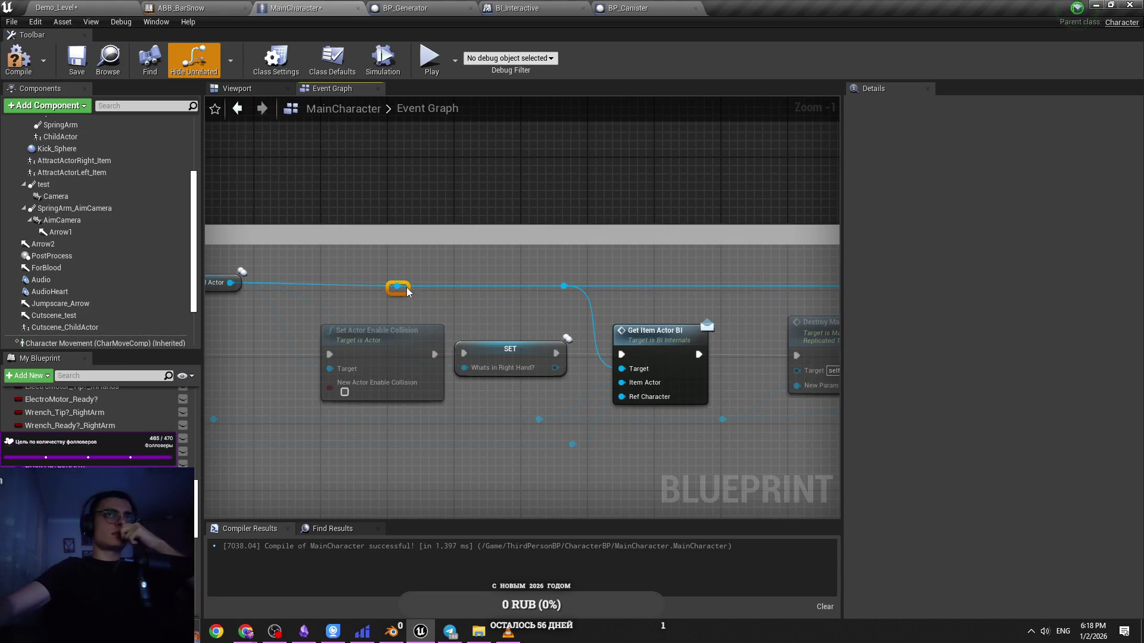
left_click_drag(397, 286, 464, 368)
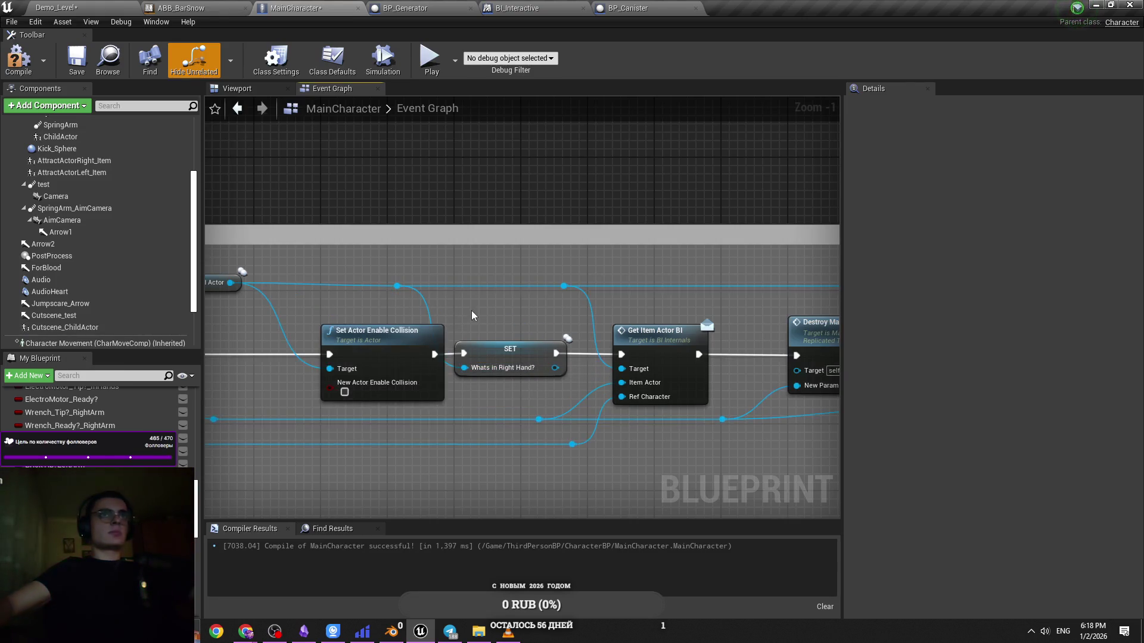
left_click(470, 310)
Nudge the top reroute knot right, check the character preview, and return to Demo_Level
left_click_drag(405, 261, 454, 261)
left_click_drag(526, 282, 503, 327)
left_click(641, 280)
scroll(299, 264, "down", 1)
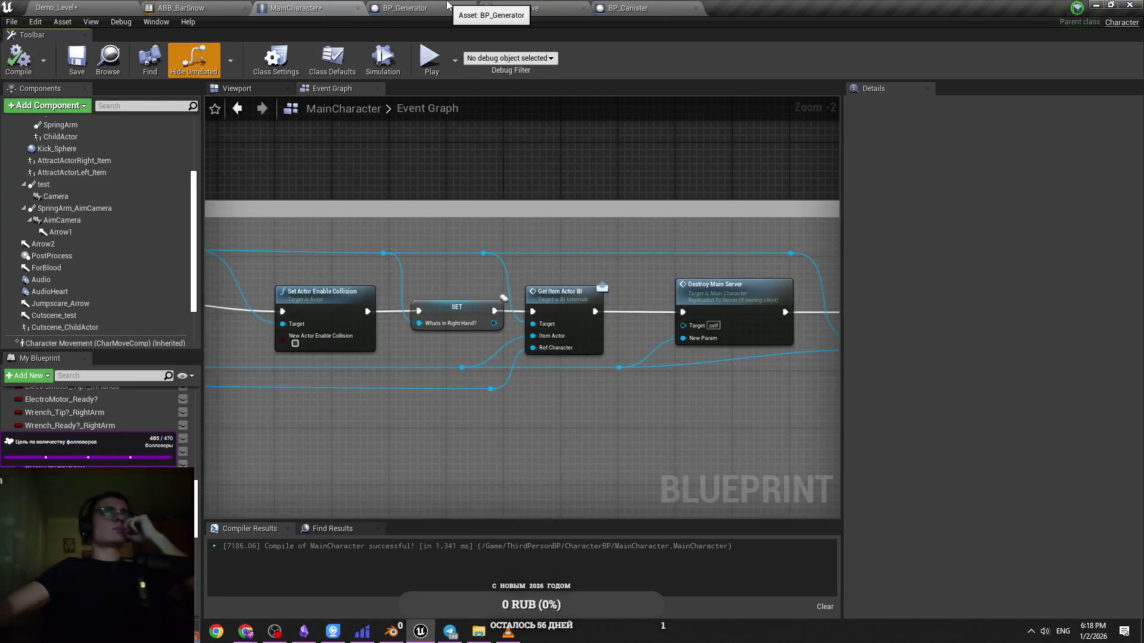
left_click(245, 88)
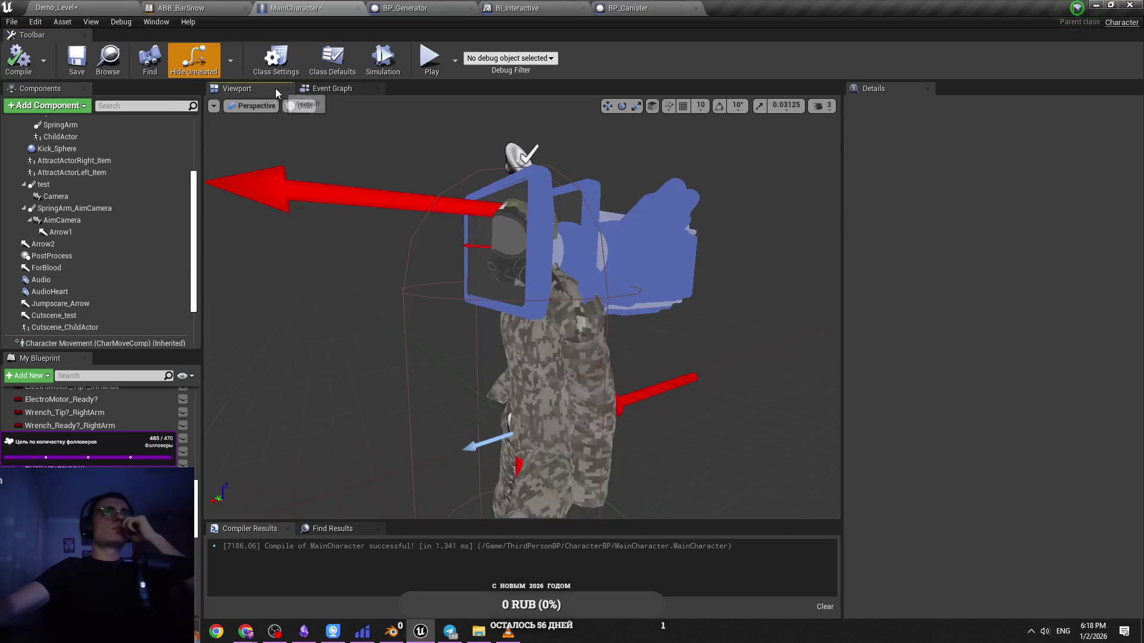
left_click(57, 8)
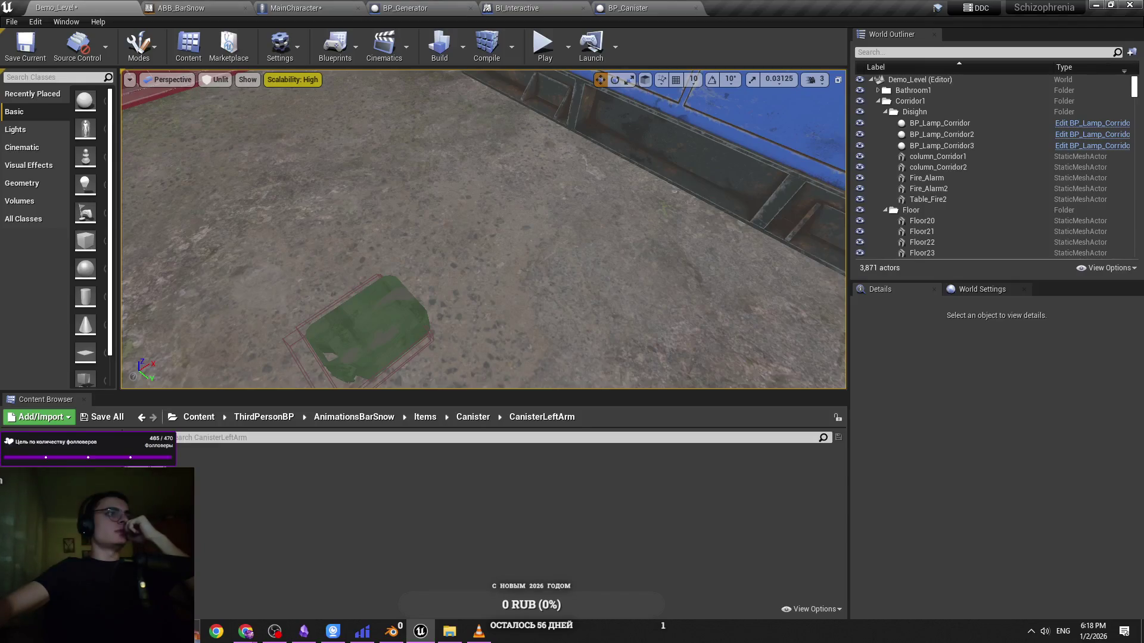
Fly the viewport camera down to the green mat and select the BP_Canister2 actor
key("alt+Tab")
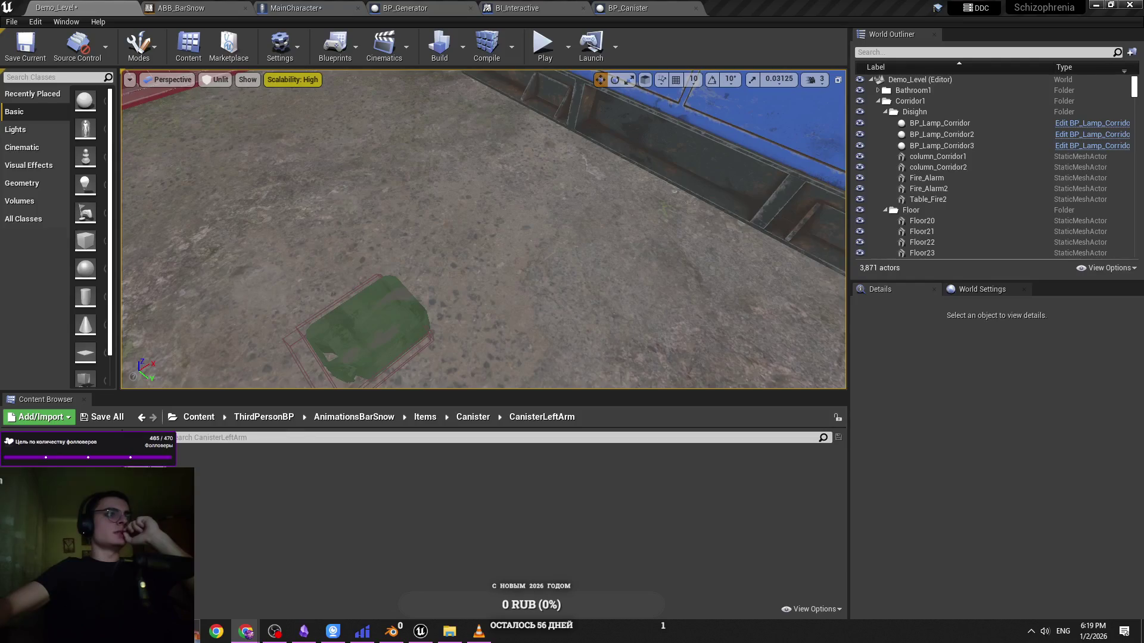
left_click_drag(484, 230, 483, 229)
left_click_drag(403, 319, 396, 316)
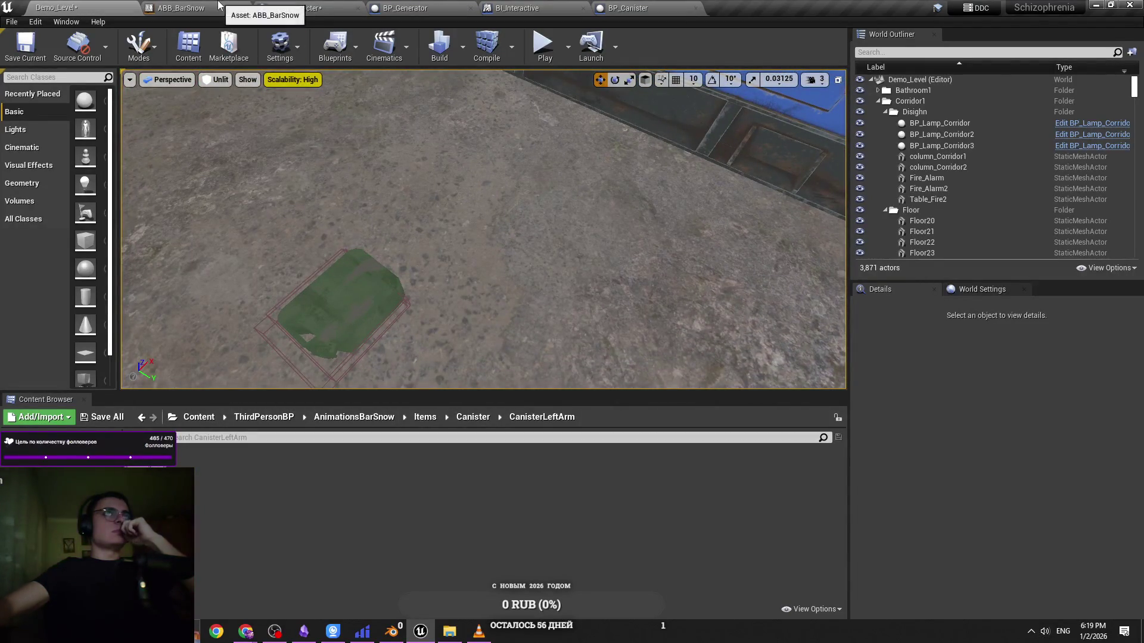
left_click(295, 7)
left_click(328, 90)
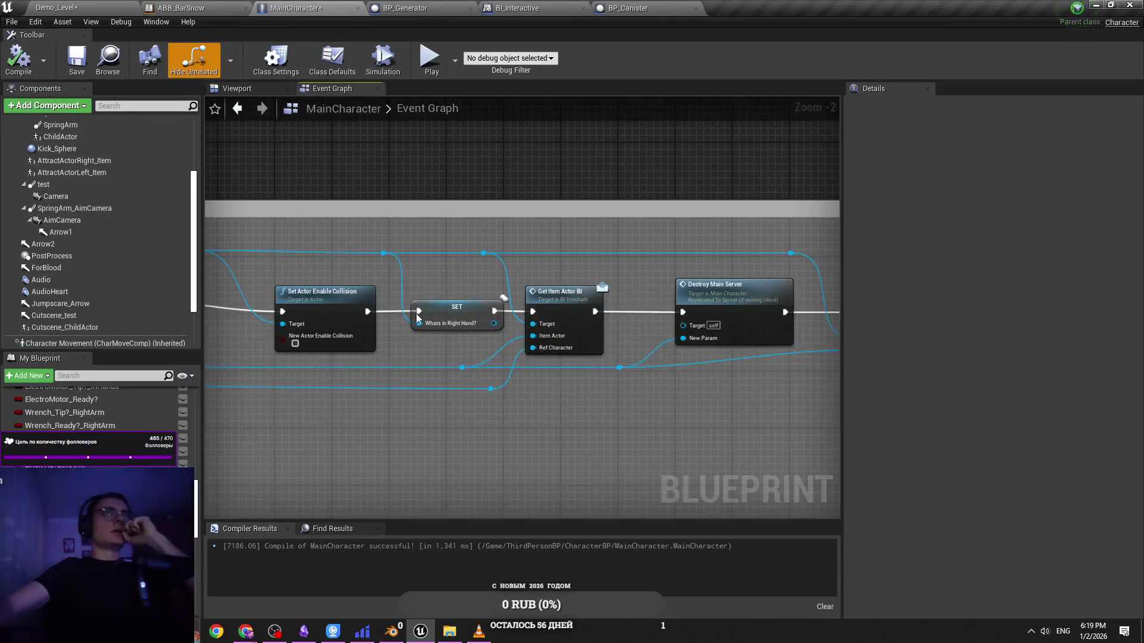
left_click(118, 8)
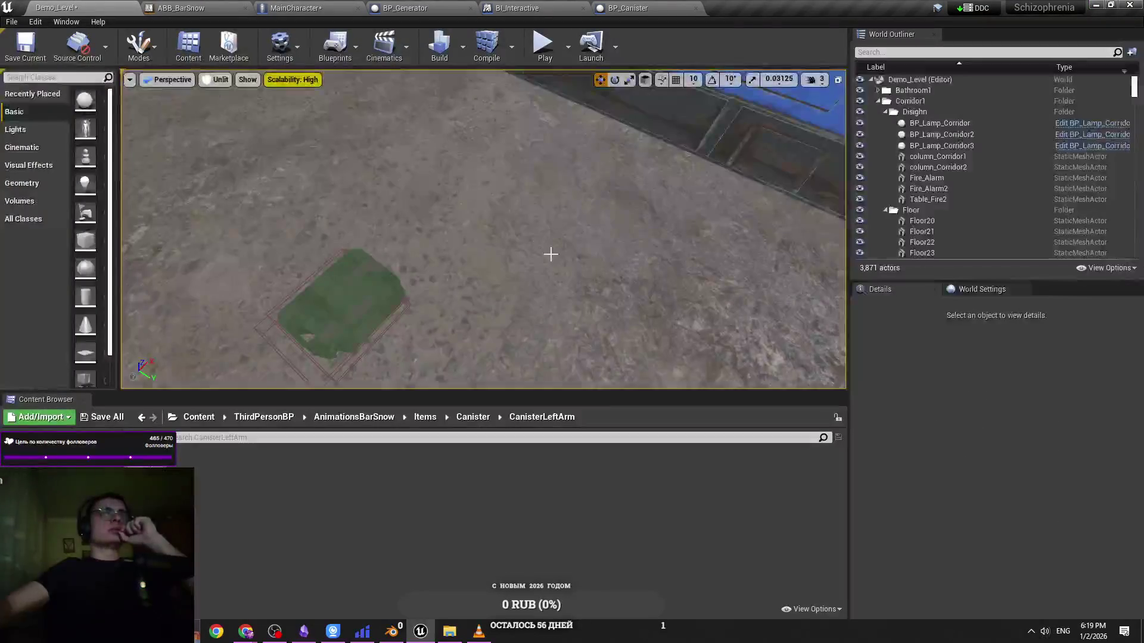
left_click(363, 274)
Open the ABB_BarSnow animation blueprint's LeftArm graph
left_click(351, 6)
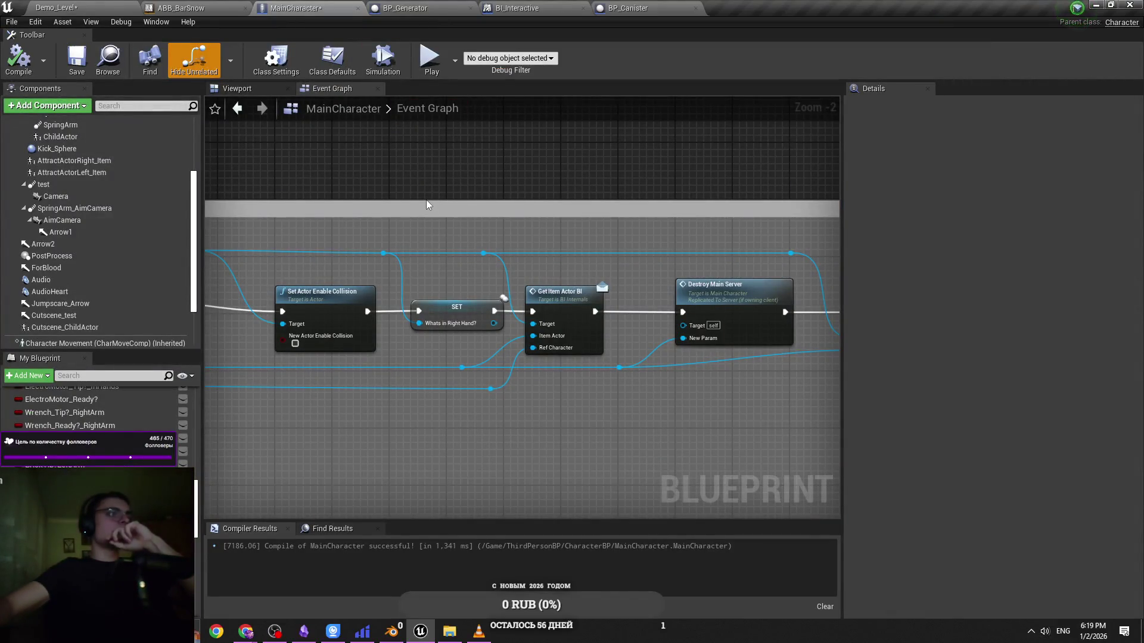
left_click(131, 6)
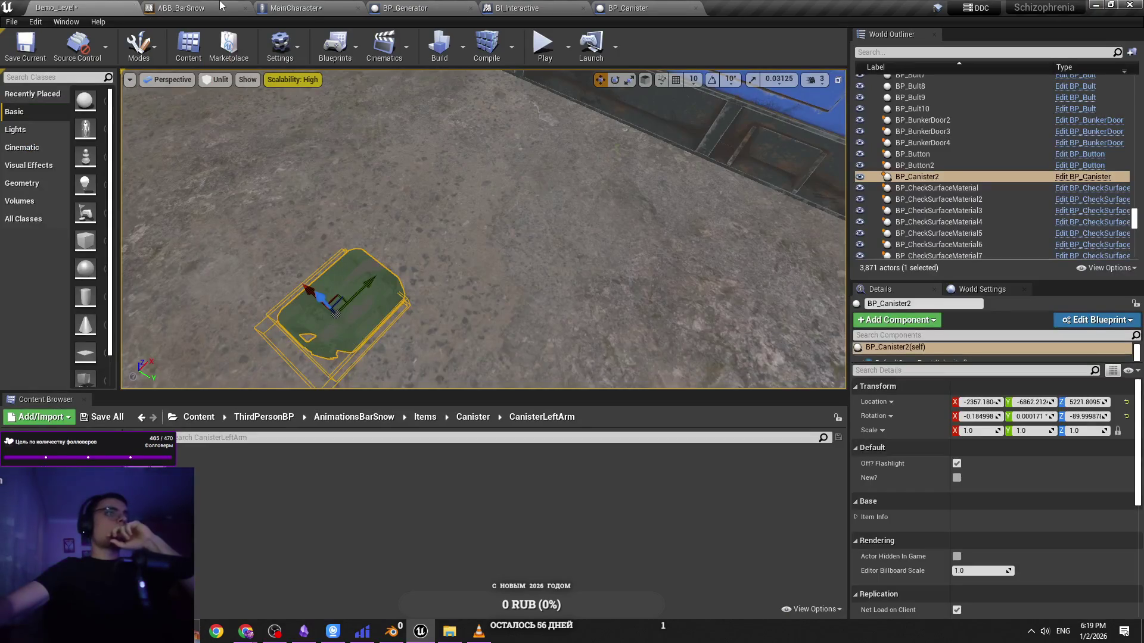
left_click(221, 6)
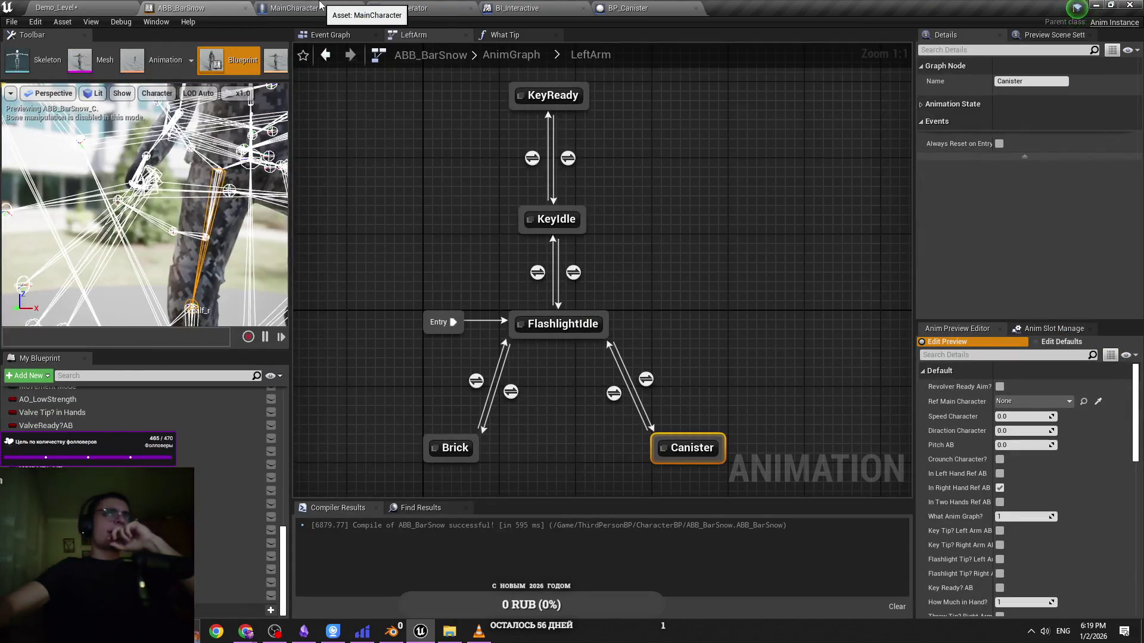
left_click(718, 393)
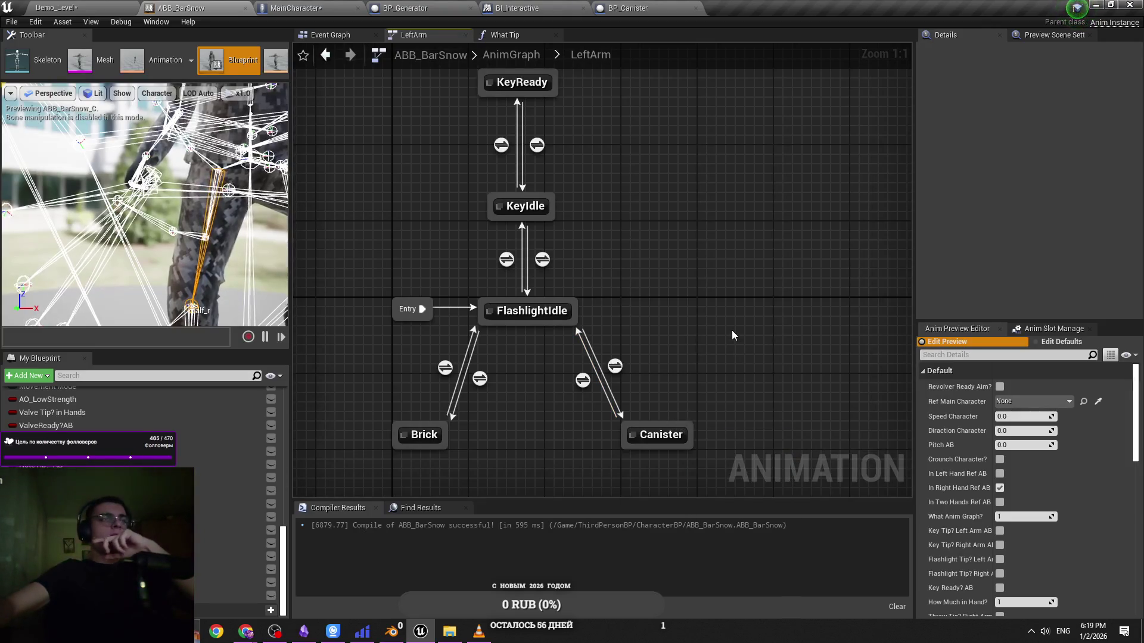
left_click_drag(731, 356, 725, 269)
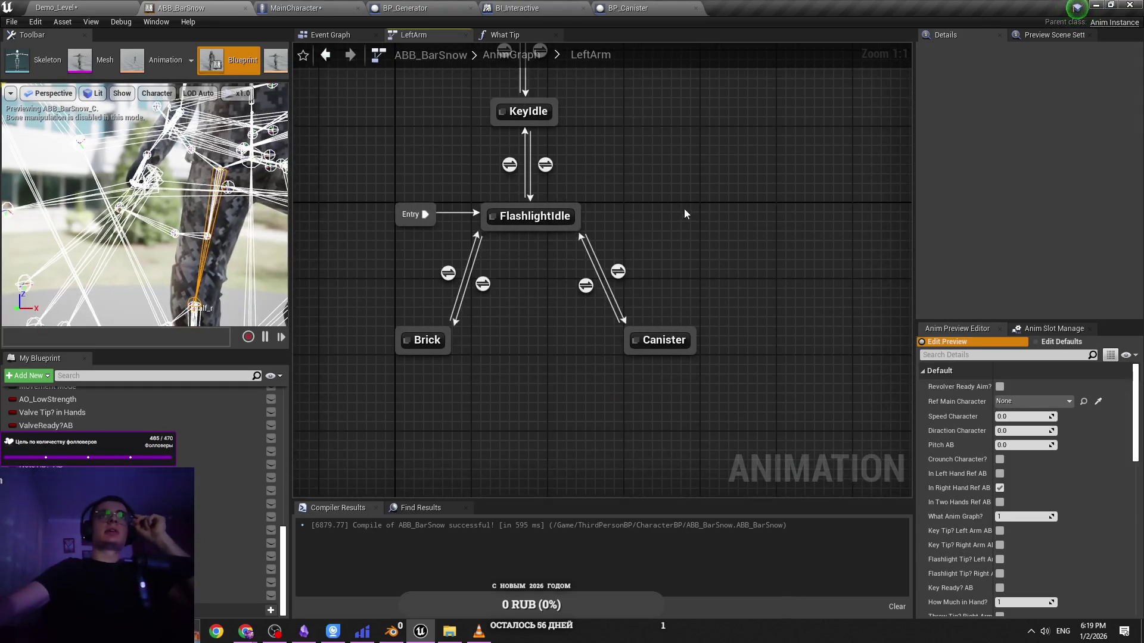
left_click_drag(683, 212, 532, 202)
left_click(293, 7)
left_click(181, 7)
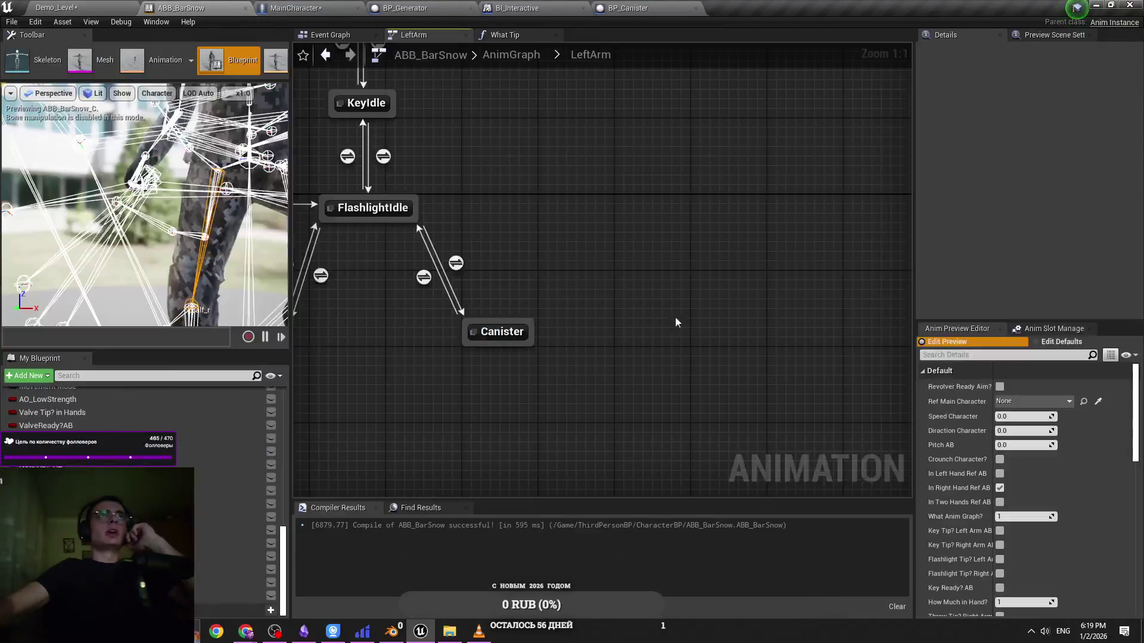
left_click_drag(639, 333, 798, 295)
left_click(680, 359)
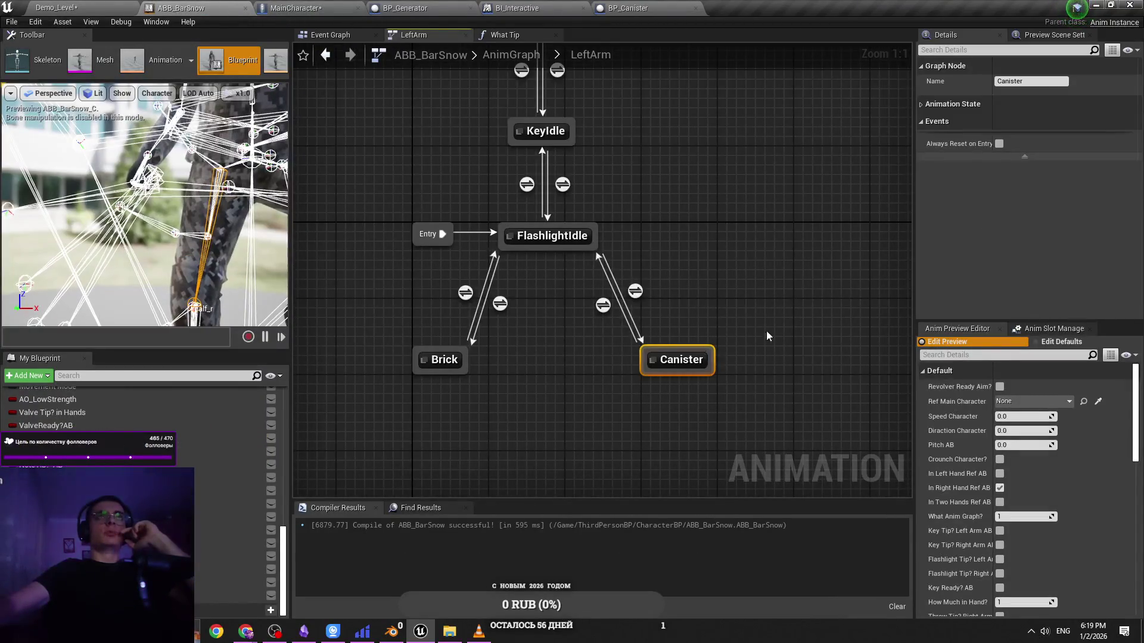
left_click_drag(627, 327, 448, 321)
left_click(293, 8)
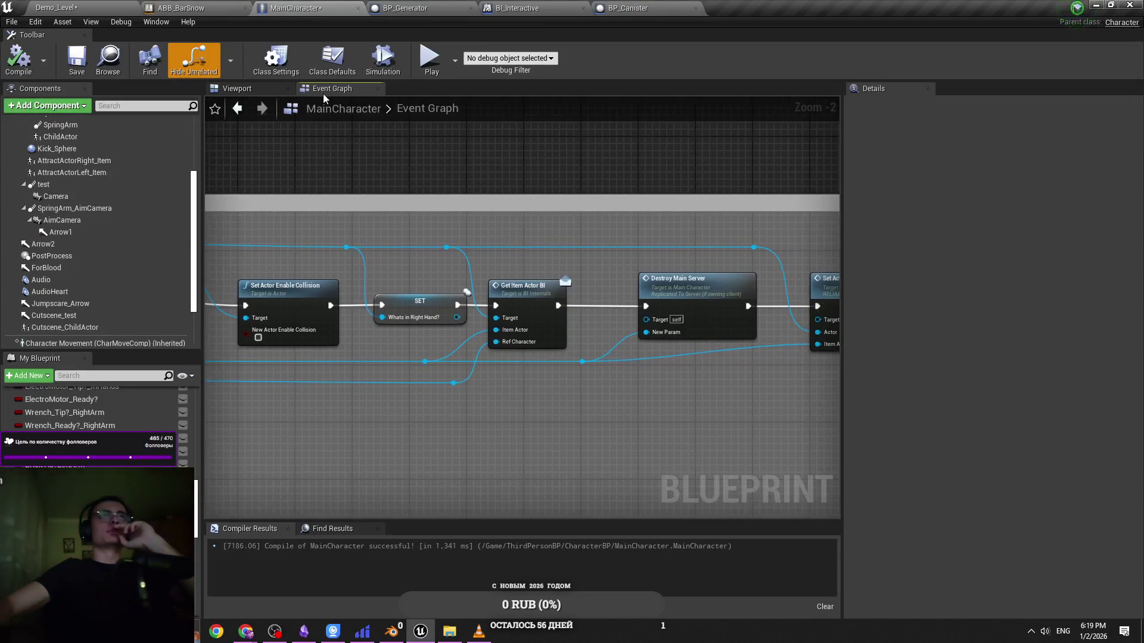
Return to MainCharacter's event graph and center the AudioComponent comment group
left_click(180, 8)
left_click_drag(668, 361, 560, 313)
left_click(304, 8)
scroll(610, 244, "down", 7)
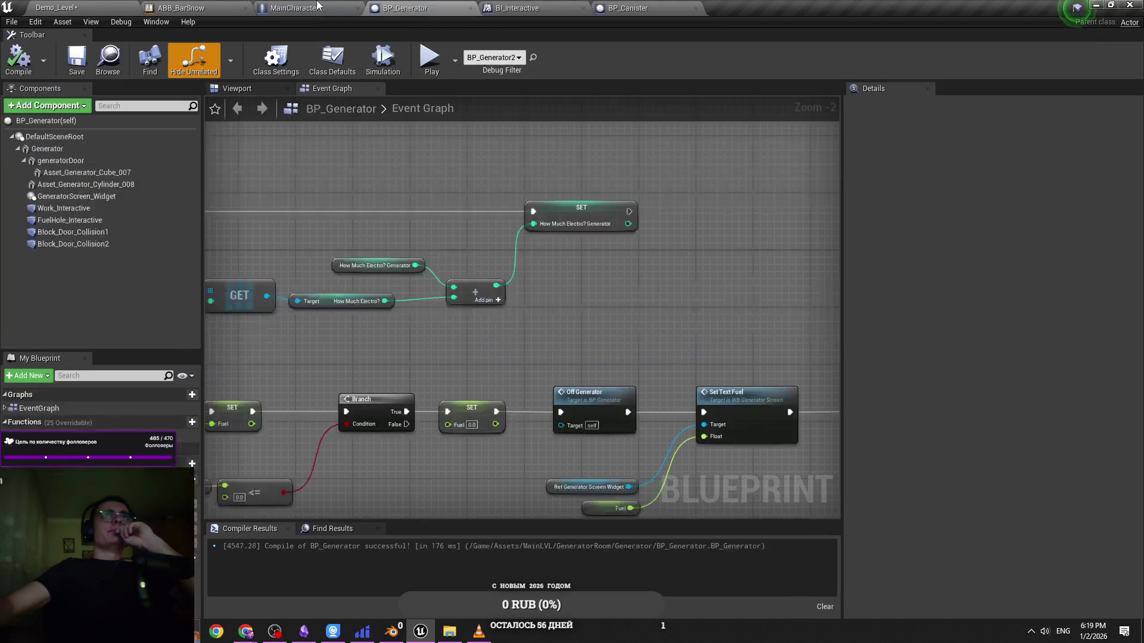
scroll(469, 276, "down", 2)
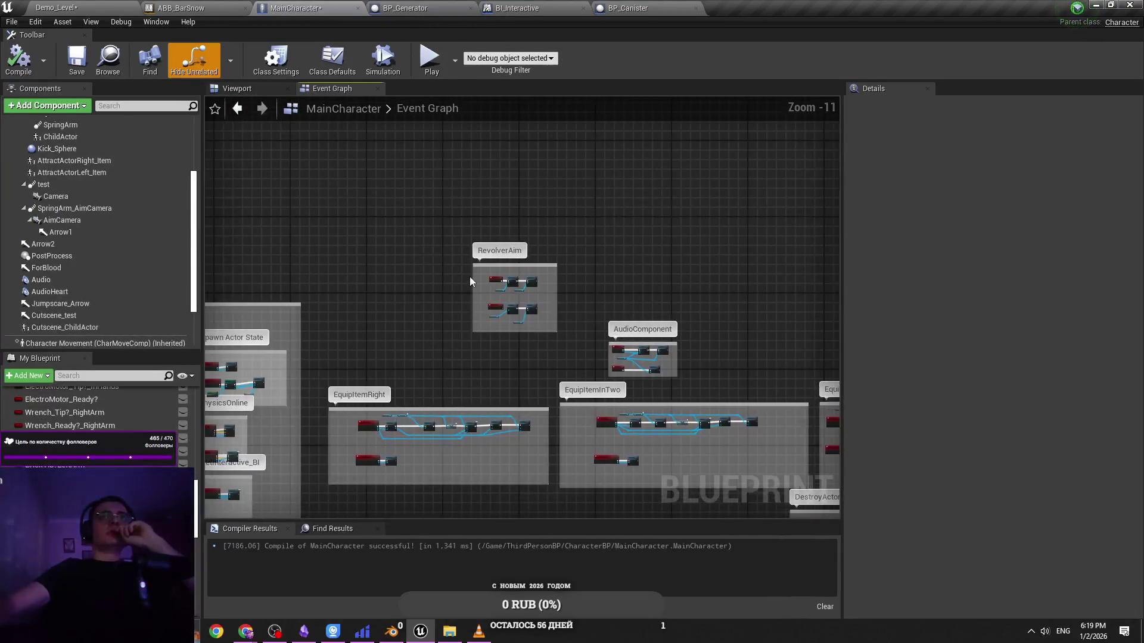
scroll(470, 276, "up", 6)
scroll(340, 271, "down", 3)
scroll(689, 352, "up", 2)
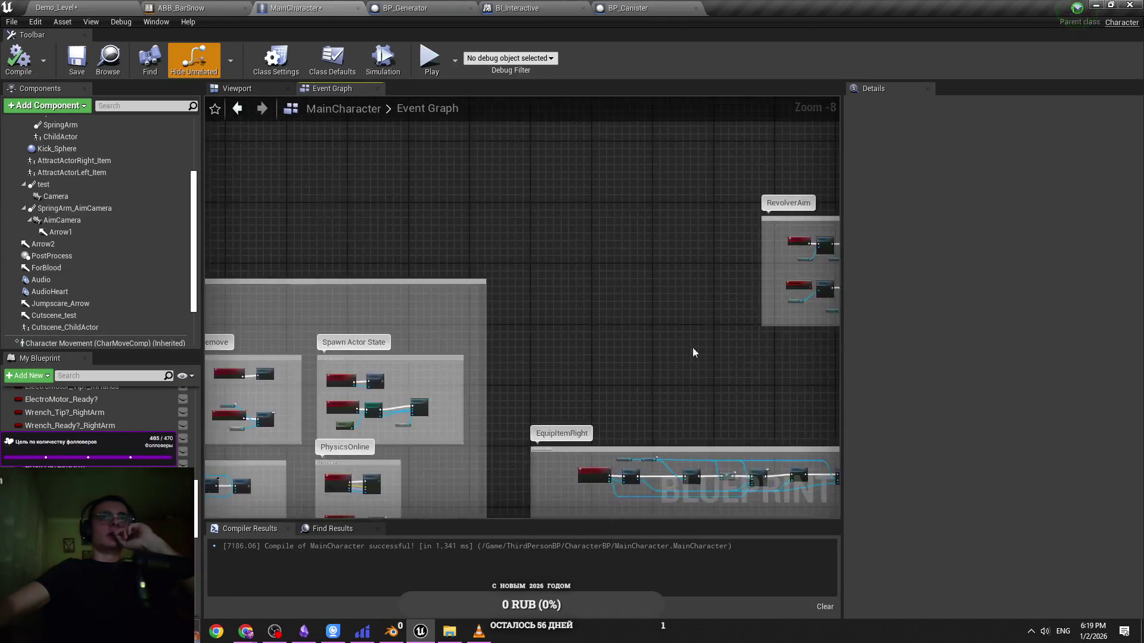
scroll(454, 317, "up", 5)
scroll(359, 232, "down", 5)
scroll(404, 279, "up", 6)
scroll(398, 241, "down", 7)
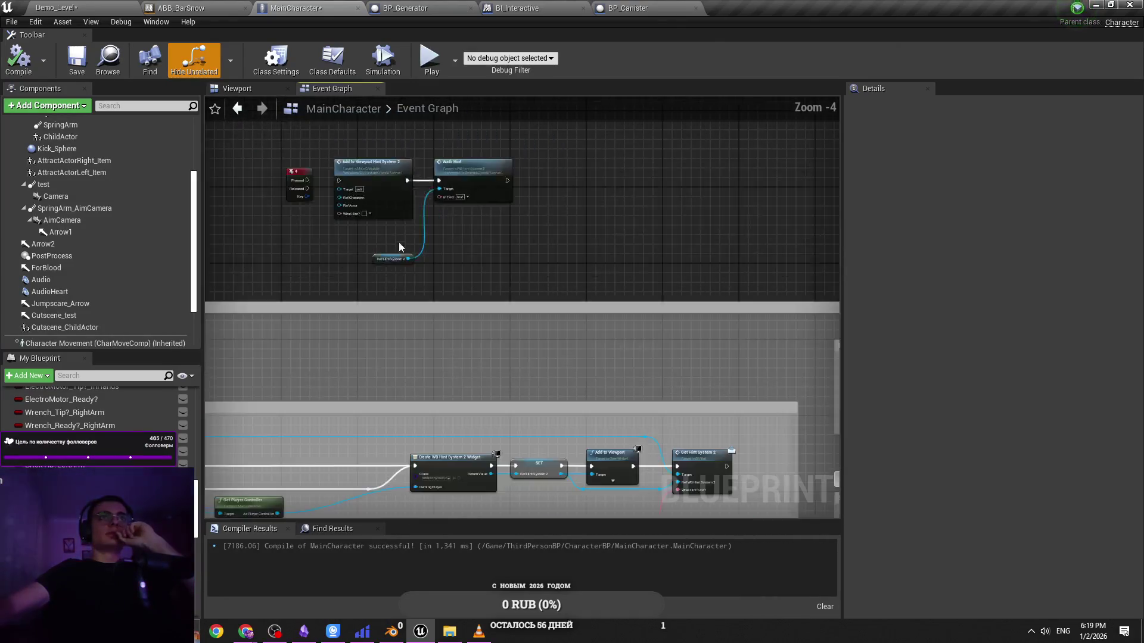
scroll(614, 232, "up", 3)
left_click_drag(617, 243, 451, 268)
mouse_move(542, 270)
left_mouse_down()
mouse_move(460, 275)
mouse_move(398, 250)
mouse_move(322, 307)
left_mouse_up()
scroll(409, 303, "up", 6)
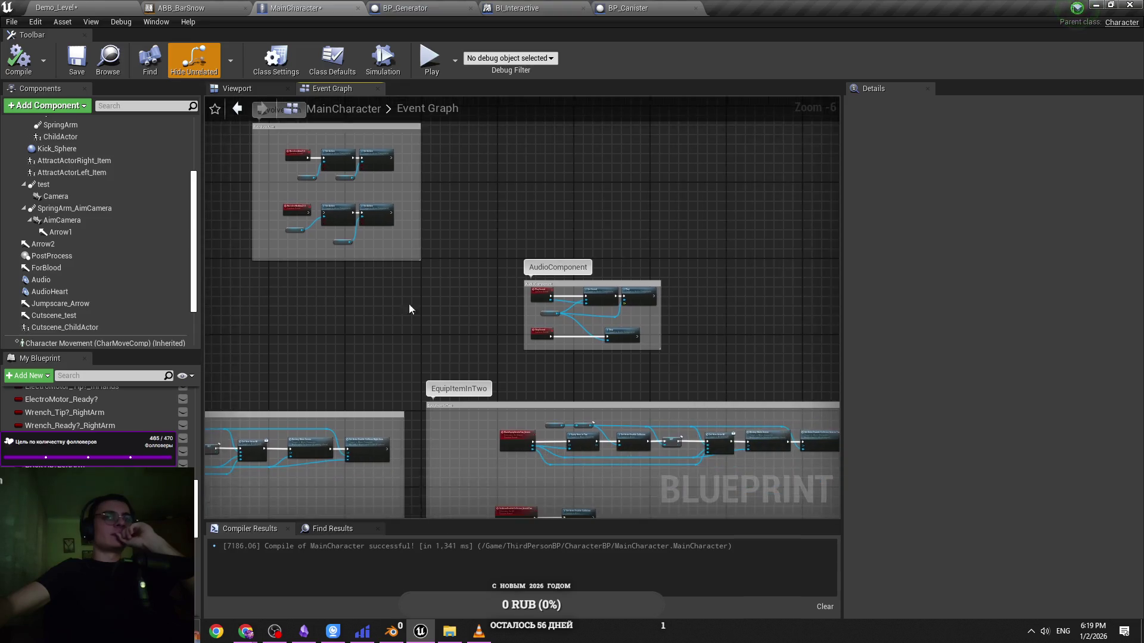
left_click_drag(566, 205, 472, 204)
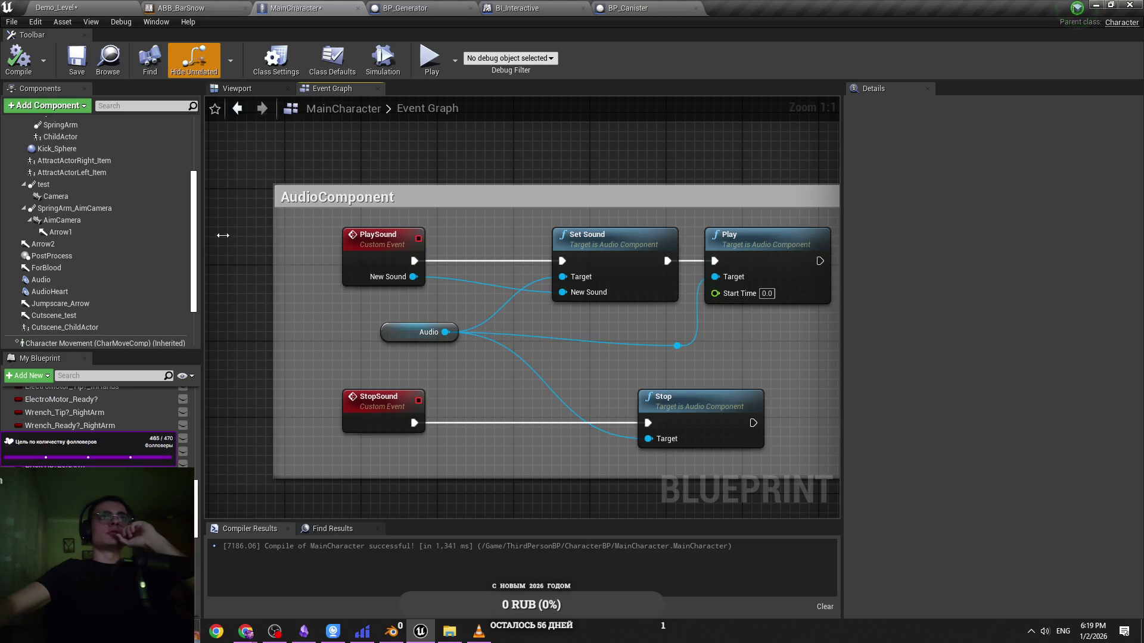
Widen the AudioComponent comment box to the right and extend it downward
left_click_drag(348, 301, 694, 266)
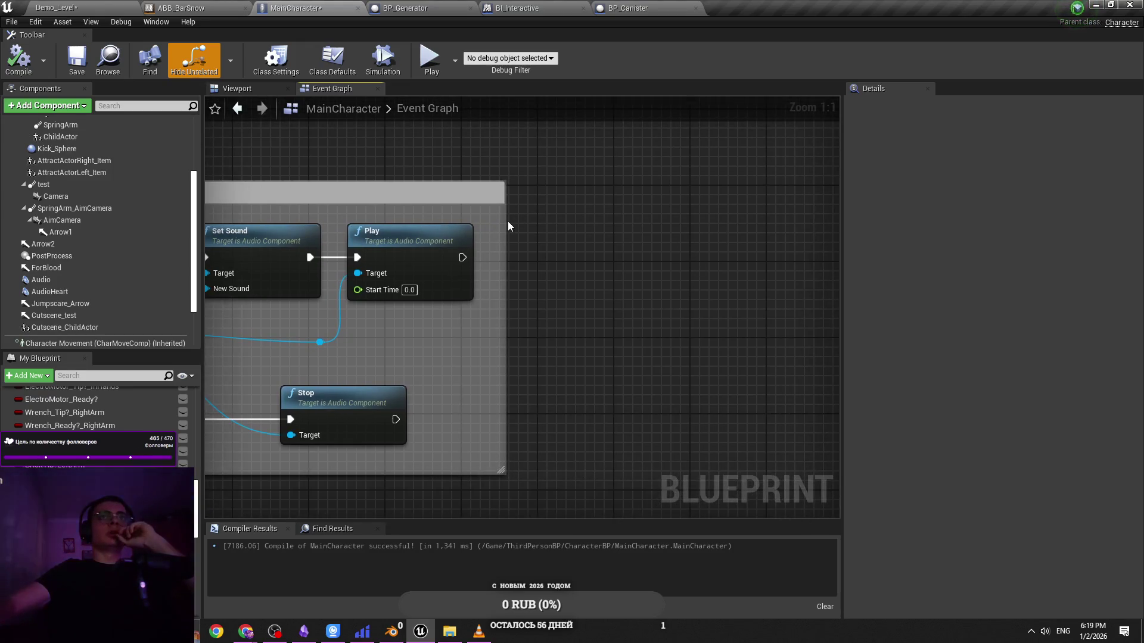
mouse_move(506, 222)
left_mouse_down()
mouse_move(545, 223)
mouse_move(533, 224)
left_mouse_up()
left_click_drag(507, 316, 700, 256)
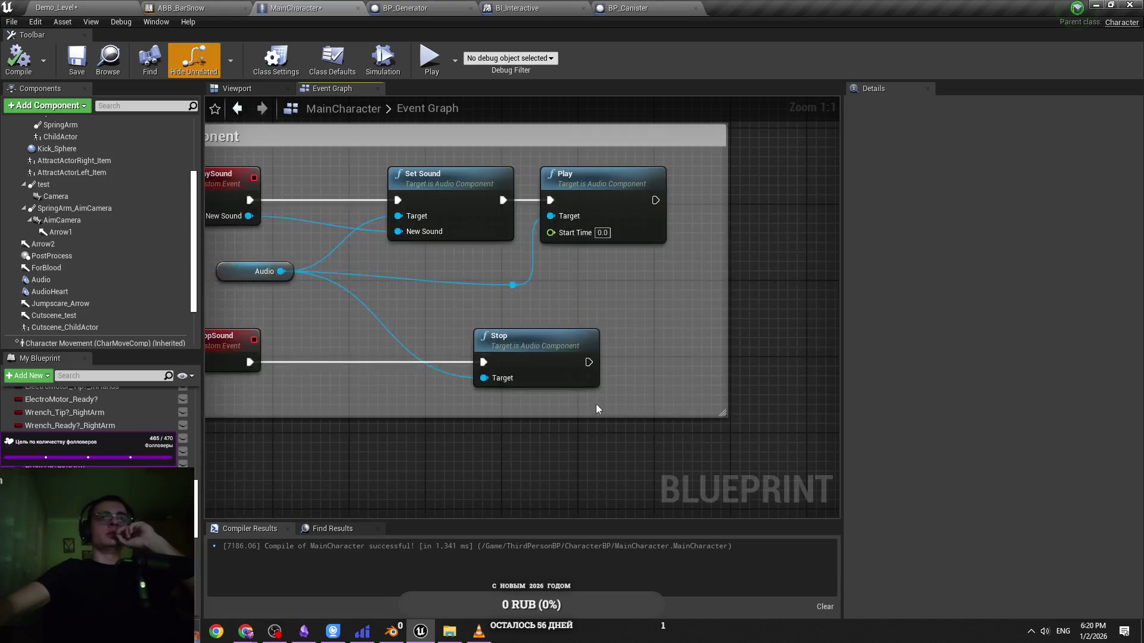
left_click_drag(598, 416, 602, 449)
scroll(570, 402, "down", 2)
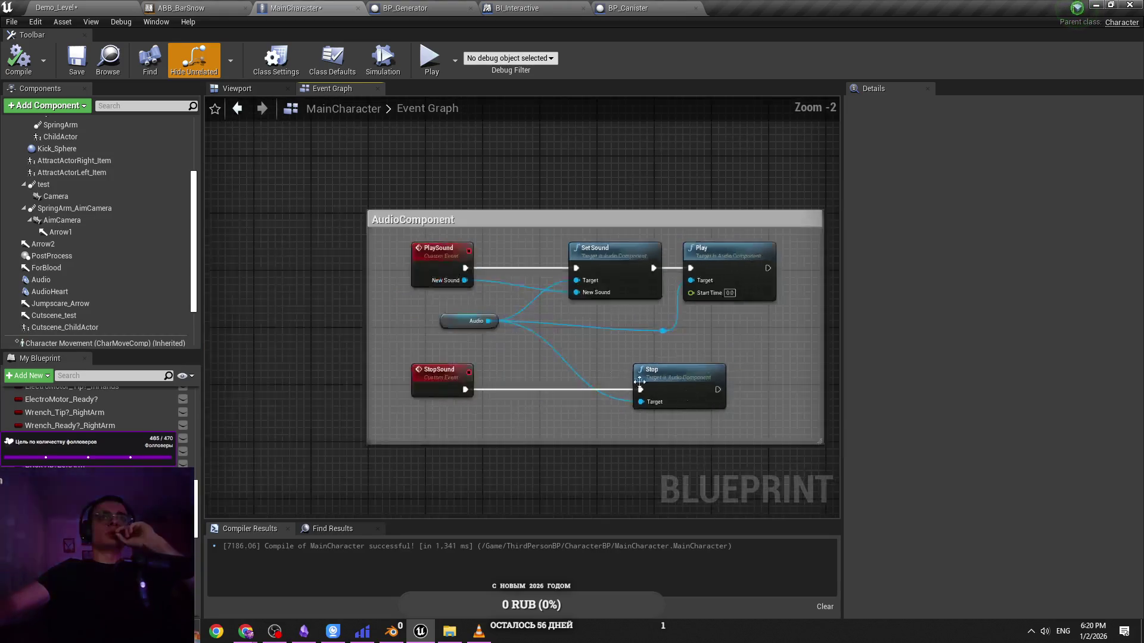
scroll(465, 334, "up", 2)
Move the Audio node up and right and lower the reroute knot on its wire
left_click(454, 339)
left_click_drag(454, 338, 464, 329)
mouse_move(724, 331)
left_mouse_down()
mouse_move(727, 357)
mouse_move(666, 337)
left_mouse_up()
left_click(763, 341)
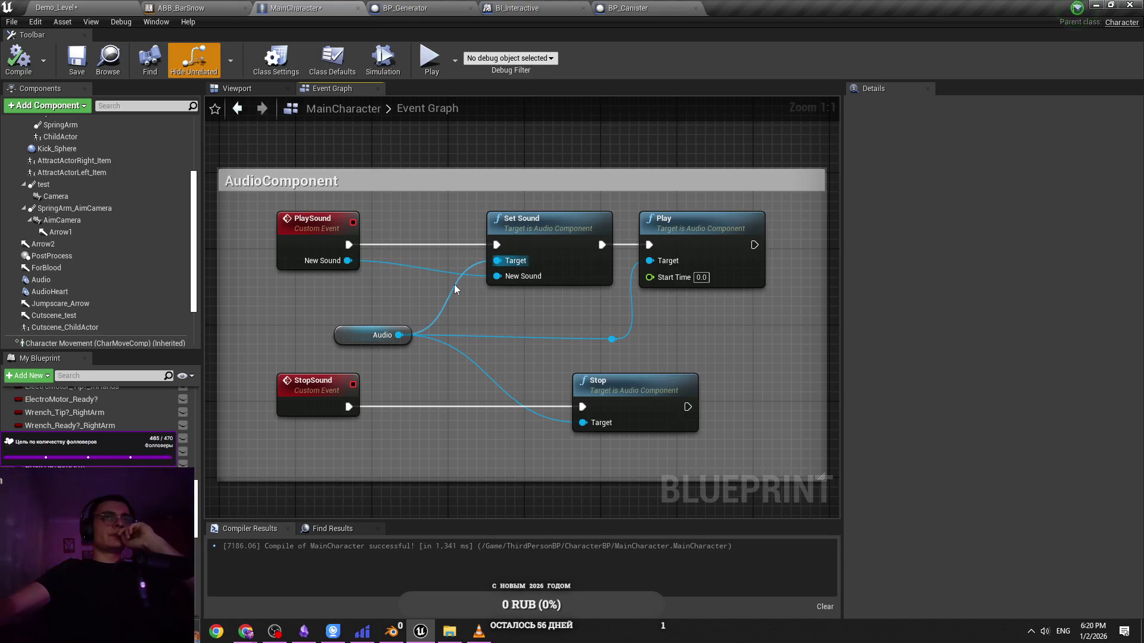
scroll(453, 284, "down", 10)
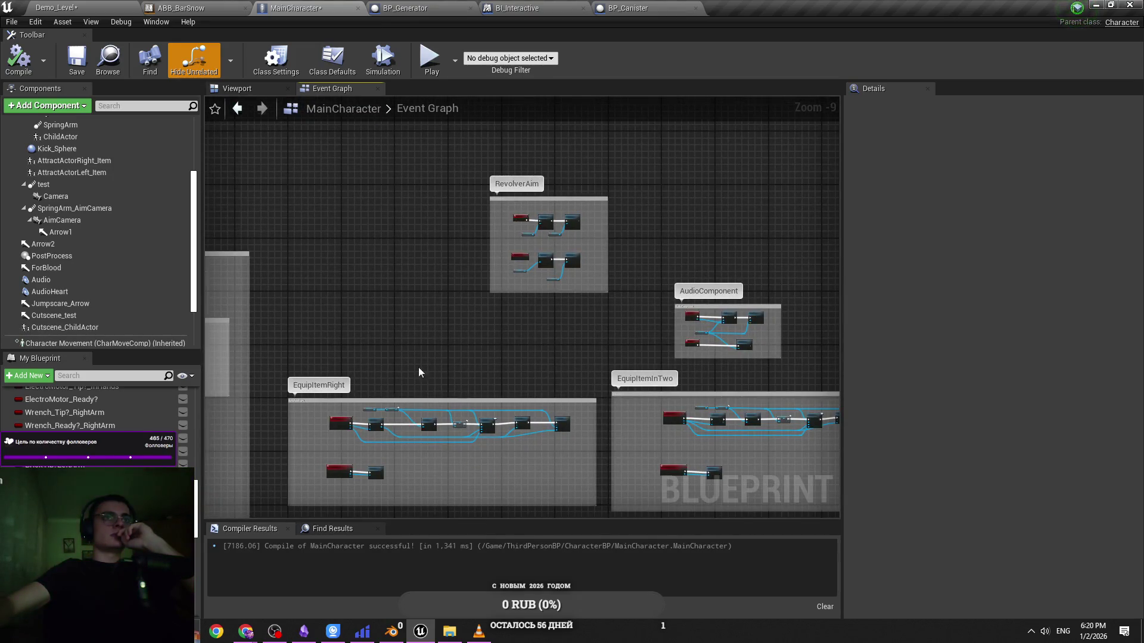
scroll(421, 370, "up", 8)
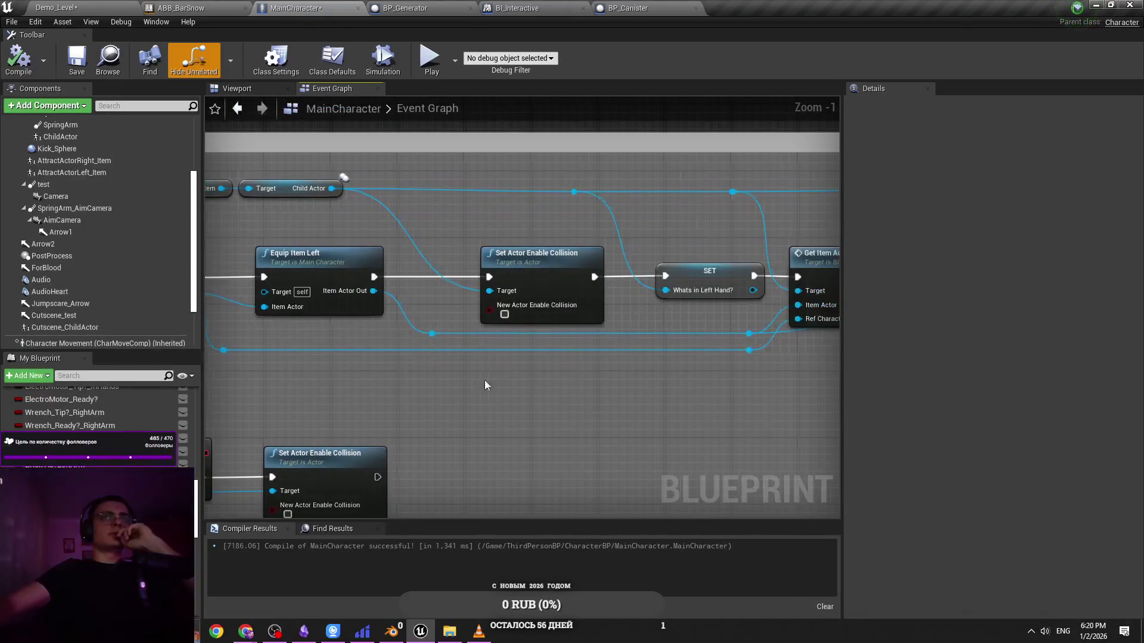
Open the What Item Tip Left? function from within Equip Item Left
double_click(348, 265)
left_click_drag(537, 322, 373, 360)
double_click(480, 324)
scroll(481, 241, "down", 3)
left_click_drag(481, 241, 523, 284)
scroll(90, 411, "up", 10)
scroll(89, 411, "down", 5)
Add a SET Canister Tip? Left Arm after Brick Tip, wire its value through a reroute
mouse_move(53, 445)
left_mouse_down()
mouse_move(521, 274)
mouse_move(566, 280)
mouse_move(191, 410)
mouse_move(324, 400)
mouse_move(178, 391)
mouse_move(322, 329)
left_mouse_up()
scroll(595, 280, "up", 3)
left_click(394, 417)
left_click_drag(454, 395, 146, 391)
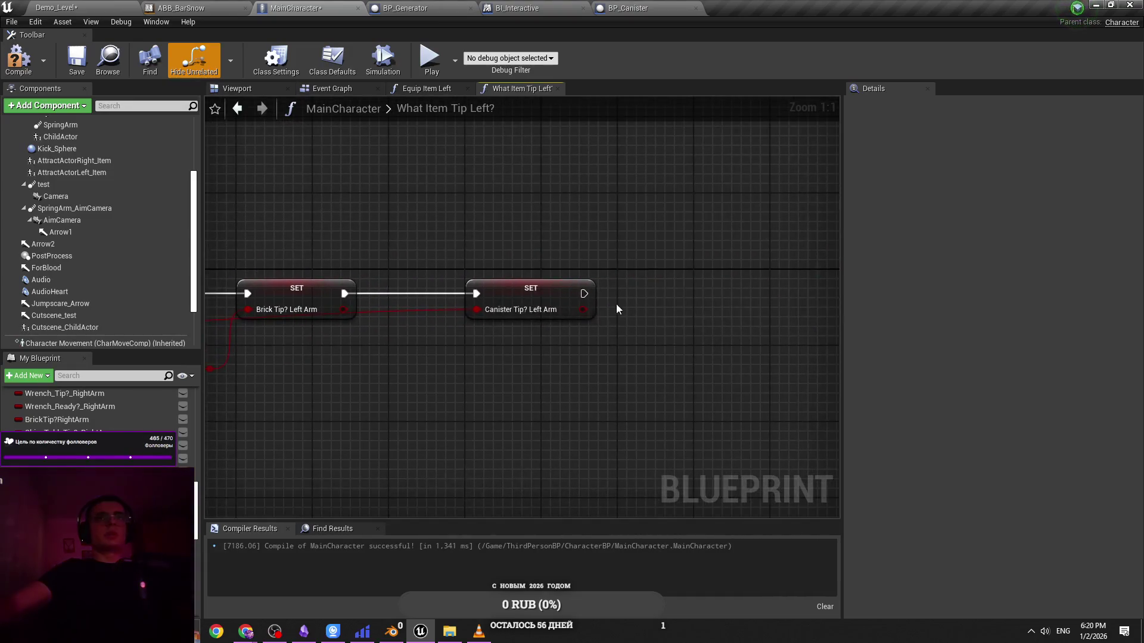
double_click(439, 314)
left_click_drag(535, 345, 784, 264)
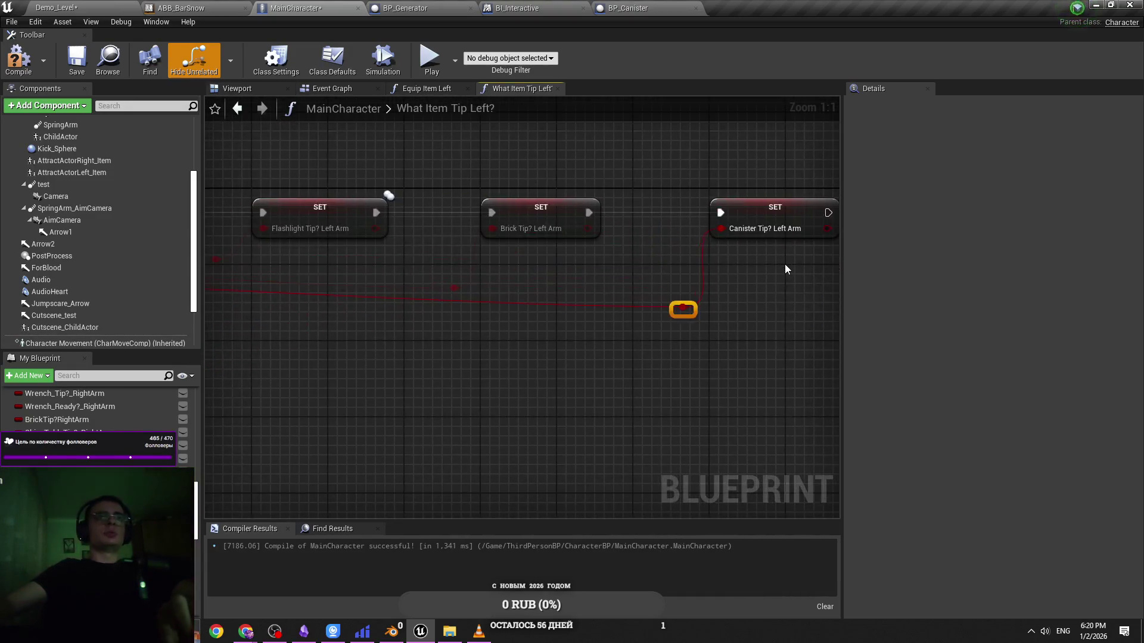
mouse_move(682, 309)
left_mouse_down()
mouse_move(625, 319)
mouse_move(1054, 325)
mouse_move(581, 364)
mouse_move(475, 348)
left_mouse_up()
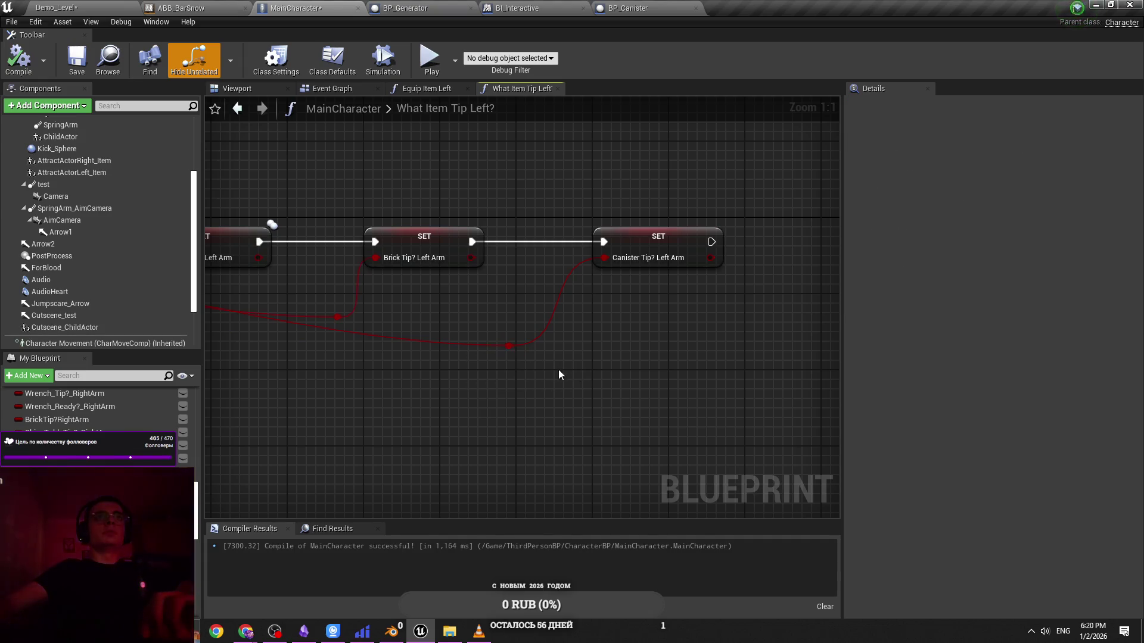
left_click(268, 178)
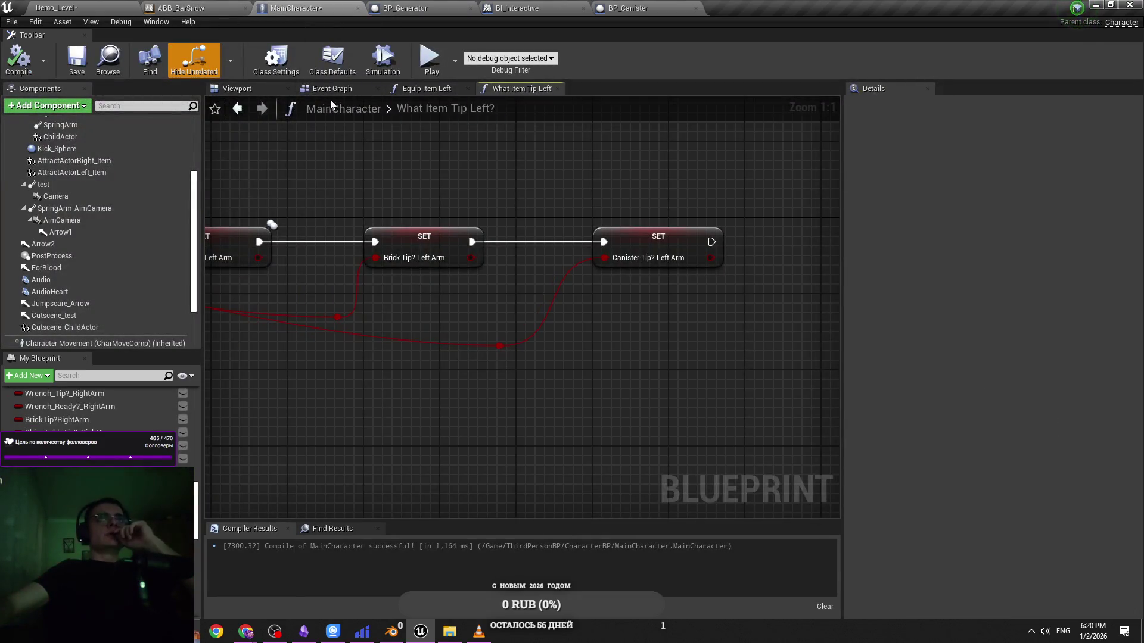
Close the extra graph tabs and reopen the Equip Item Left function from the Event Graph
left_click(485, 90)
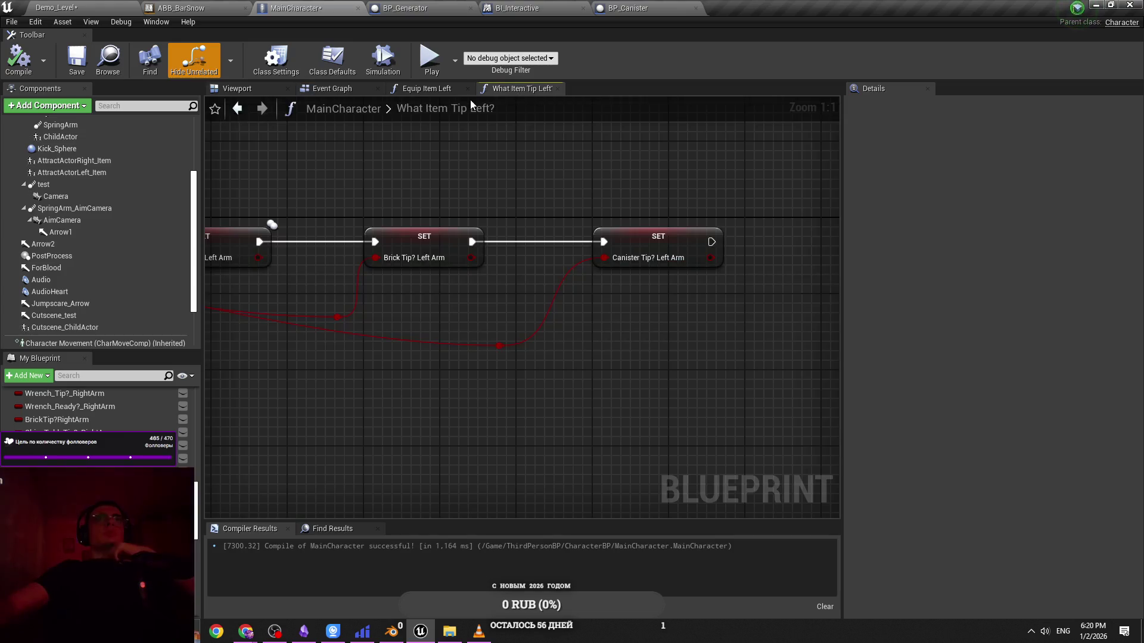
left_click(468, 89)
left_click(336, 88)
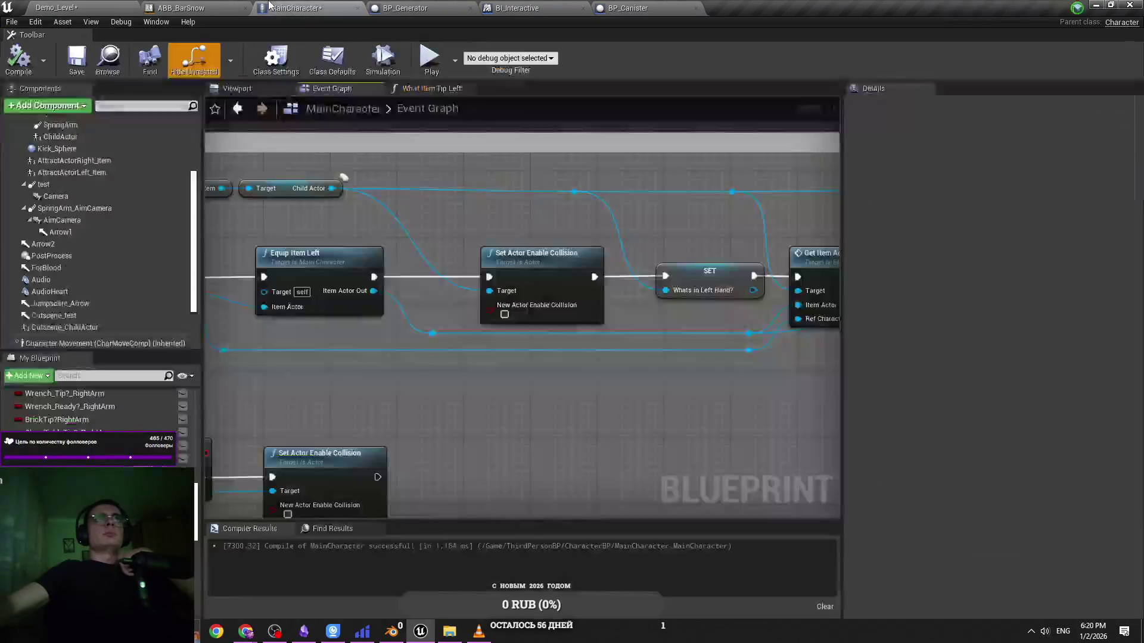
left_click(430, 88)
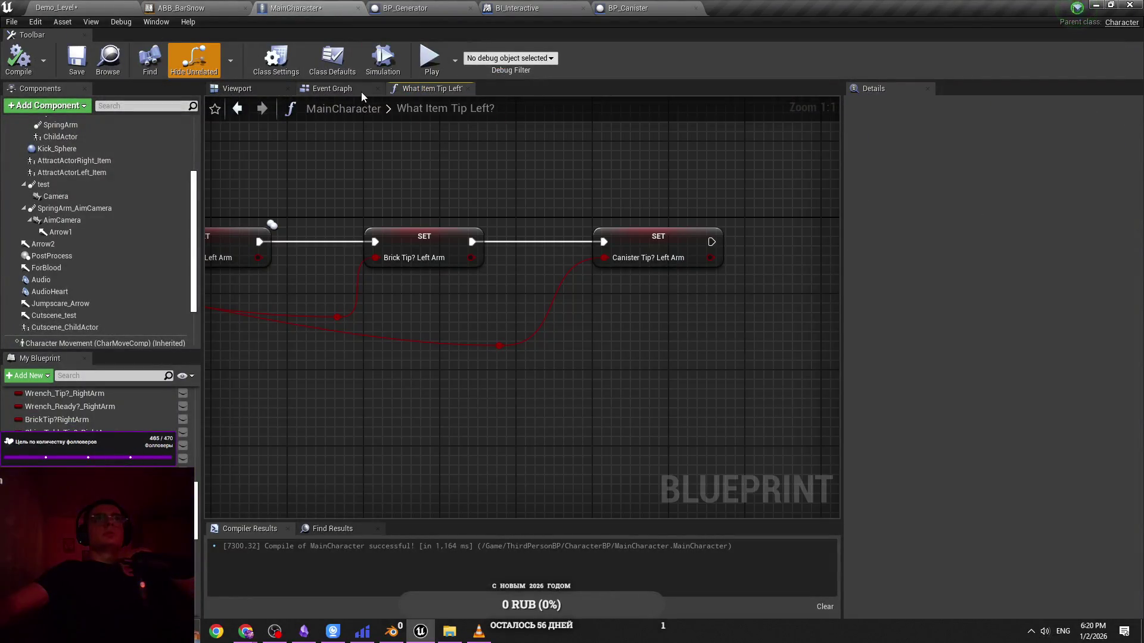
left_click(361, 91)
left_click(430, 88)
left_click(361, 89)
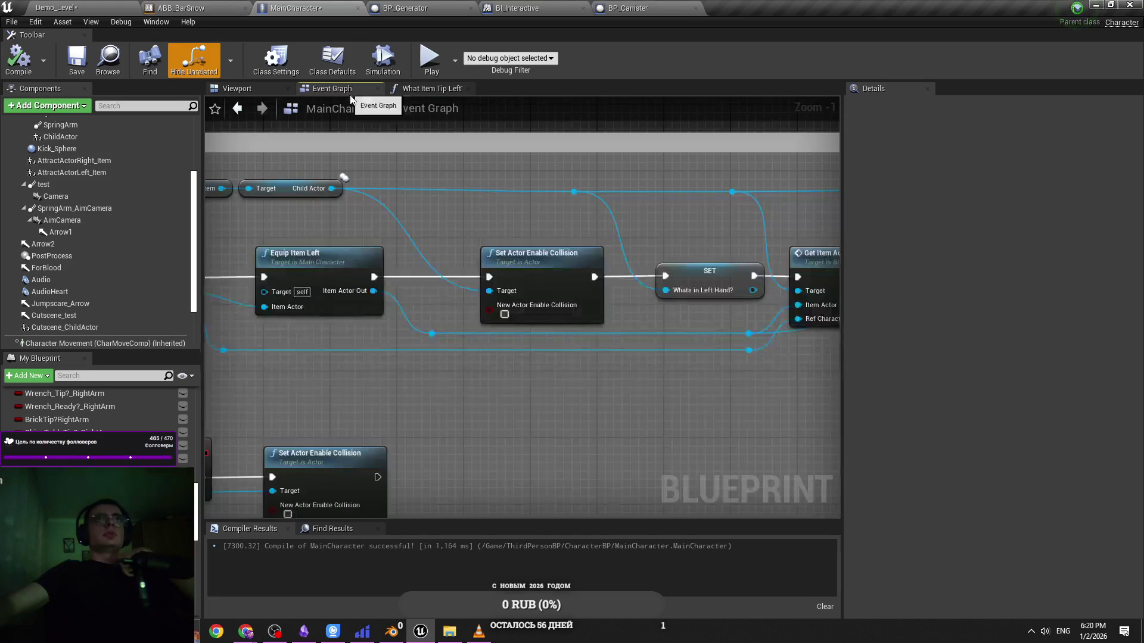
scroll(380, 233, "down", 1)
double_click(362, 255)
scroll(362, 260, "up", 7)
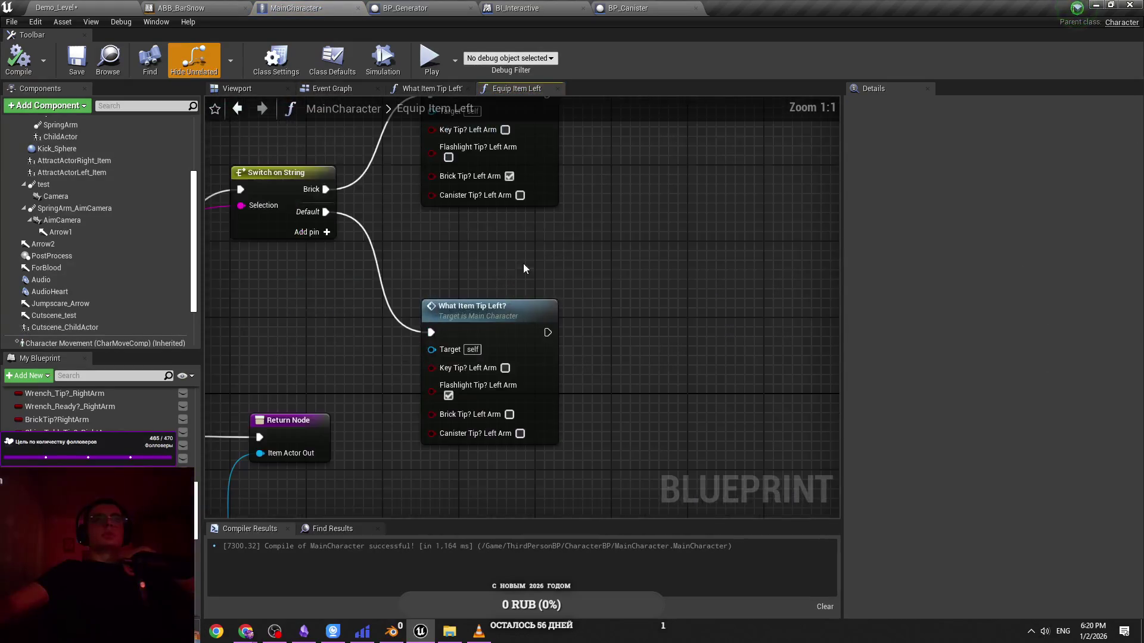
Duplicate the What Item Tip Left? node and place the copy below
left_click(499, 317)
mouse_move(499, 317)
left_mouse_down()
mouse_move(499, 434)
mouse_move(522, 488)
mouse_move(523, 473)
left_mouse_up()
left_click(437, 267)
key("ctrl+v")
left_click(491, 454)
Add a new switch case and set the copy to Canister Tip? Left Arm only, Flashlight unticked
left_click(374, 264)
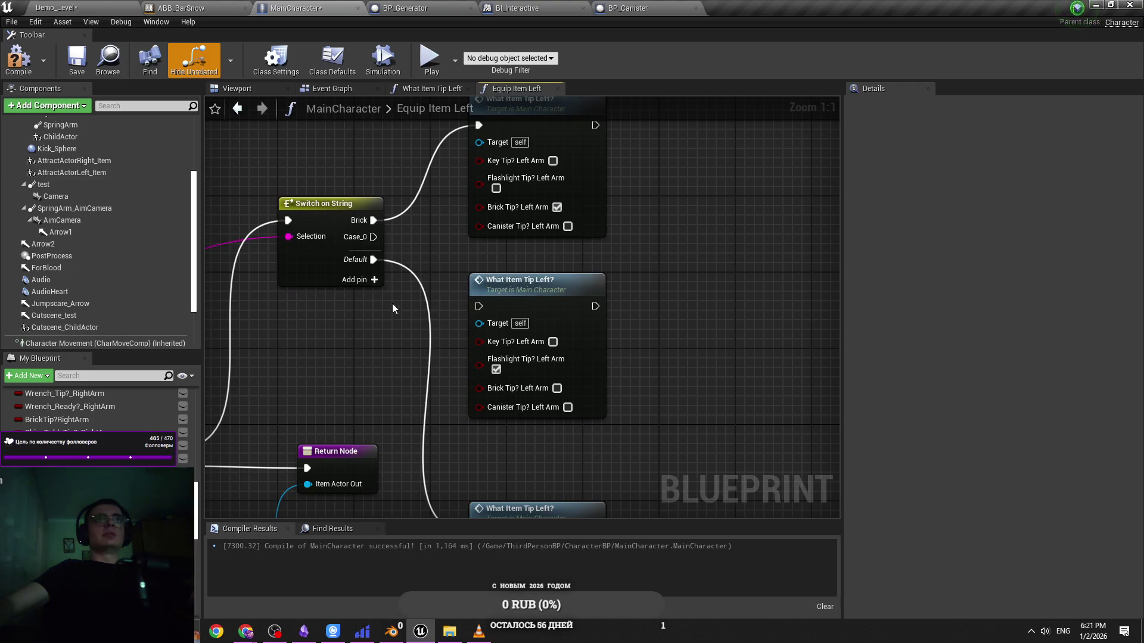
left_click_drag(497, 322, 479, 307)
key("ctrl+s")
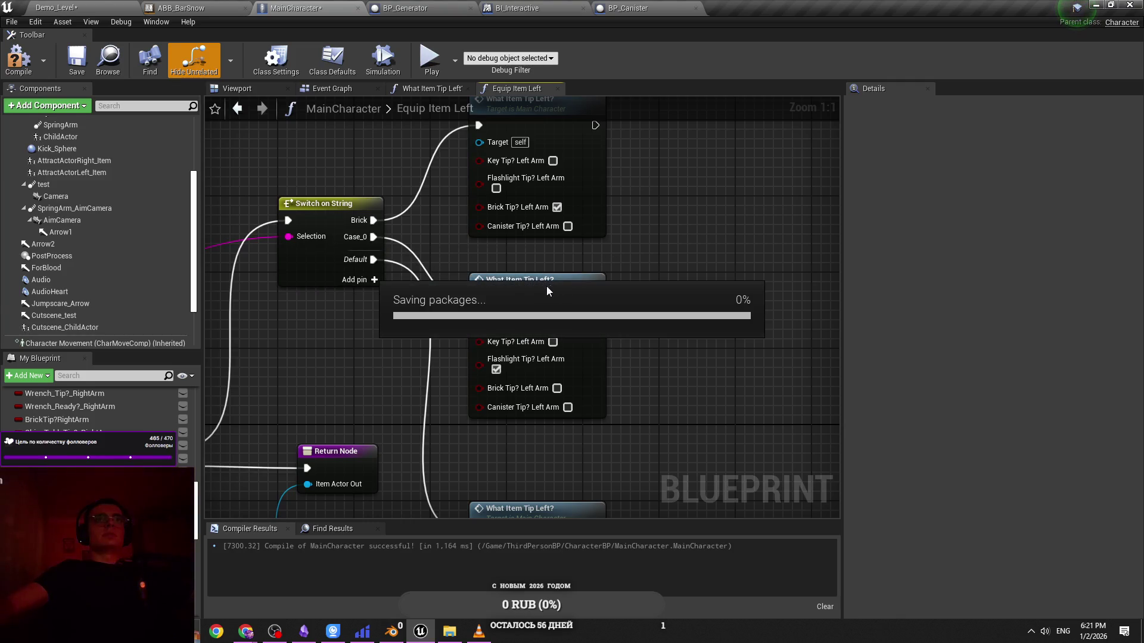
left_click(501, 391)
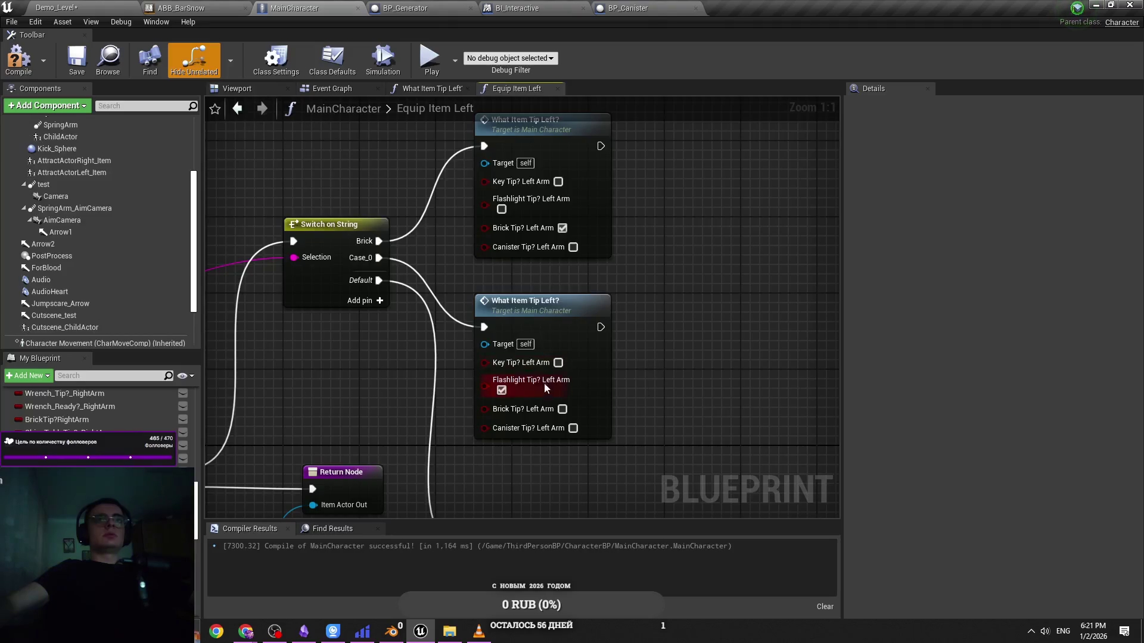
left_click(573, 428)
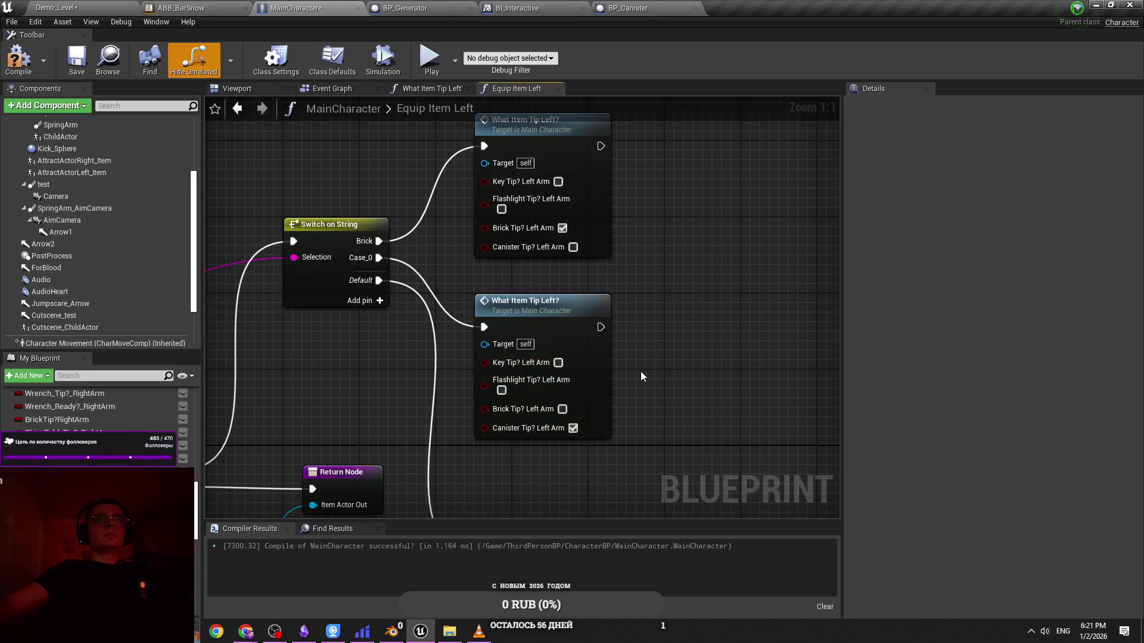
Name the new case 'Canister' and wire it into the copied node's execution input
left_click(333, 224)
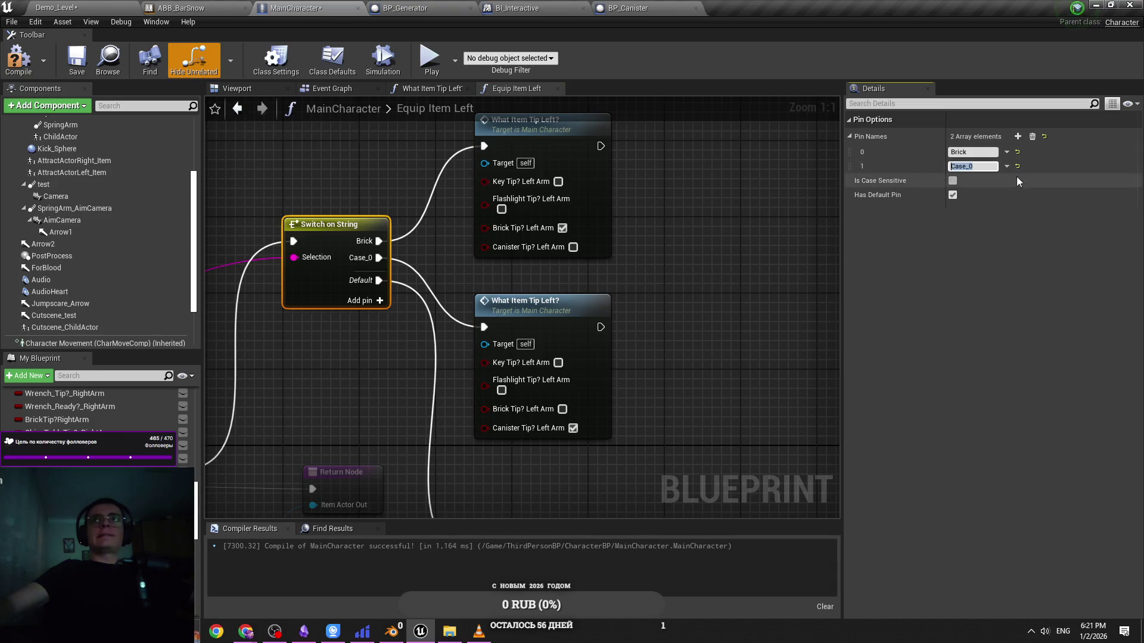
type("Canister")
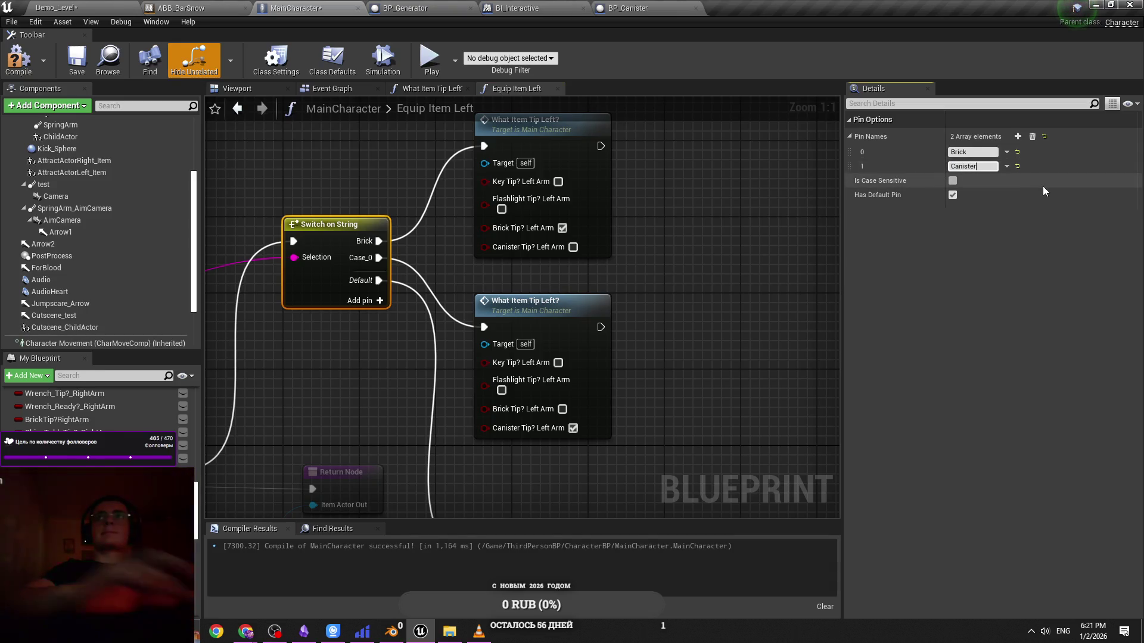
key("Return")
left_click(698, 230)
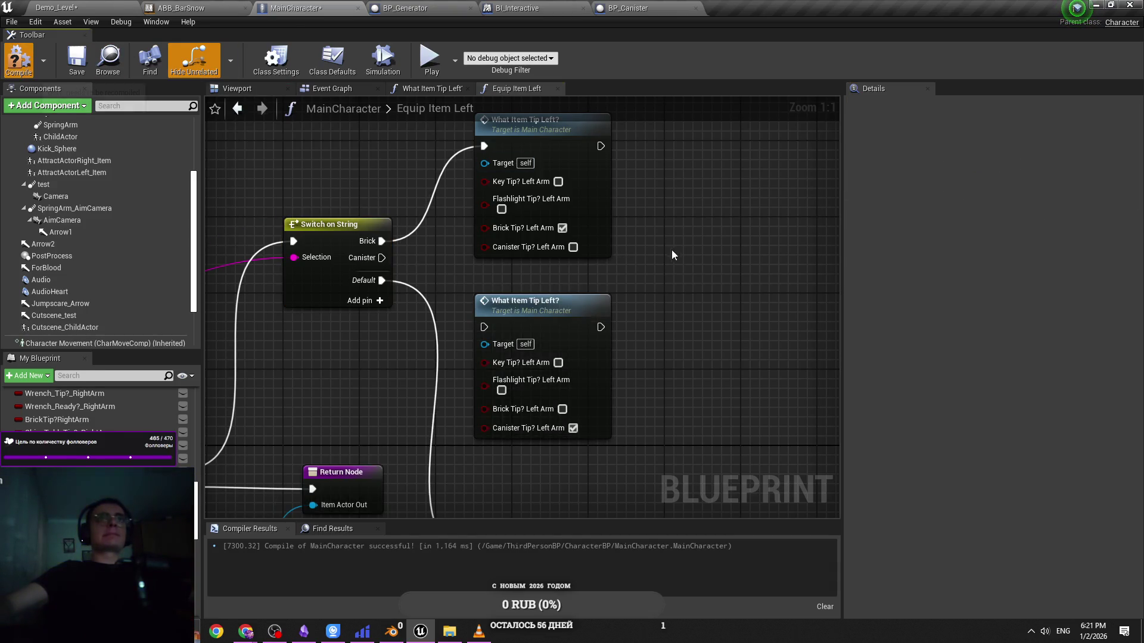
left_click_drag(379, 259, 485, 337)
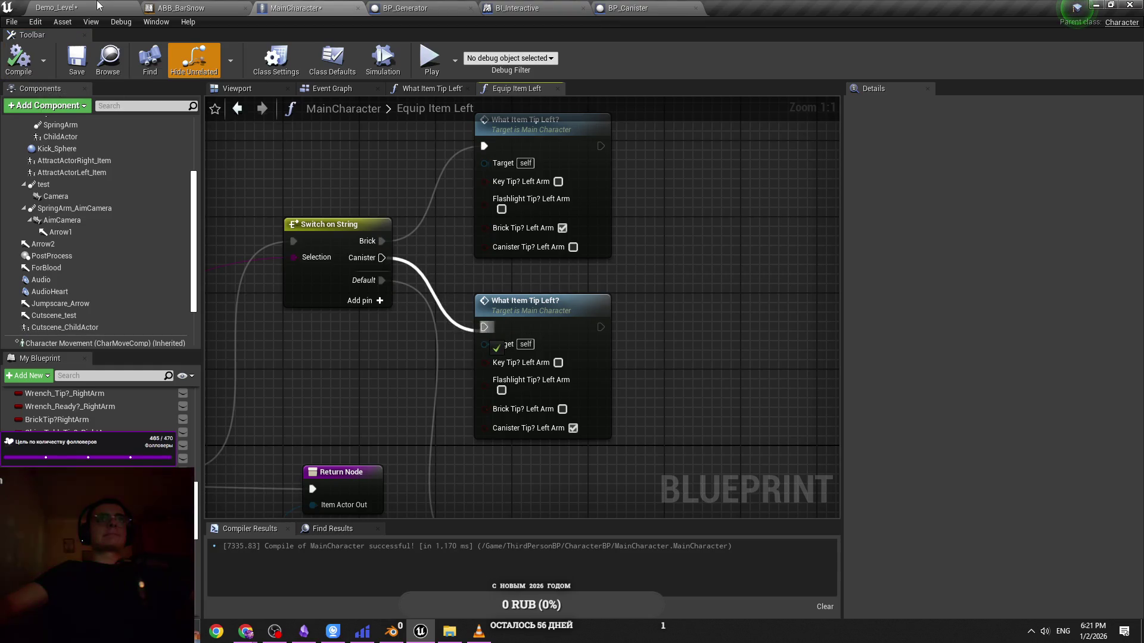
left_click_drag(98, 6, 83, 5)
left_click_drag(411, 286, 513, 355)
left_click(57, 7)
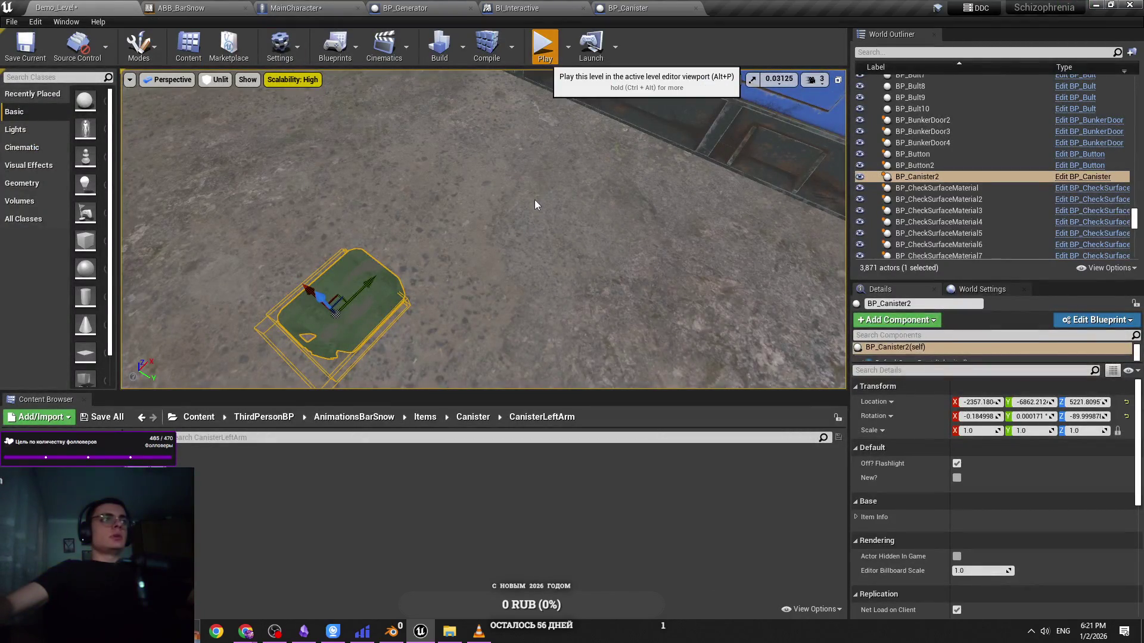
Play the level, pick up the canister, crouch, drop it, and choose Canister on the monitor
key("alt+p")
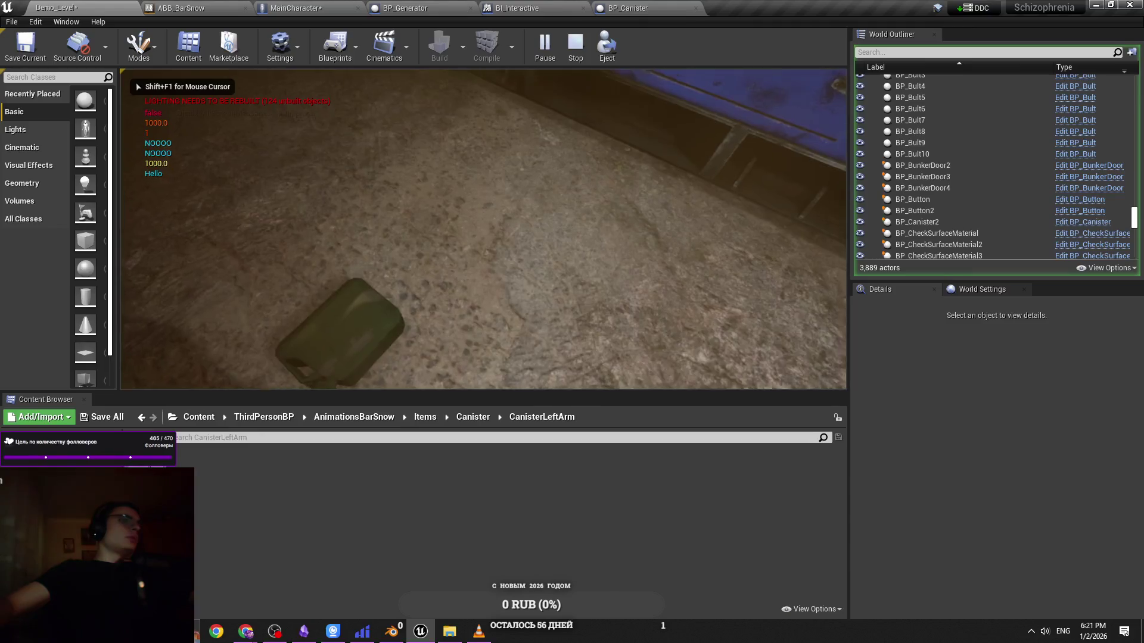
key("e")
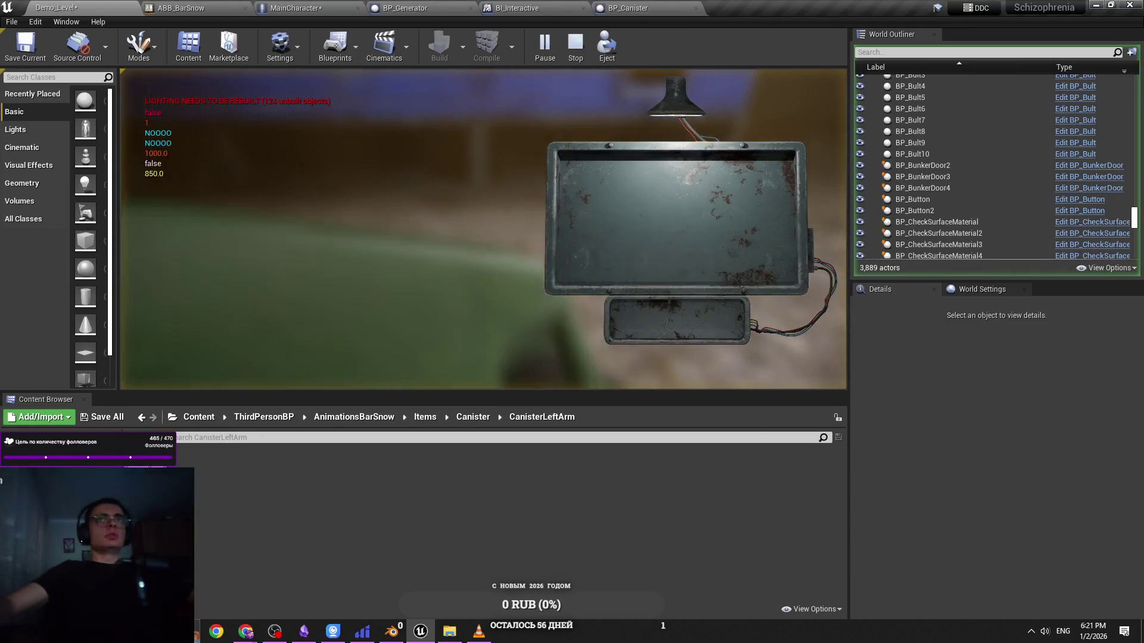
key("c")
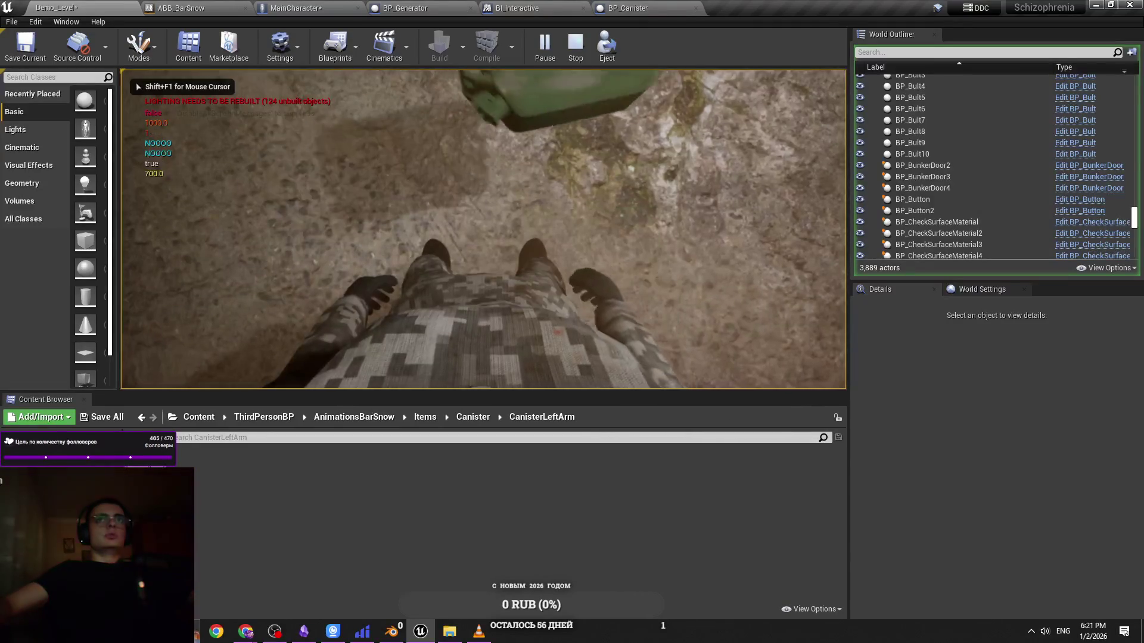
key("e")
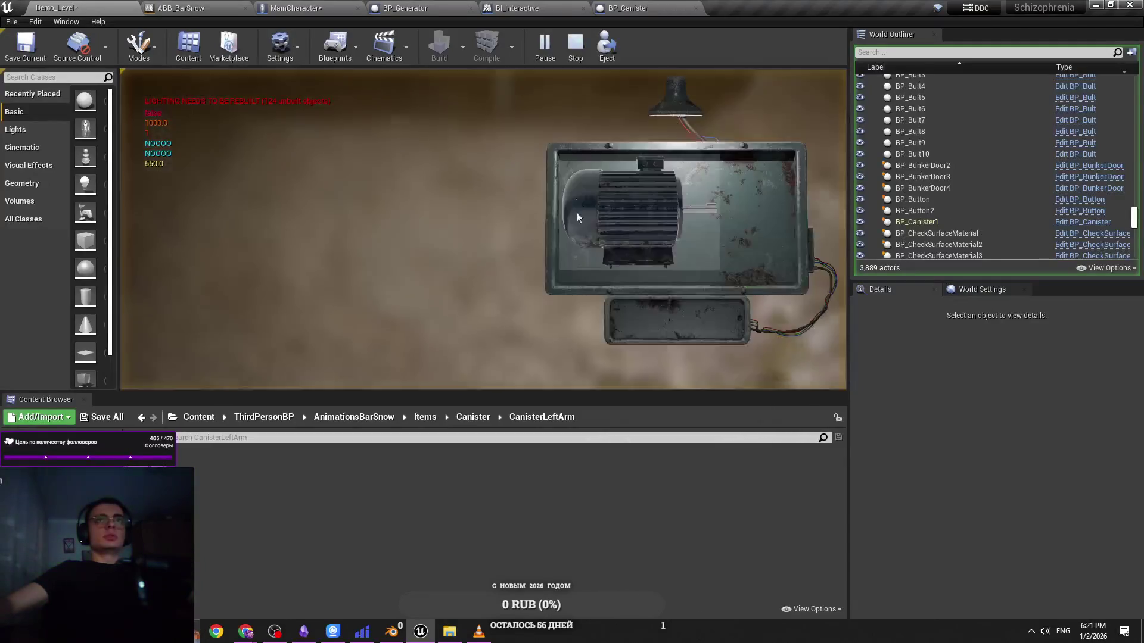
left_click(577, 210)
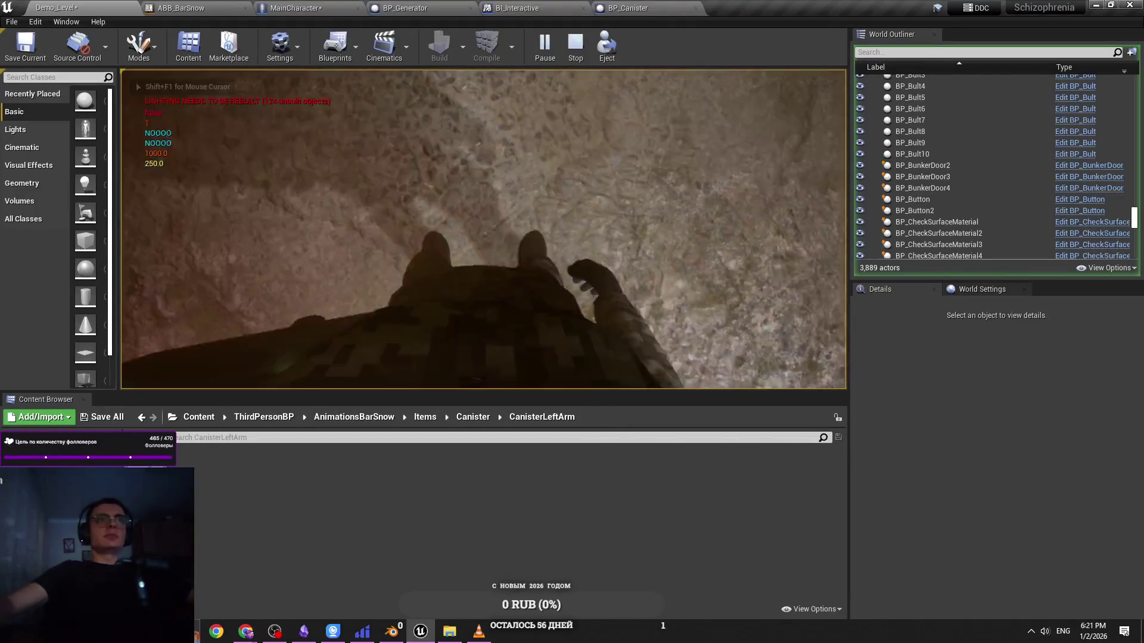
Stop the play session and save the modified assets
key("Escape")
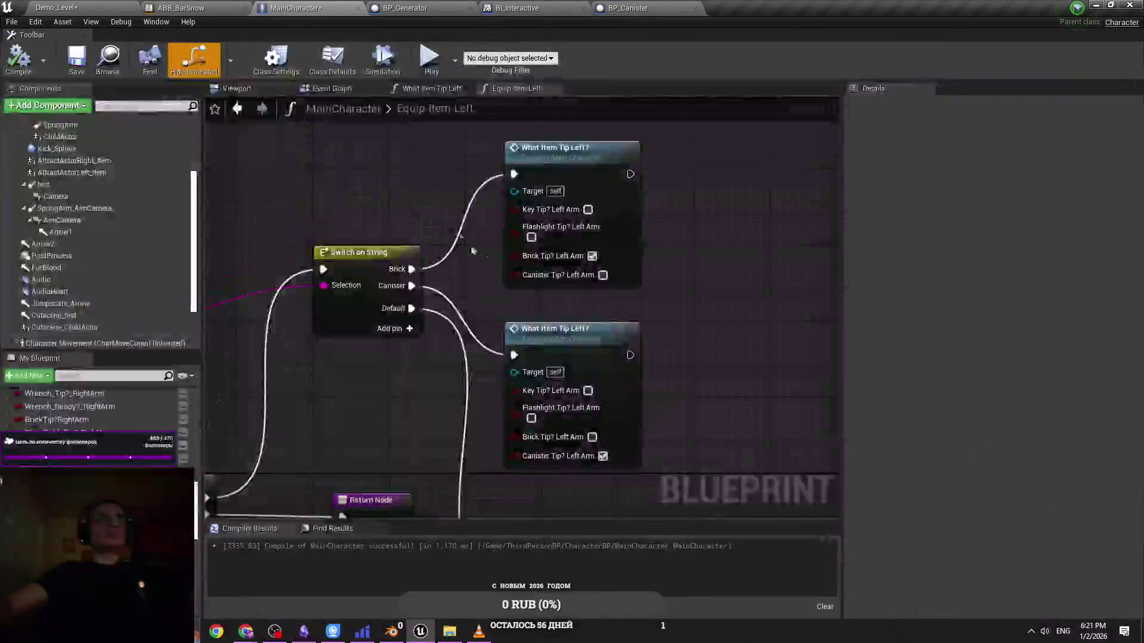
key("ctrl+s")
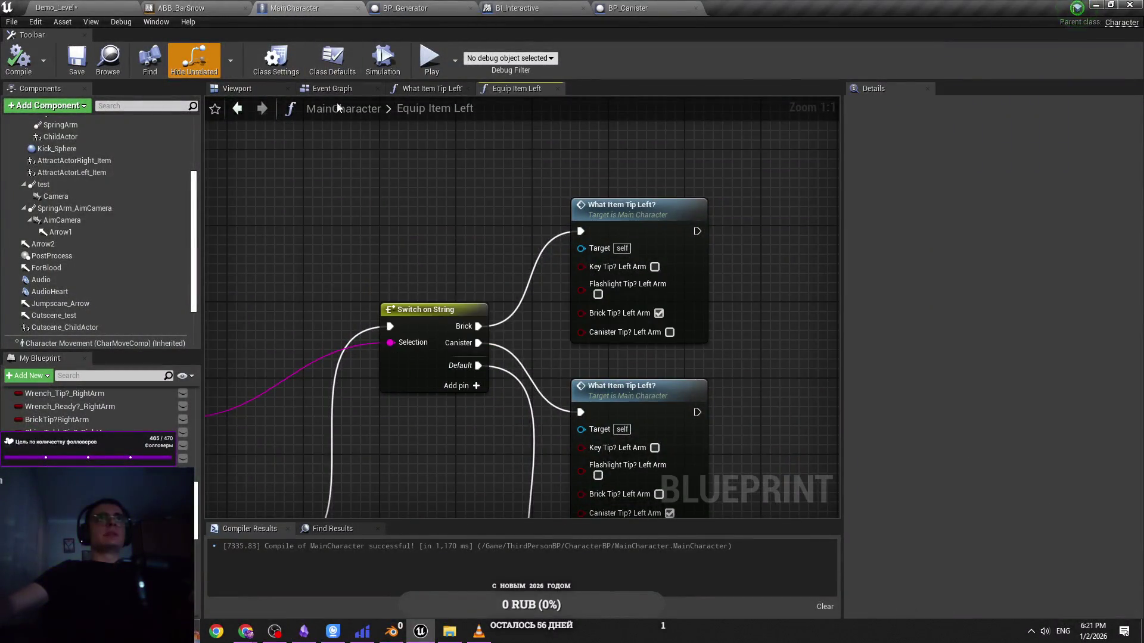
left_click(387, 7)
In ABB_BarSnow's preview settings, check In Left Hand Ref AB and uncheck In Right Hand Ref AB
left_click(179, 7)
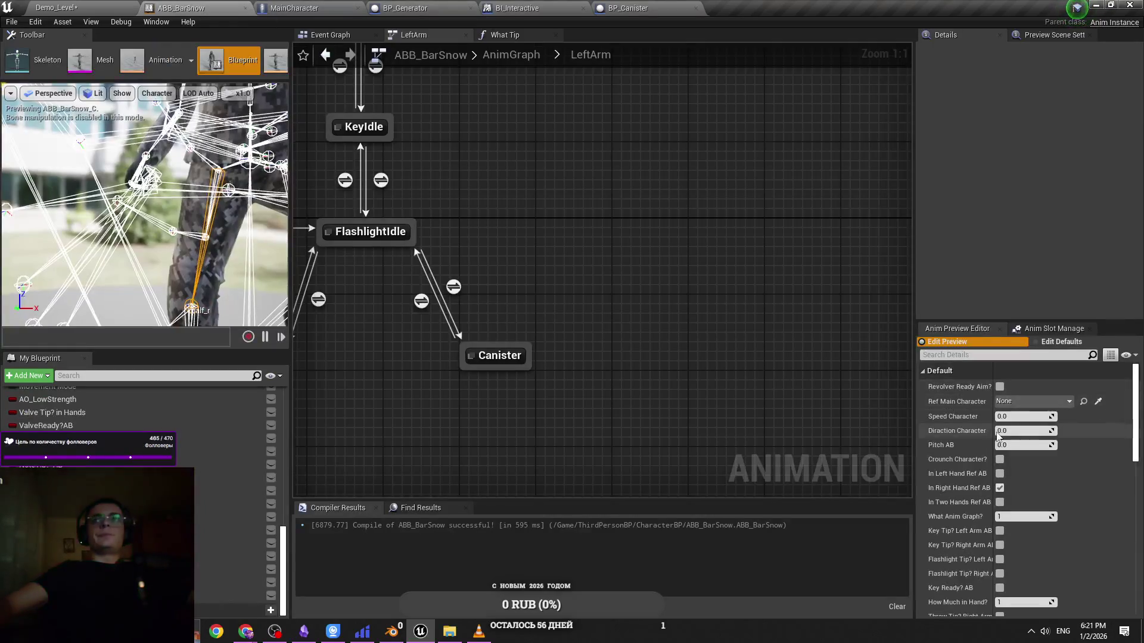
scroll(1009, 516, "down", 3)
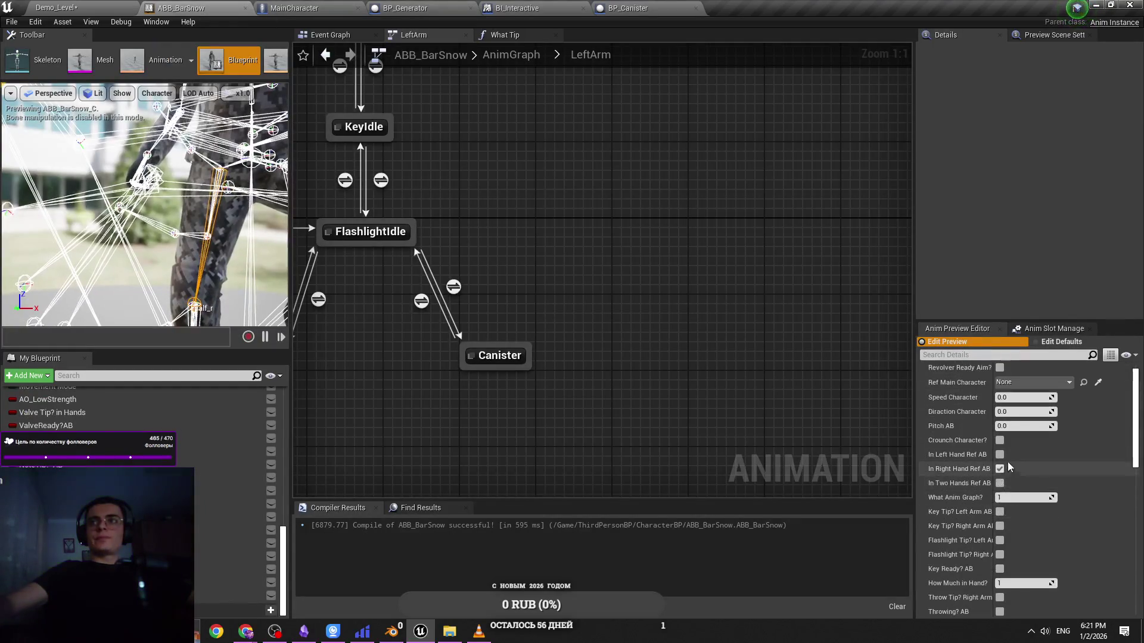
scroll(1012, 512, "down", 8)
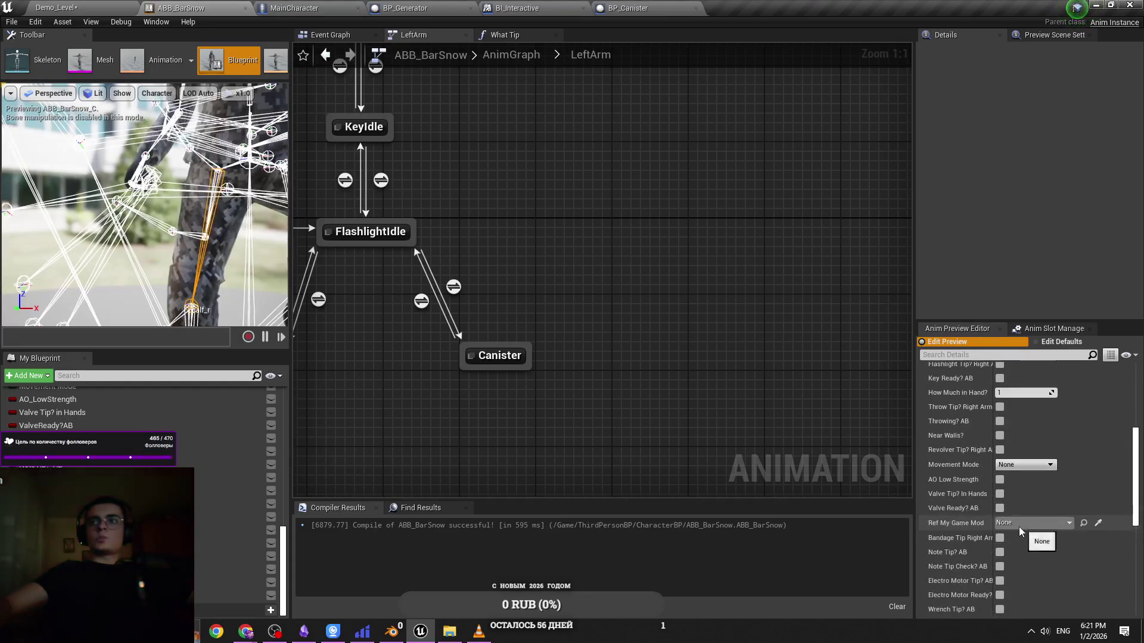
scroll(1020, 532, "down", 3)
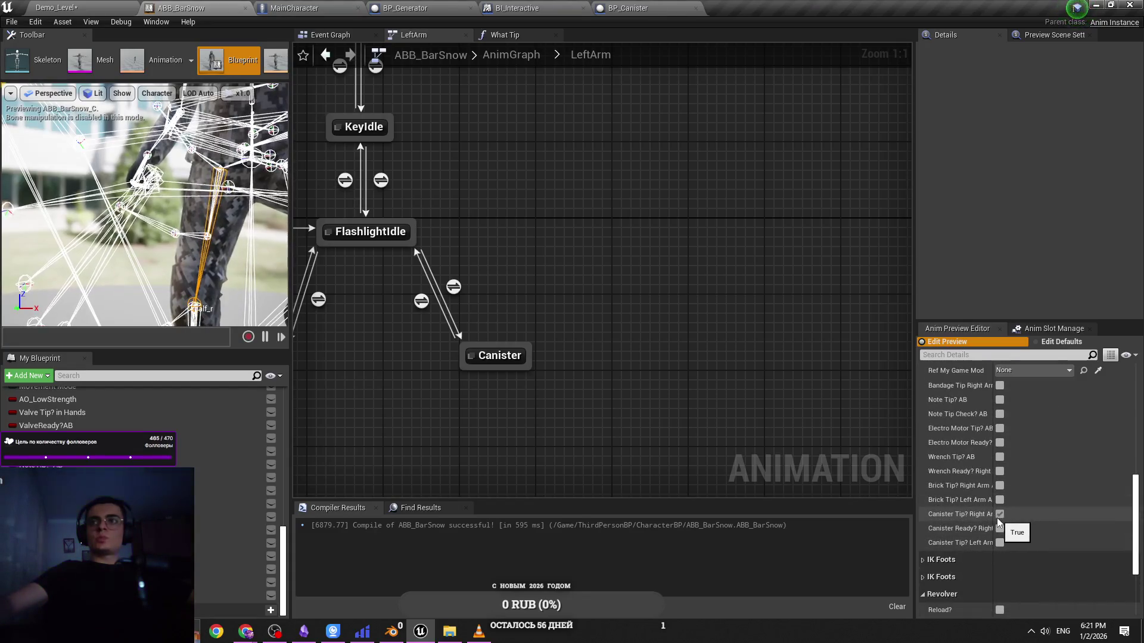
left_click(998, 519)
scroll(992, 452, "up", 14)
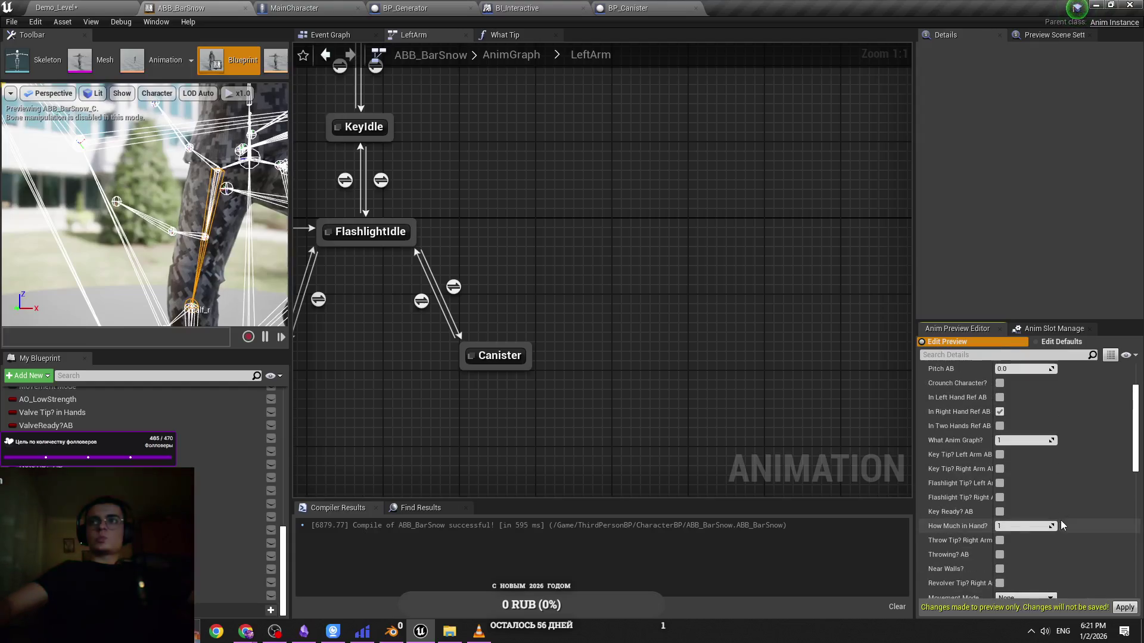
left_click_drag(991, 445, 1019, 464)
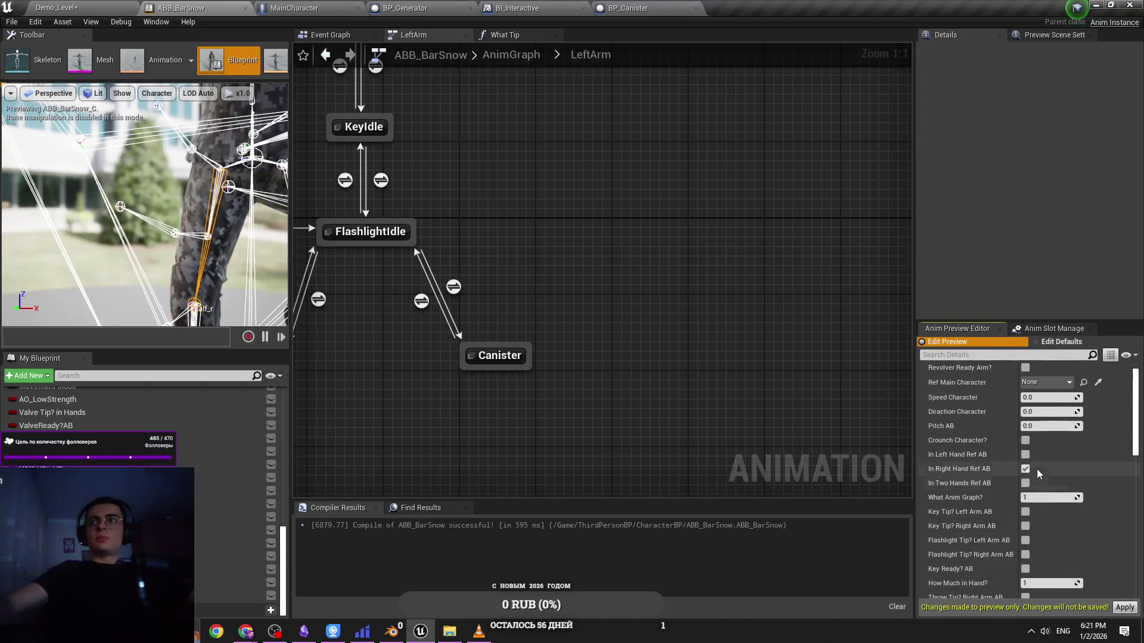
scroll(1022, 471, "up", 4)
left_click(1025, 473)
left_click(1025, 488)
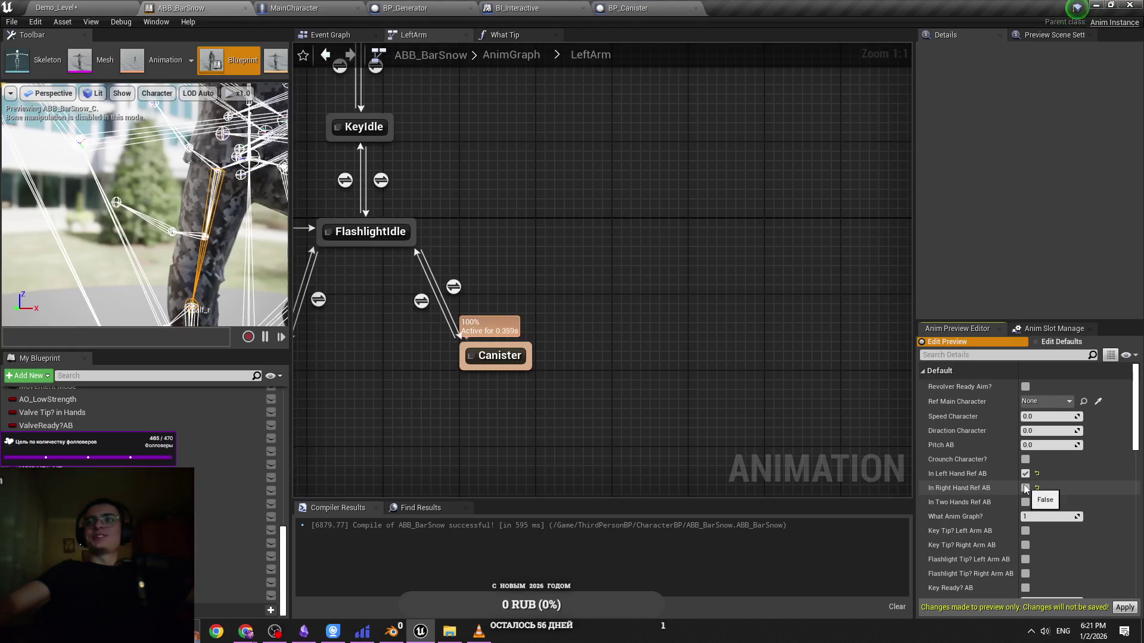
Save ABB_BarSnow and apply the preview values as the defaults
left_click_drag(596, 268, 633, 278)
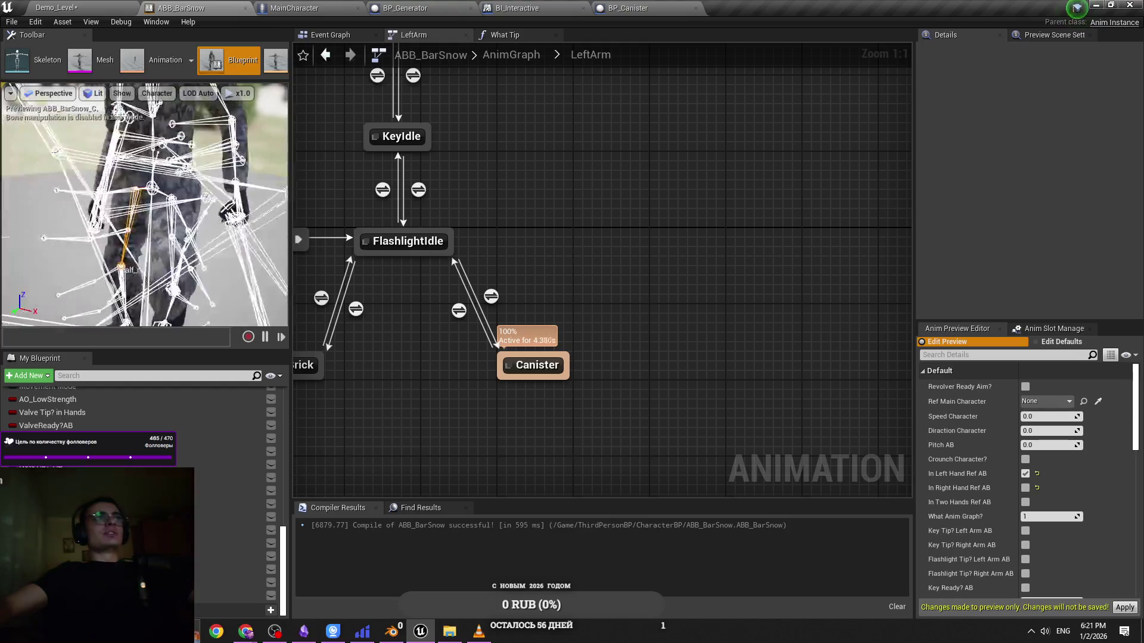
left_click_drag(313, 68, 368, 121)
key("ctrl+s")
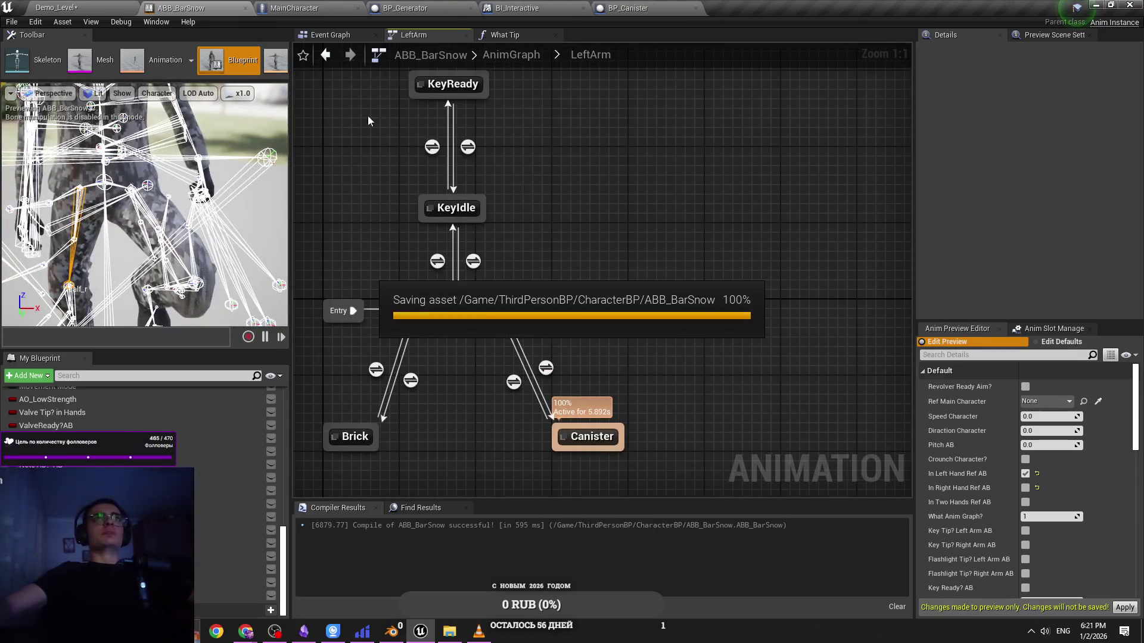
left_click_drag(627, 162, 549, 187)
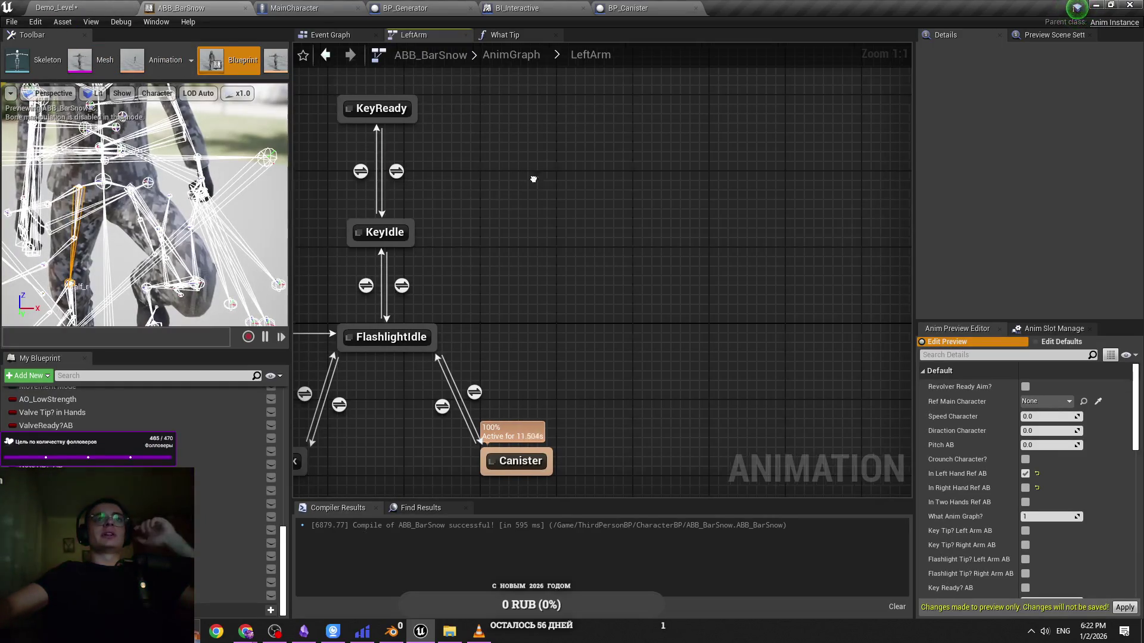
left_click_drag(544, 216, 568, 213)
left_click(1118, 608)
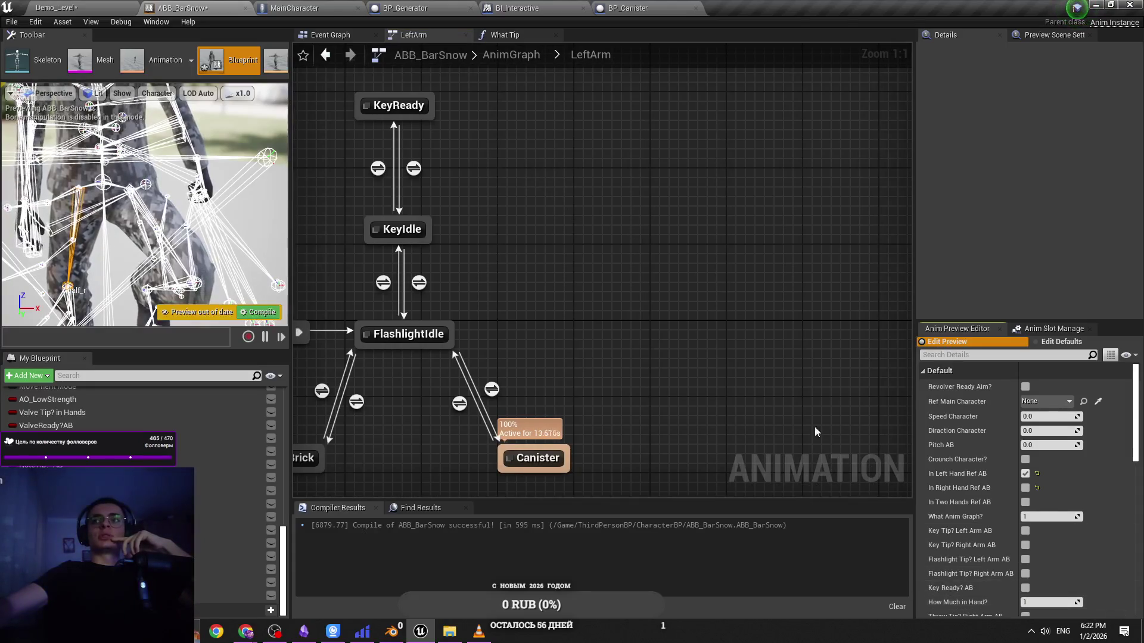
left_click(76, 6)
left_click(292, 8)
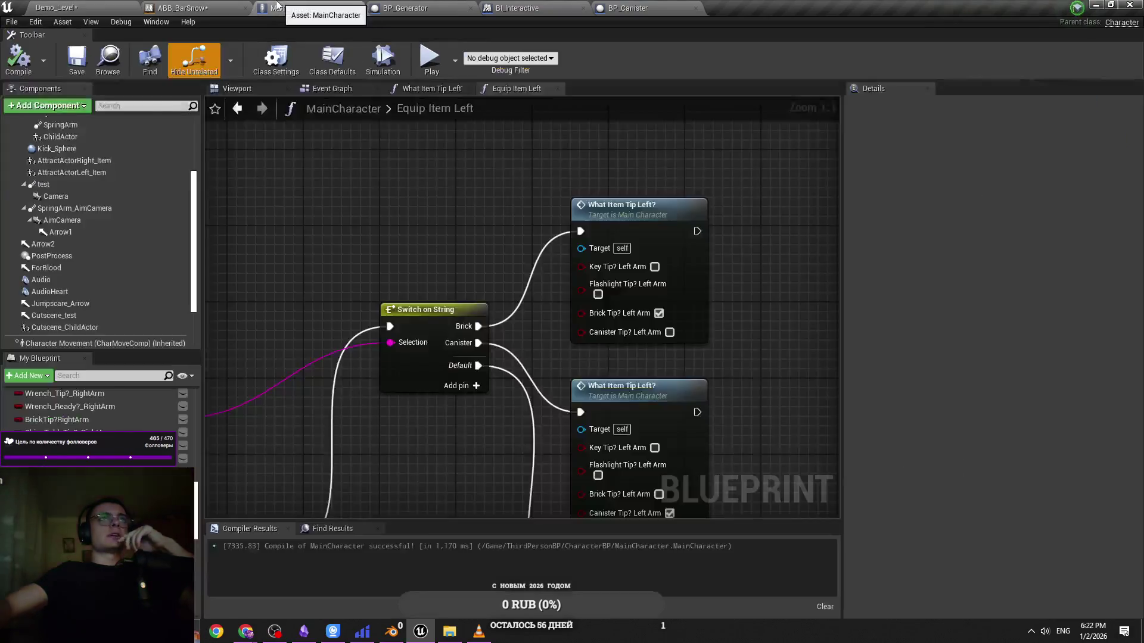
Recompile the ABB_BarSnow animation blueprint
left_click(197, 8)
left_click(292, 8)
left_click(191, 8)
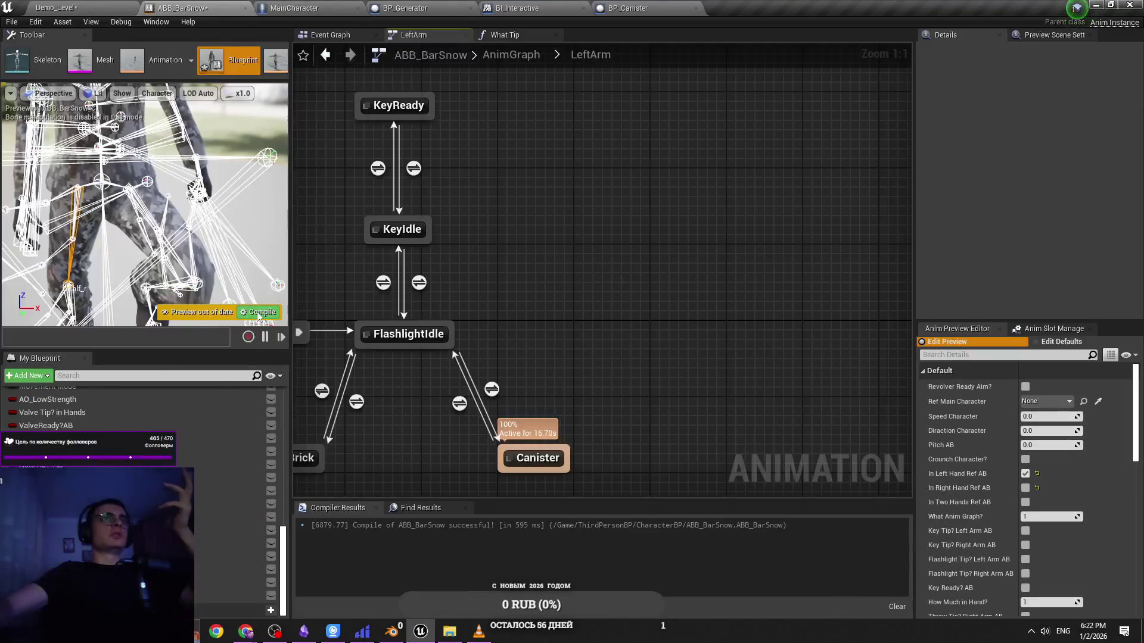
key("F7")
left_click(309, 5)
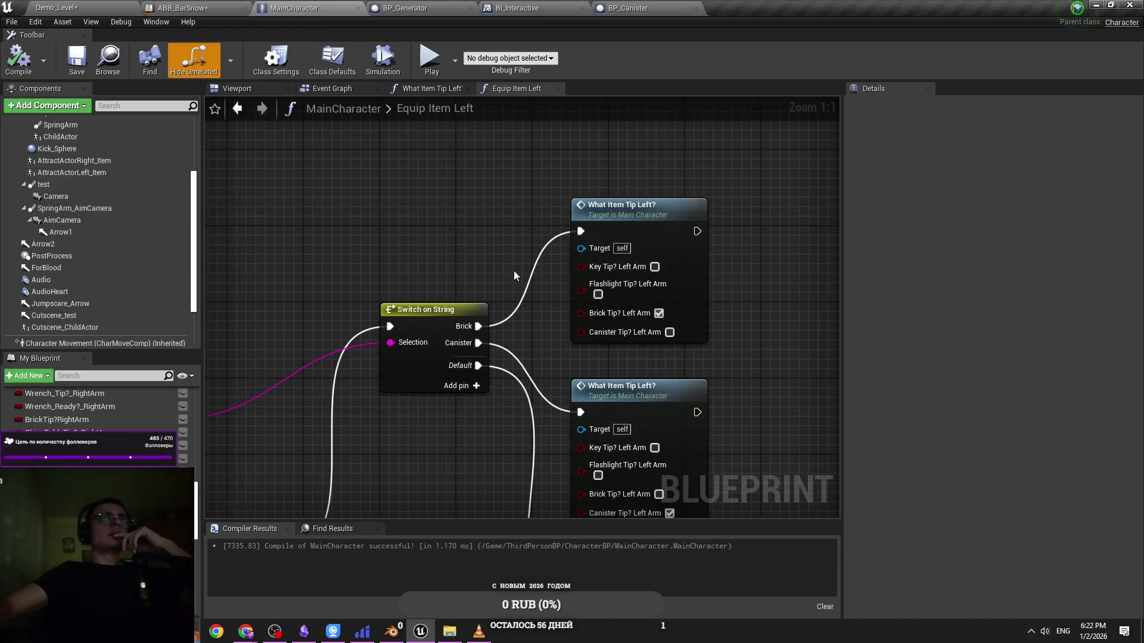
Move both What Item Tip Left? nodes upward in MainCharacter's Equip Item Left graph
left_click_drag(596, 268, 595, 259)
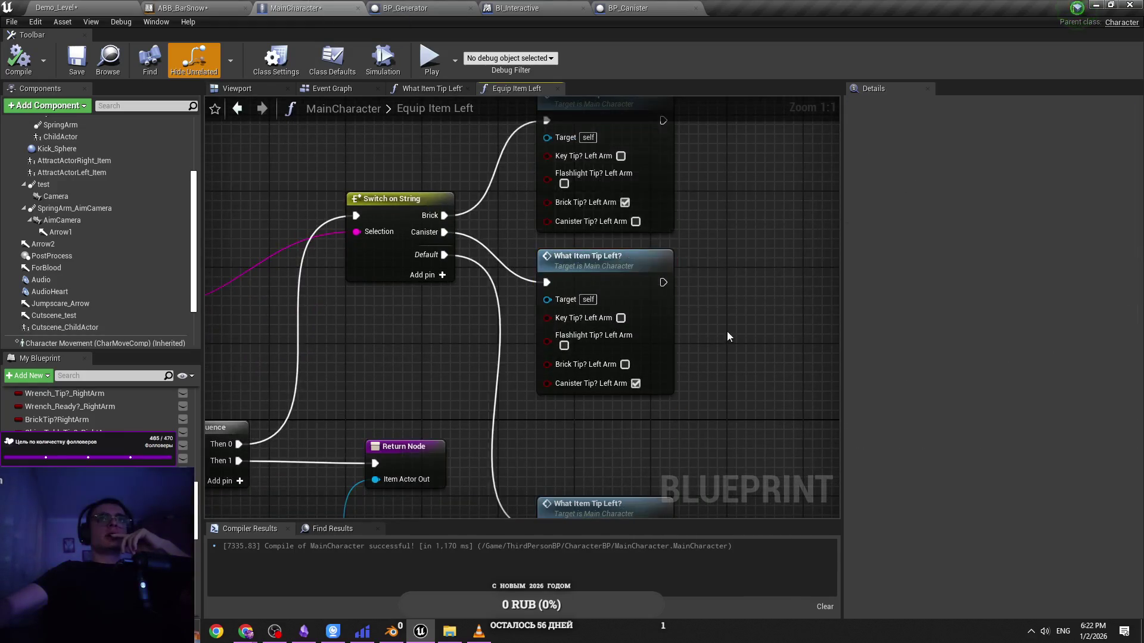
scroll(679, 345, "down", 2)
left_click(635, 444)
key("Delete")
scroll(574, 395, "down", 2)
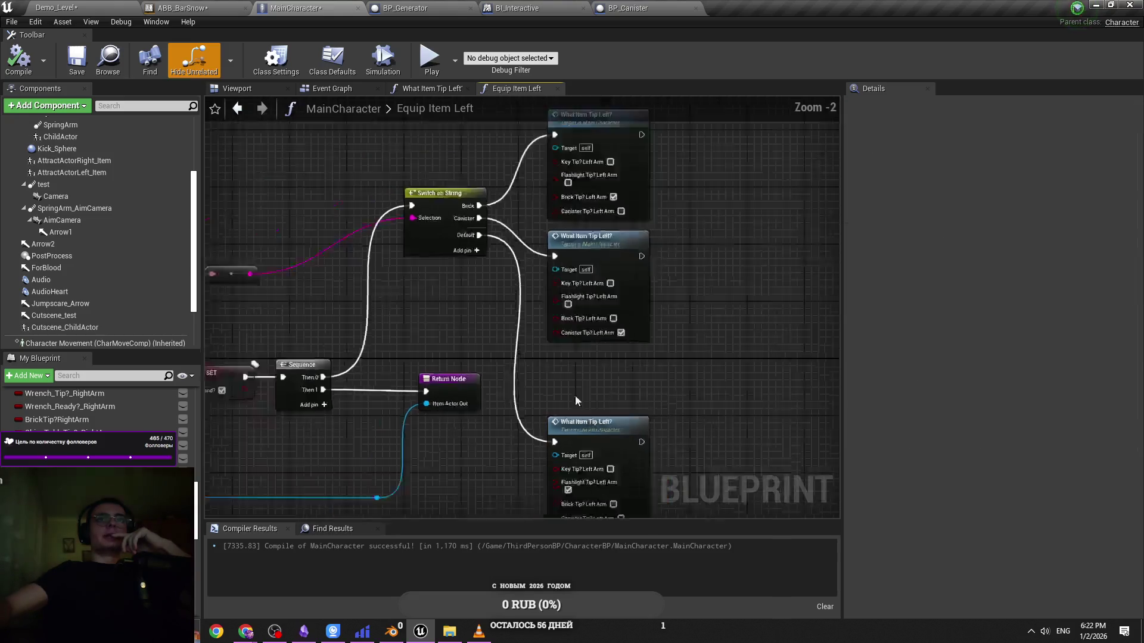
scroll(536, 334, "up", 1)
mouse_move(453, 143)
left_mouse_down()
mouse_move(524, 324)
mouse_move(524, 262)
left_mouse_up()
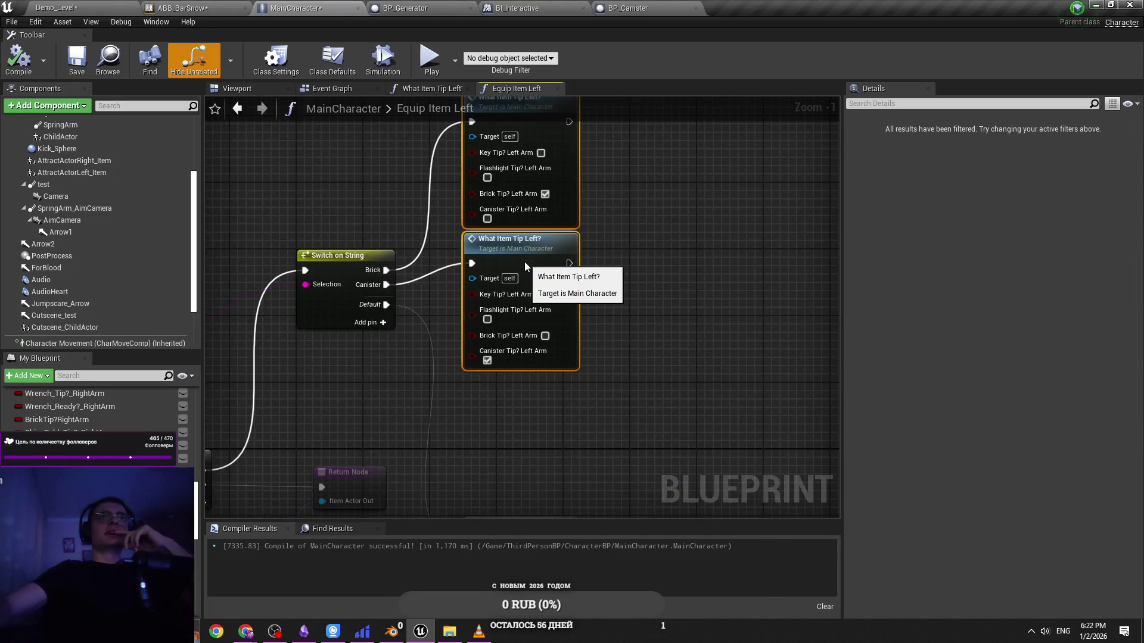
left_click(623, 333)
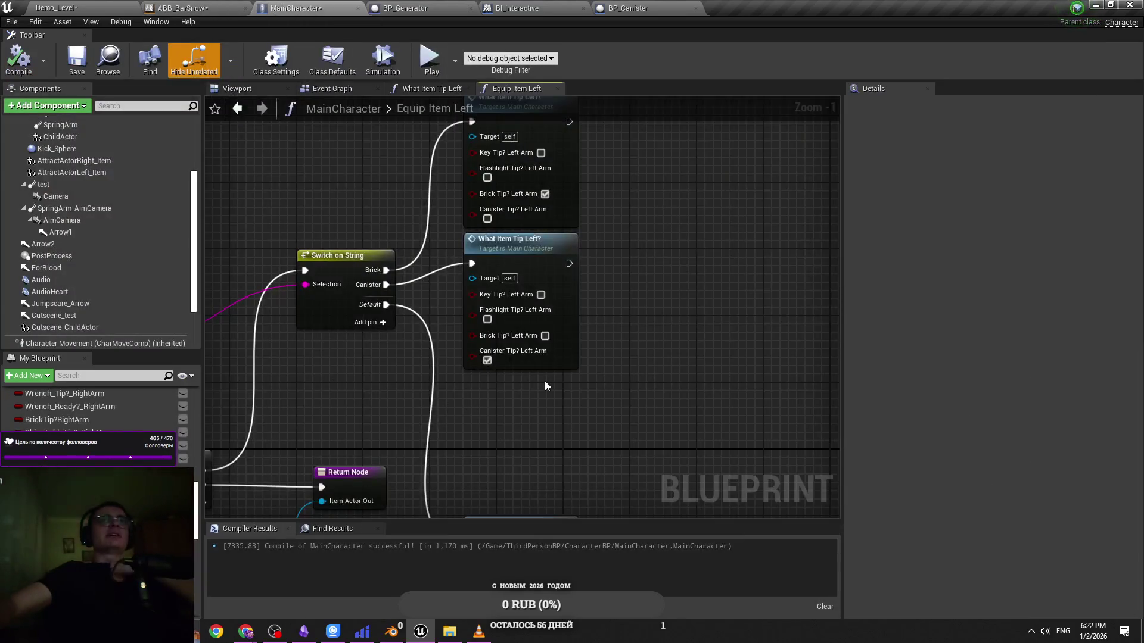
Show MainCharacter's 3D viewport, zoomed in close to the character's body
left_click(403, 7)
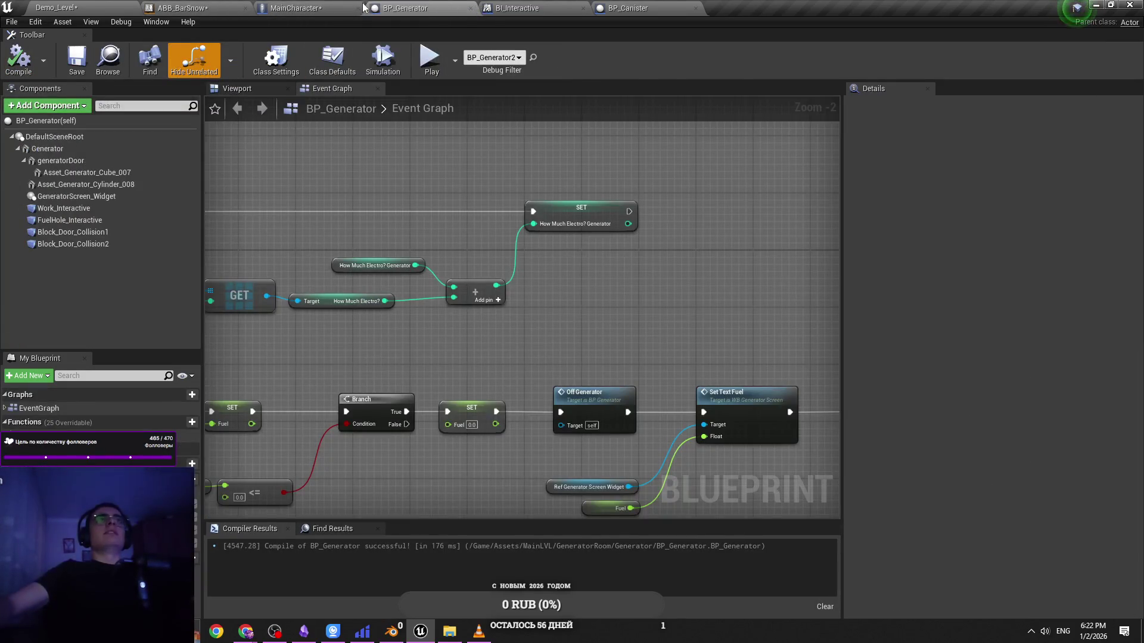
left_click(355, 7)
left_click(195, 6)
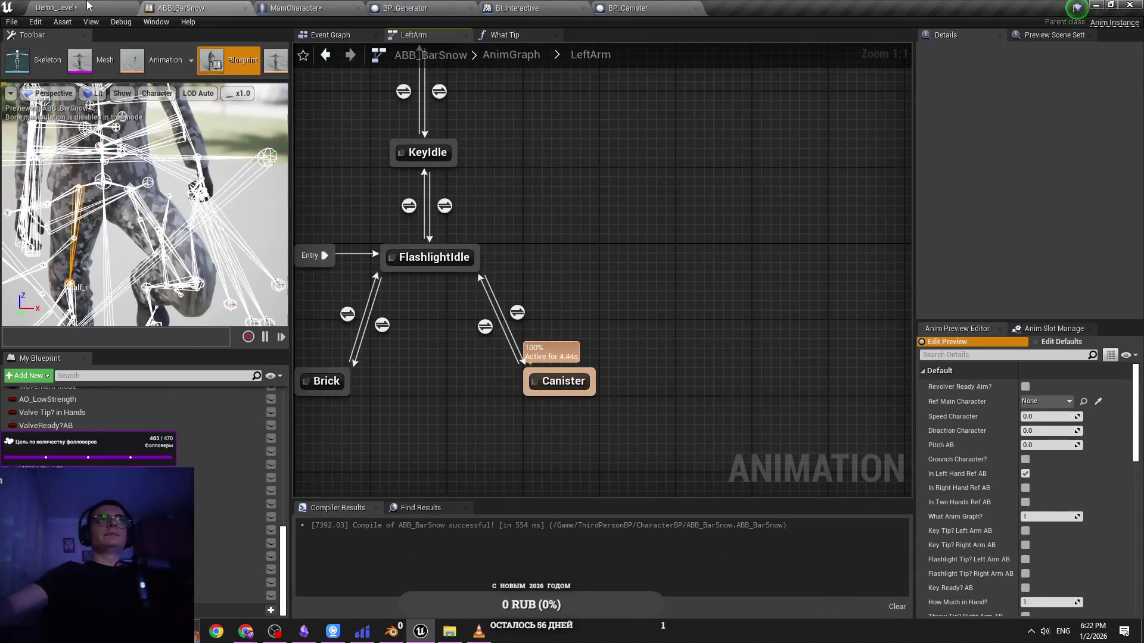
left_click(296, 7)
left_click(262, 88)
left_click_drag(521, 310, 497, 238)
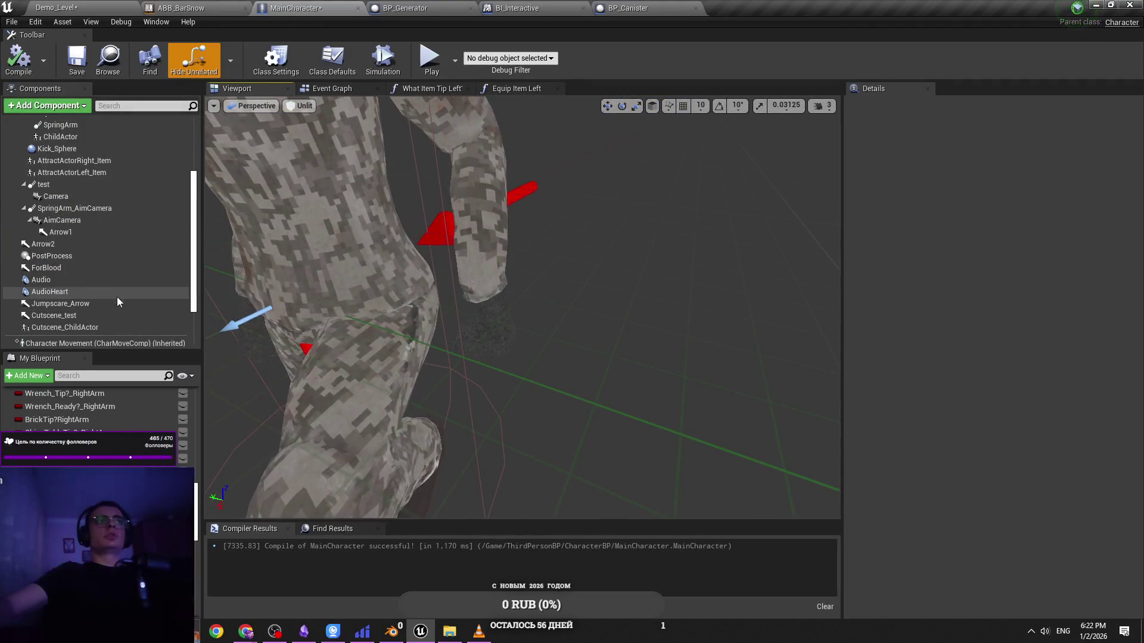
Set AttractActorLeft_Item's Child Actor Class to BP_Canister, found by searching 'caniste'
scroll(78, 243, "up", 3)
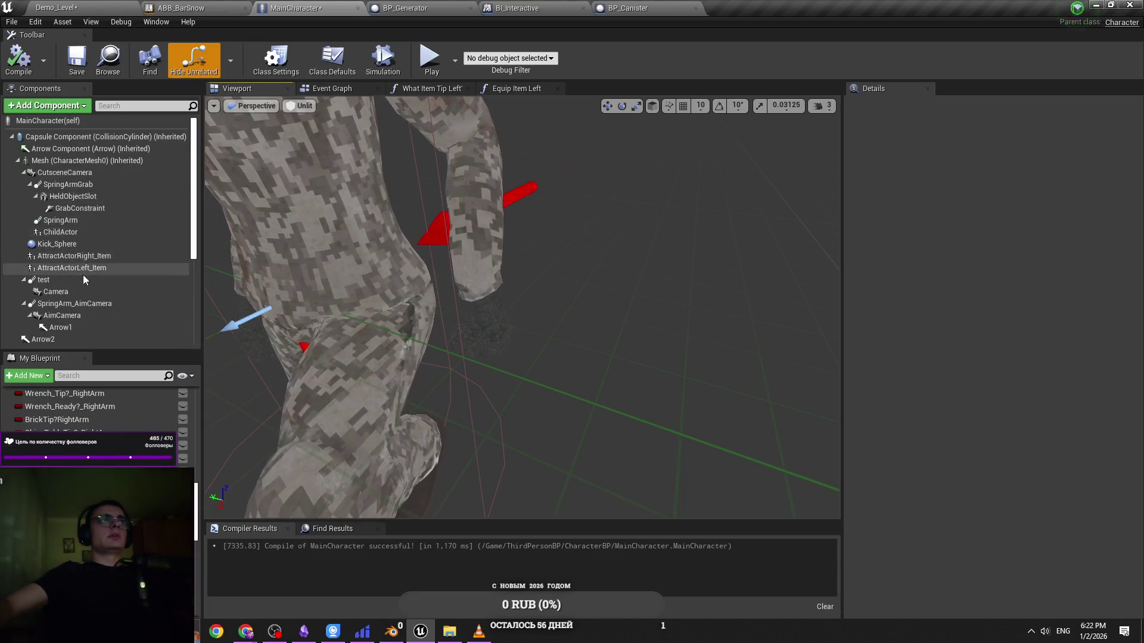
left_click(85, 270)
left_click_drag(408, 319, 417, 301)
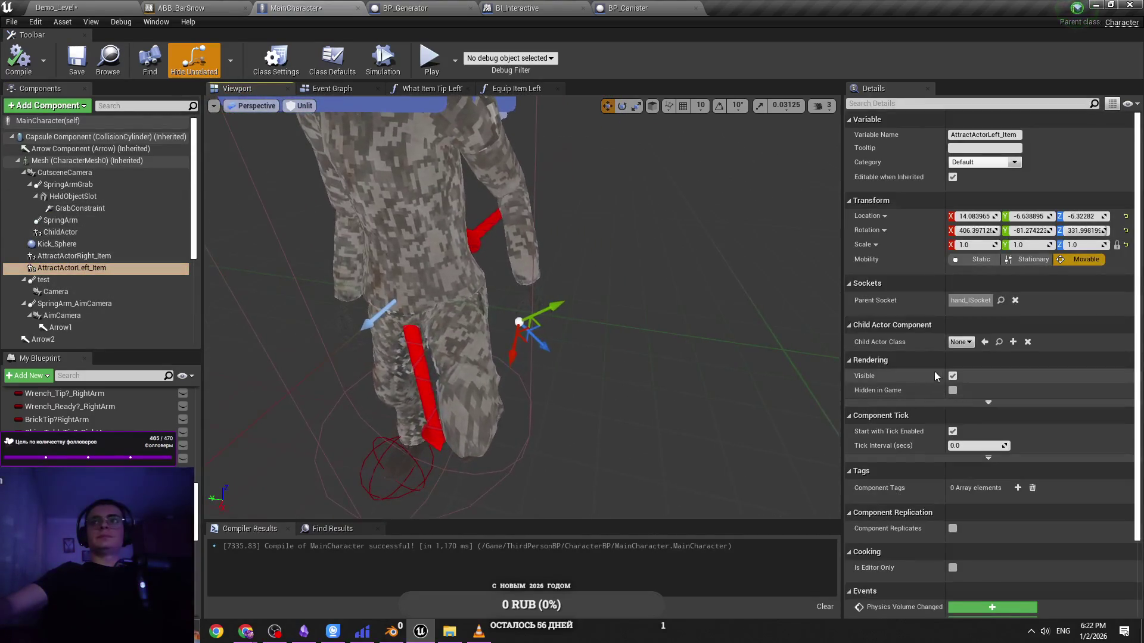
left_click(959, 343)
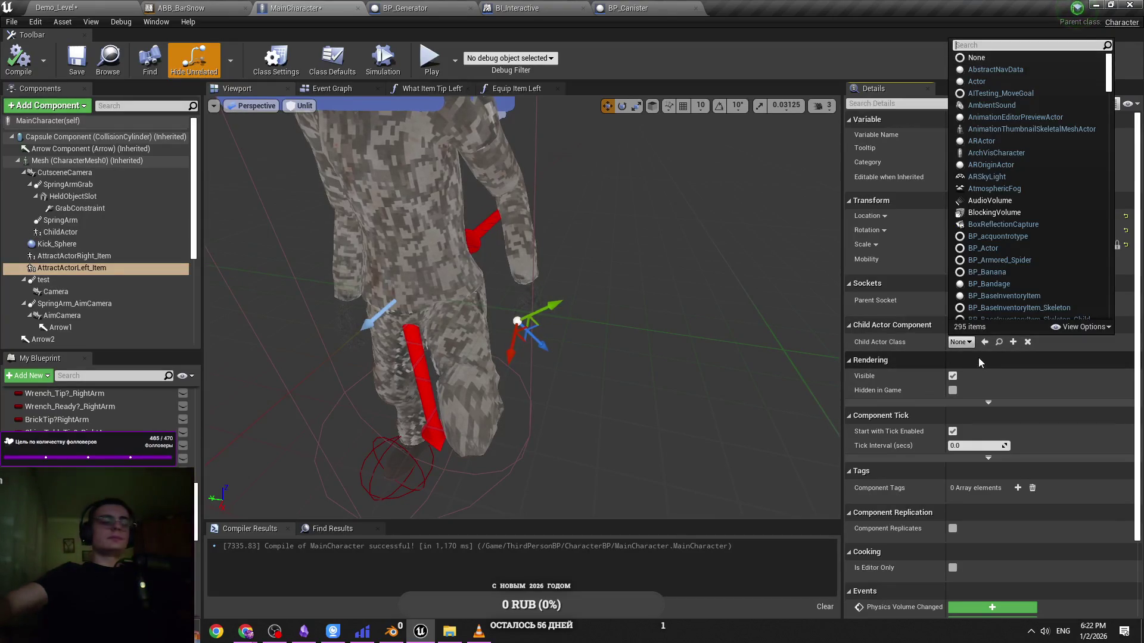
type("caniste")
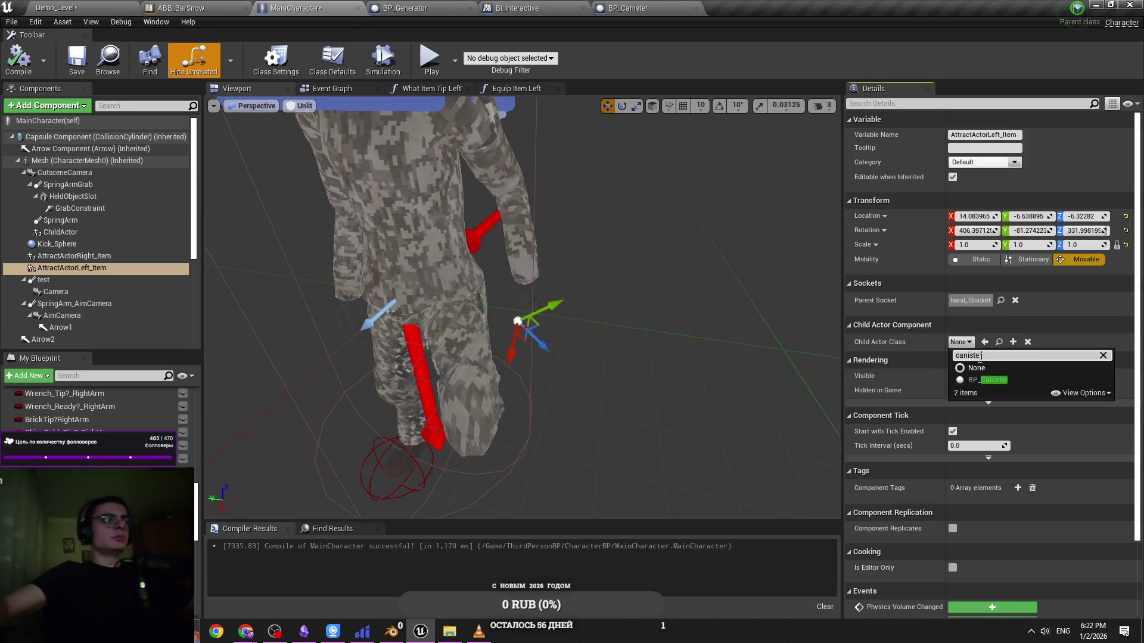
left_click(988, 380)
Roll the canister on AttractActorLeft_Item by about 95 degrees
key("e")
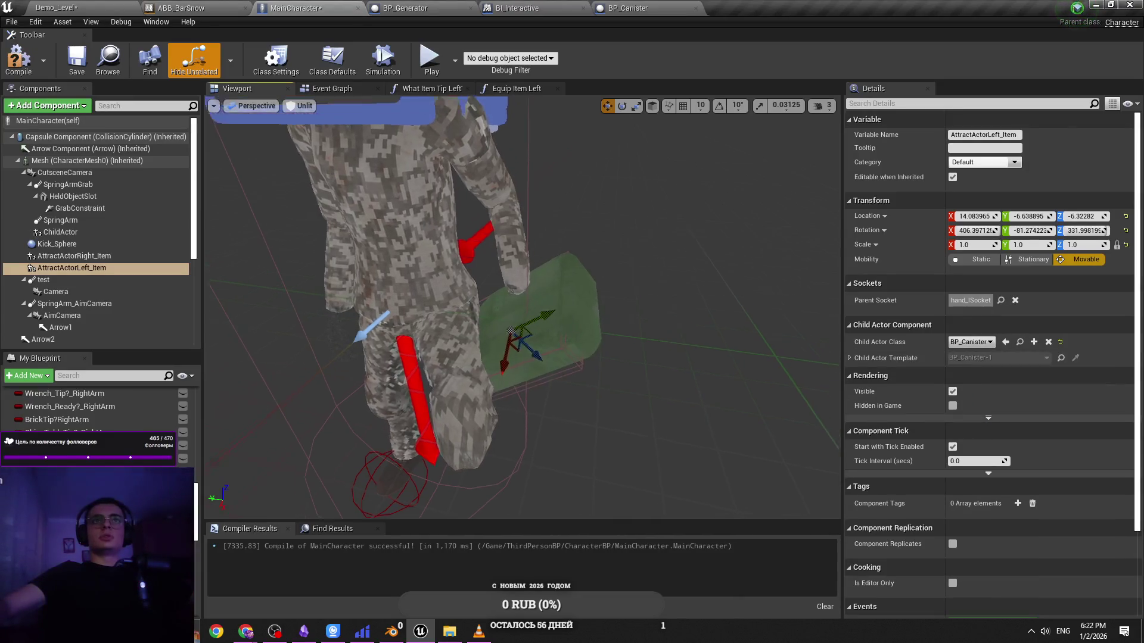
scroll(529, 325, "up", 3)
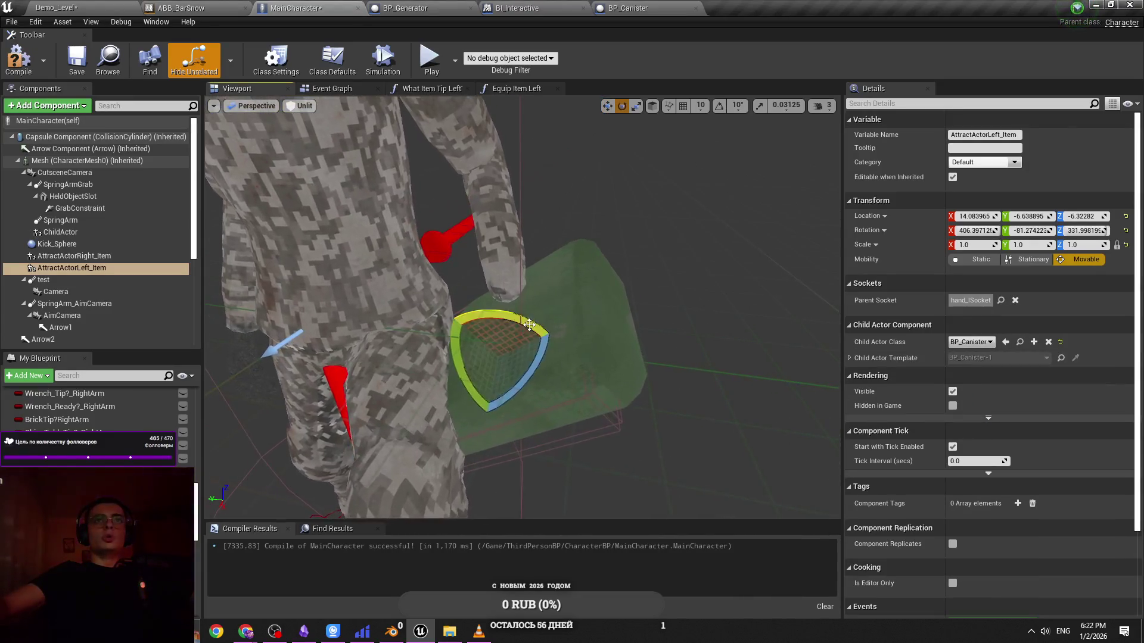
left_click_drag(529, 325, 542, 352)
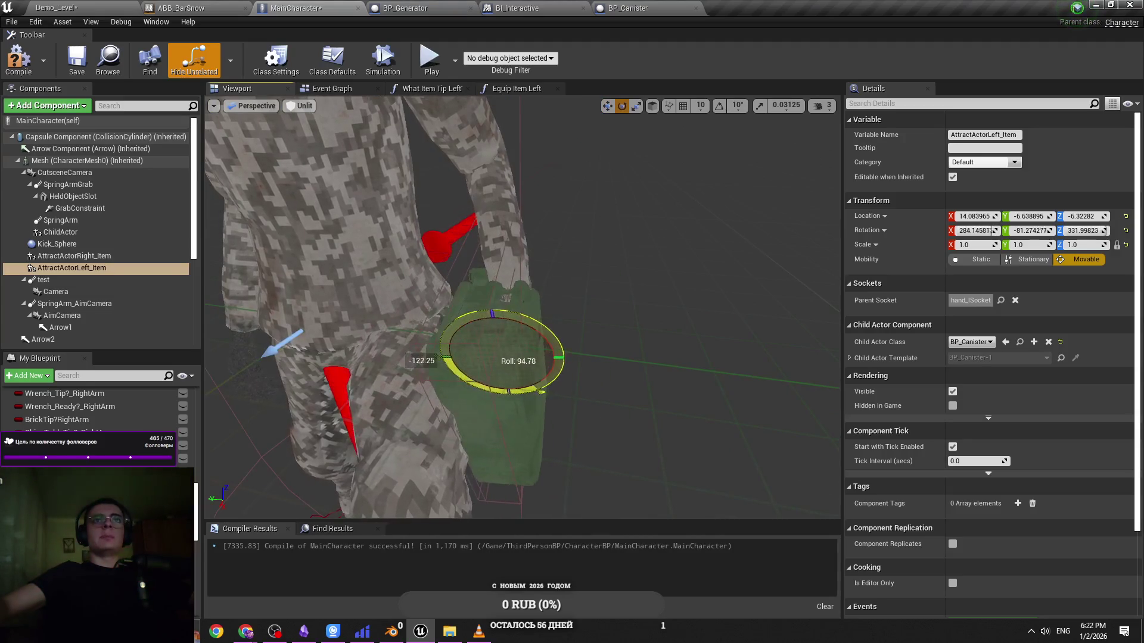
left_click_drag(521, 389, 580, 386)
left_click(442, 383)
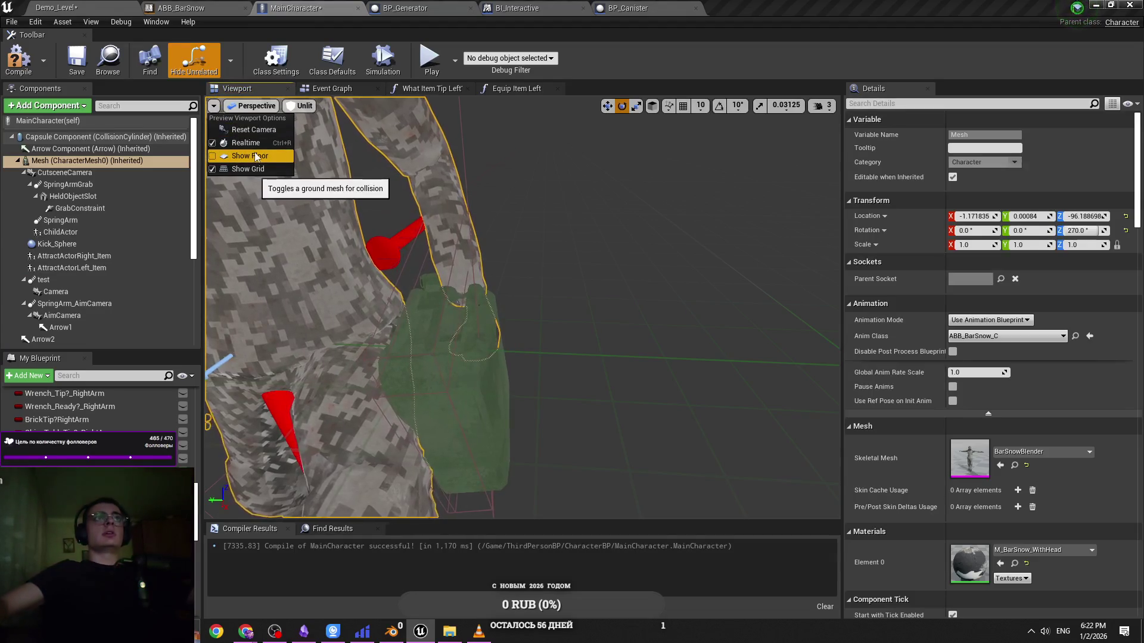
left_click_drag(443, 383, 512, 378)
left_click(519, 376)
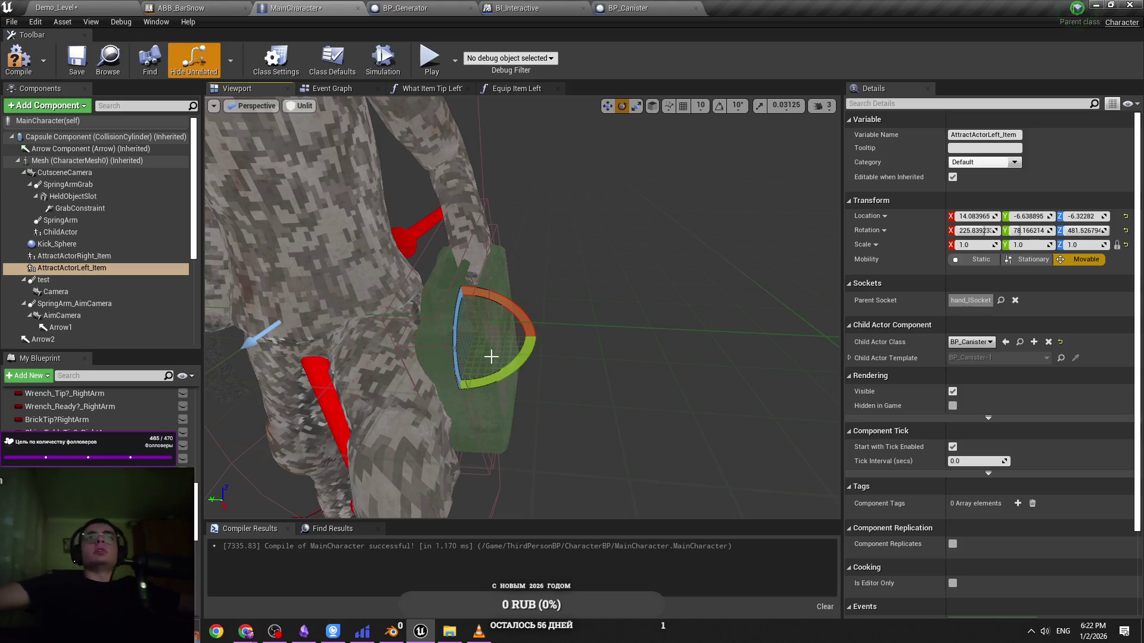
Move the canister closer to the left hand, to about 25.97, -9.09, -1.50
key("w")
left_click_drag(491, 357, 427, 299)
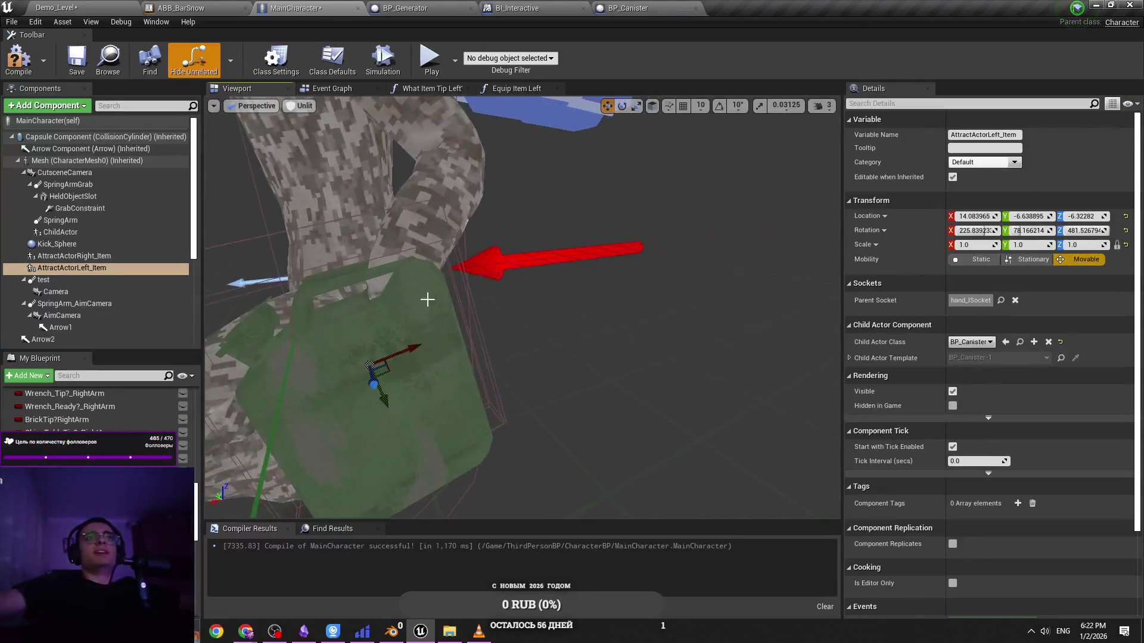
left_click_drag(391, 384, 418, 443)
left_click_drag(435, 406, 536, 357)
key("alt+Tab")
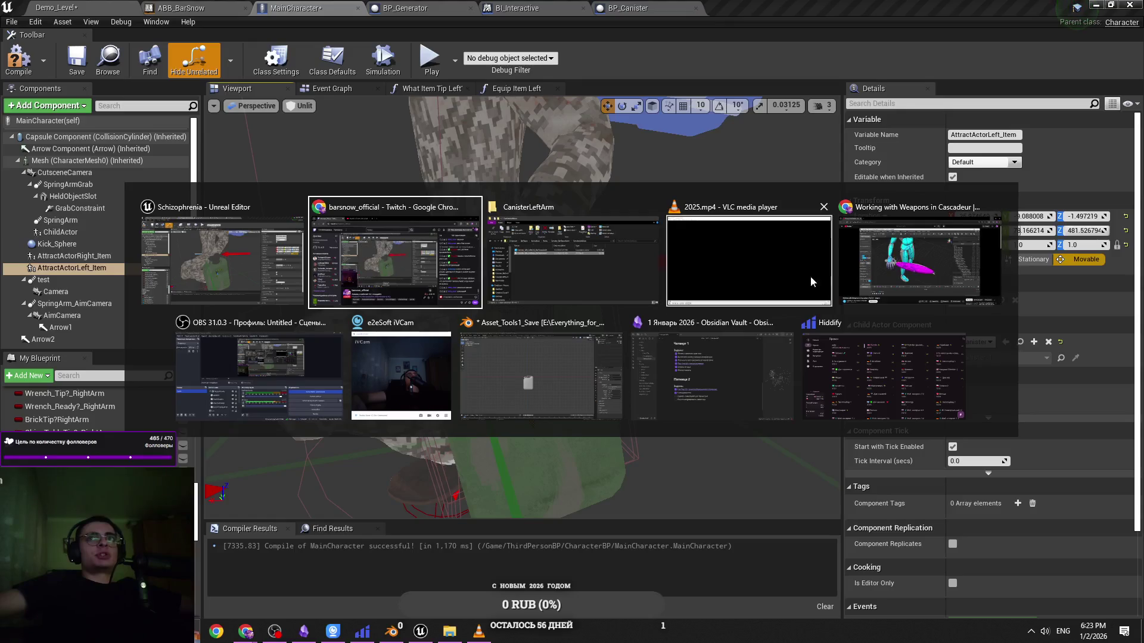
Restore the CanisterLeftArm folder window from the desktop and maximize it
left_click(222, 260)
key("super+d")
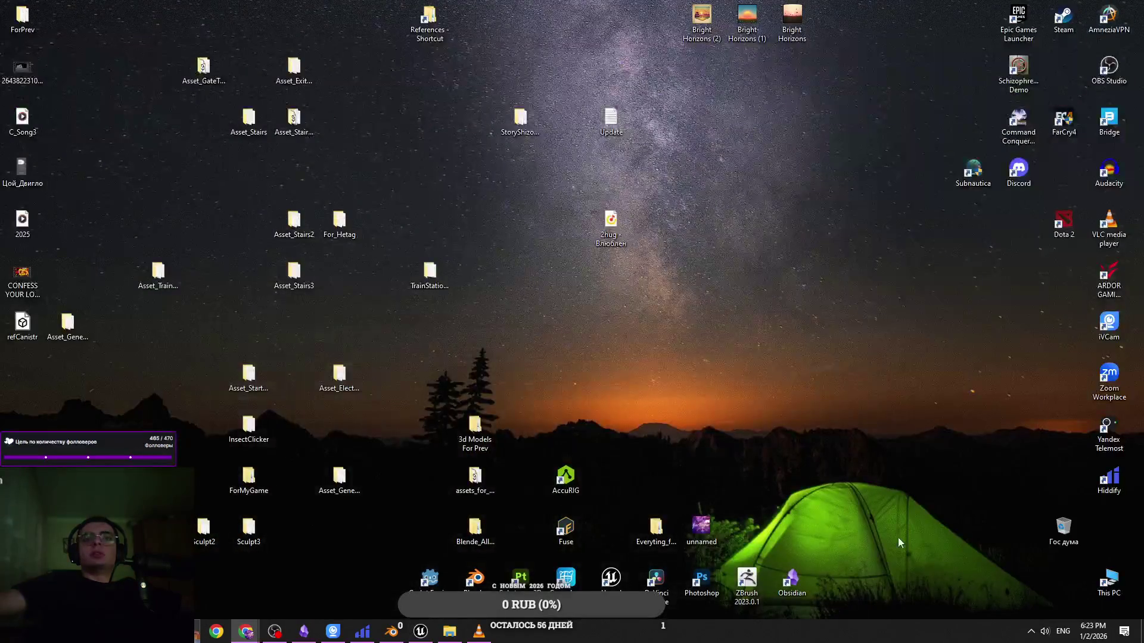
left_click(478, 632)
left_click(478, 631)
left_click(450, 632)
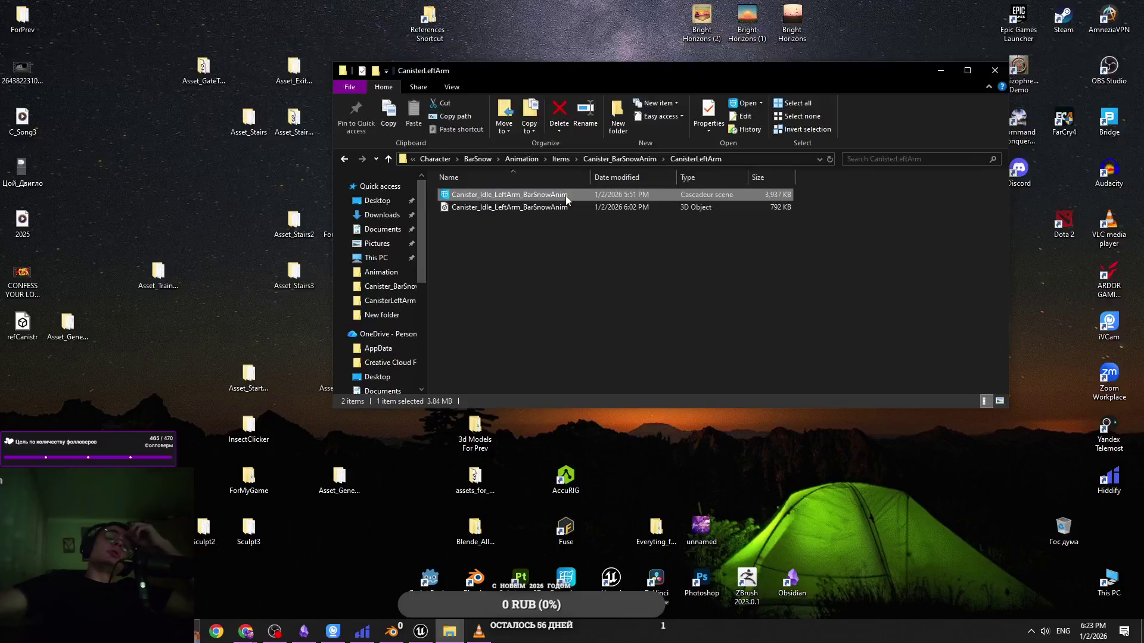
left_click(967, 70)
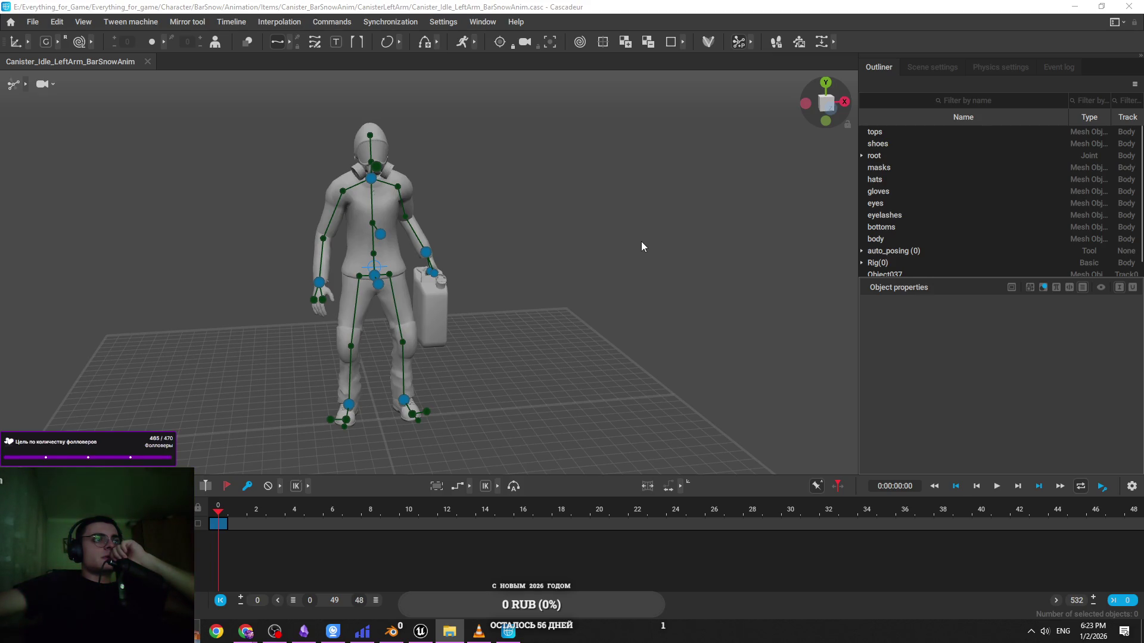
Zoom and orbit Cascadeur's view to inspect the left-hand grip on the canister from the side
scroll(467, 299, "up", 10)
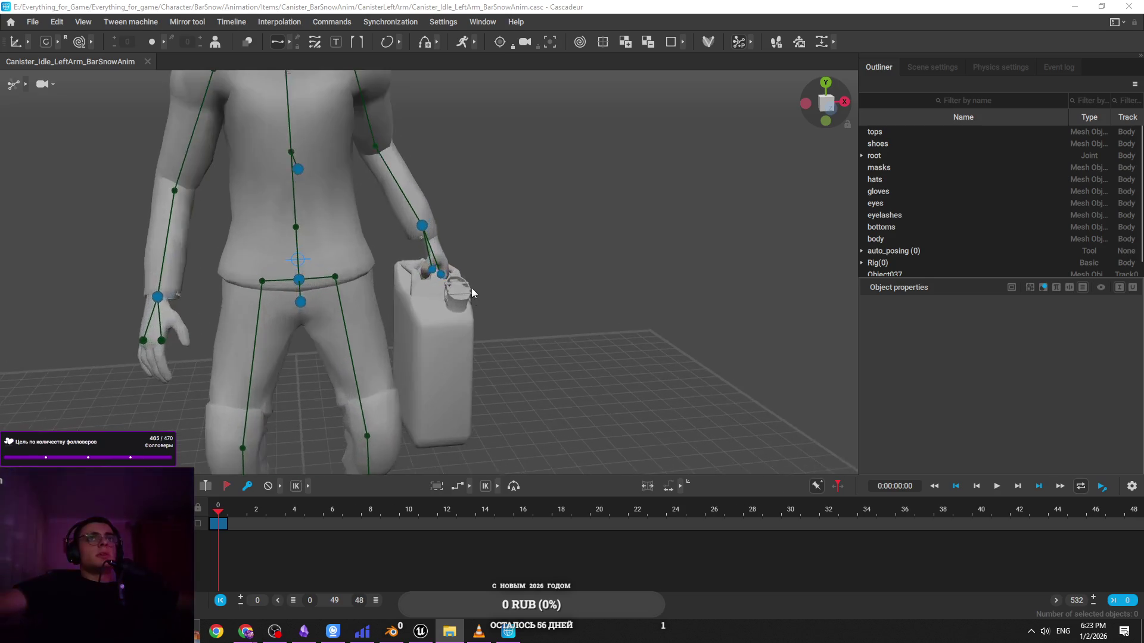
scroll(510, 236, "down", 5)
mouse_move(509, 236)
left_mouse_down()
mouse_move(295, 226)
mouse_move(466, 299)
left_mouse_up()
scroll(360, 224, "up", 3)
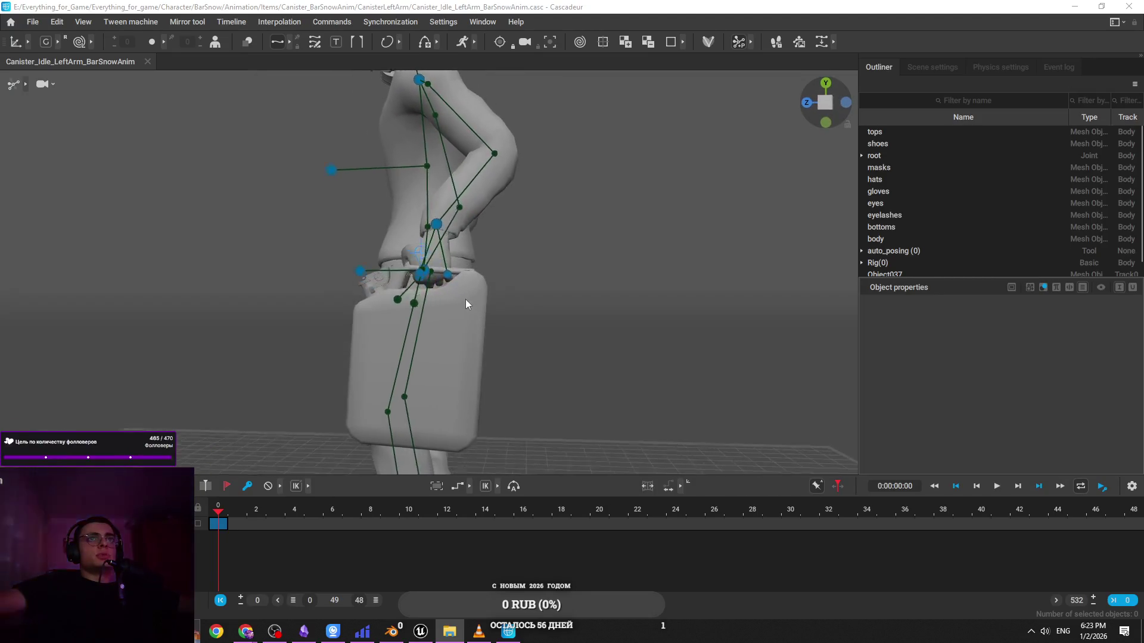
key("alt+Tab")
left_click(841, 195)
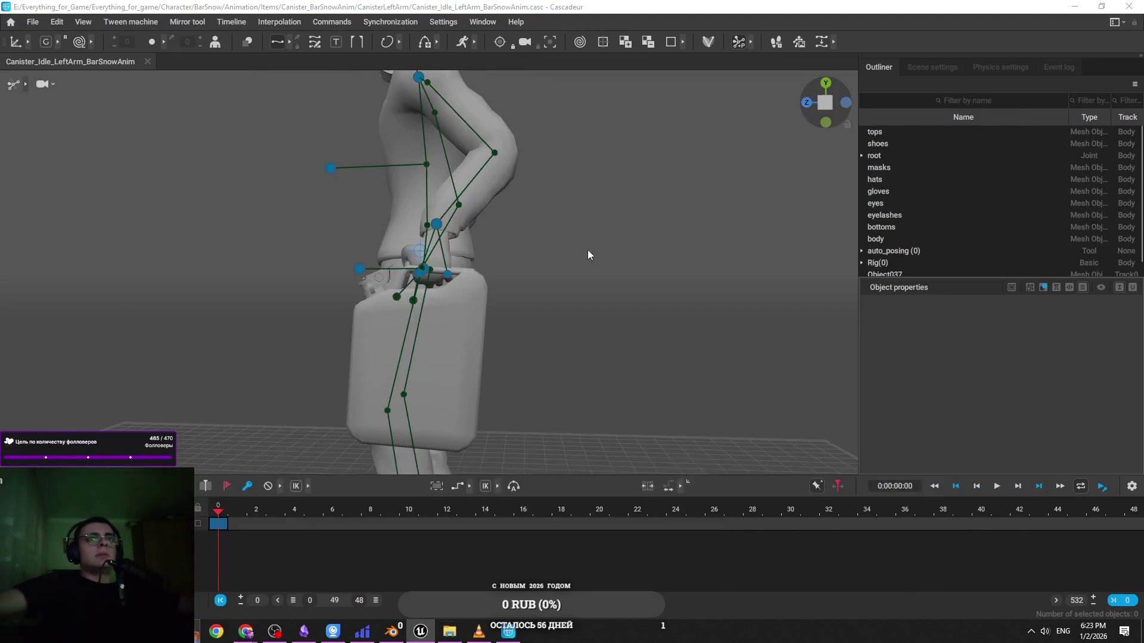
left_click_drag(544, 374, 518, 357)
Turn the canister's yaw further with the rotate gizmo
key("e")
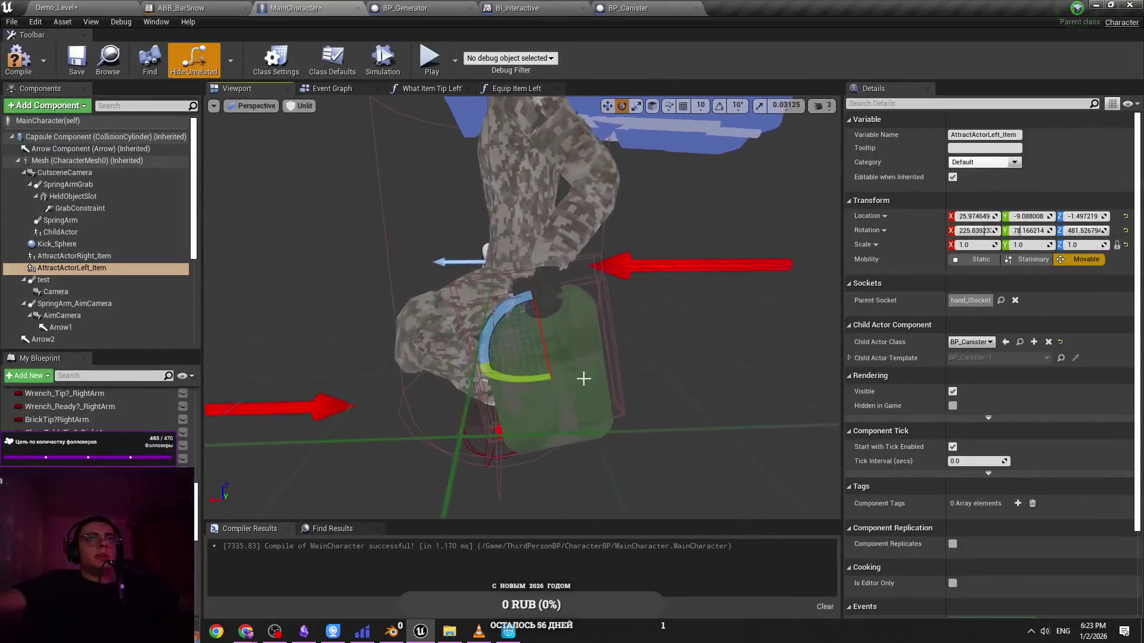
mouse_move(603, 364)
left_mouse_down()
mouse_move(607, 343)
mouse_move(605, 385)
mouse_move(578, 354)
left_mouse_up()
scroll(605, 385, "up", 5)
scroll(605, 370, "down", 5)
Slide the canister along its Y axis and nudge it into the left hand
key("w")
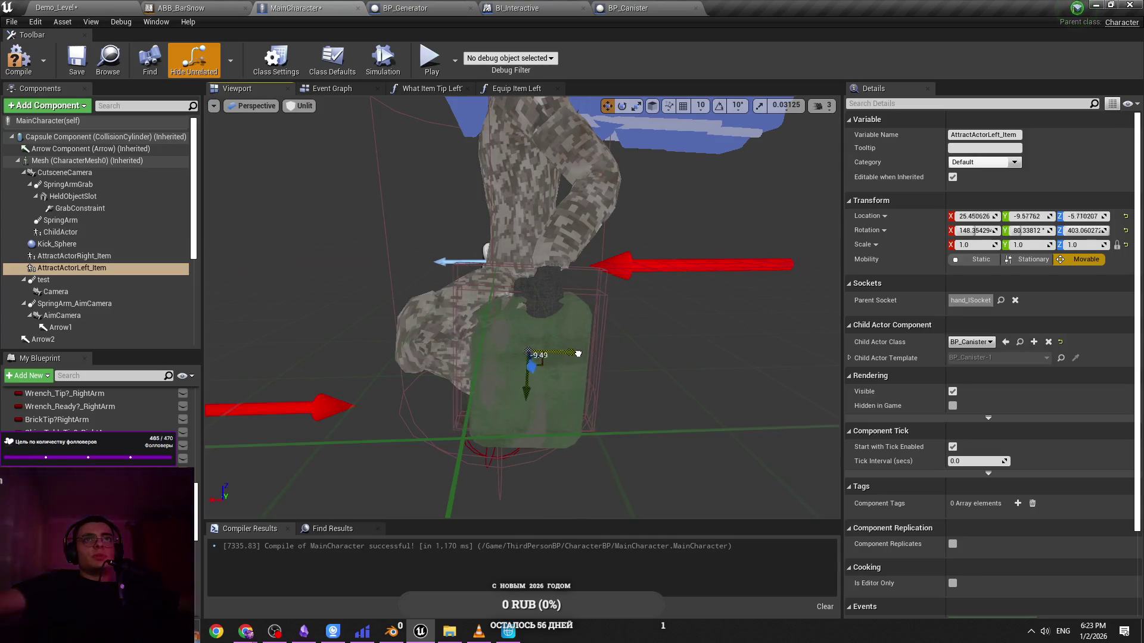
left_click(822, 106)
mouse_move(774, 238)
left_mouse_down()
mouse_move(756, 205)
mouse_move(706, 173)
mouse_move(587, 375)
left_mouse_up()
mouse_move(495, 420)
left_mouse_down()
mouse_move(583, 415)
mouse_move(551, 422)
mouse_move(556, 398)
left_mouse_up()
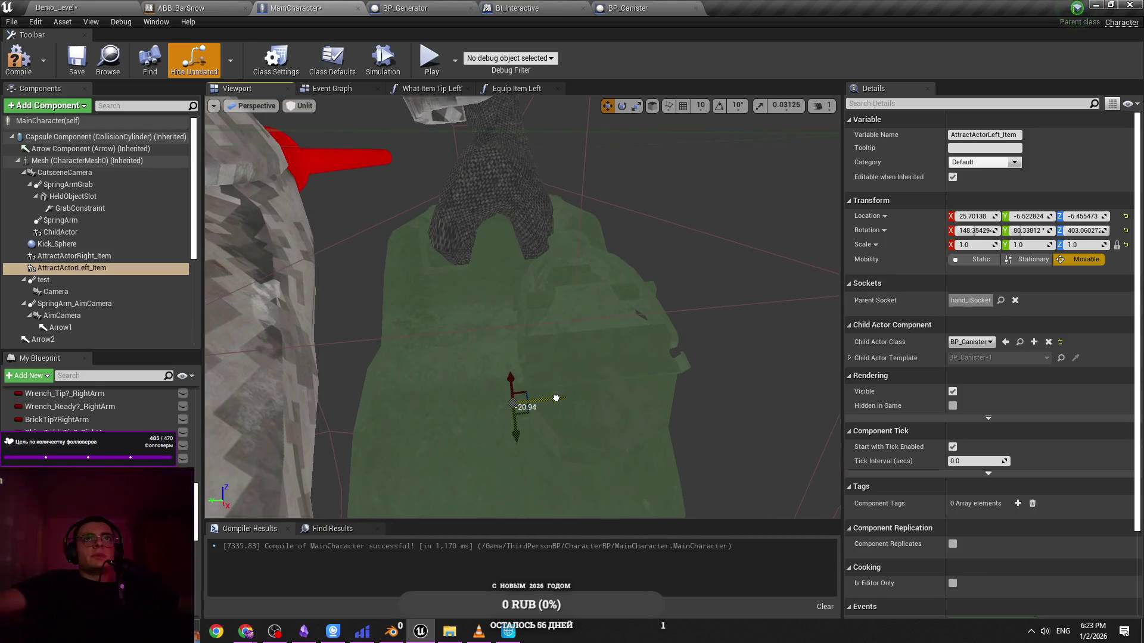
left_click_drag(524, 309, 572, 298)
mouse_move(564, 364)
left_mouse_down()
mouse_move(545, 363)
mouse_move(548, 334)
mouse_move(558, 339)
left_mouse_up()
mouse_move(486, 357)
left_mouse_down()
mouse_move(530, 379)
mouse_move(539, 298)
left_mouse_up()
key("e")
key("w")
left_click_drag(493, 448, 531, 426)
mouse_move(584, 352)
left_mouse_down()
mouse_move(584, 292)
mouse_move(542, 250)
mouse_move(451, 433)
mouse_move(472, 425)
mouse_move(467, 452)
mouse_move(514, 420)
mouse_move(587, 413)
mouse_move(571, 389)
left_mouse_up()
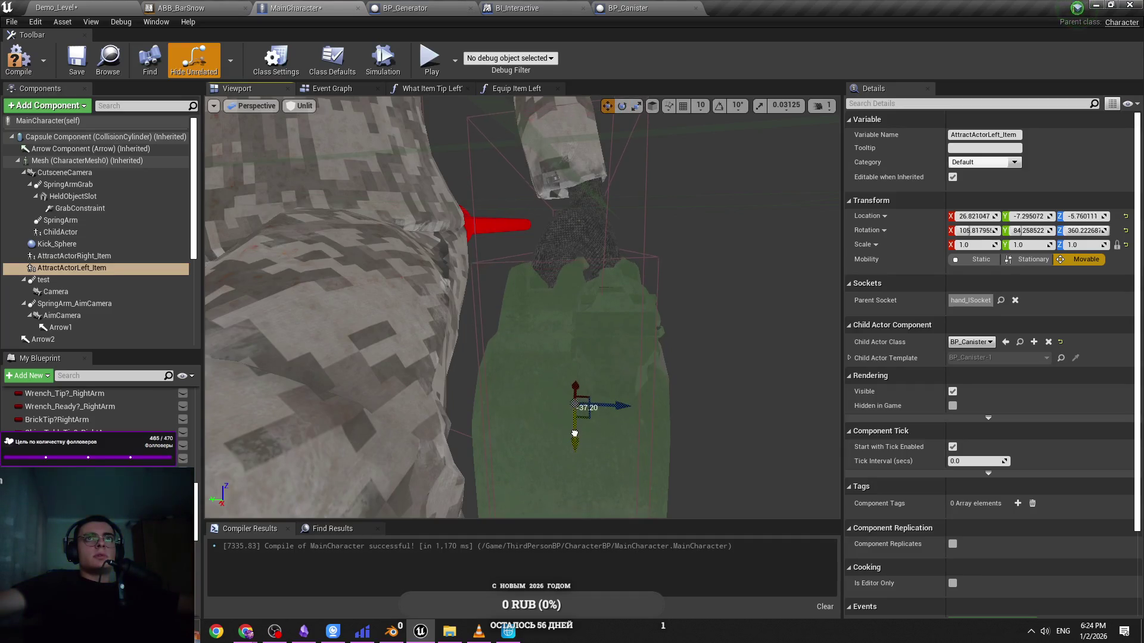
Fine-tune the canister into the grip at about 27.07, -6.71, -5.79 and save MainCharacter
key("ctrl+s")
mouse_move(687, 278)
left_mouse_down()
mouse_move(655, 303)
mouse_move(666, 316)
left_mouse_up()
left_click_drag(576, 433, 556, 428)
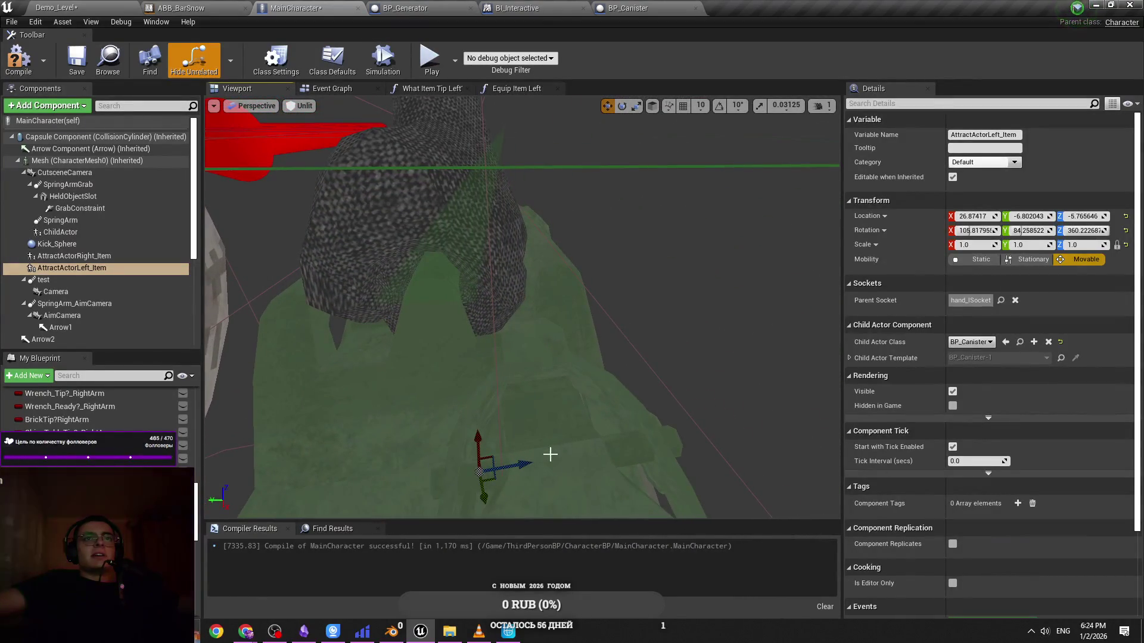
left_click_drag(529, 465, 543, 455)
key("ctrl+s")
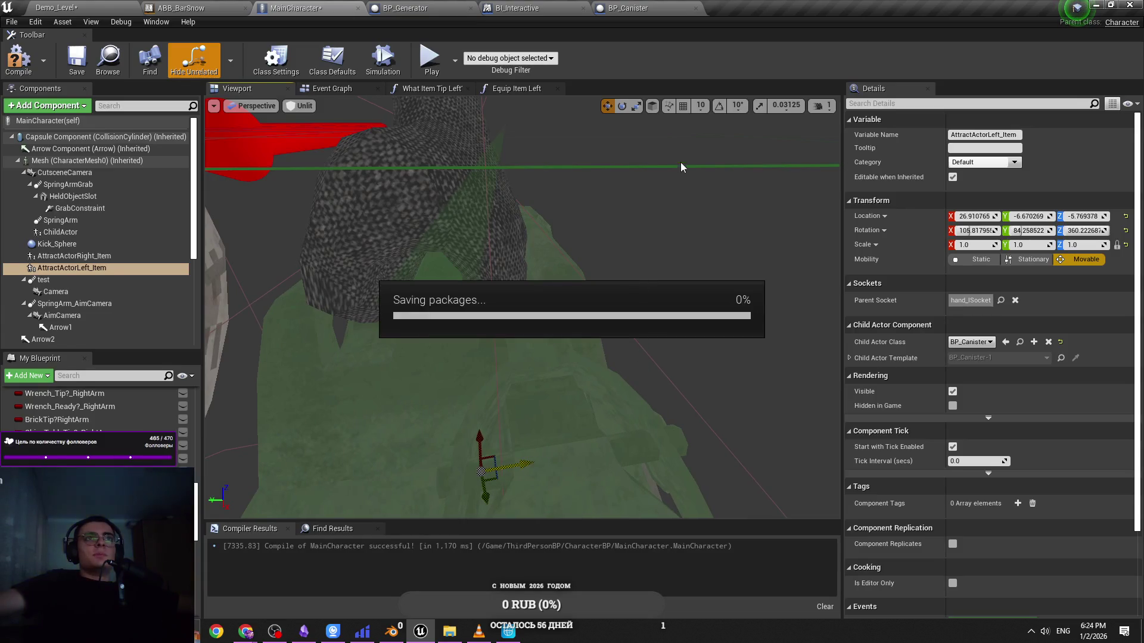
mouse_move(616, 245)
left_mouse_down()
mouse_move(518, 274)
mouse_move(643, 244)
left_mouse_up()
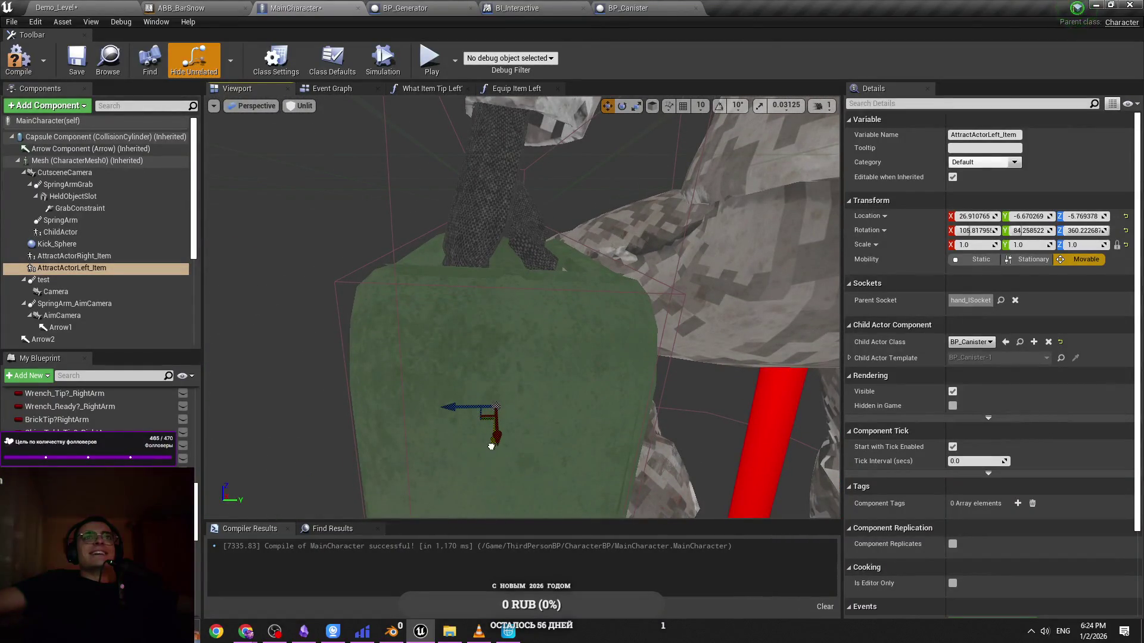
left_click_drag(491, 447, 411, 429)
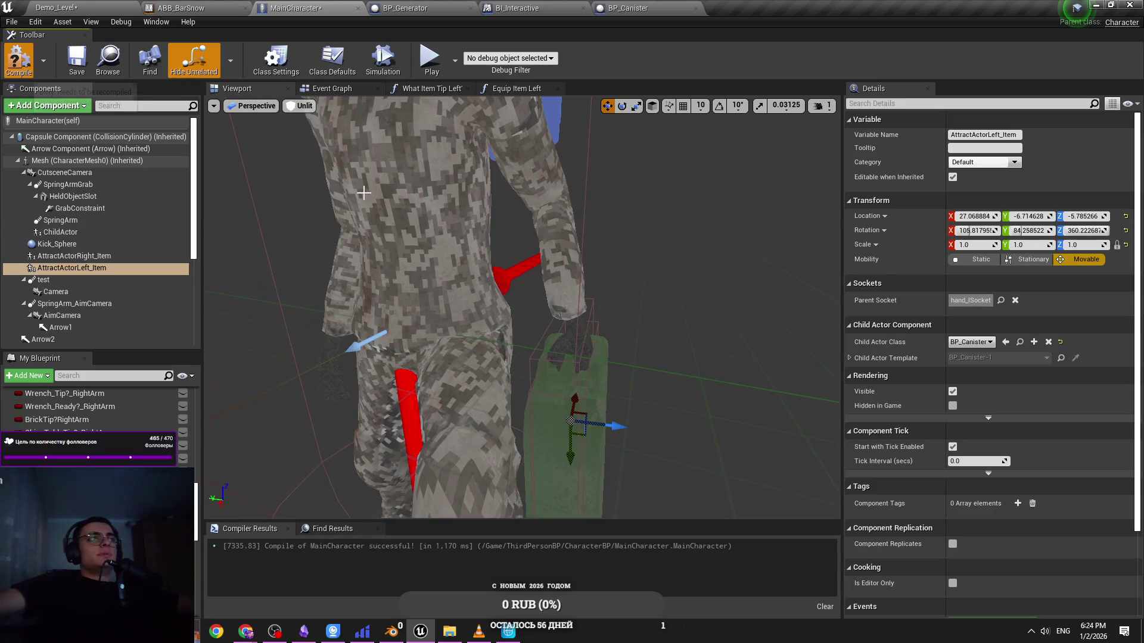
Compile MainCharacter, then switch to the browser showing the YouTube Short
left_click(19, 60)
mouse_move(641, 230)
left_mouse_down()
mouse_move(615, 230)
mouse_move(615, 259)
mouse_move(505, 214)
mouse_move(617, 210)
mouse_move(536, 300)
left_mouse_up()
key("alt+Tab")
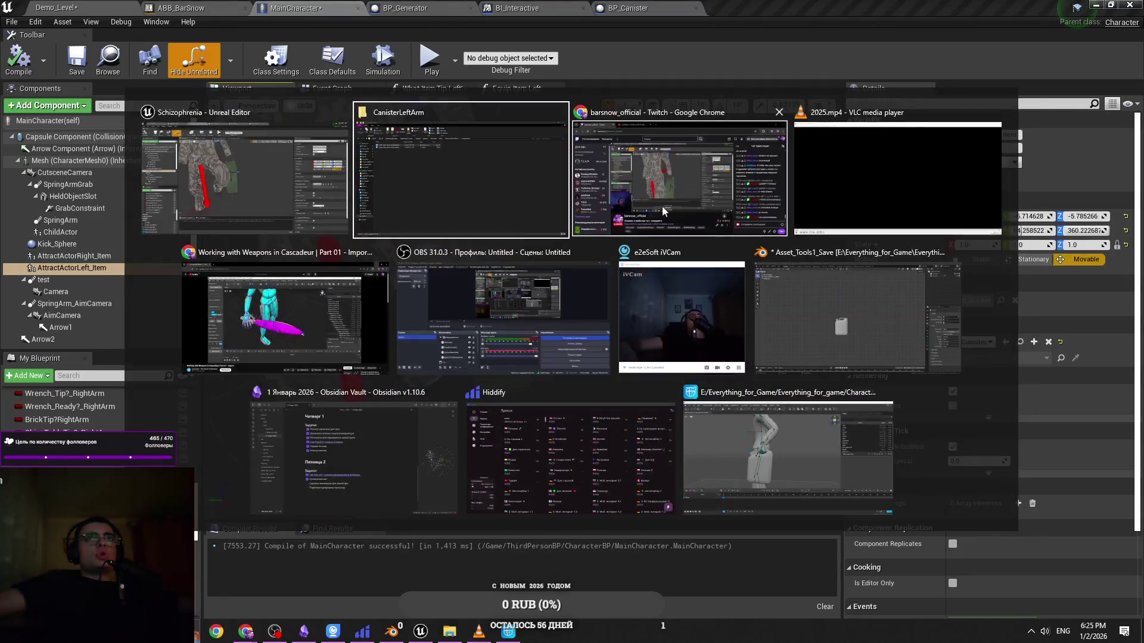
key("Escape")
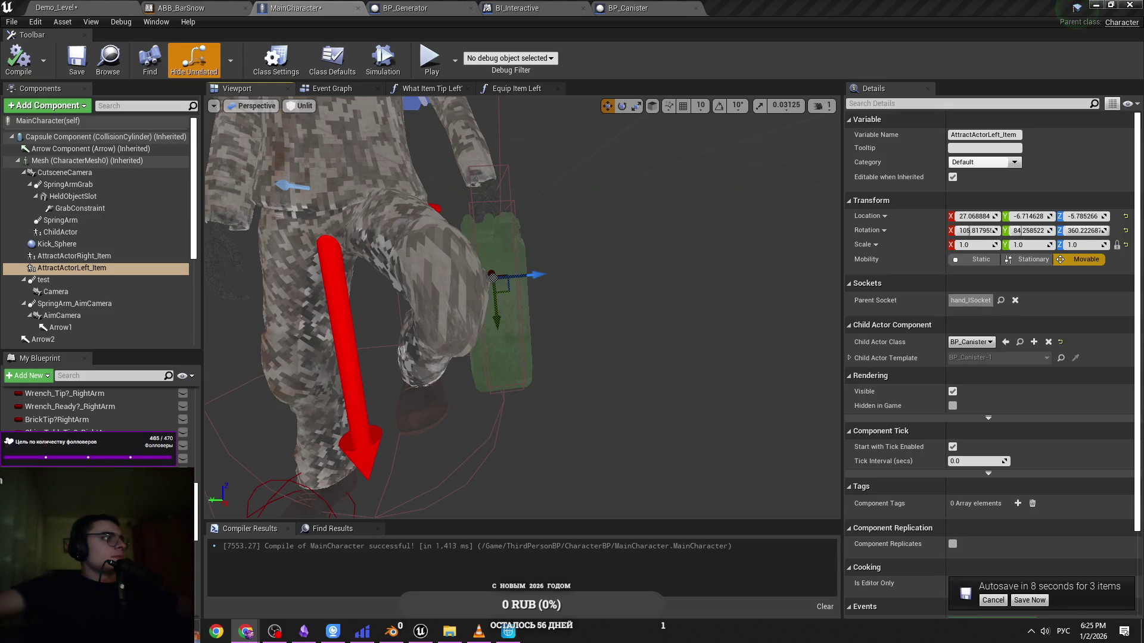
key("alt+Tab")
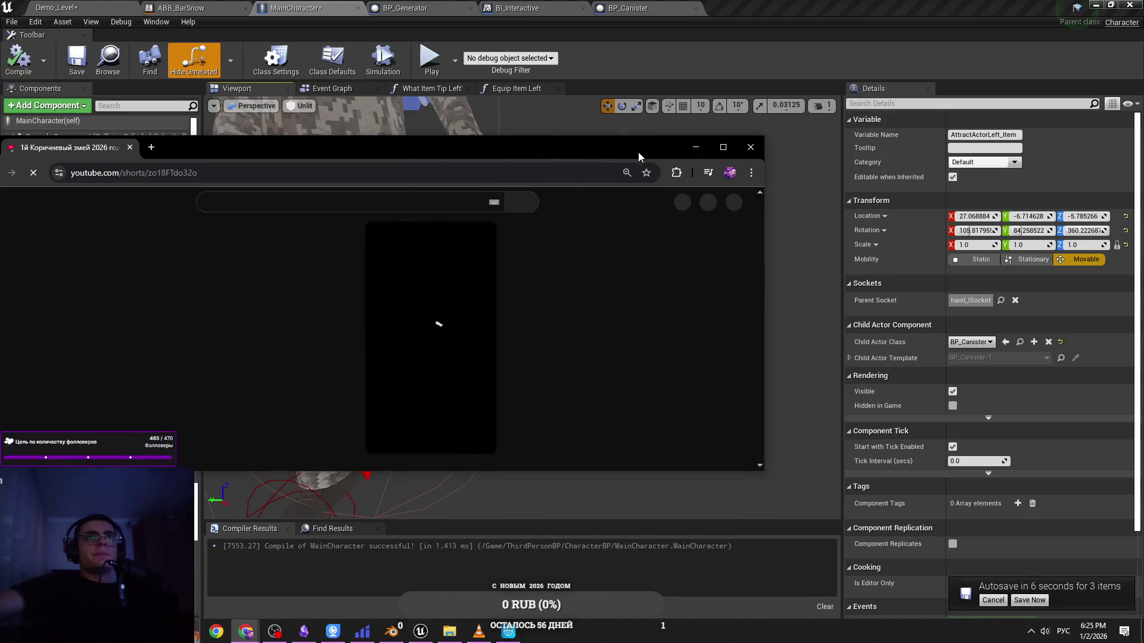
Maximize the browser, watch the YouTube Short, pause it and close the tab
left_click(782, 154)
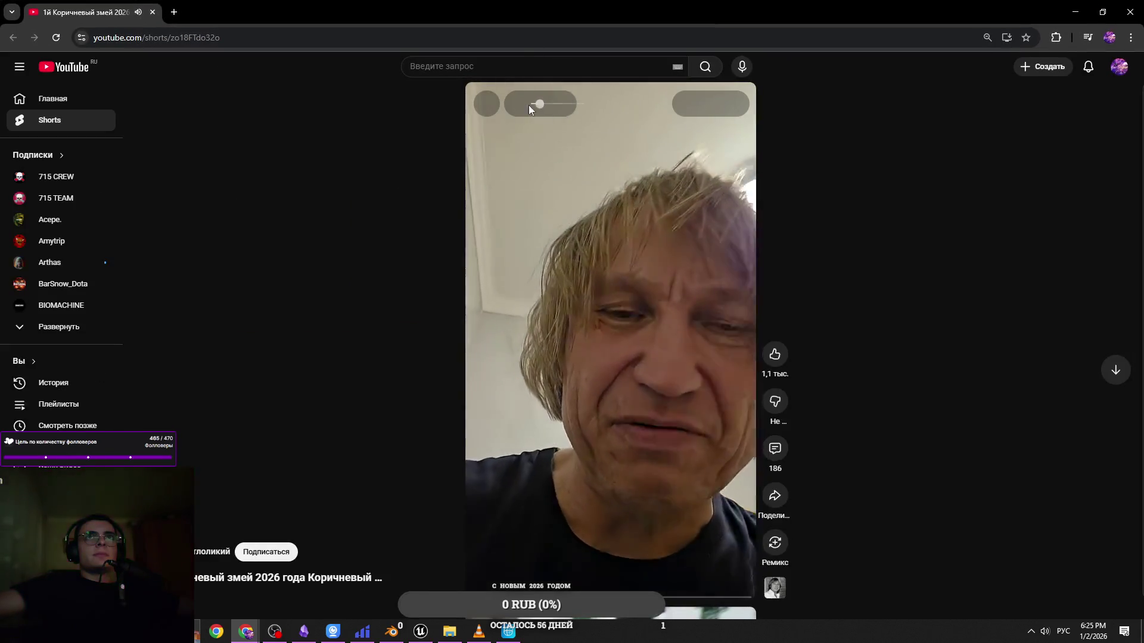
mouse_move(553, 111)
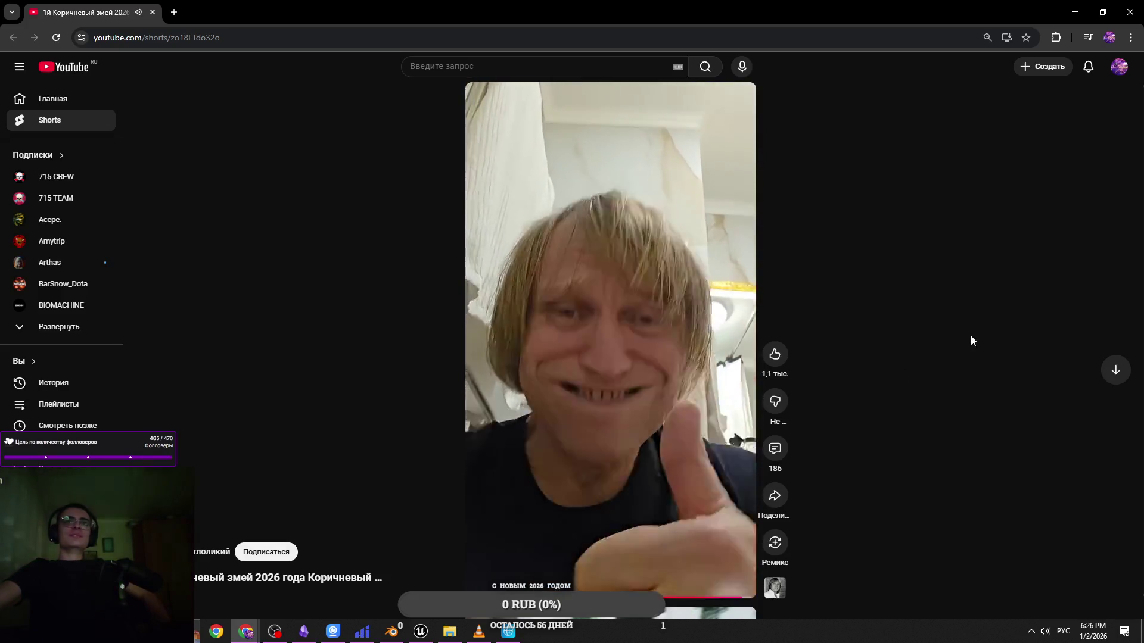
left_click(714, 349)
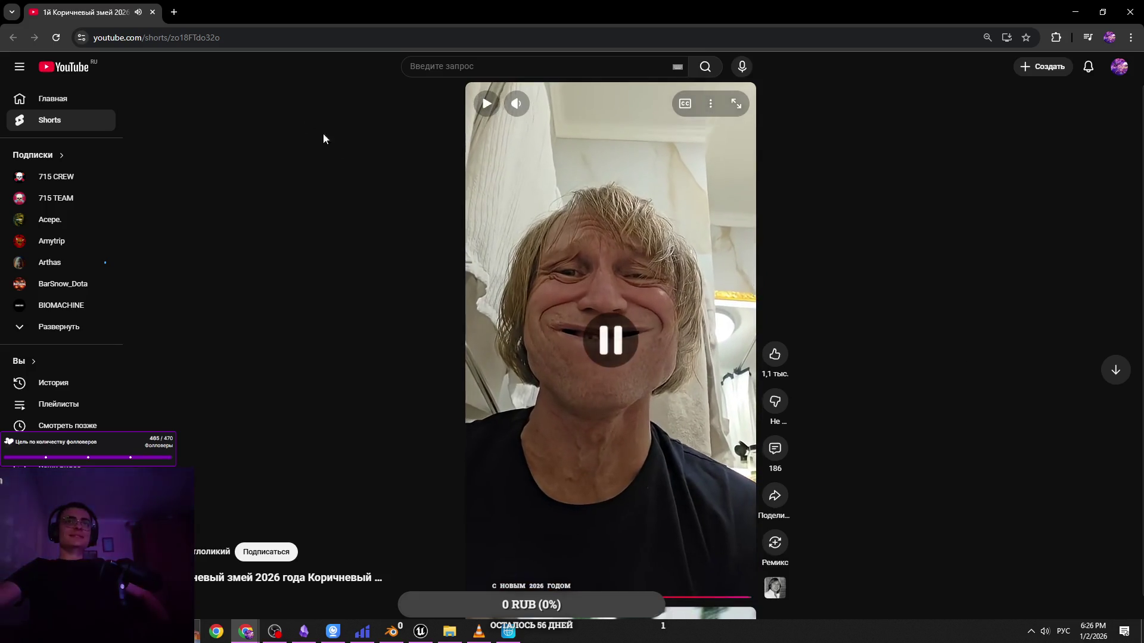
left_click(153, 12)
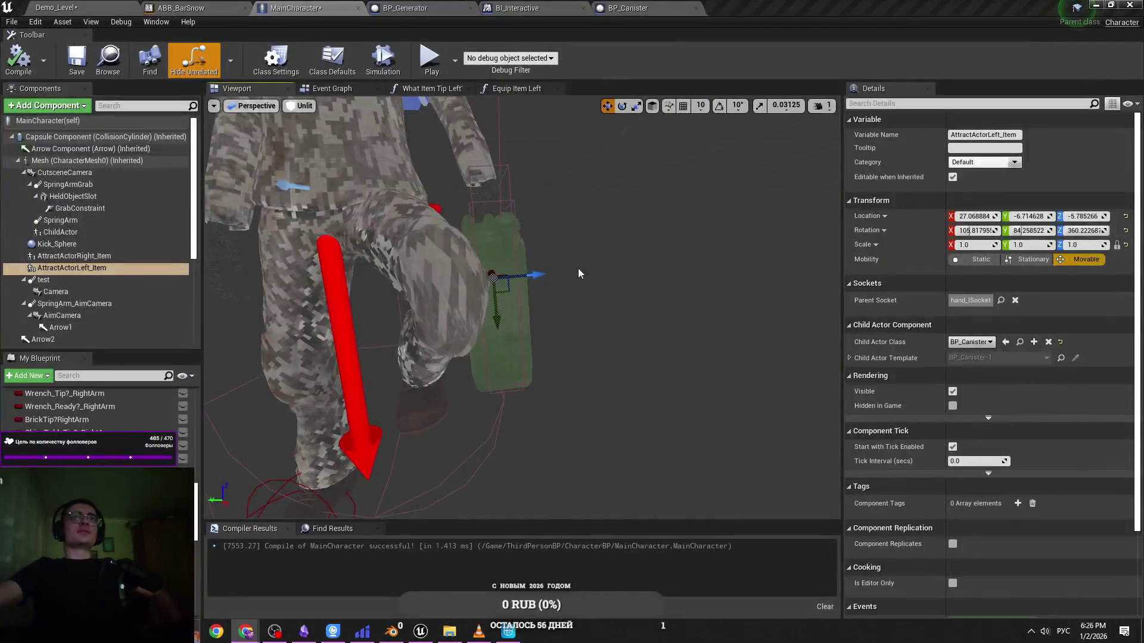
Check Cascadeur's idle pose, then roll the canister and raise it toward the left hand
left_click(505, 630)
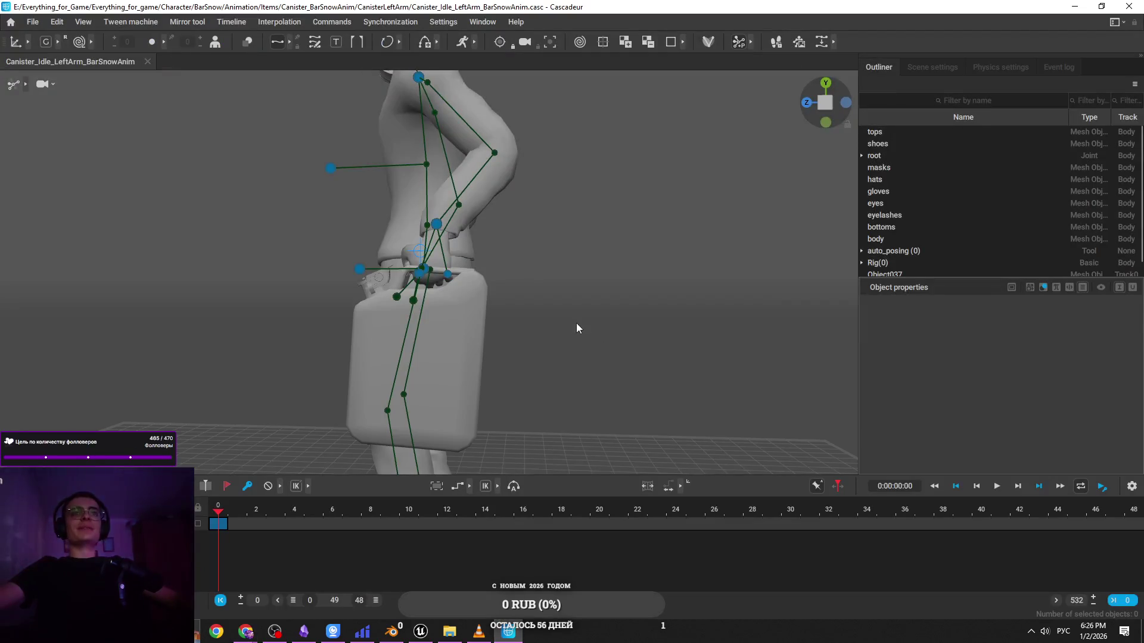
mouse_move(595, 340)
left_mouse_down()
mouse_move(611, 335)
mouse_move(666, 367)
mouse_move(588, 297)
left_mouse_up()
key("alt+Tab")
key("alt+Tab")
key("alt+Tab")
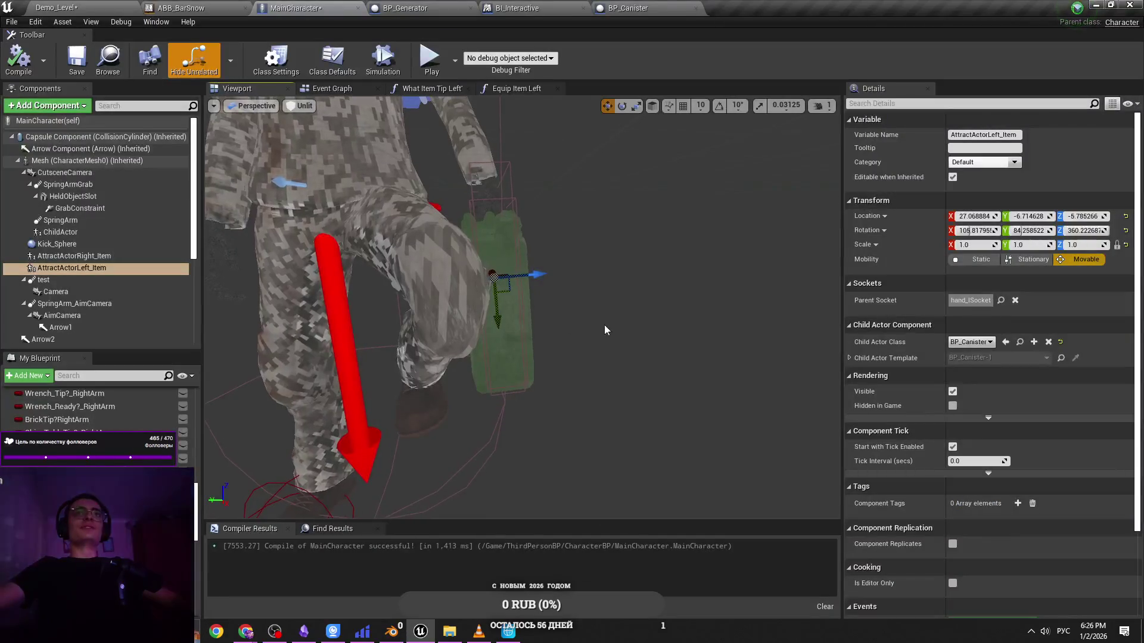
left_click_drag(463, 227, 464, 227)
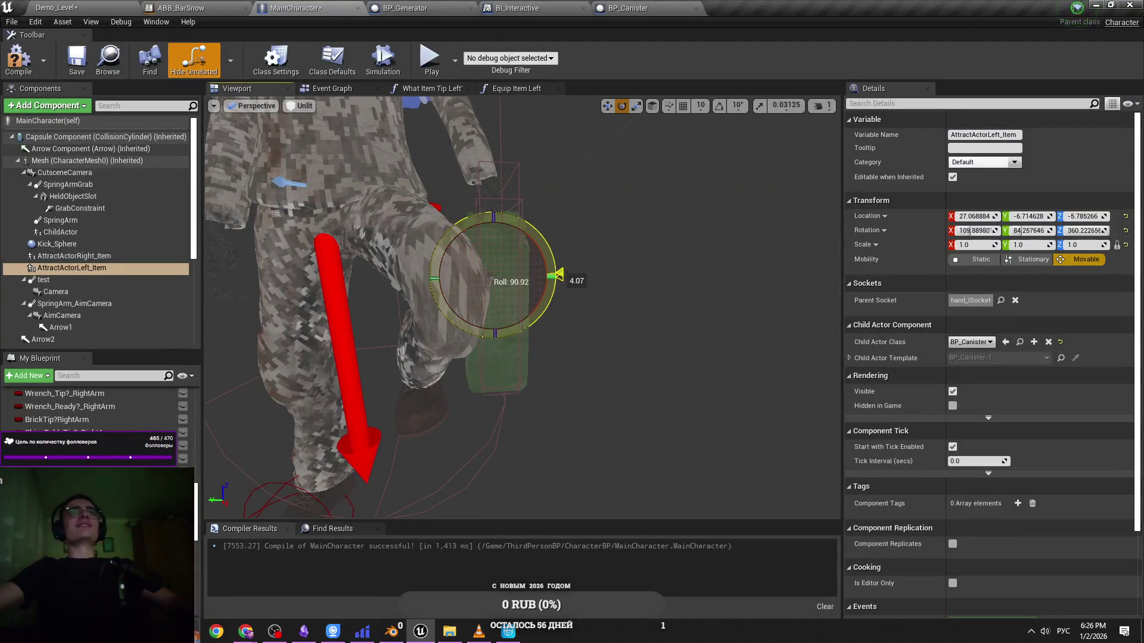
key("w")
scroll(522, 307, "up", 8)
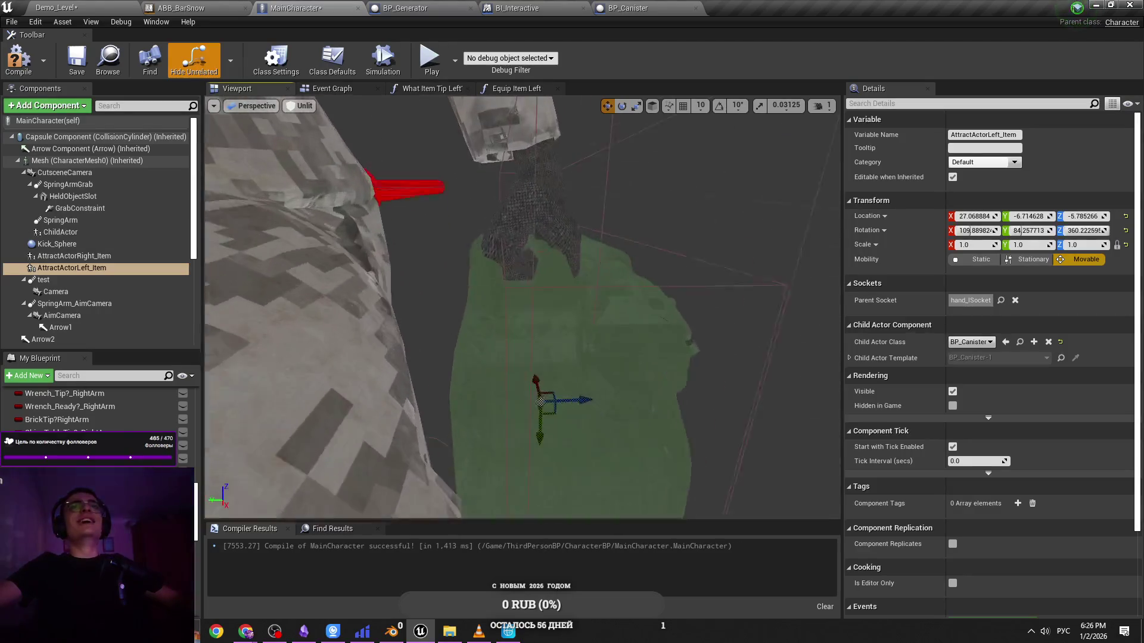
left_click_drag(575, 412, 566, 405)
scroll(499, 452, "up", 4)
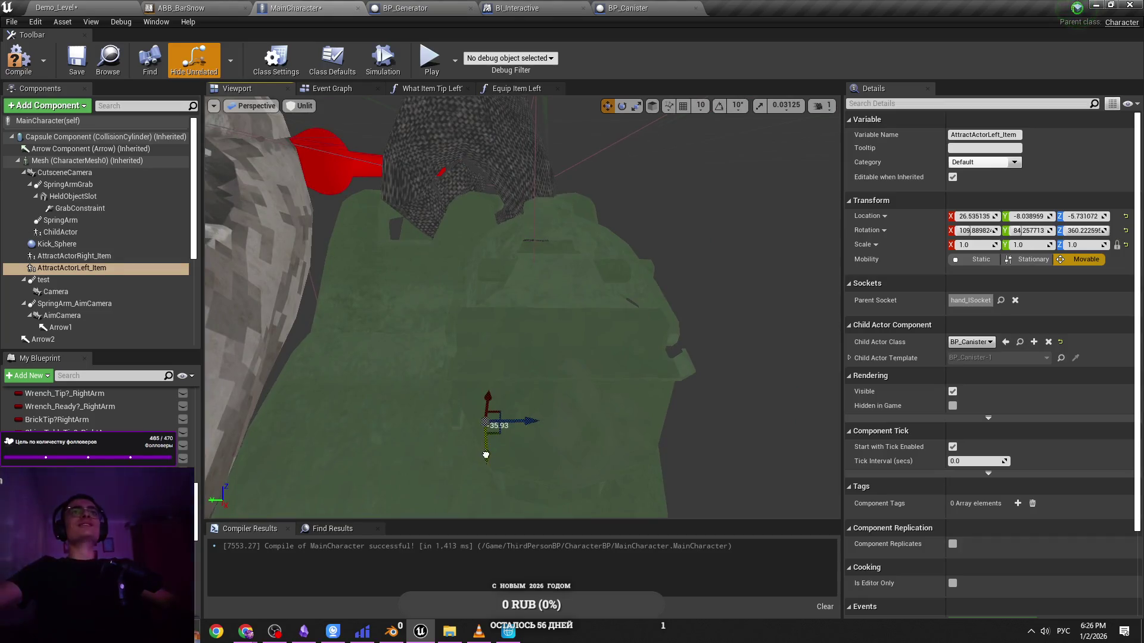
left_click_drag(486, 455, 488, 446)
scroll(486, 411, "down", 5)
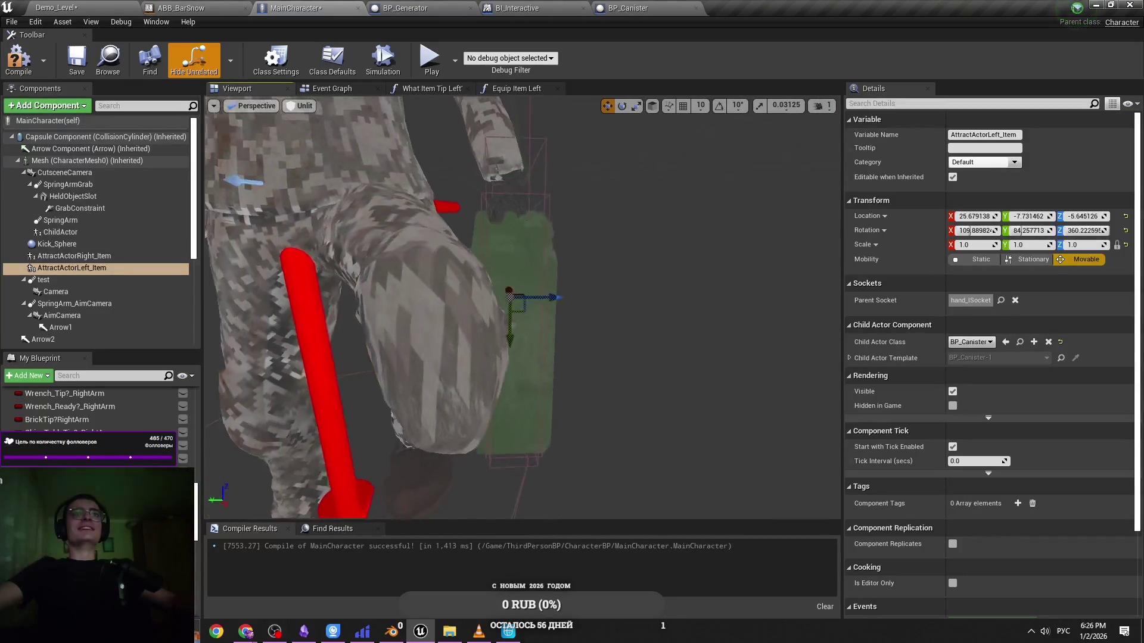
Roll the canister about two degrees, undo it, and tilt it back to about 105.8 degrees
key("e")
left_click_drag(494, 245, 495, 243)
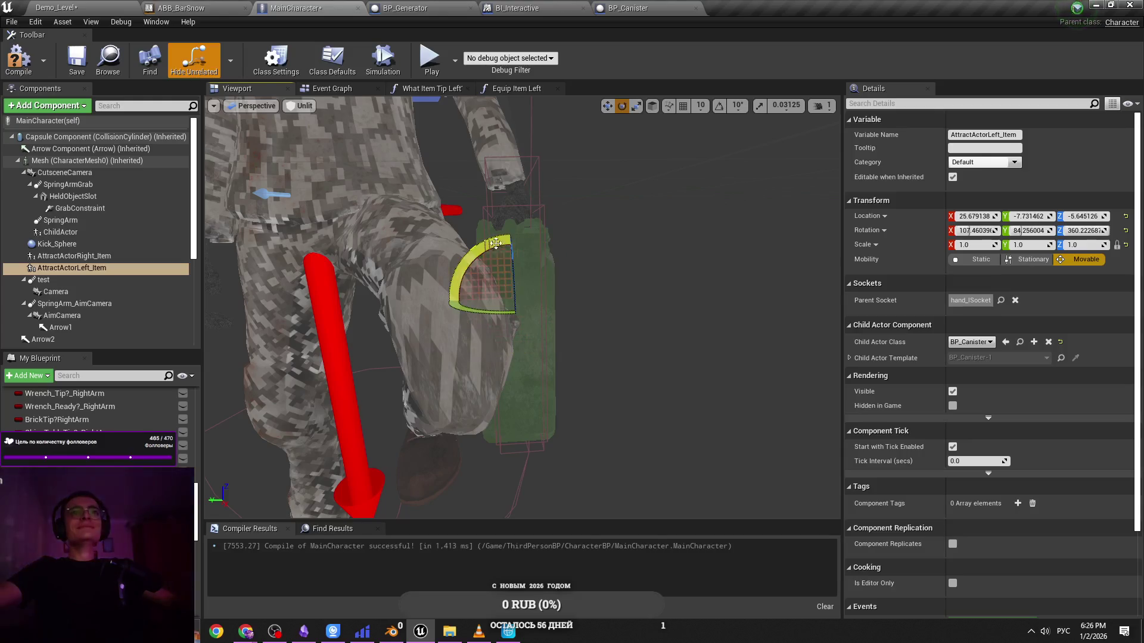
key("ctrl+z")
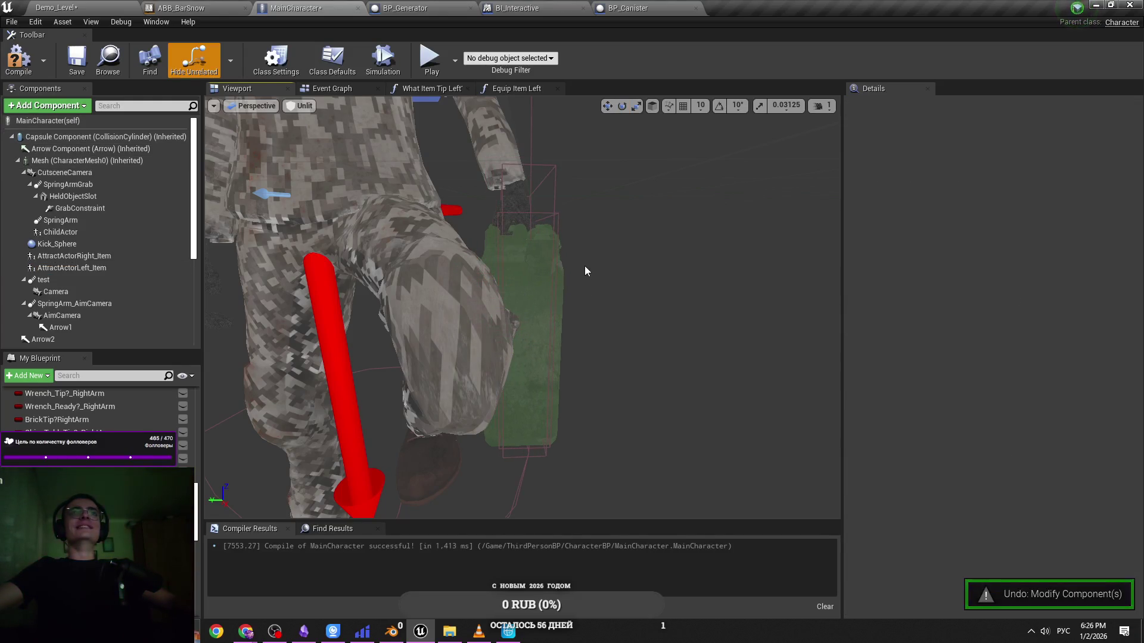
left_click(555, 259)
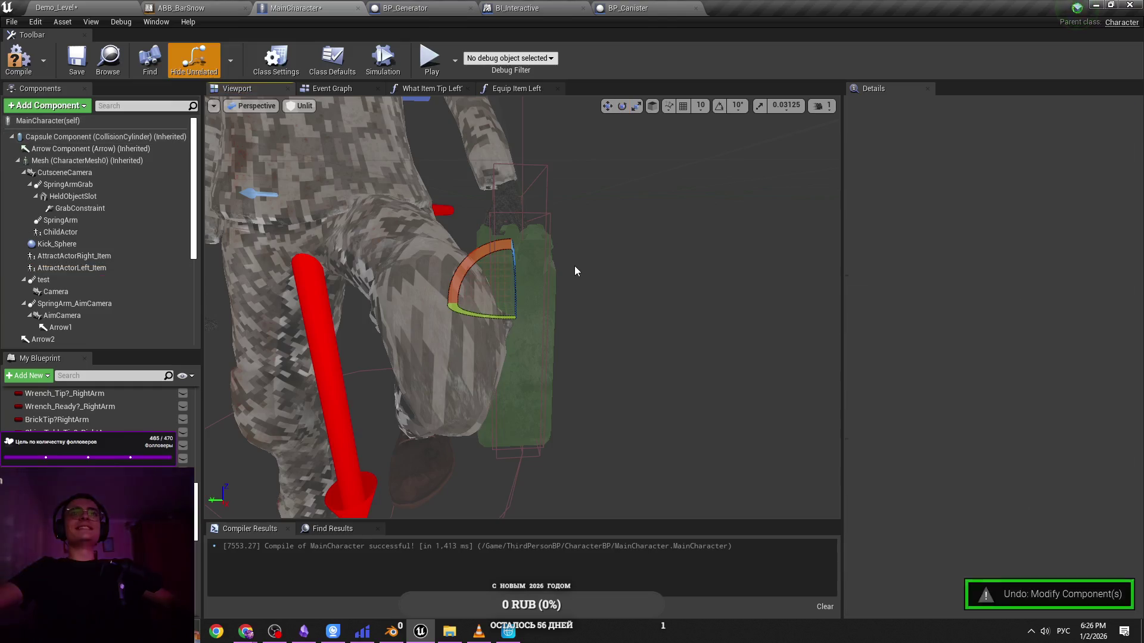
left_click_drag(533, 263, 535, 268)
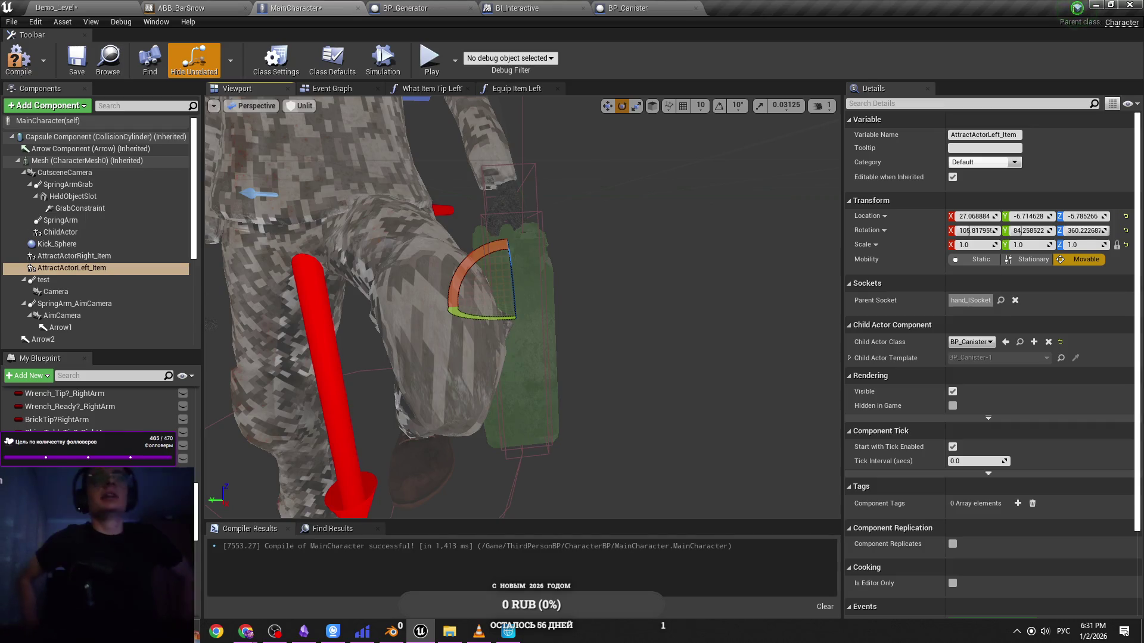
View the left-hand canister from a more frontal angle, then bring up the Cascadeur idle animation
scroll(521, 308, "down", 4)
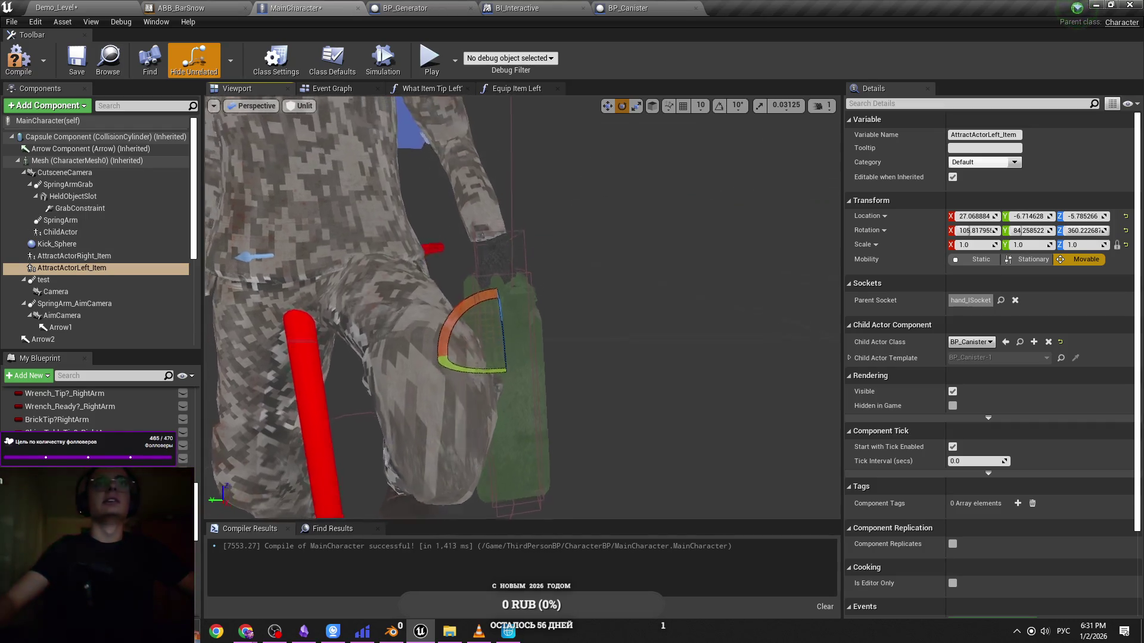
mouse_move(425, 270)
left_mouse_down()
mouse_move(429, 238)
mouse_move(425, 269)
left_mouse_up()
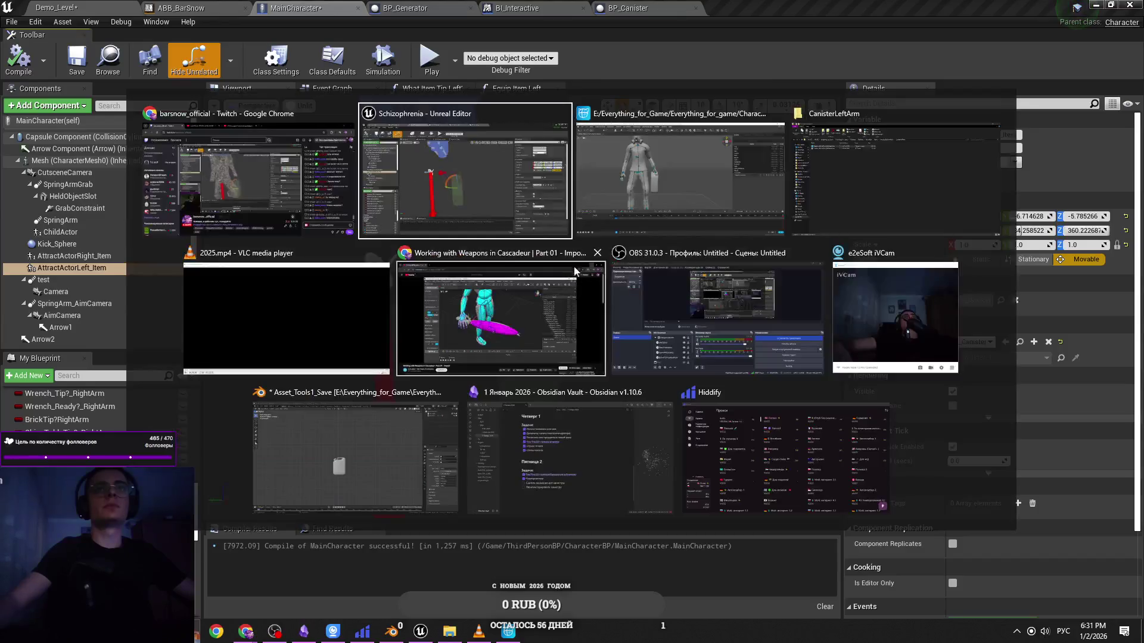
key("alt+Tab")
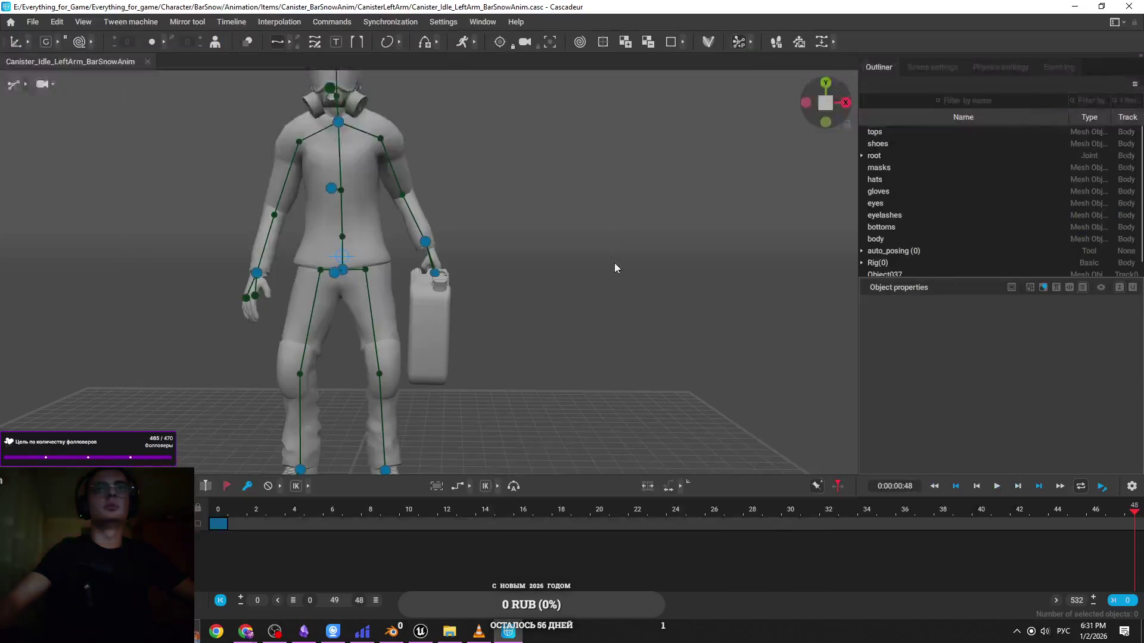
Roll the left-hand canister and shift it closer into the grip, then inspect it up close
key("alt+Tab")
left_click_drag(536, 293, 540, 293)
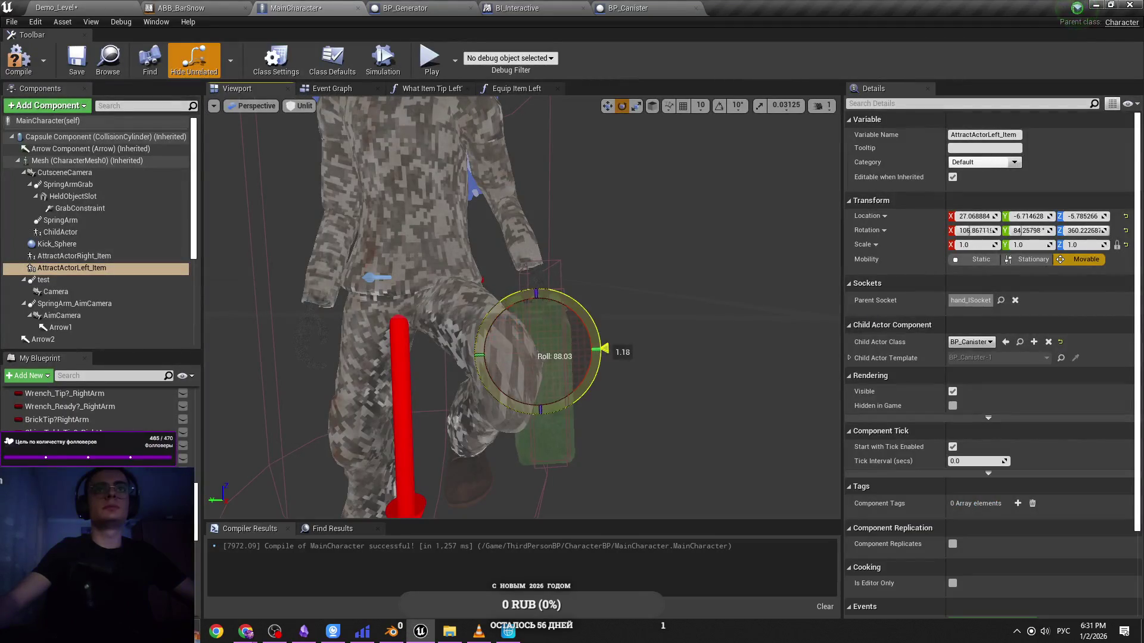
left_click_drag(603, 350, 569, 355)
key("w")
scroll(563, 369, "up", 8)
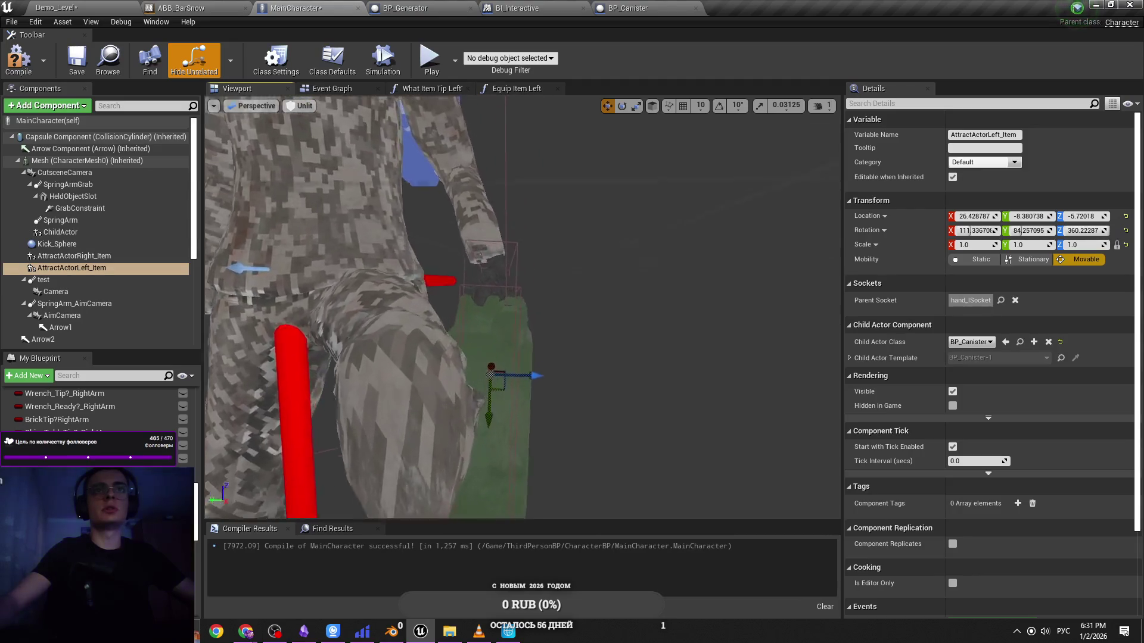
scroll(557, 386, "up", 5)
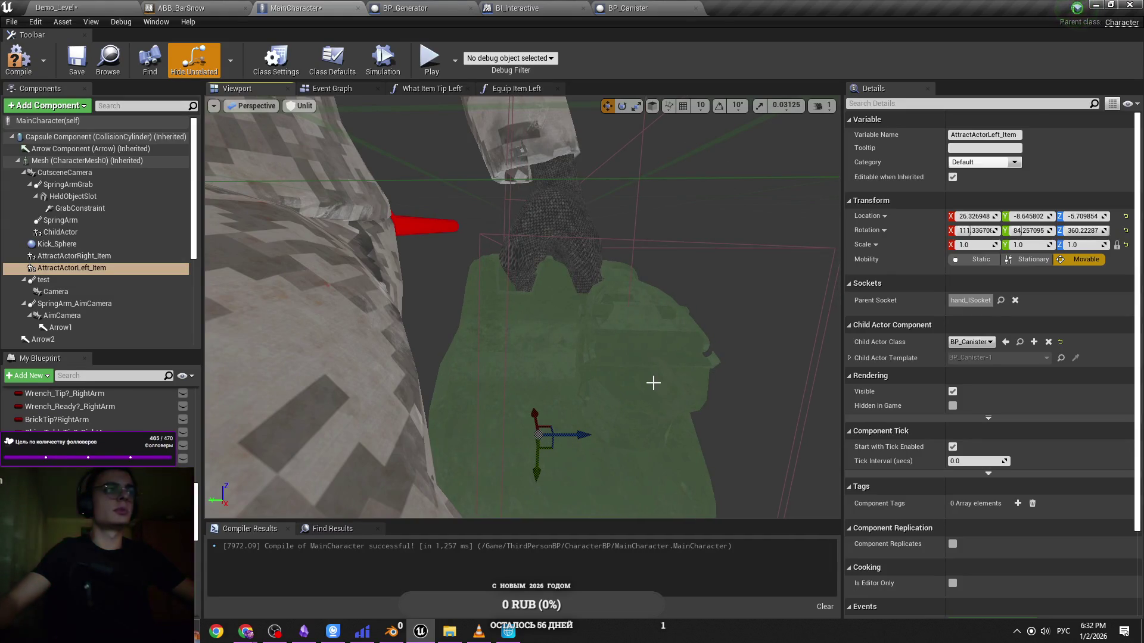
scroll(521, 307, "up", 10)
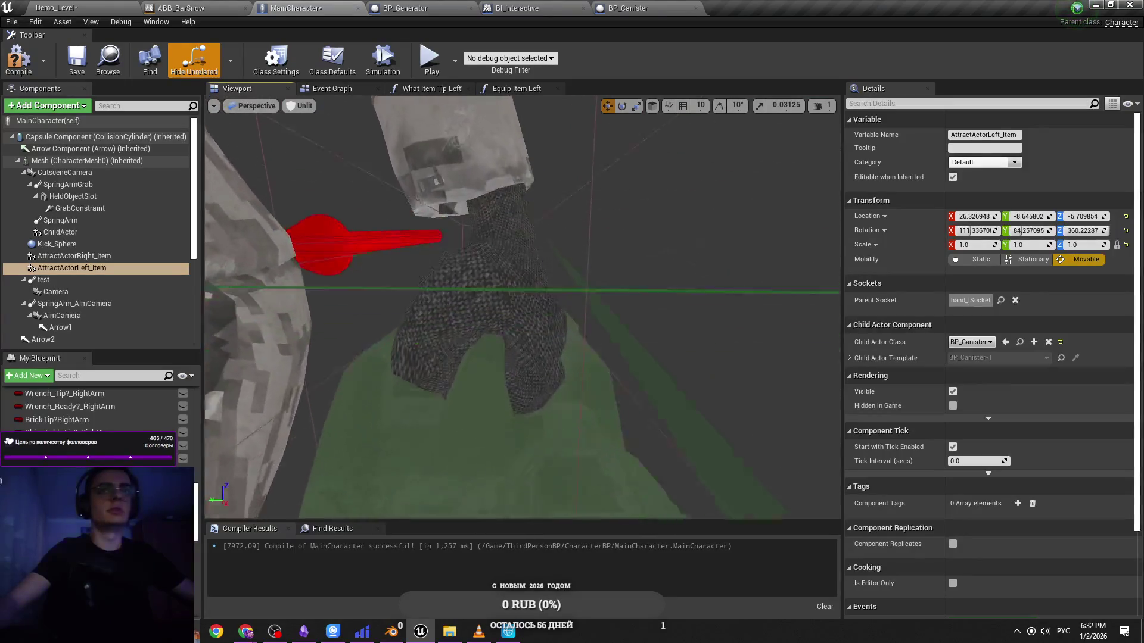
left_click_drag(521, 307, 473, 259)
mouse_move(539, 449)
left_mouse_down()
mouse_move(539, 435)
mouse_move(539, 450)
mouse_move(480, 452)
mouse_move(417, 405)
left_mouse_up()
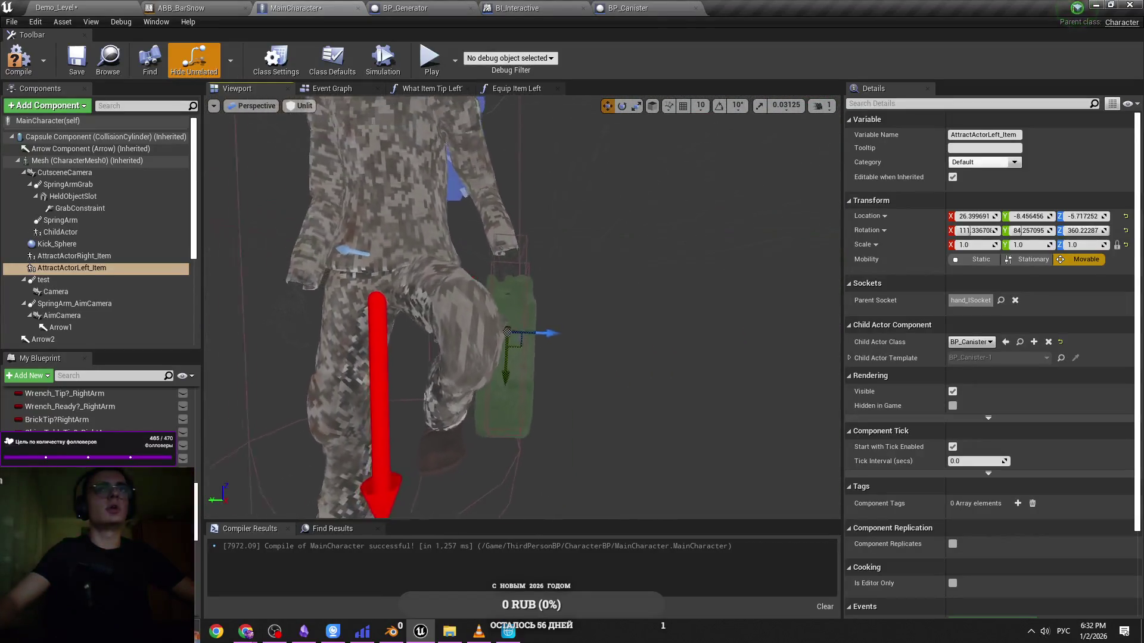
Roll the canister to about 112°, compare with the Cascadeur pose, and undo the last adjustment
key("e")
scroll(615, 292, "down", 2)
key("ctrl+s")
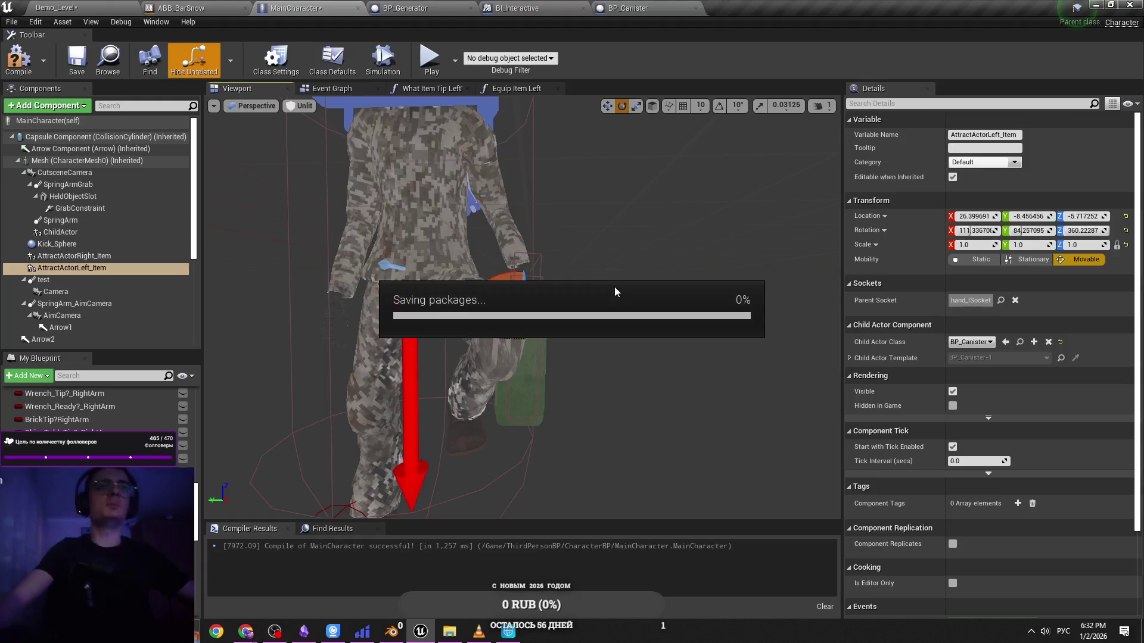
scroll(615, 292, "up", 3)
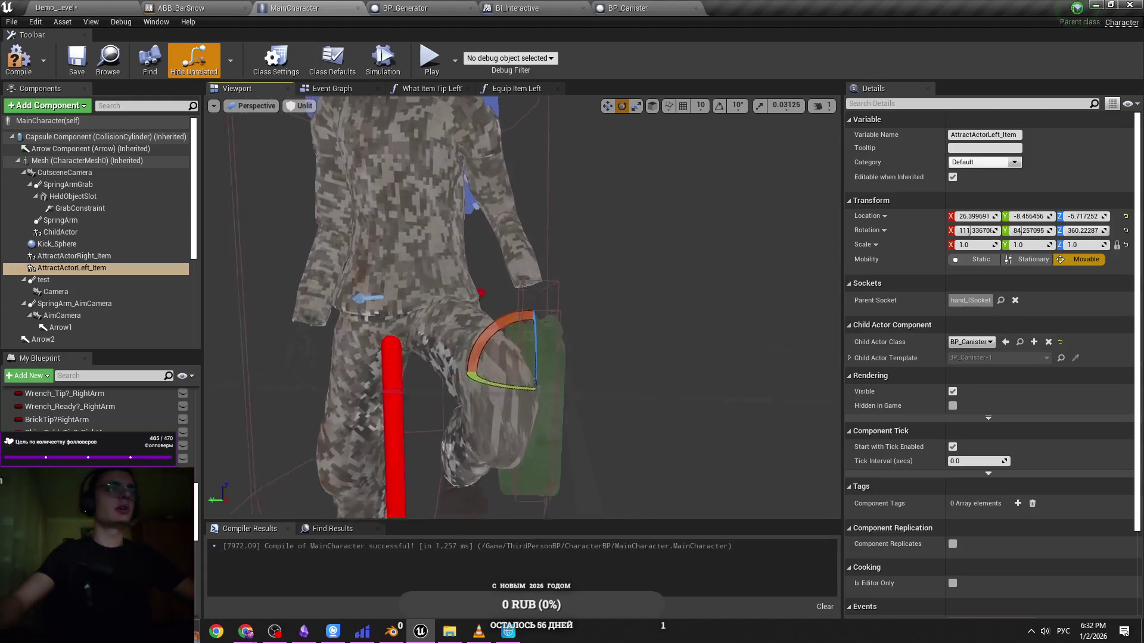
left_click_drag(551, 412, 554, 416)
key("w")
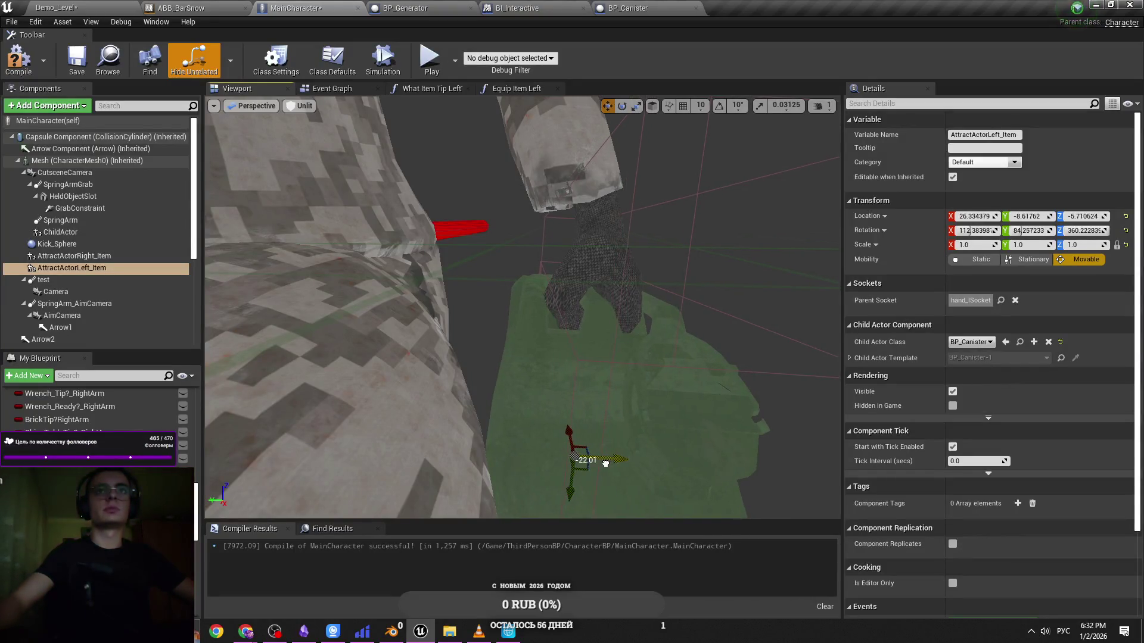
key("alt+Tab")
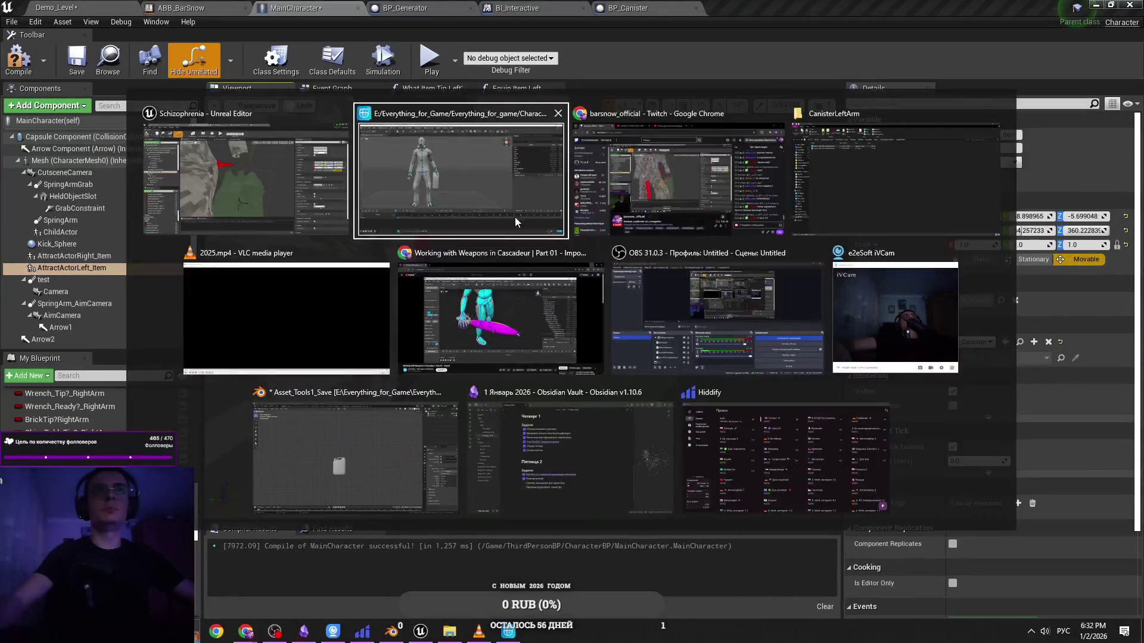
scroll(497, 285, "up", 3)
key("alt+Tab")
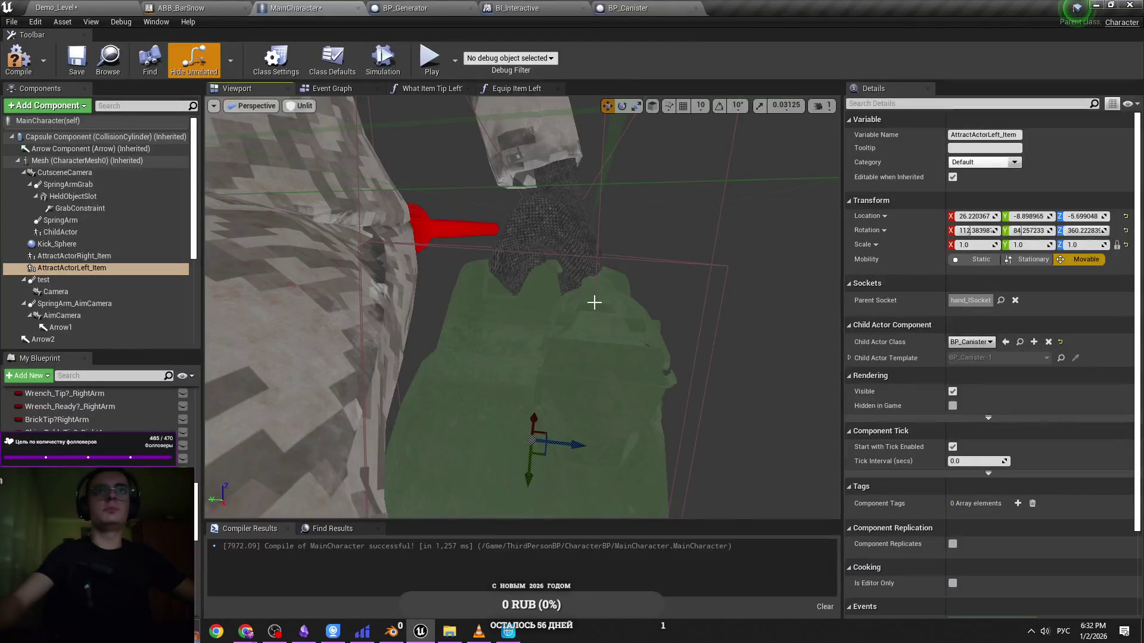
key("ctrl+z")
key("ctrl+z")
key("ctrl+z")
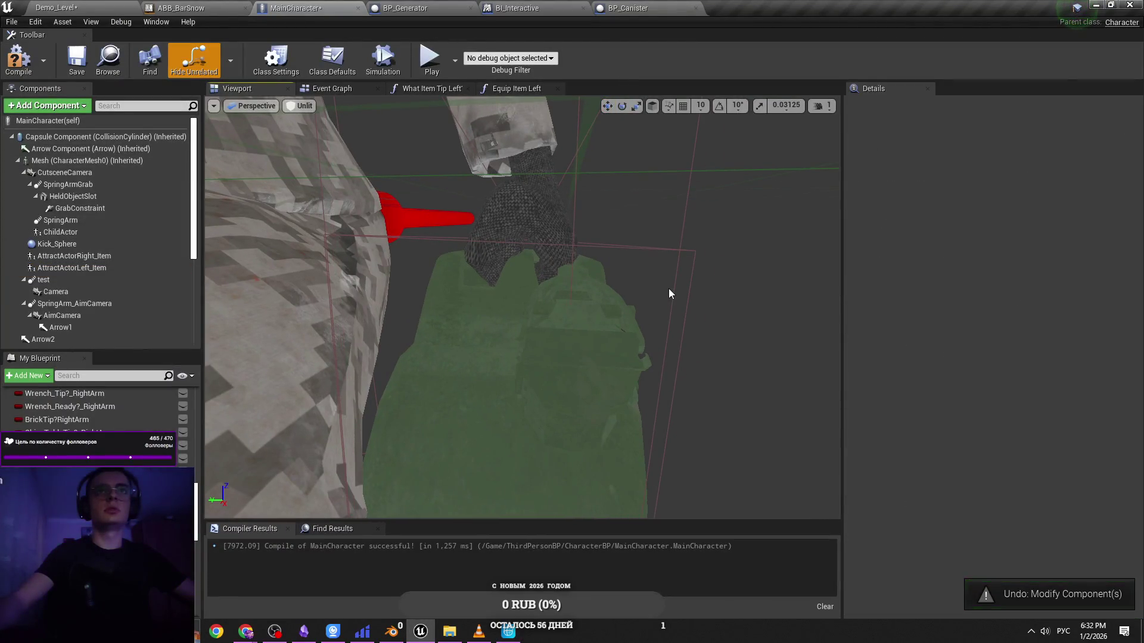
Select the left-hand canister, bring BP_Canister forward, and save all modified assets
scroll(654, 299, "down", 5)
left_click(523, 325)
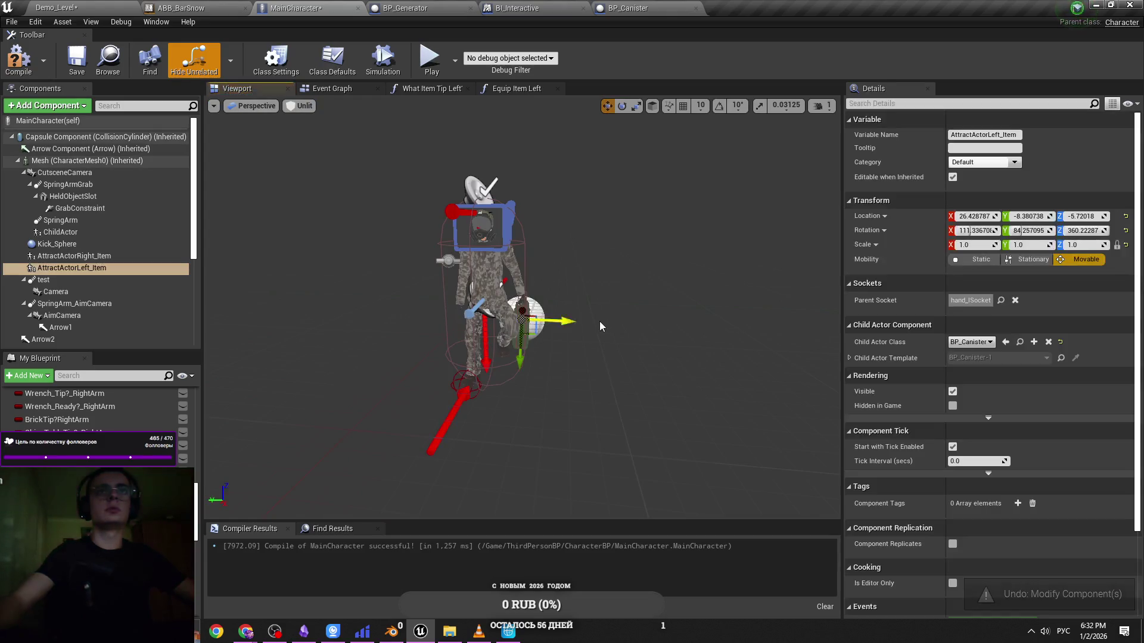
scroll(599, 326, "up", 6)
scroll(599, 326, "down", 3)
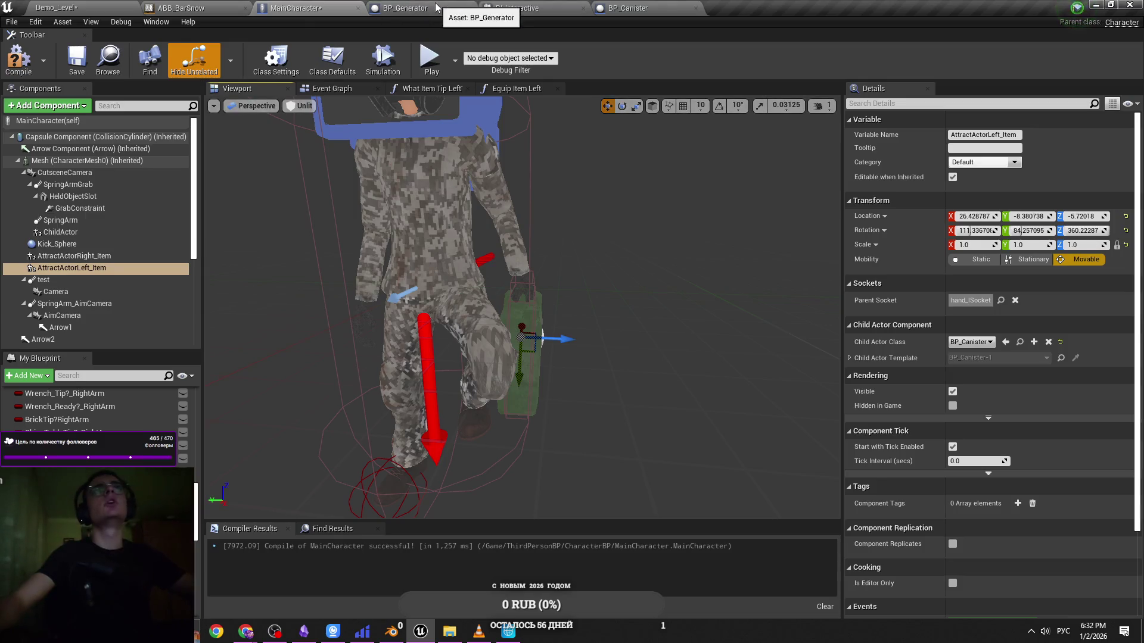
left_click_drag(628, 8, 332, 6)
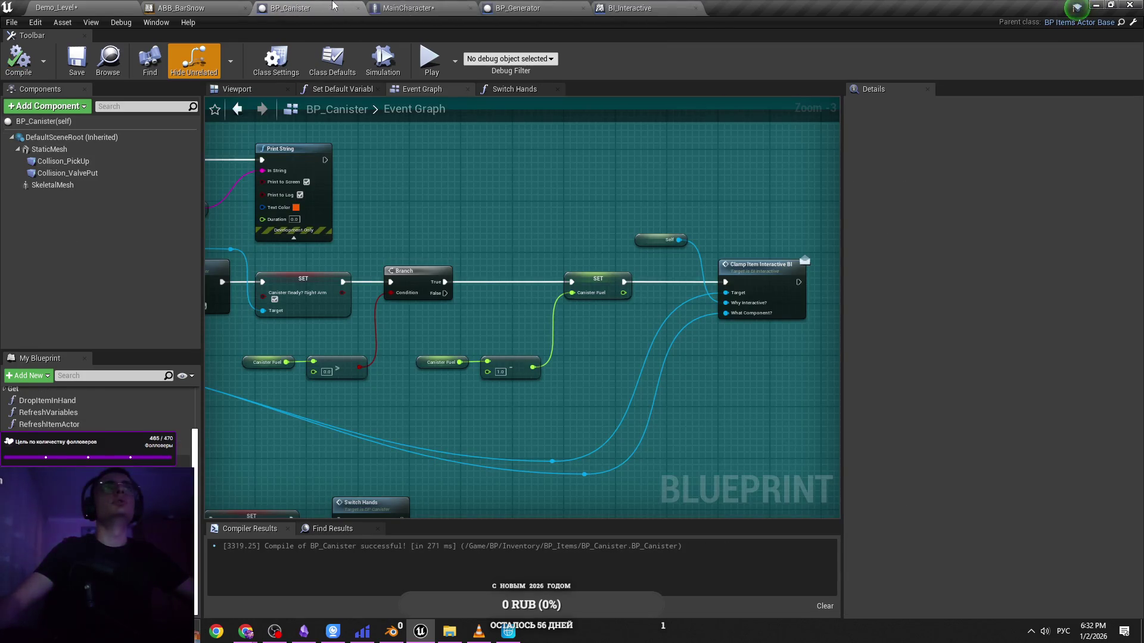
key("ctrl+s")
Copy the left item's location (26.43, -8.38, -5.72) into PosInLeftHand_Flashlight's default location
left_click(408, 8)
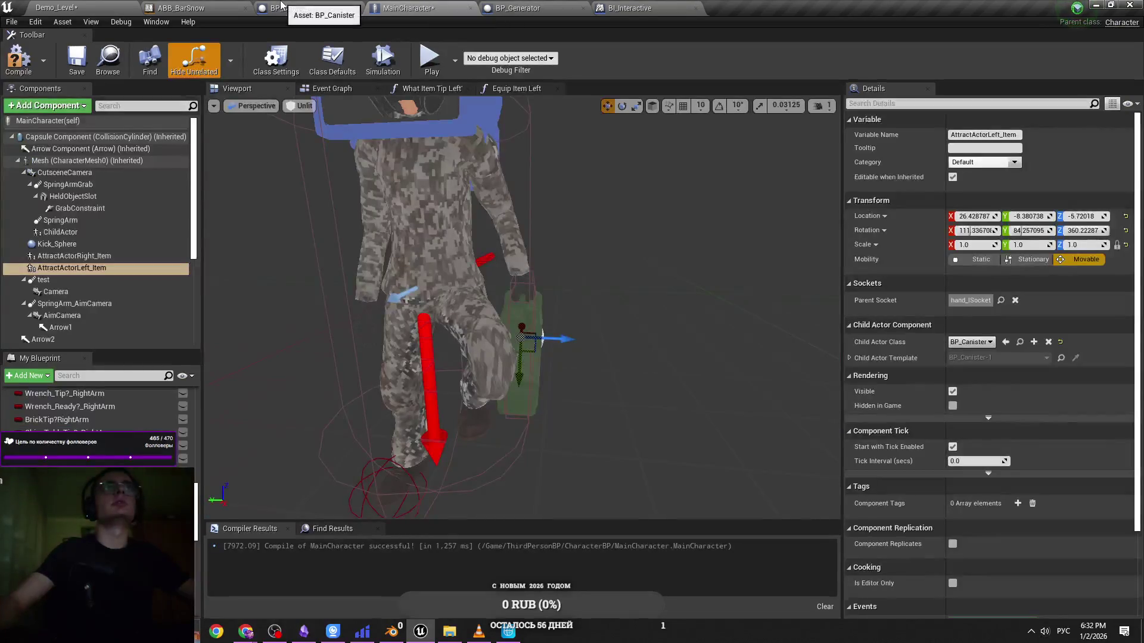
left_click(281, 6)
left_click(411, 7)
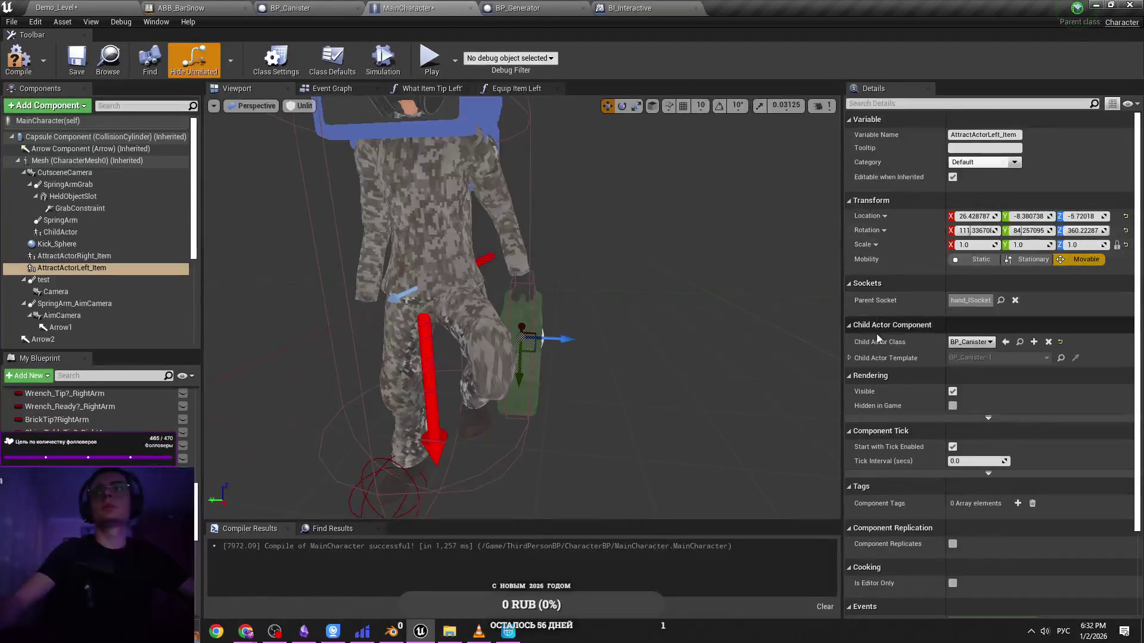
right_click(903, 220)
left_click(916, 225)
left_click(290, 8)
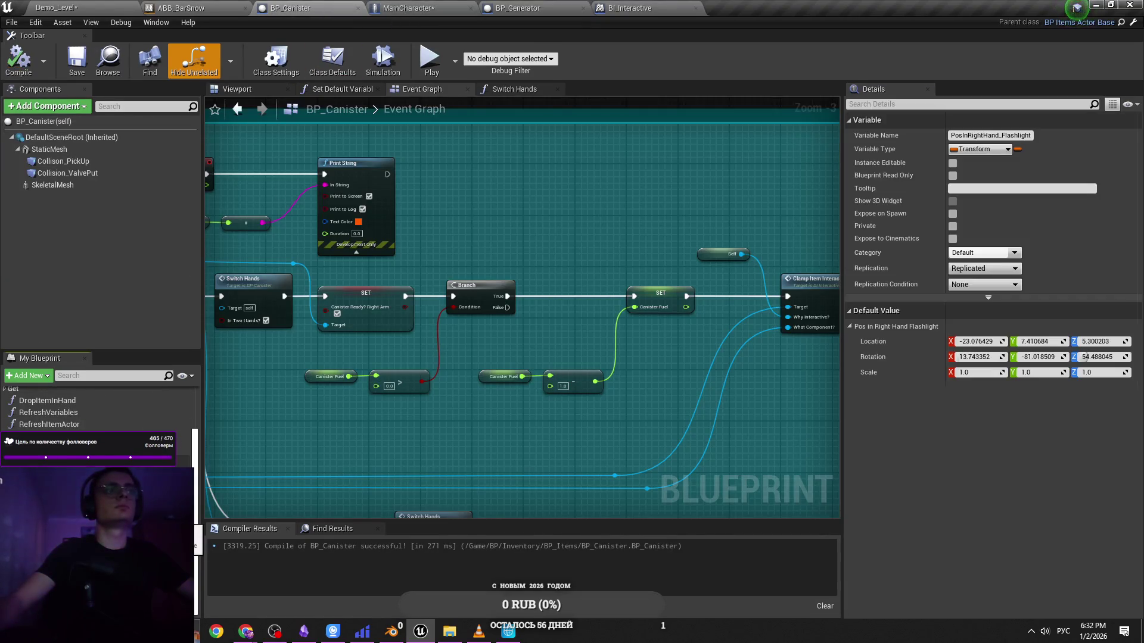
right_click(877, 342)
left_click(917, 362)
Paste the left item's rotation (111.34, 84.26, 0.22) into PosInLeftHand_Flashlight's default rotation
left_click(408, 7)
right_click(870, 234)
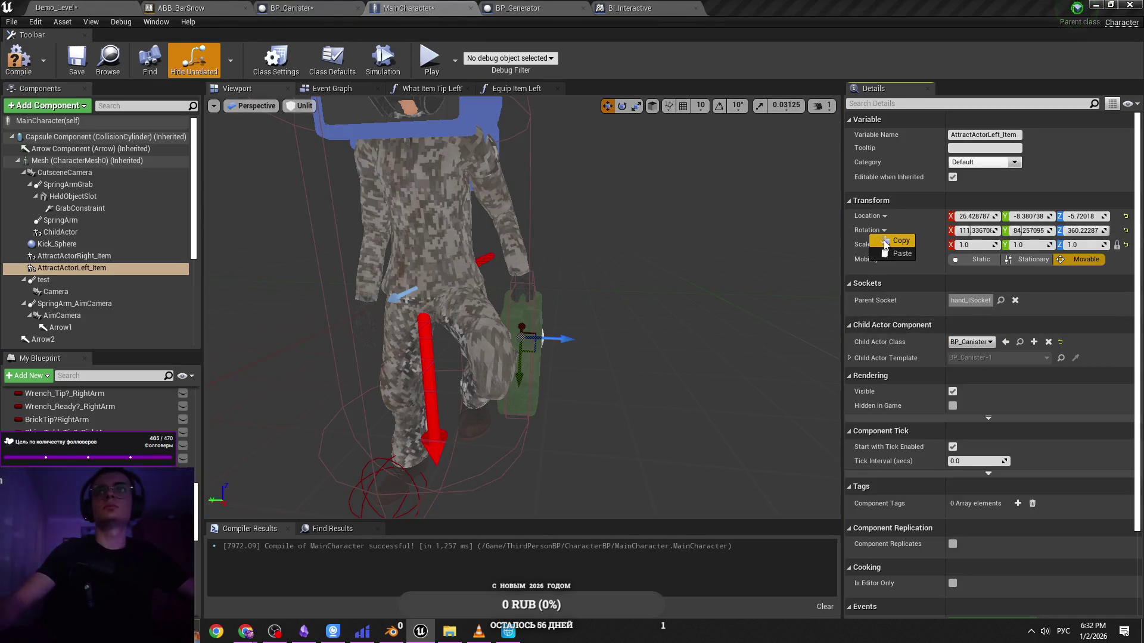
left_click(885, 239)
left_click(292, 8)
right_click(888, 354)
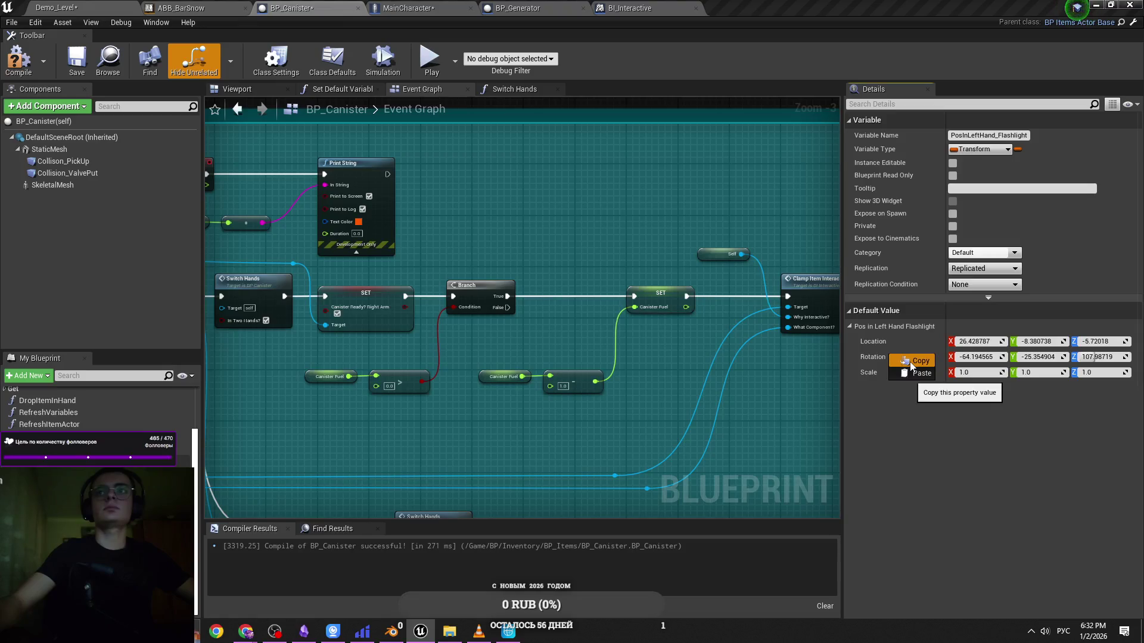
left_click(920, 374)
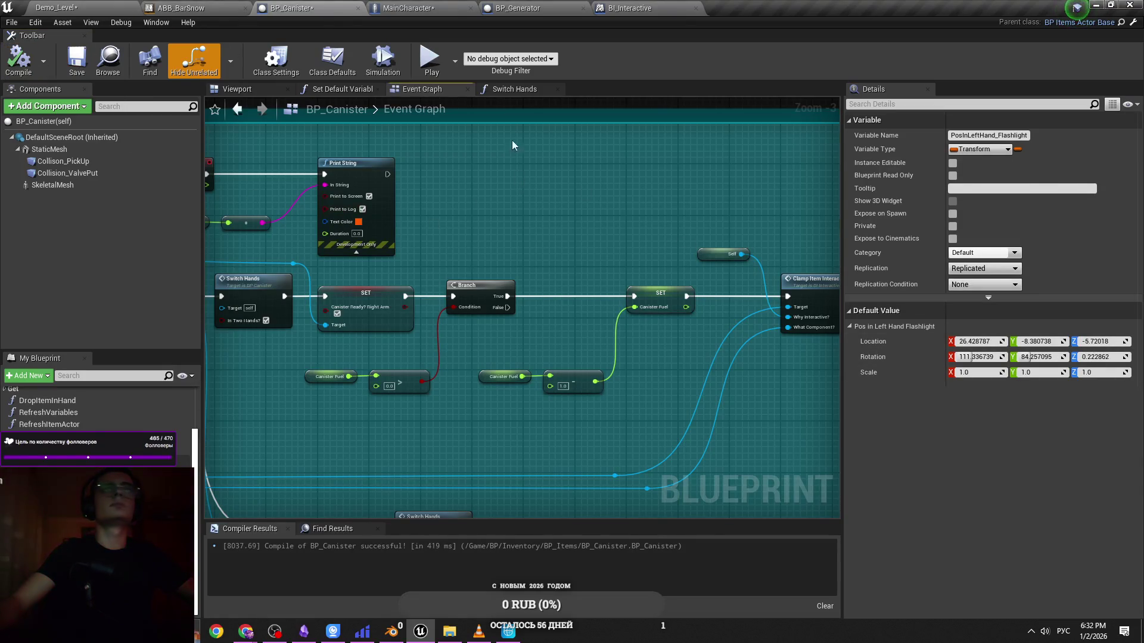
left_click(408, 8)
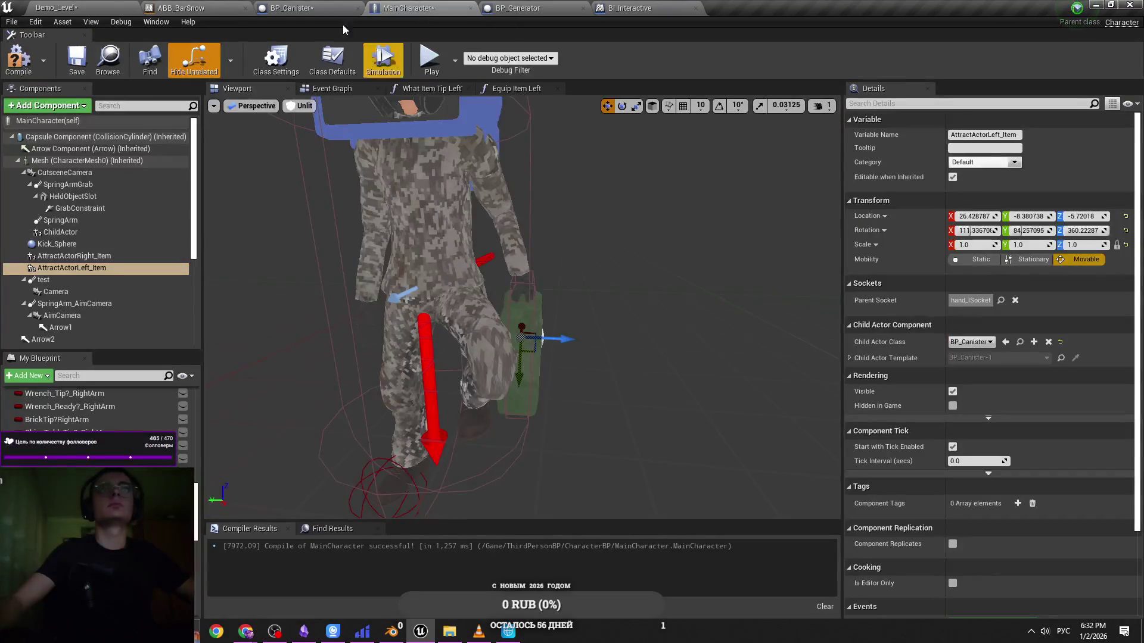
left_click(346, 8)
Raise the video player's volume and minimize it
left_click(479, 630)
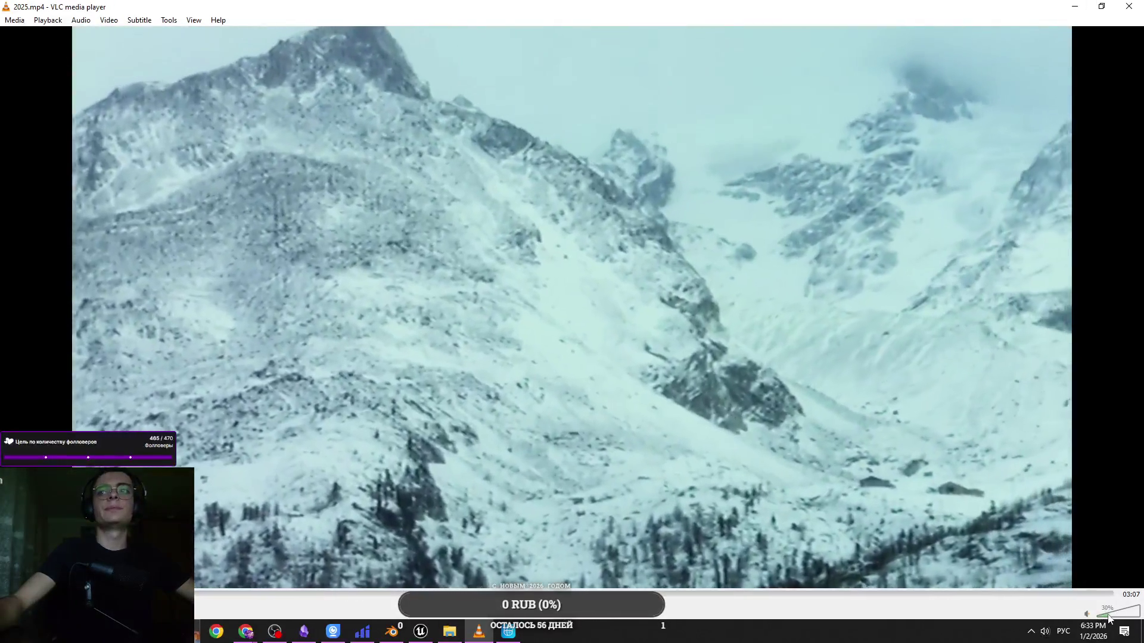
left_click(1109, 618)
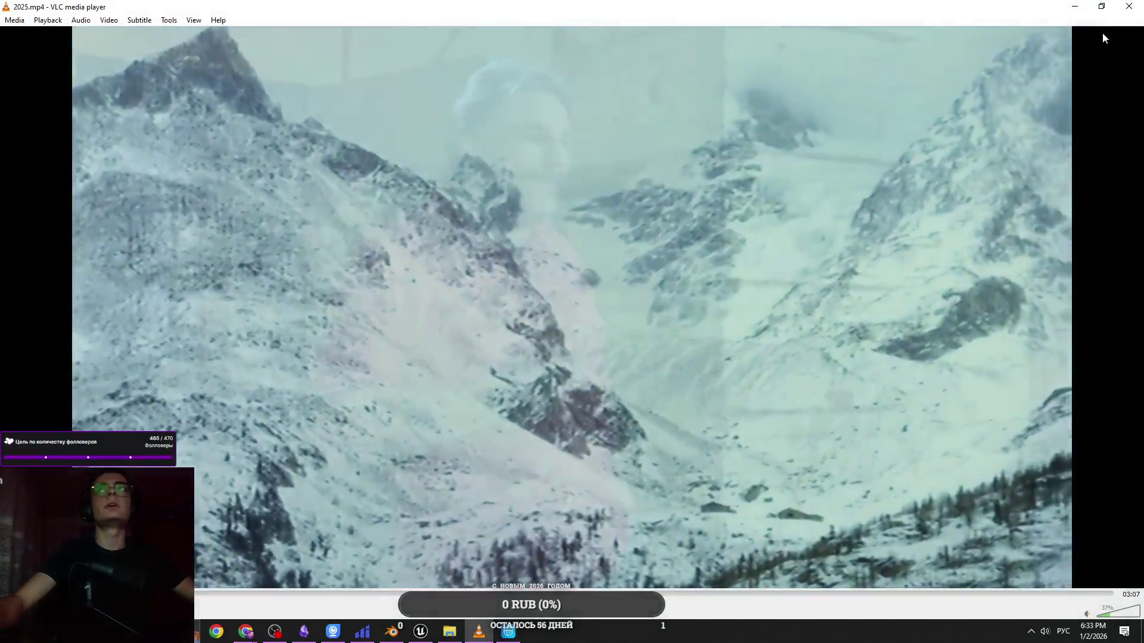
left_click(1074, 6)
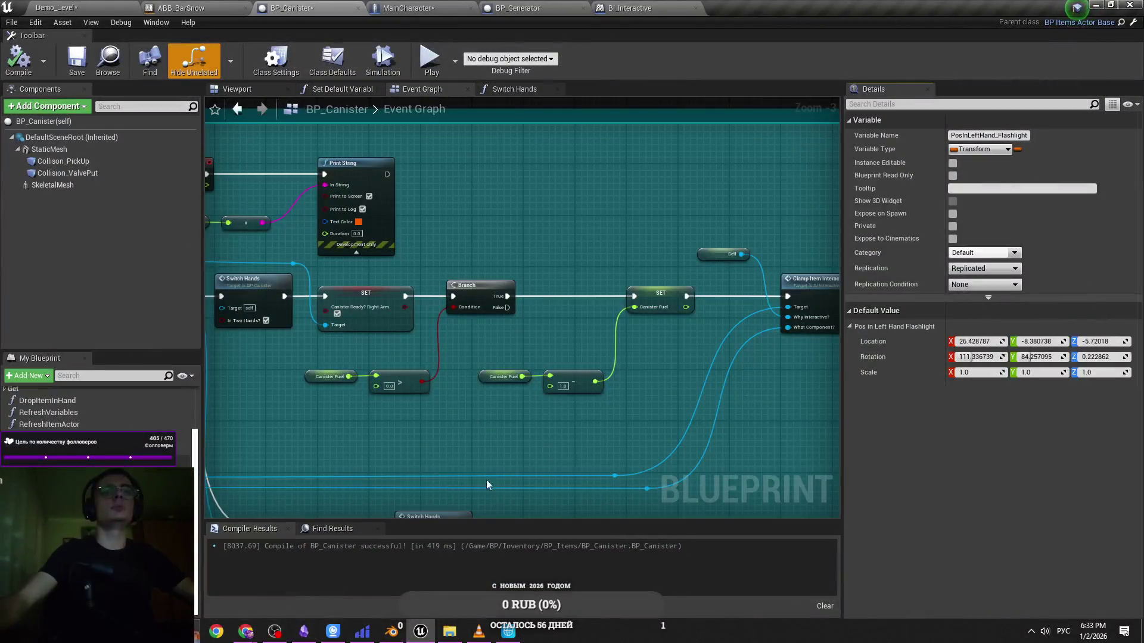
Save BP_Canister and review MainCharacter's What Item Tip Left and Equip Item Left functions
key("ctrl+s")
left_click(179, 7)
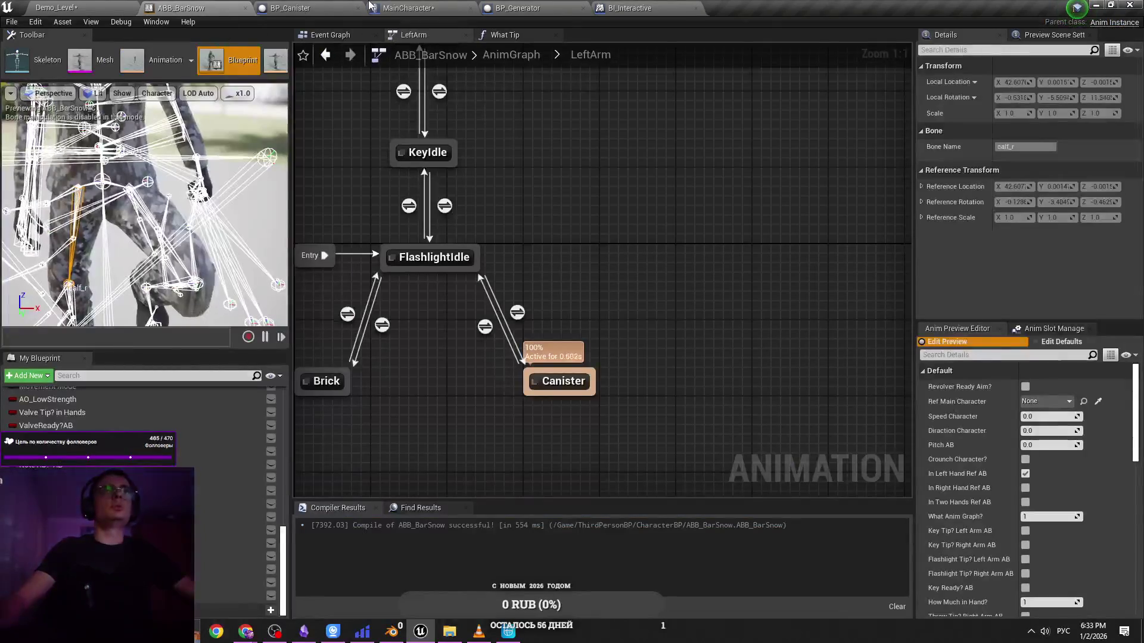
left_click(359, 5)
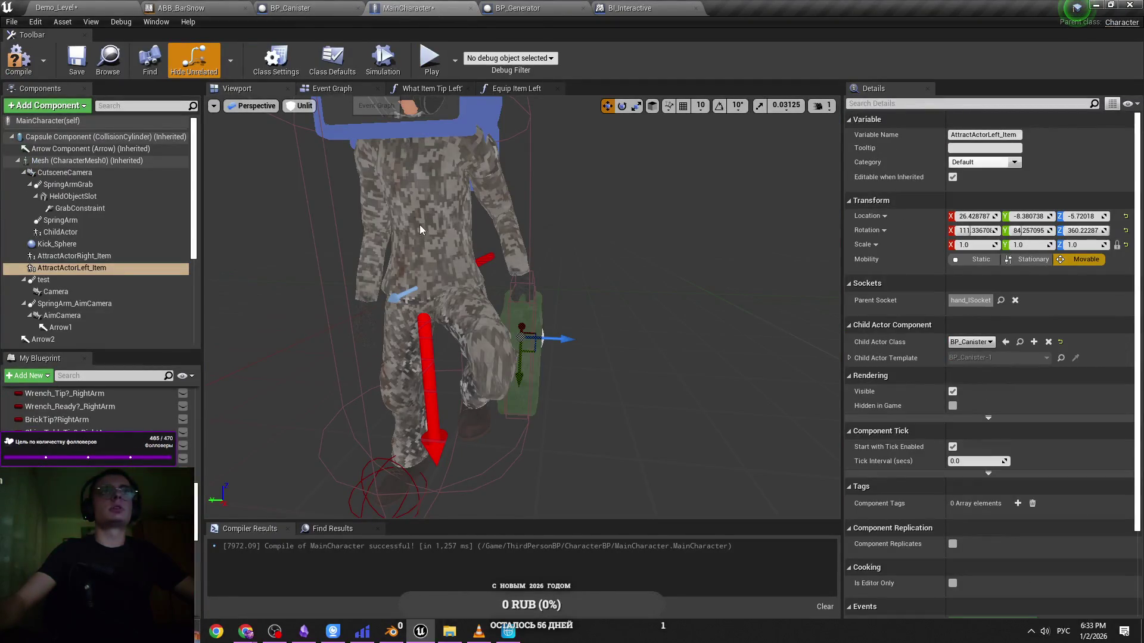
left_click(332, 88)
scroll(496, 332, "down", 8)
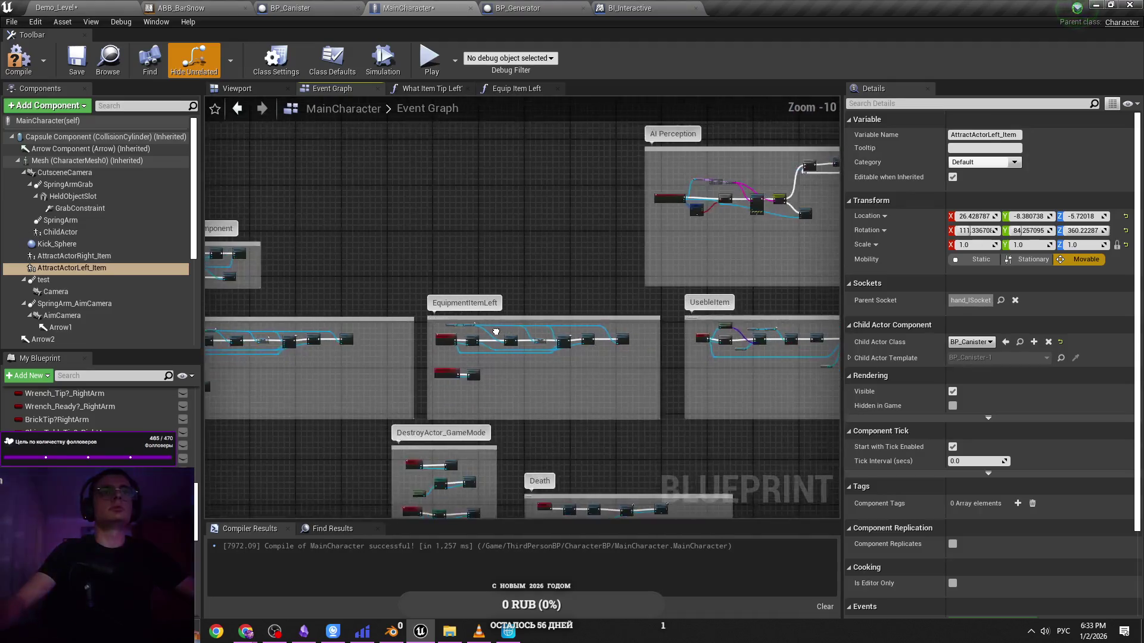
scroll(495, 332, "down", 2)
left_click(443, 90)
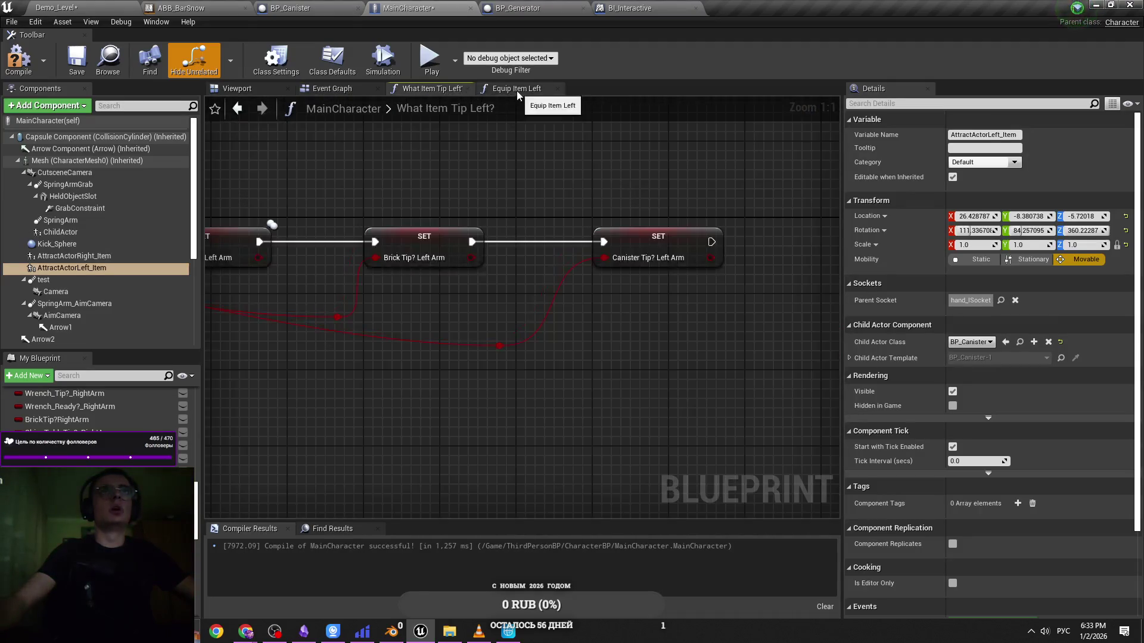
left_click(517, 89)
left_click(334, 86)
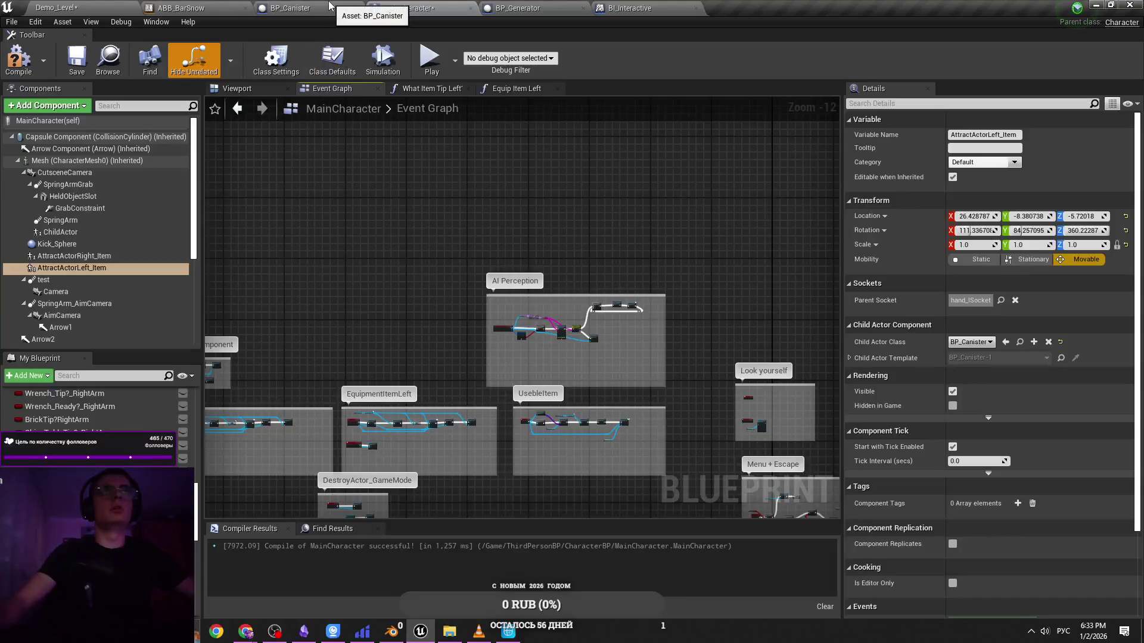
Look over the BP_Generator blueprint, then return to BP_Canister
left_click(517, 8)
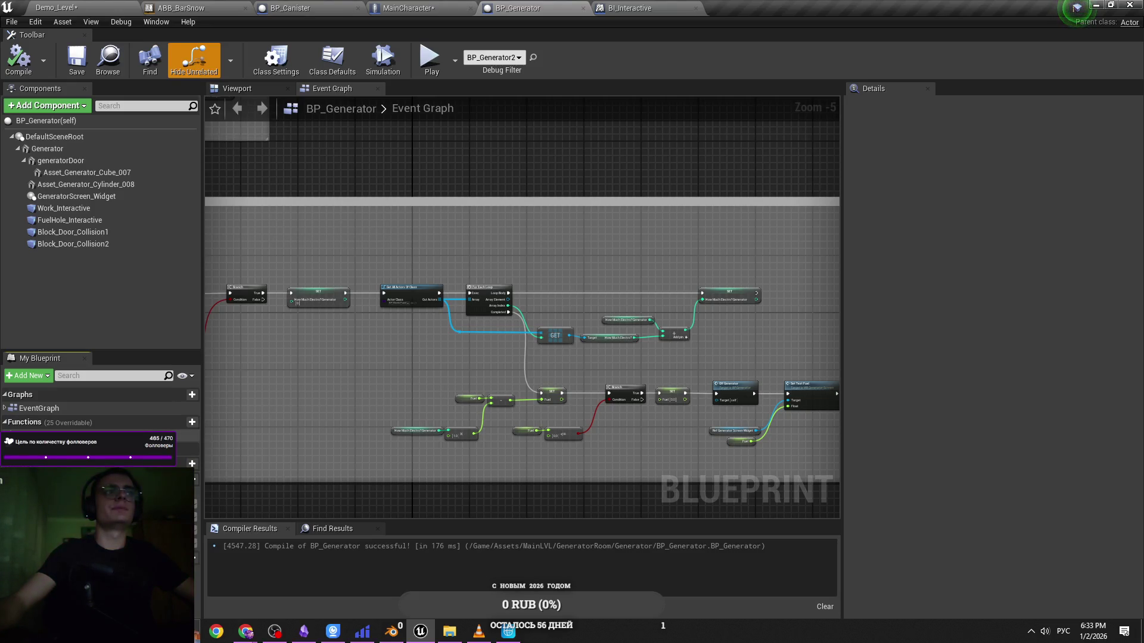
mouse_move(9, 424)
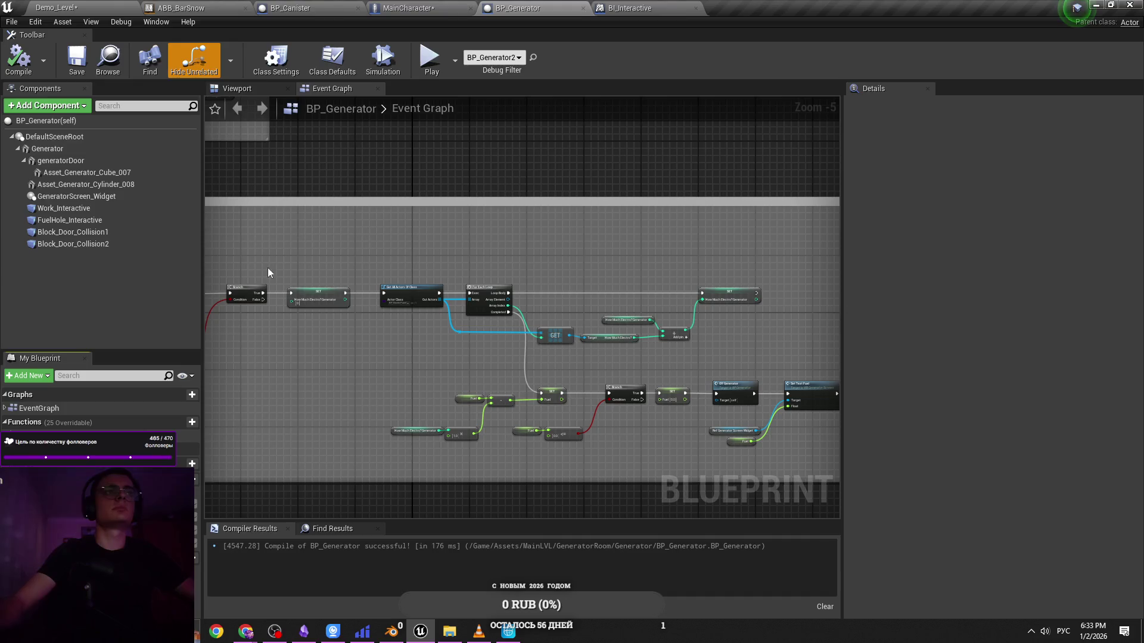
left_click(310, 7)
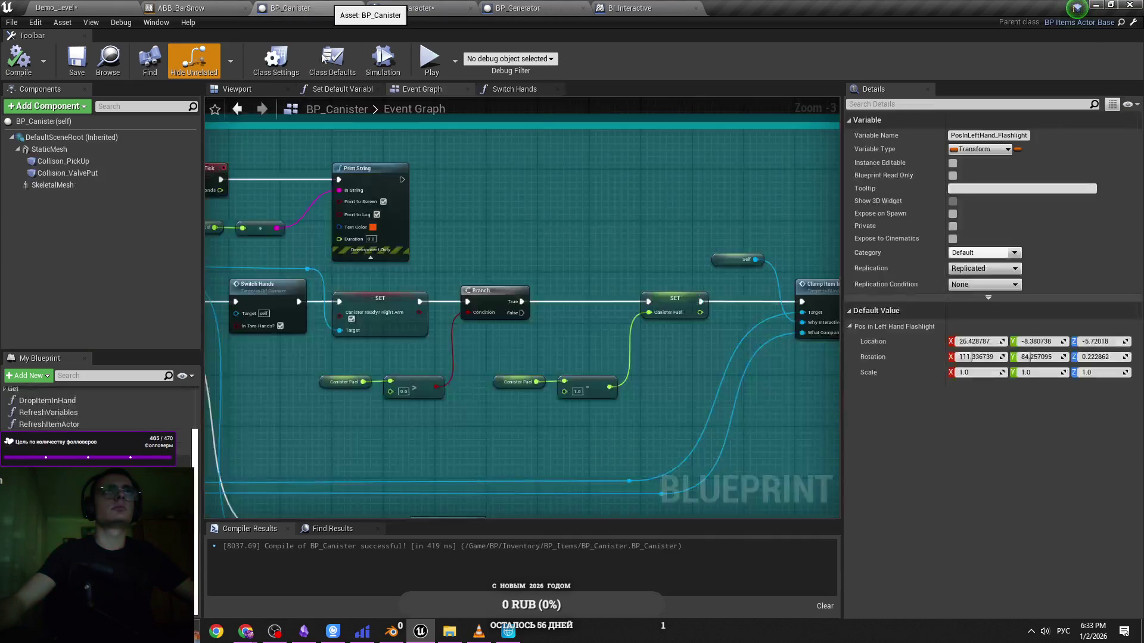
In Set Default Variables, add a new Then 7 output pin to the sequence node
left_click(342, 89)
scroll(283, 398, "down", 2)
scroll(322, 423, "up", 3)
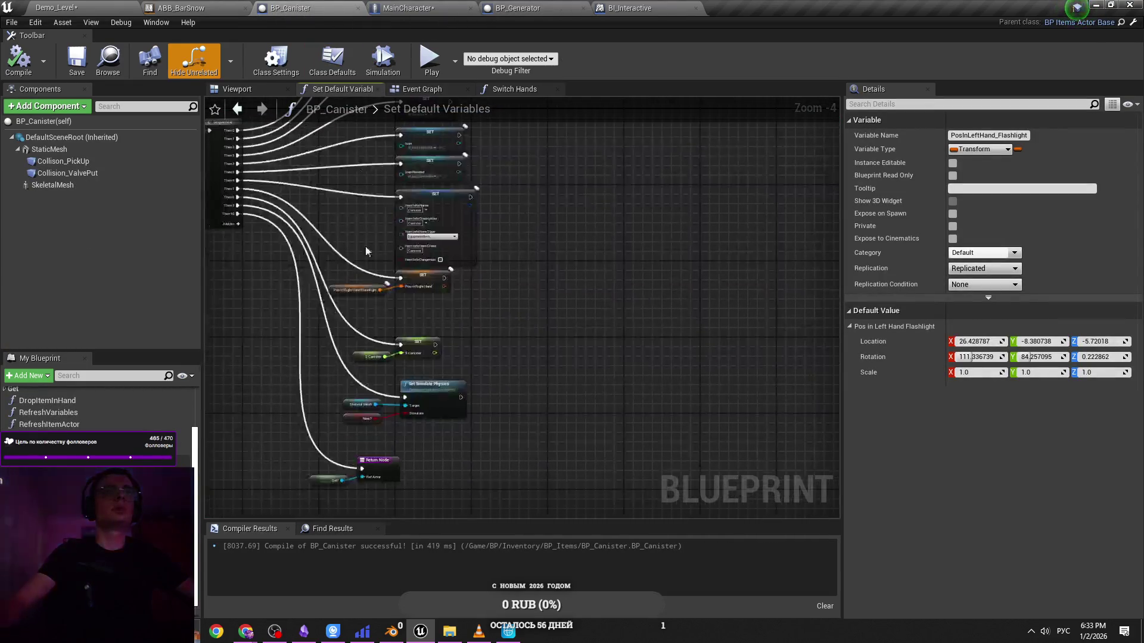
left_click_drag(430, 315, 356, 272)
left_click(356, 272)
scroll(351, 280, "down", 5)
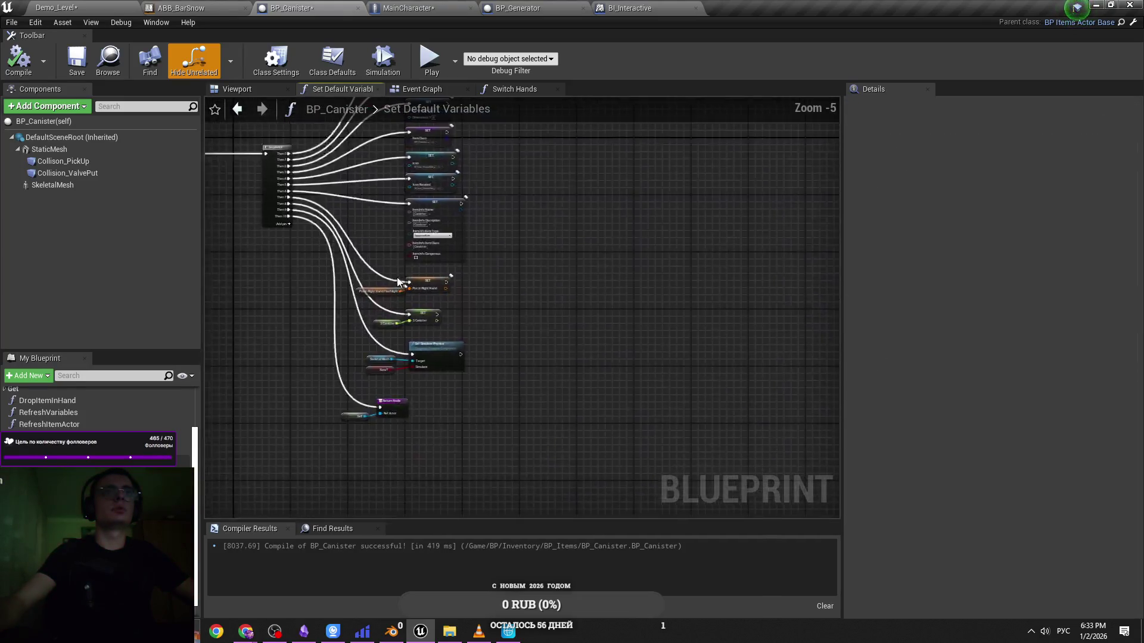
scroll(343, 305, "up", 3)
left_click(241, 205)
mouse_move(241, 203)
left_mouse_down()
mouse_move(250, 206)
mouse_move(241, 182)
mouse_move(241, 191)
left_mouse_up()
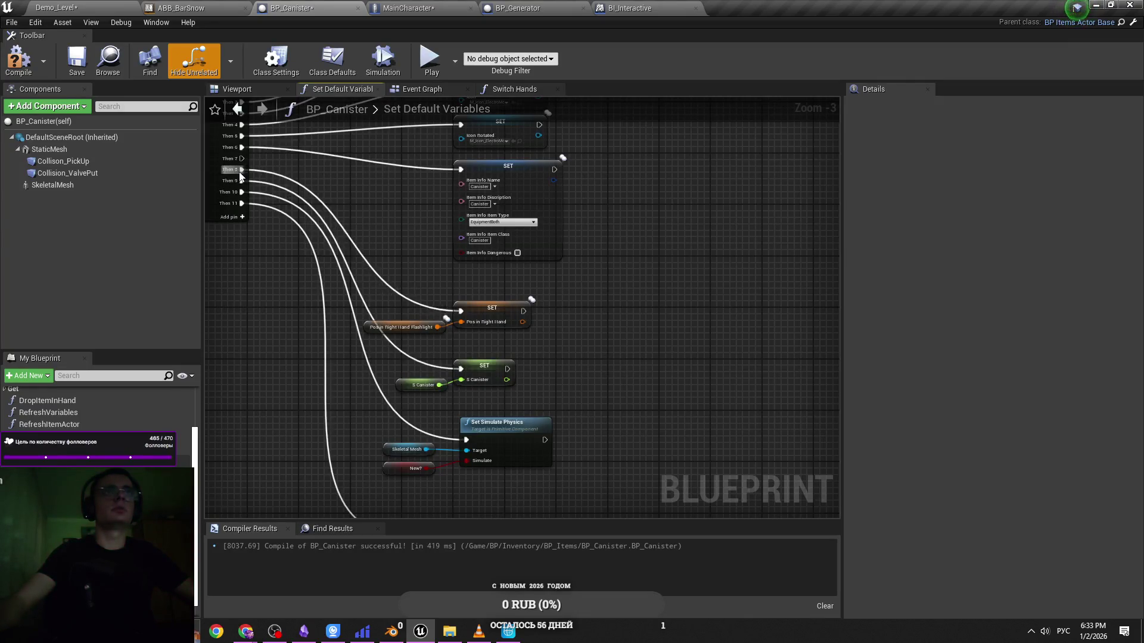
Survey the setter, physics and icon nodes further along the graph
scroll(423, 153, "down", 2)
left_click_drag(458, 320, 374, 222)
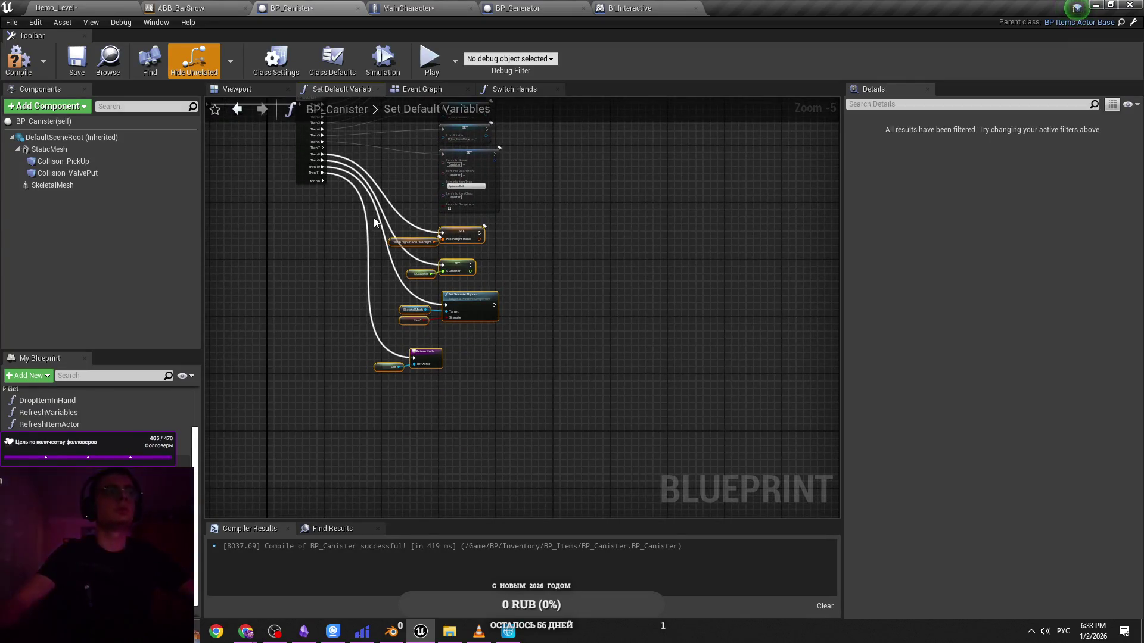
scroll(410, 229, "up", 1)
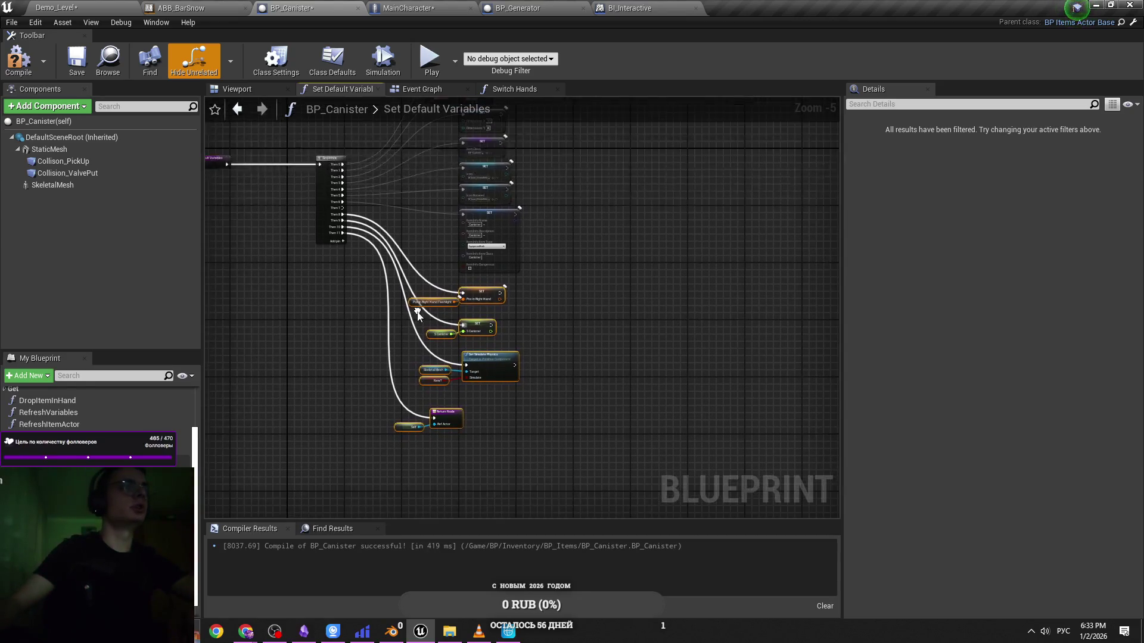
scroll(425, 322, "up", 3)
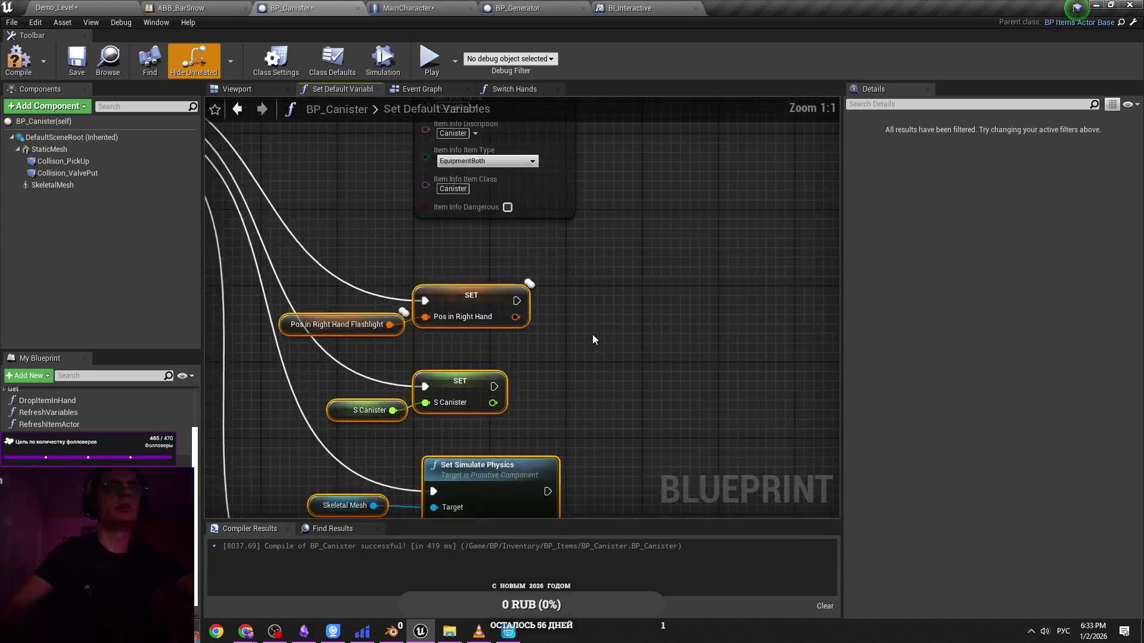
left_click(565, 370)
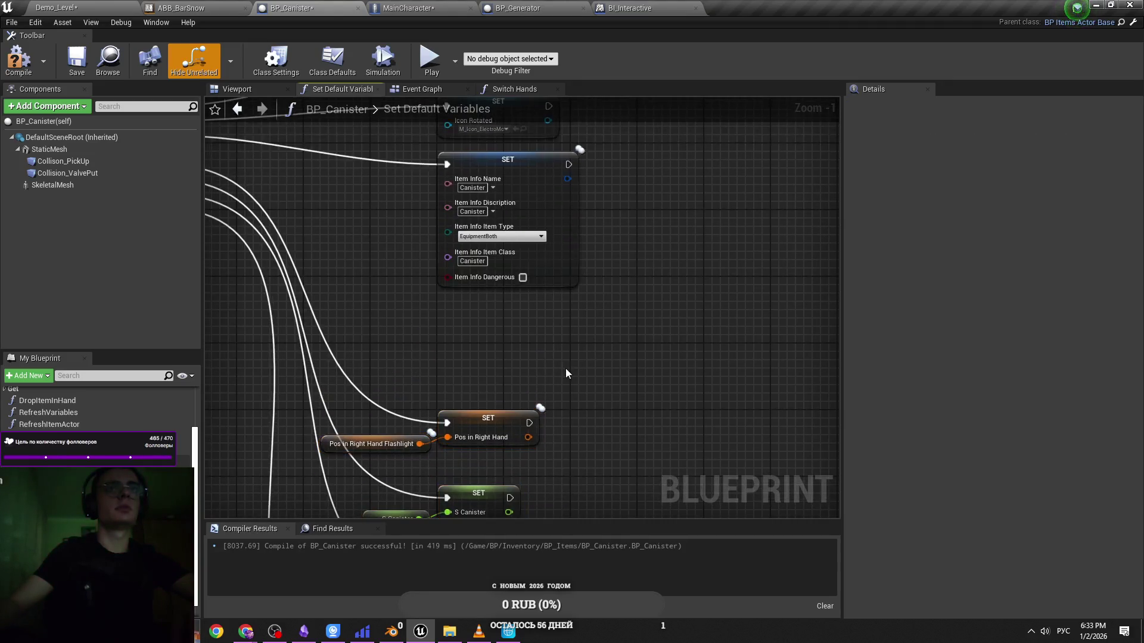
mouse_move(566, 373)
left_mouse_down()
mouse_move(577, 455)
mouse_move(584, 426)
mouse_move(415, 501)
left_mouse_up()
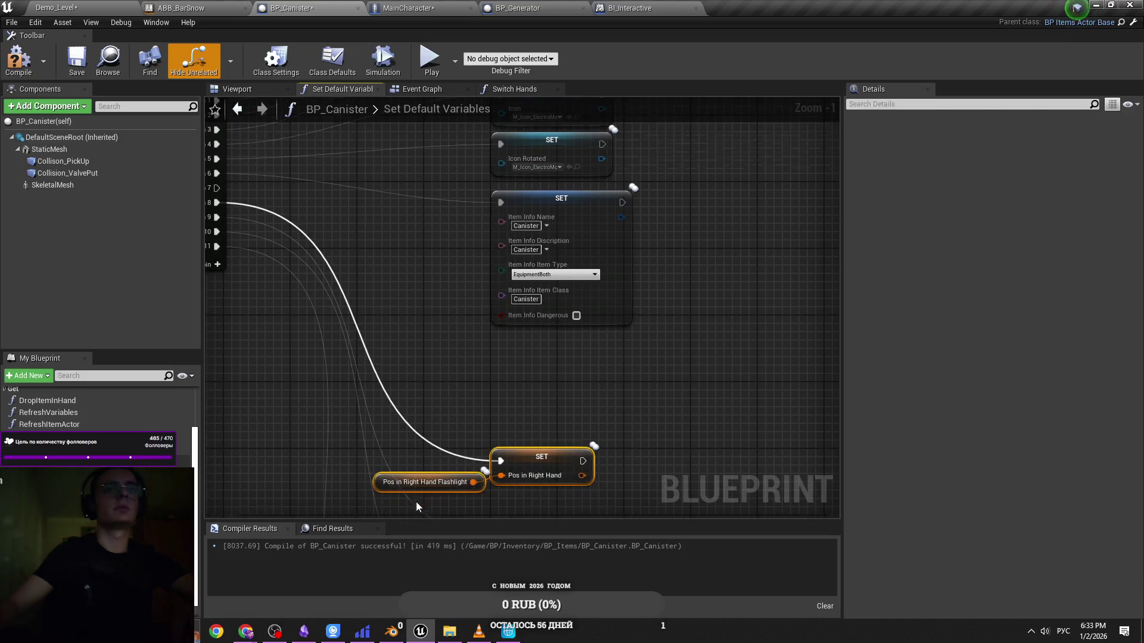
left_click(550, 389)
Add a SET Pos in Left Hand node by searching 'pos in left hand'
right_click(525, 377)
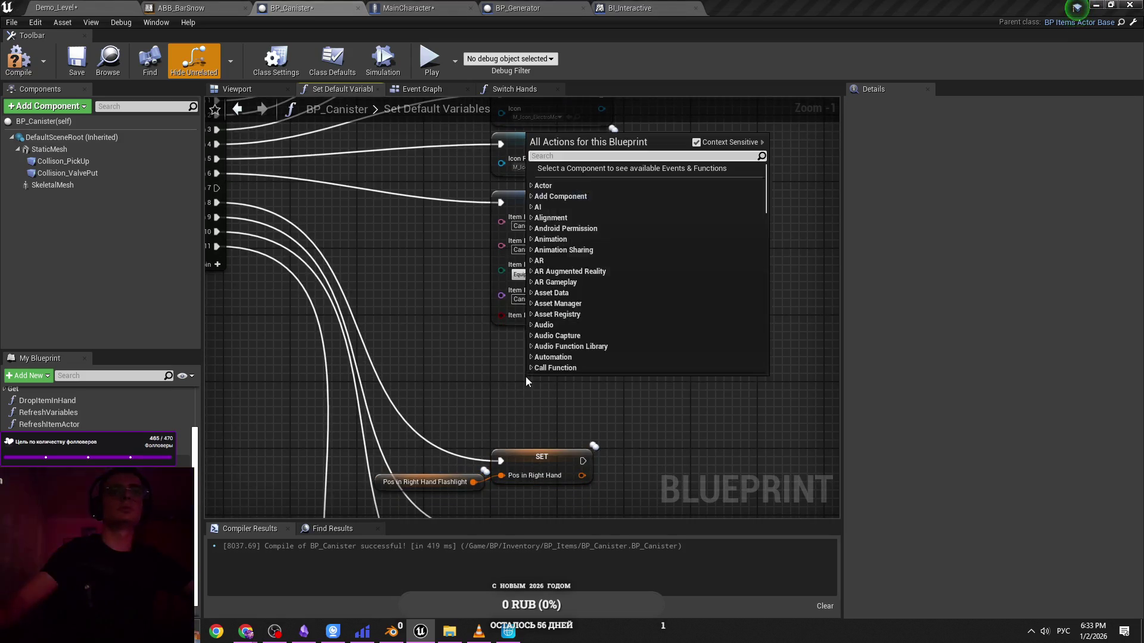
type("з")
key("BackSpace")
key("alt+shift")
type("po")
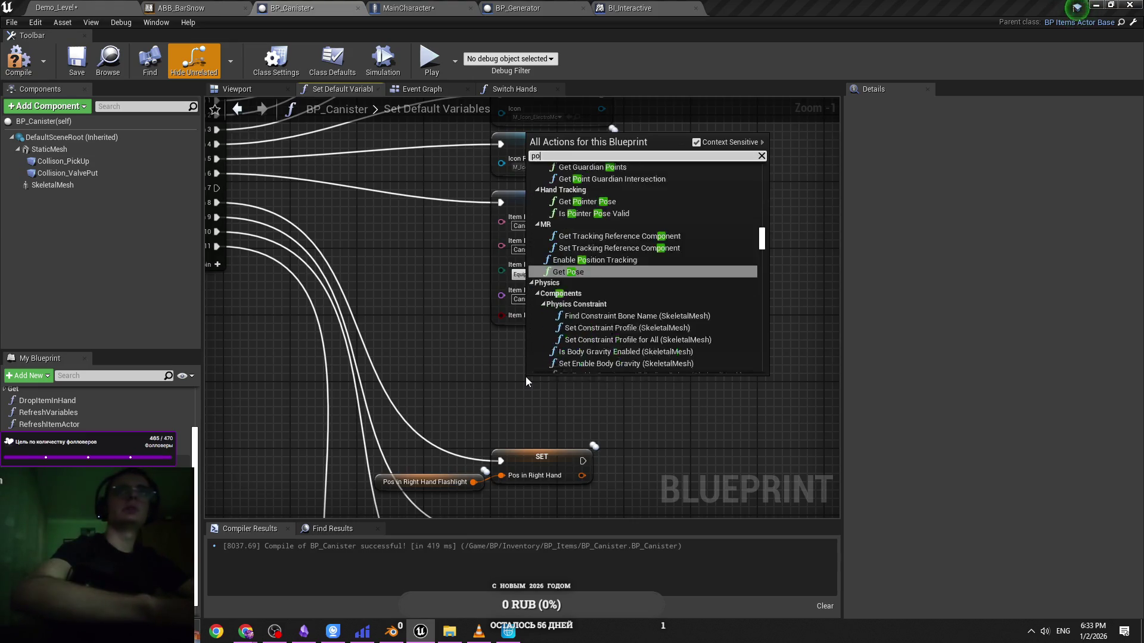
type("s in left hans")
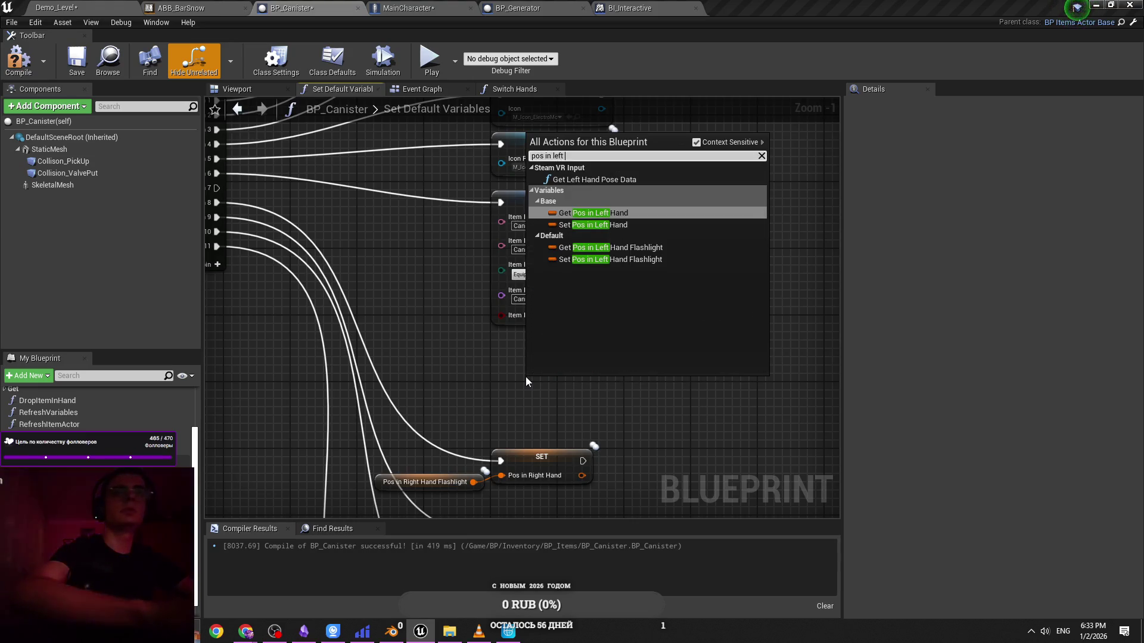
key("BackSpace")
type("d")
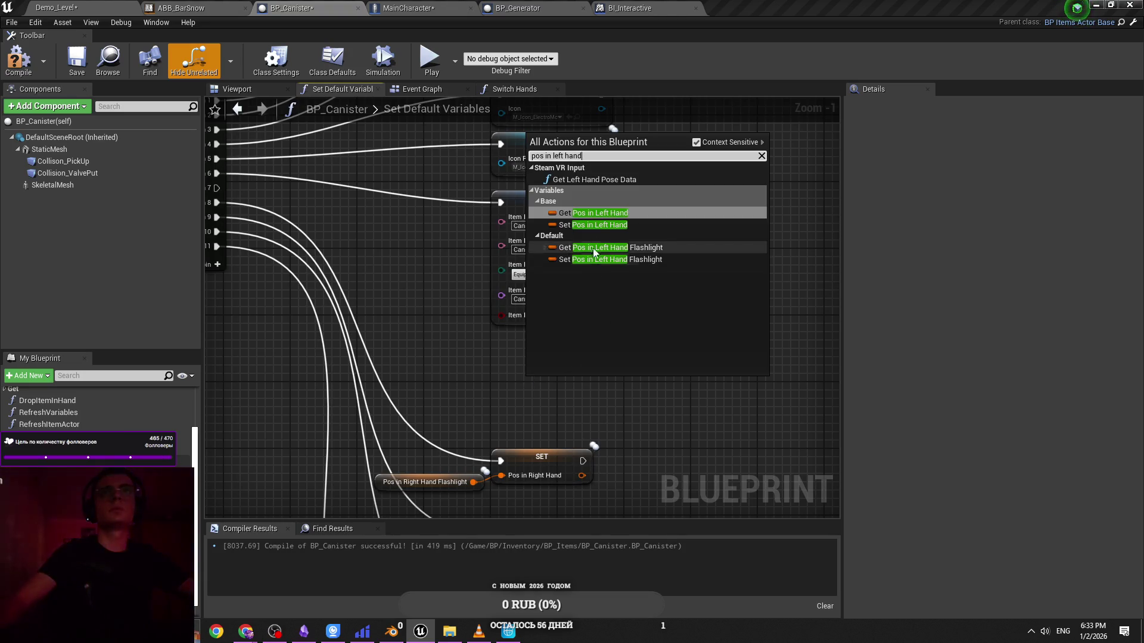
left_click(595, 225)
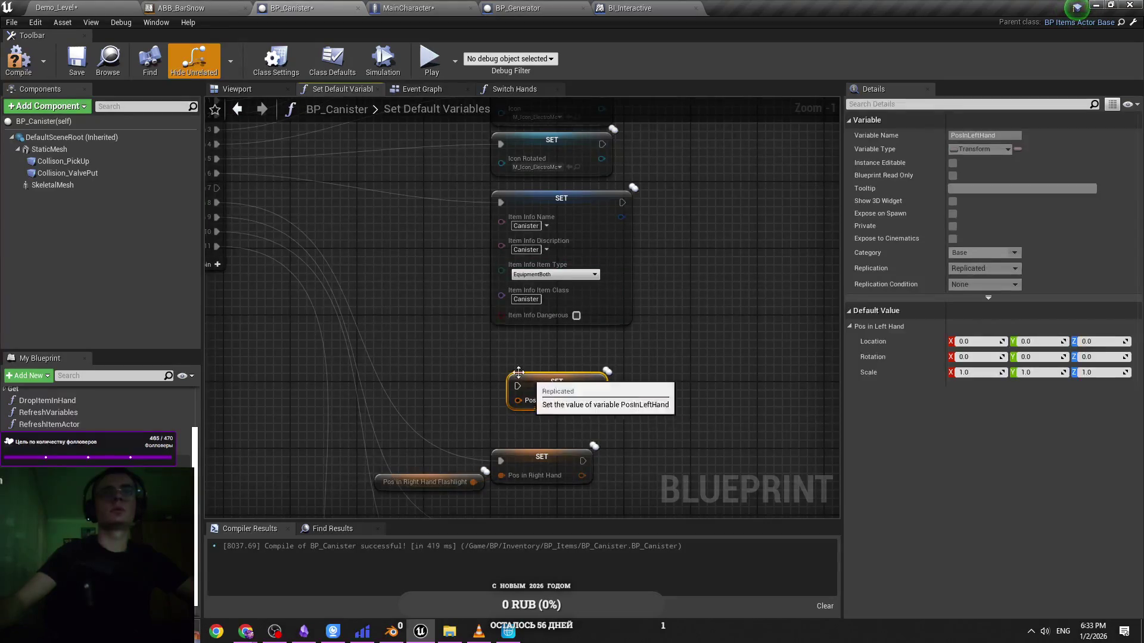
left_click_drag(574, 394, 558, 394)
scroll(102, 411, "down", 1)
Rename the hand position variables to PosInLeftHand_Canister and PosInRightHand_Canister
left_click(89, 452)
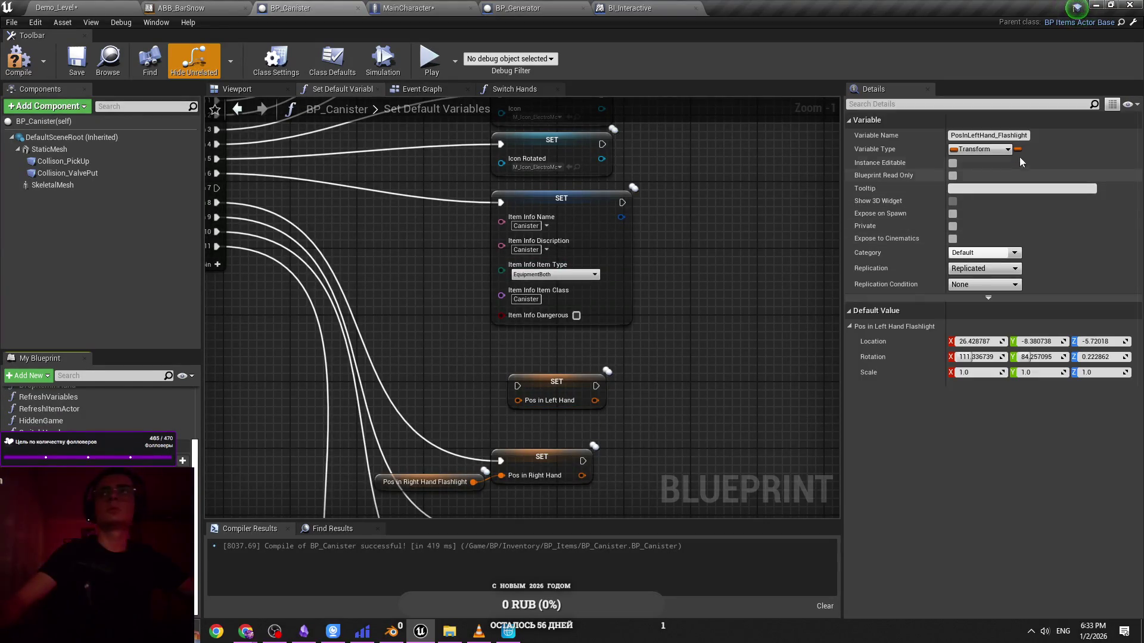
double_click(1012, 135)
type("nister")
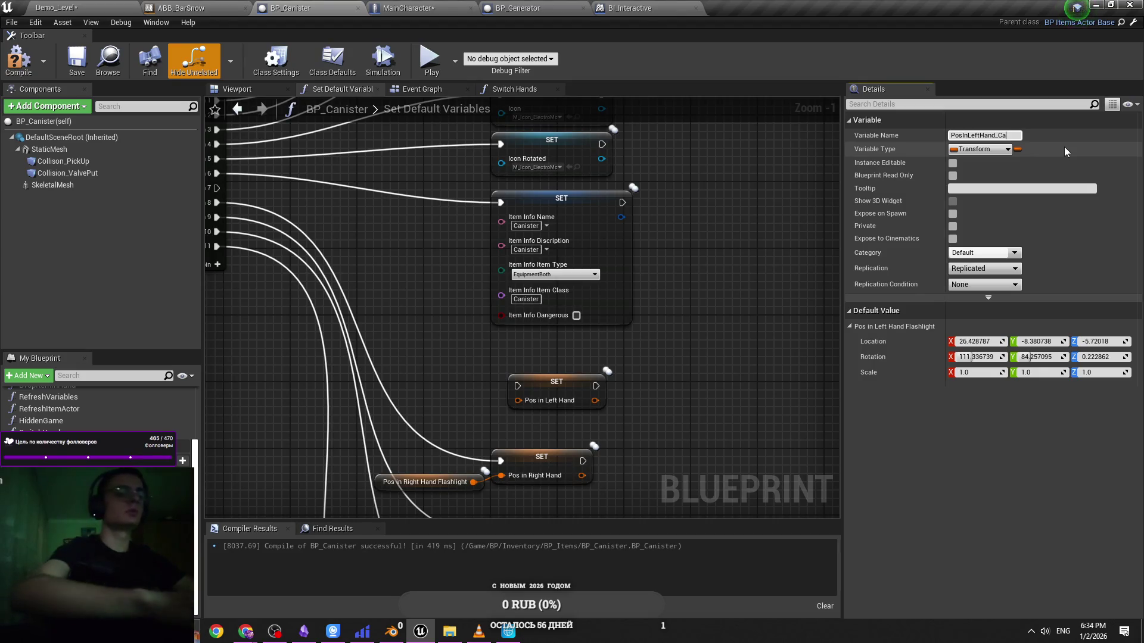
key("Return")
double_click(1010, 135)
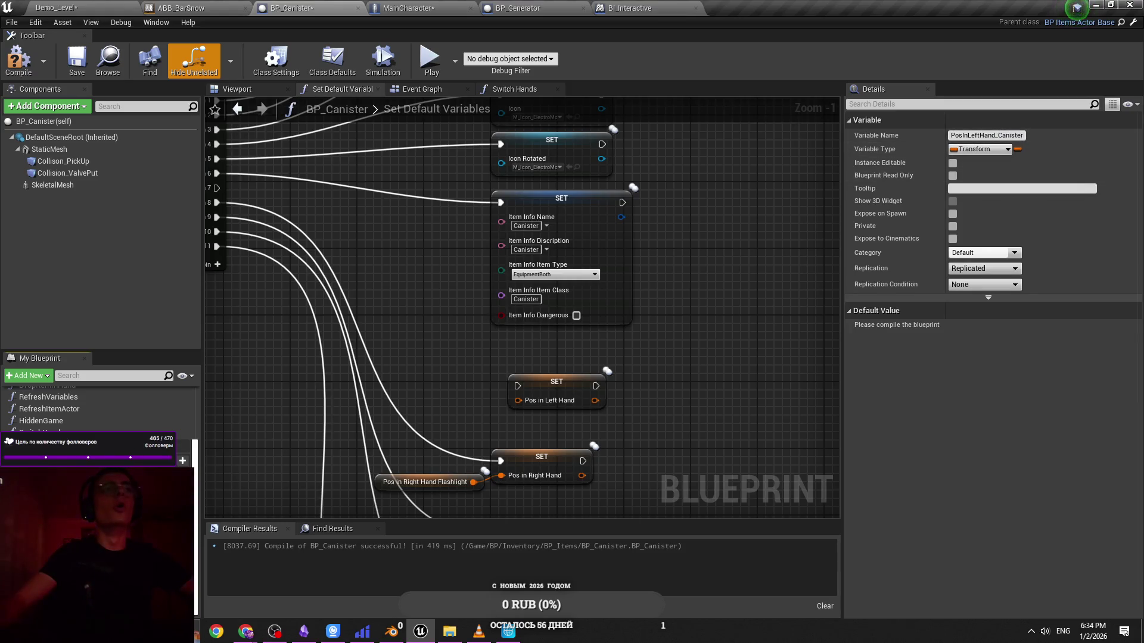
left_click(424, 481)
left_click(1013, 136)
key("Return")
Wire Then 7 to SET Pos in Left Hand, feed it the Pos in Left Hand Canister getter, and save
mouse_move(516, 386)
left_mouse_down()
mouse_move(221, 190)
mouse_move(266, 190)
left_mouse_up()
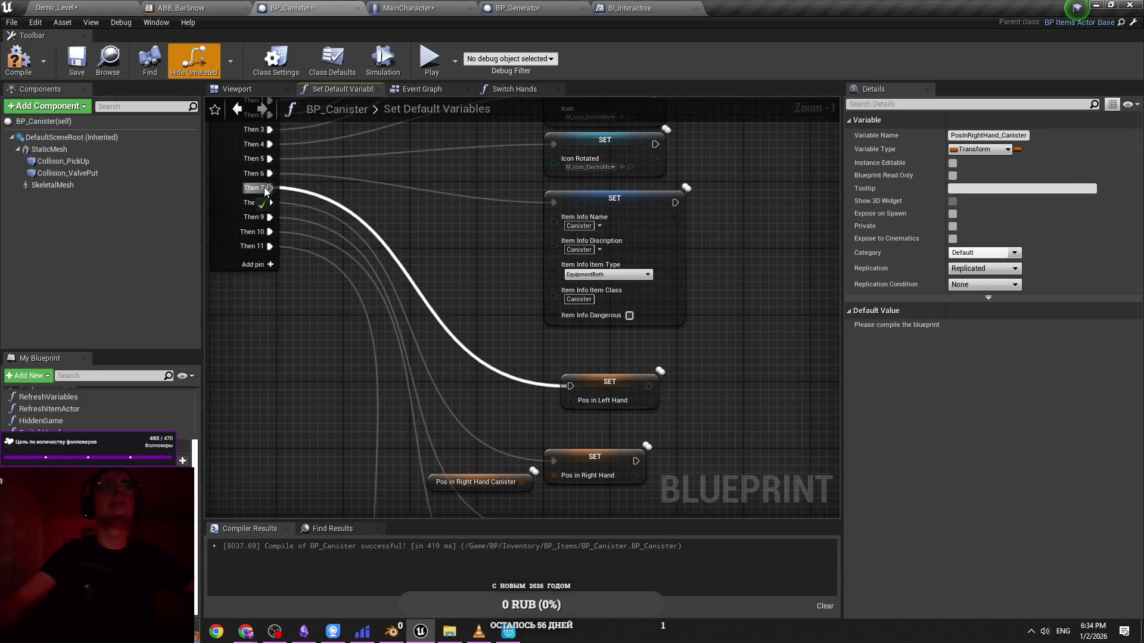
left_click_drag(592, 380, 575, 371)
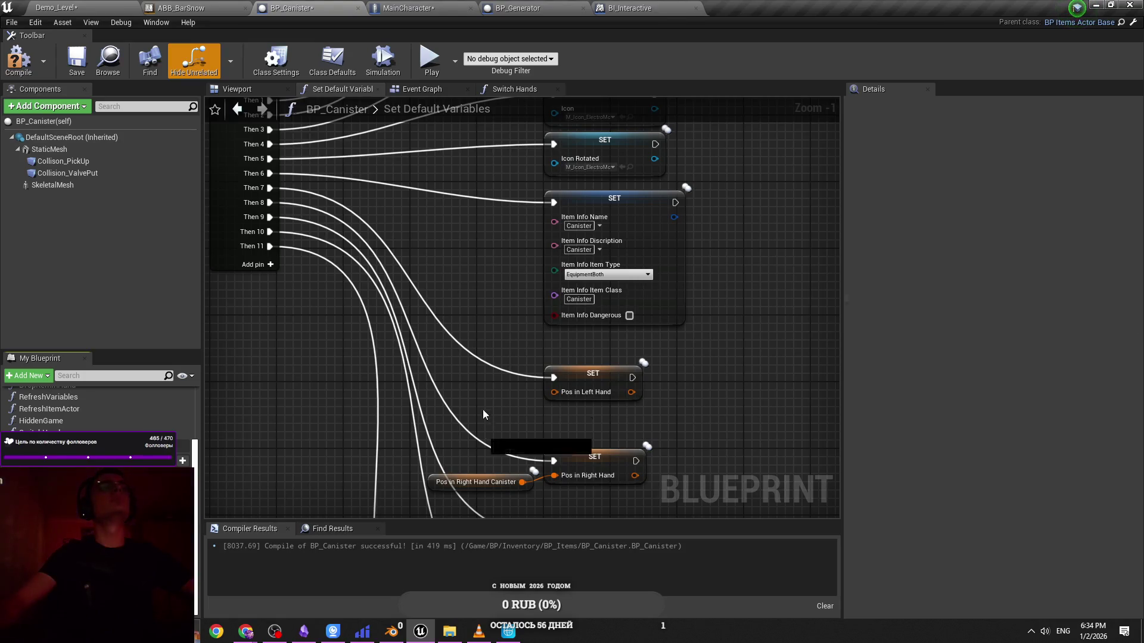
left_click(512, 446)
left_click(510, 414)
left_click_drag(510, 411, 466, 411)
key("ctrl+s")
Tidy the setter and getter node positions, then return to Demo_Level
left_click_drag(586, 381, 586, 365)
left_click(585, 395)
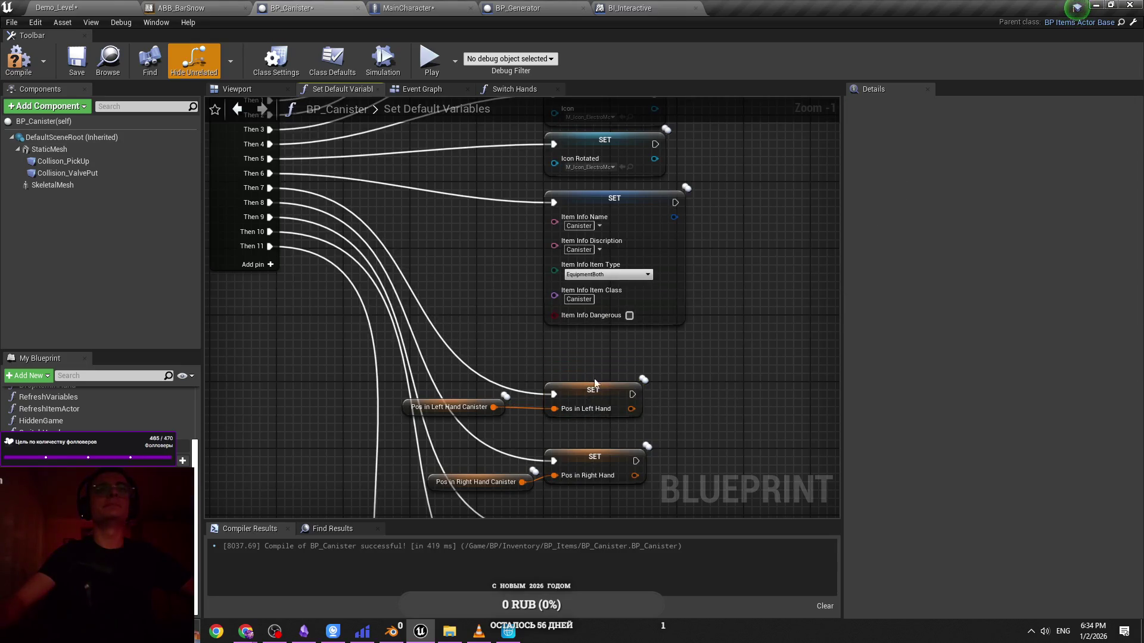
scroll(634, 411, "down", 3)
left_click(453, 319)
left_click_drag(481, 324, 510, 329)
left_click(524, 348)
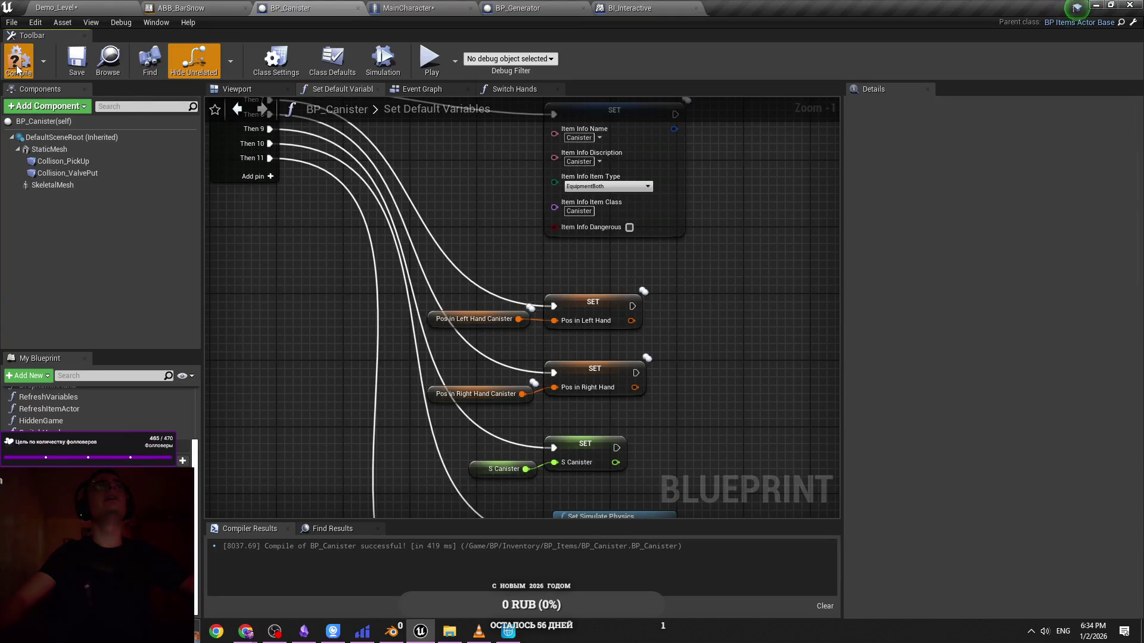
left_click(119, 8)
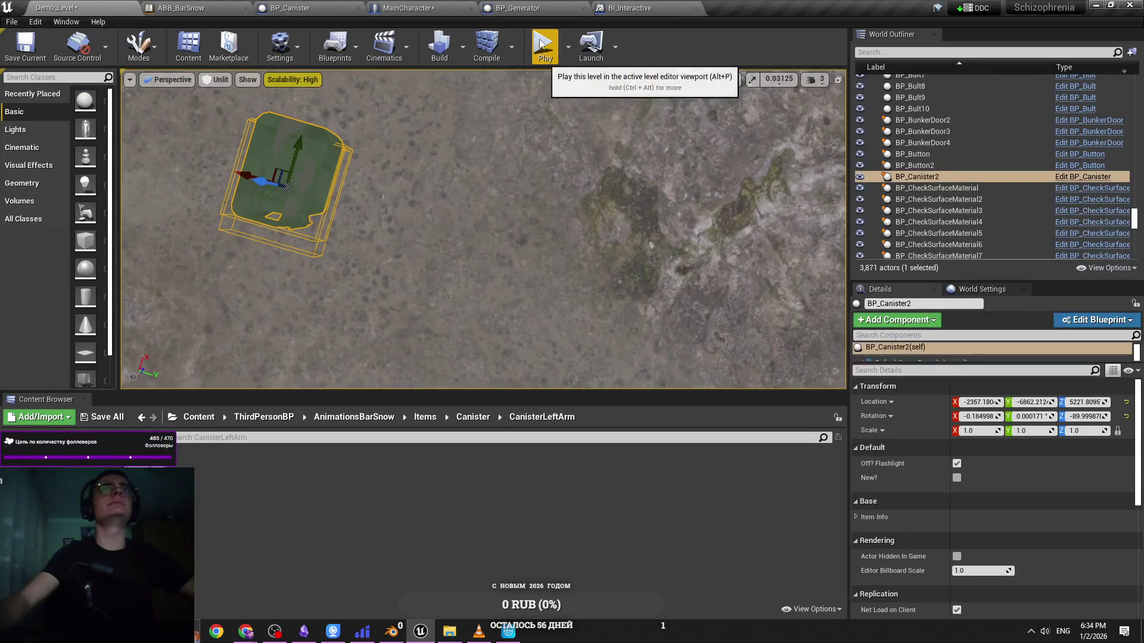
Clear MainCharacter's AttractActorLeft_Item Child Actor Class to None, then go back to Demo_Level
left_click(430, 7)
left_click(236, 89)
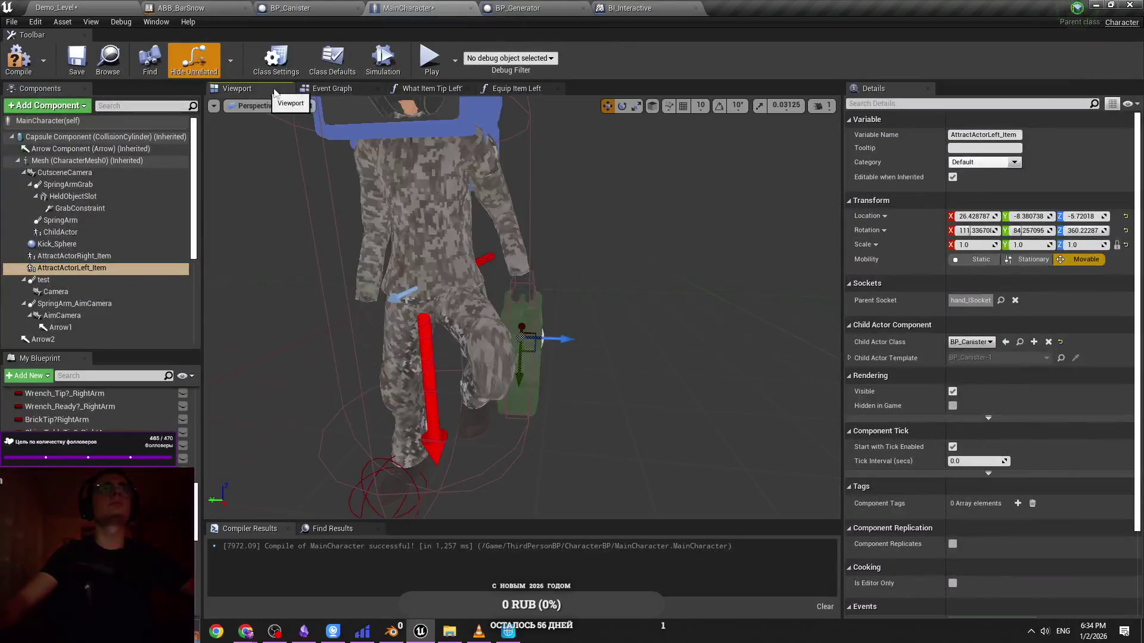
left_click(1048, 342)
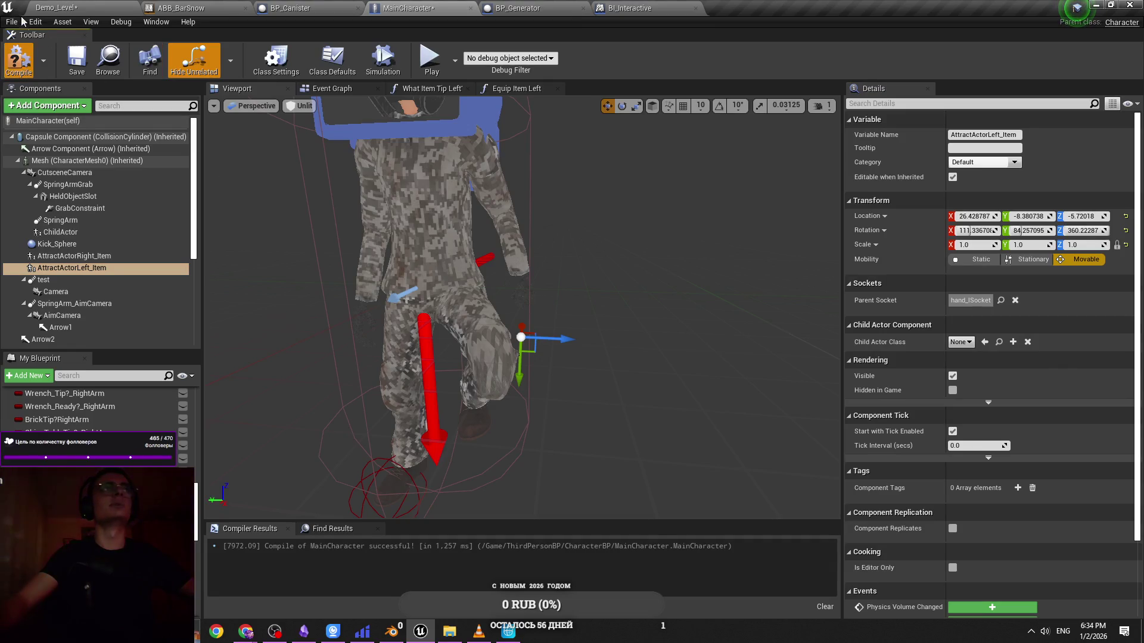
left_click(70, 6)
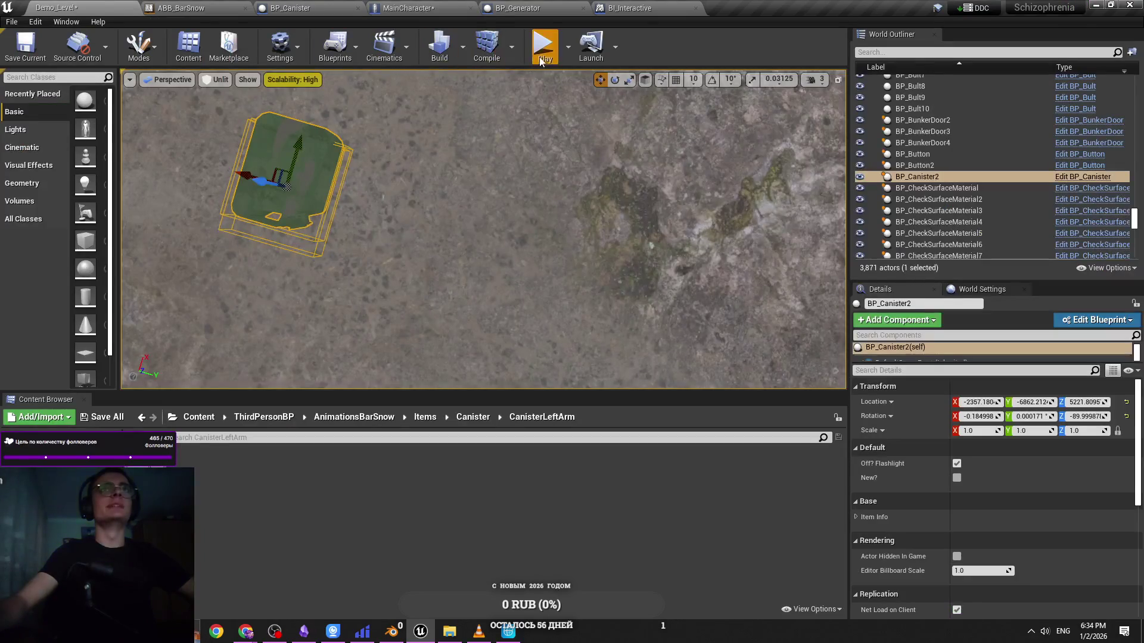
Start play-in-editor and choose the Canister option at the generator
key("alt+p")
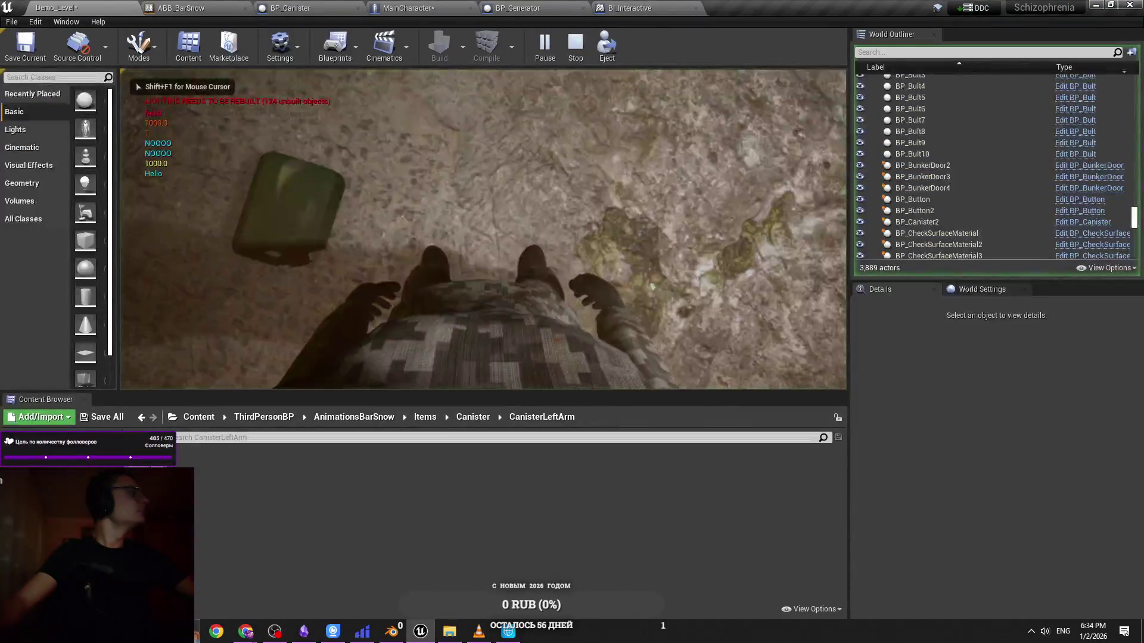
key("e")
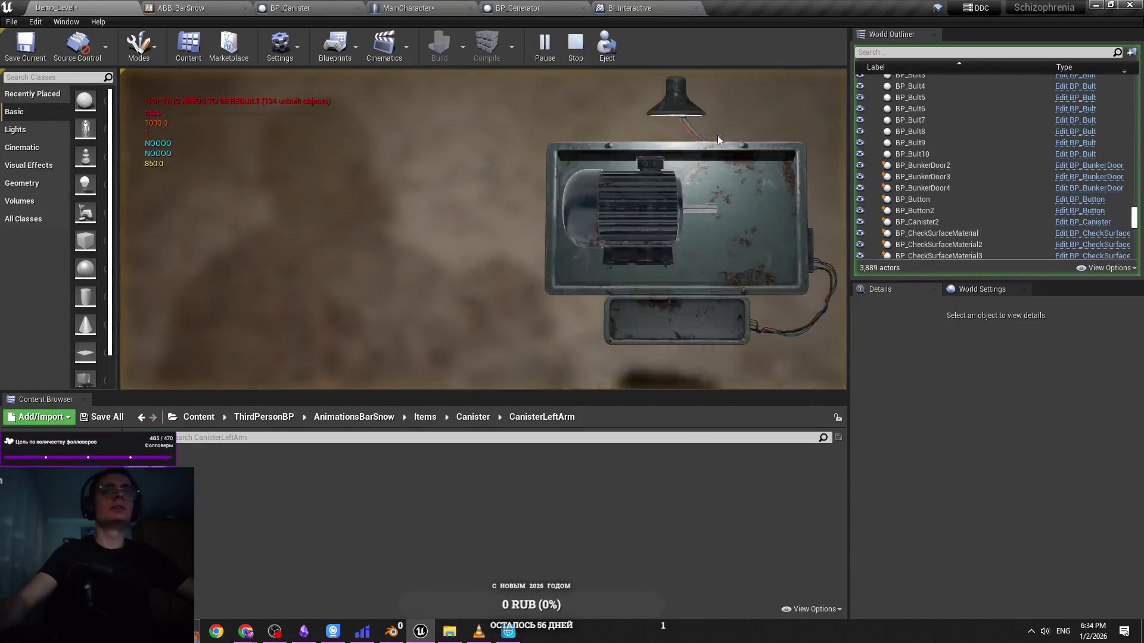
left_click(646, 177)
left_click(669, 234)
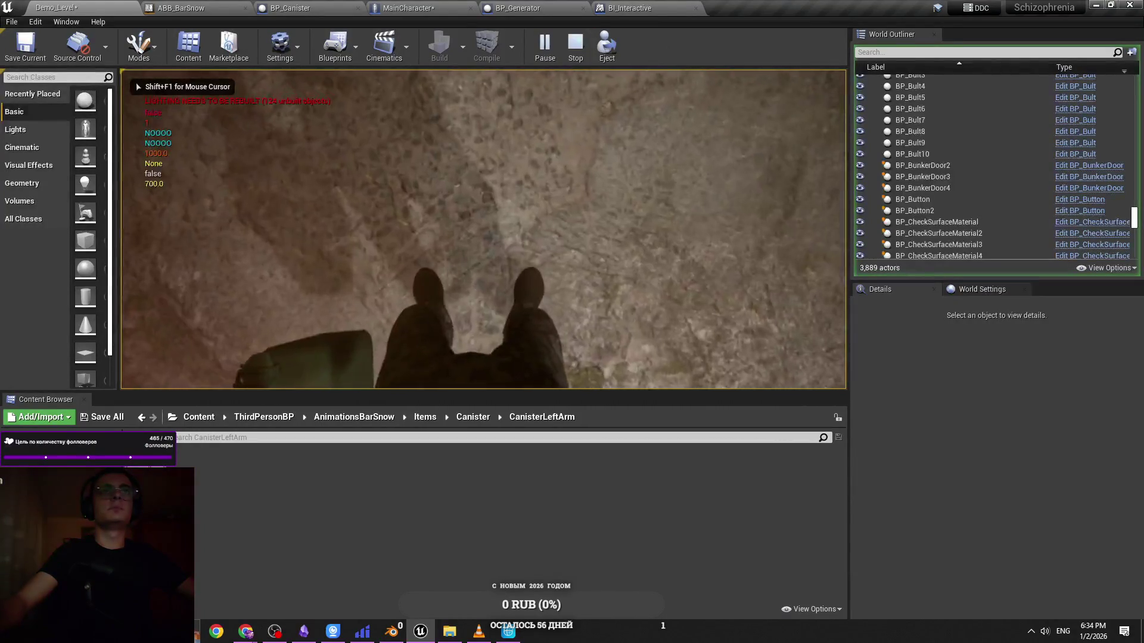
Walk around carrying the canister, stop play, then view the Cascadeur character from the side
key("w")
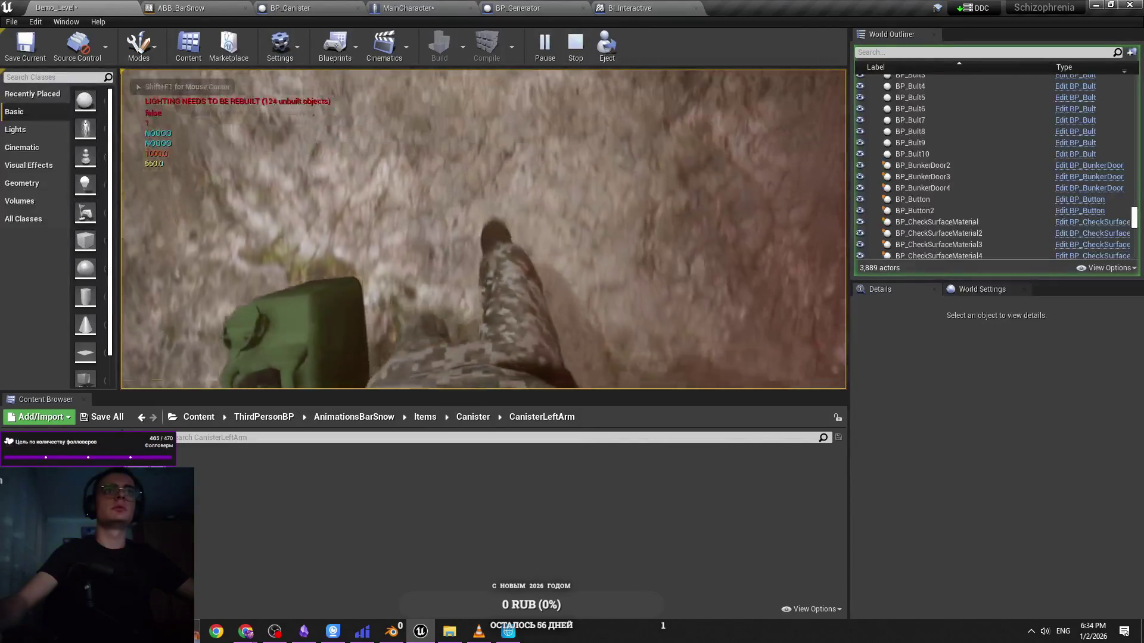
key("w")
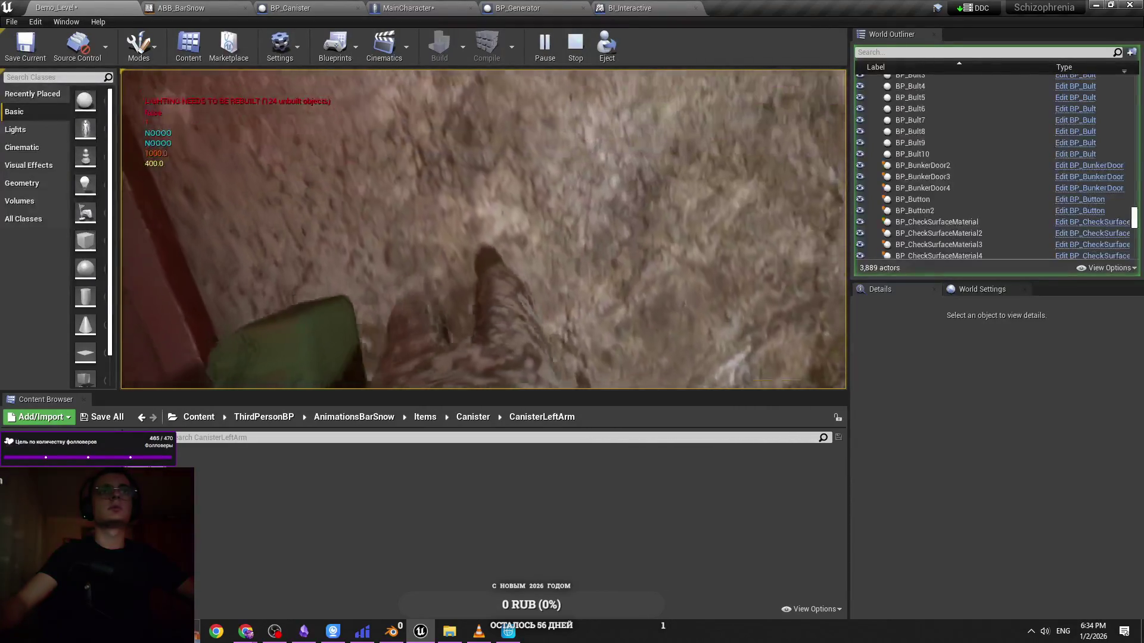
key("w")
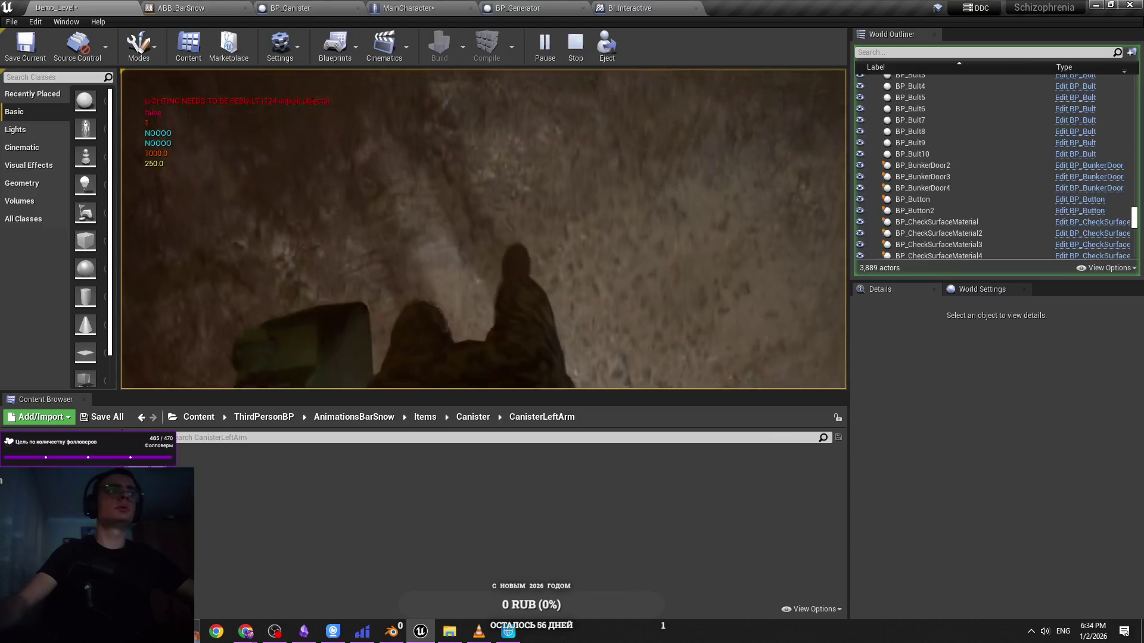
key("w")
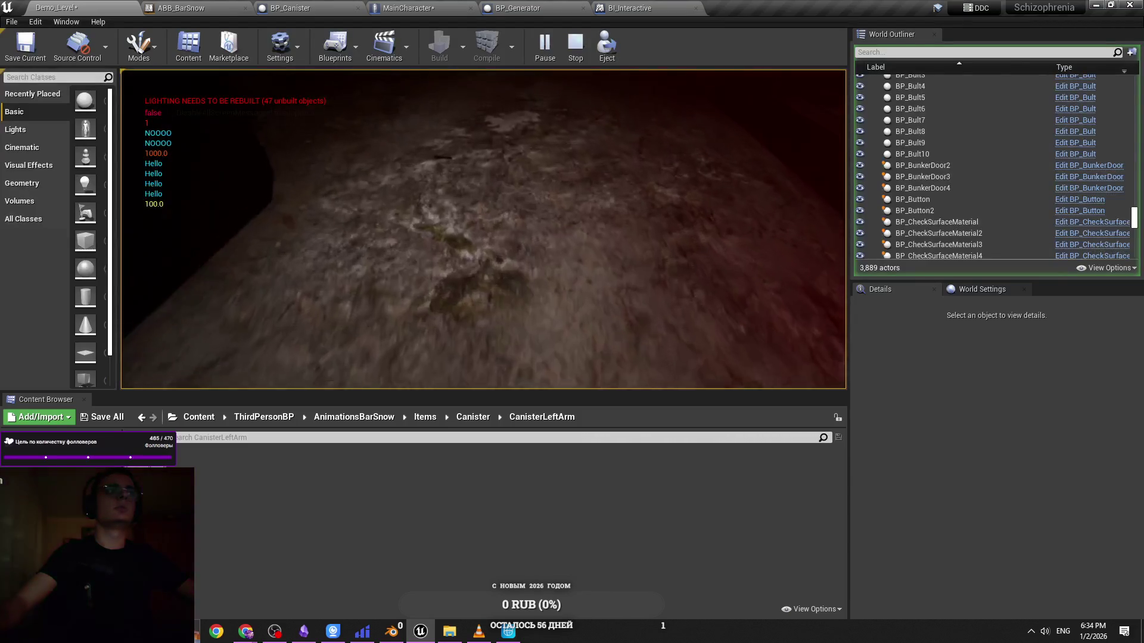
key("w")
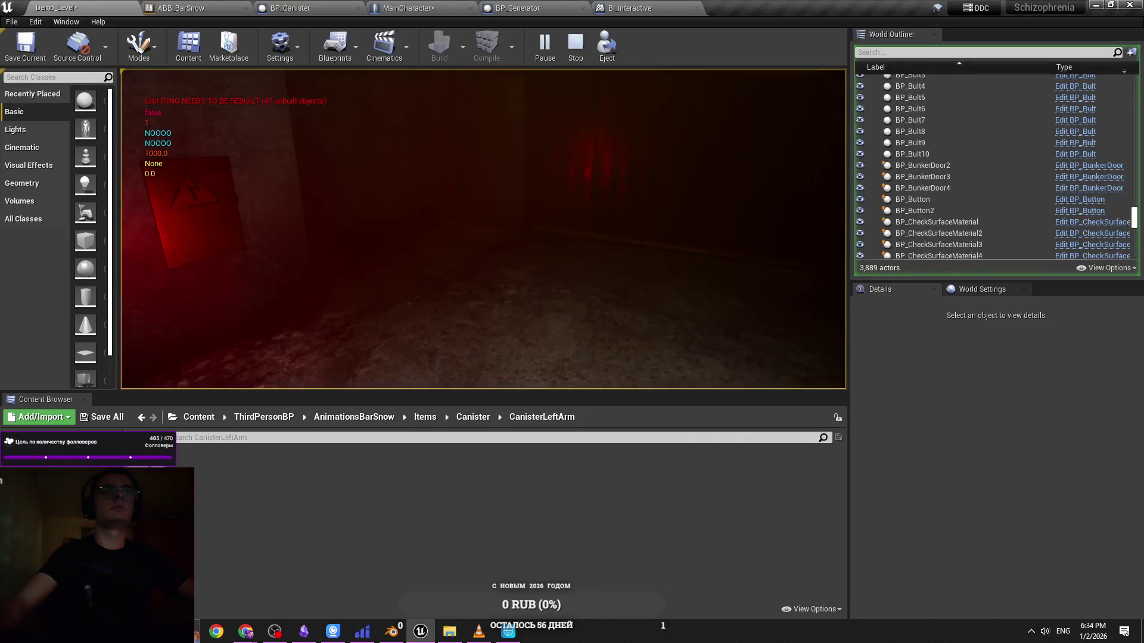
key("Escape")
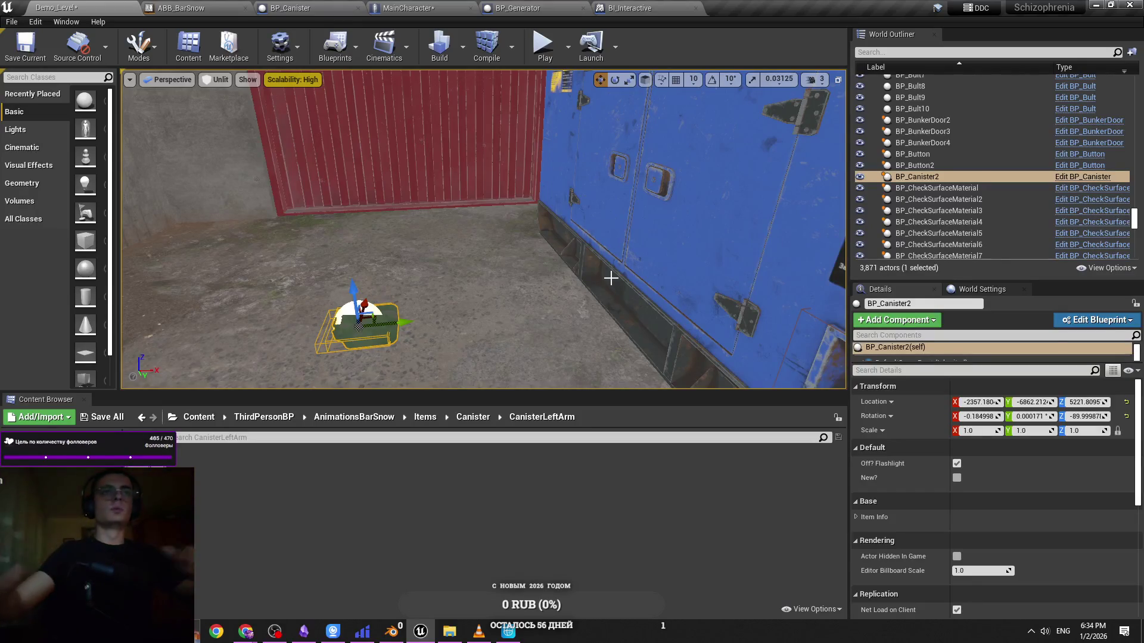
key("alt+Tab")
left_click_drag(560, 209, 430, 256)
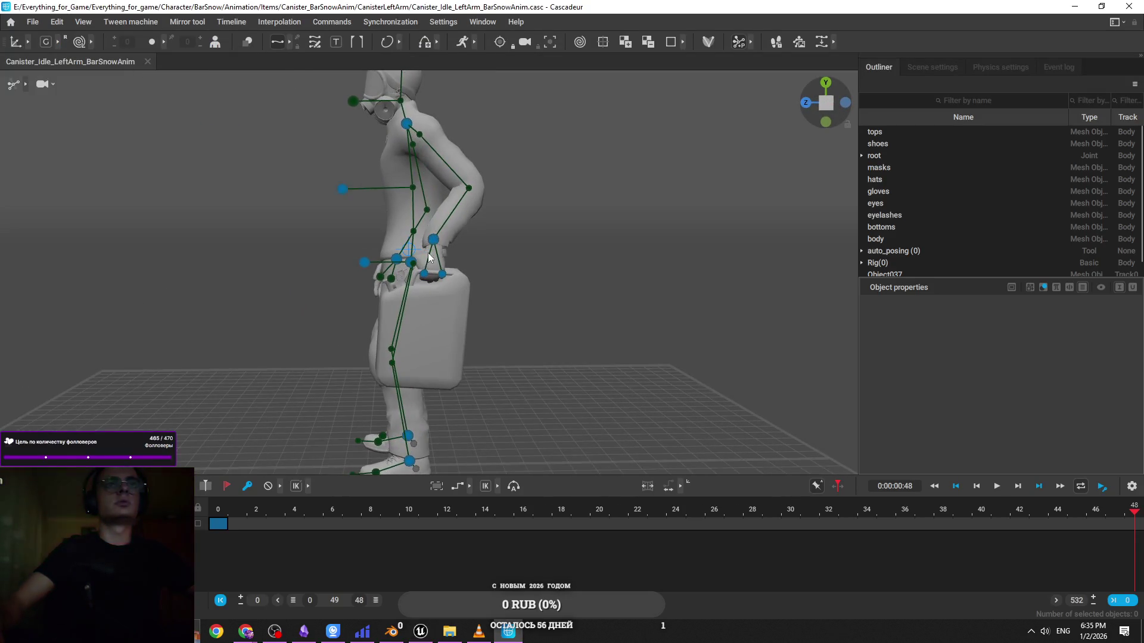
Nudge the hand_l joint slightly upward with the gizmo
left_click(433, 240)
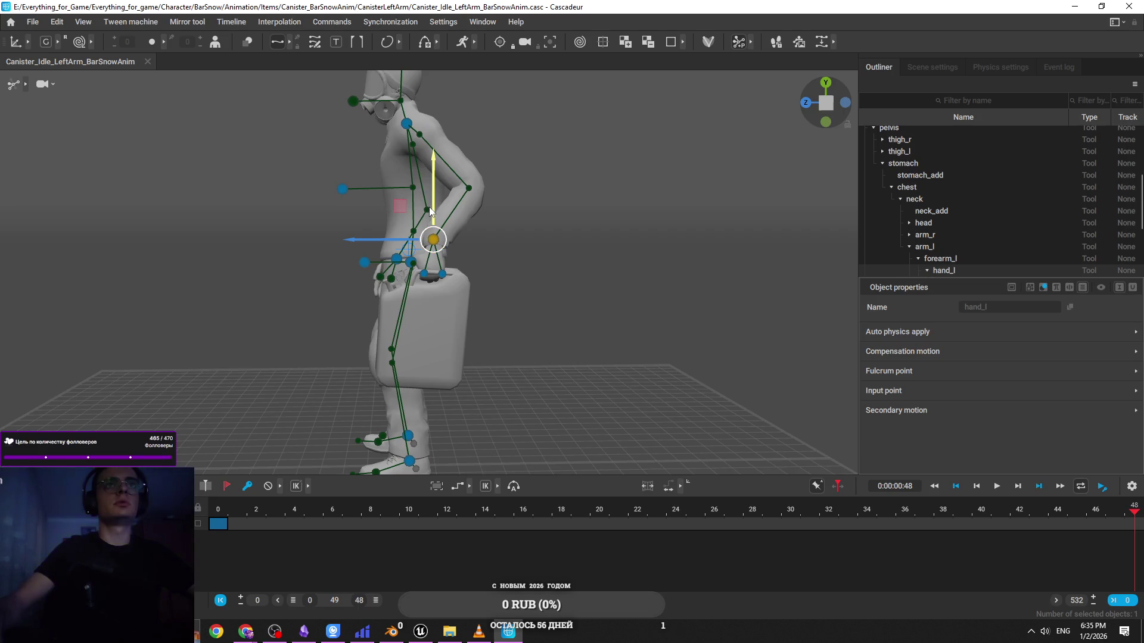
left_click_drag(430, 210, 435, 202)
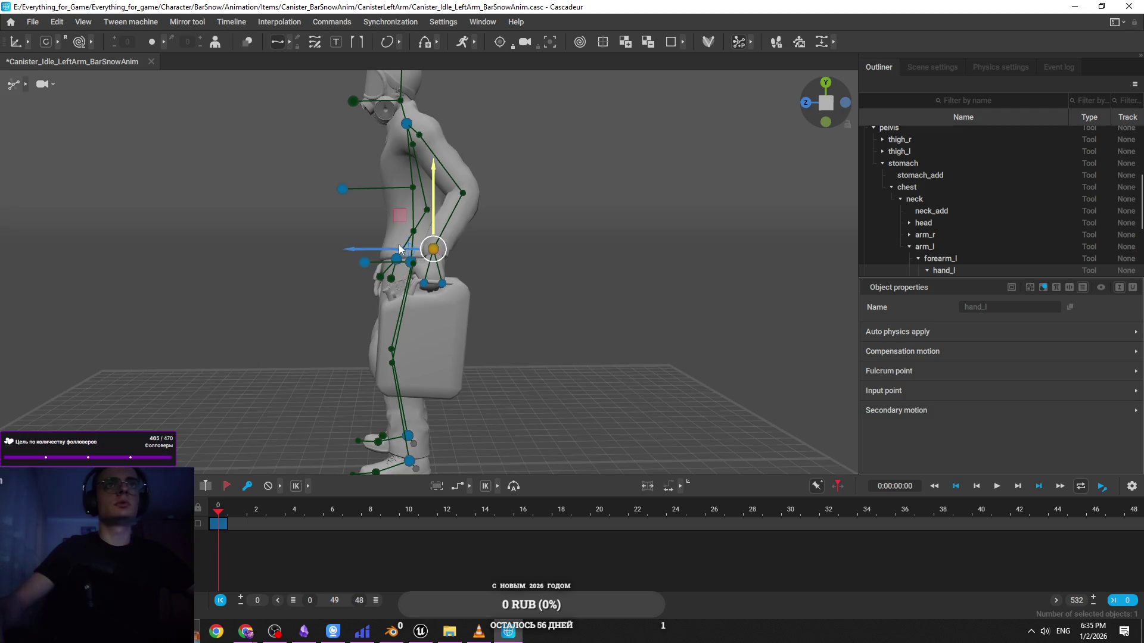
scroll(481, 291, "up", 3)
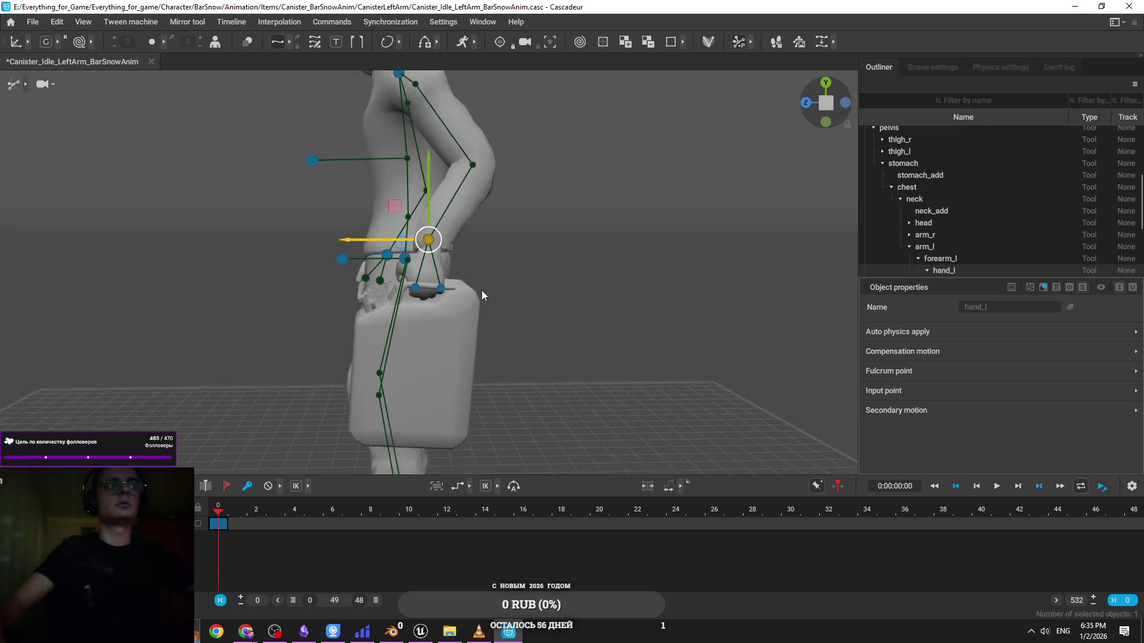
Check the pose from several angles and make the animation end at frame 24
mouse_move(523, 310)
left_mouse_down()
mouse_move(550, 271)
mouse_move(439, 238)
left_mouse_up()
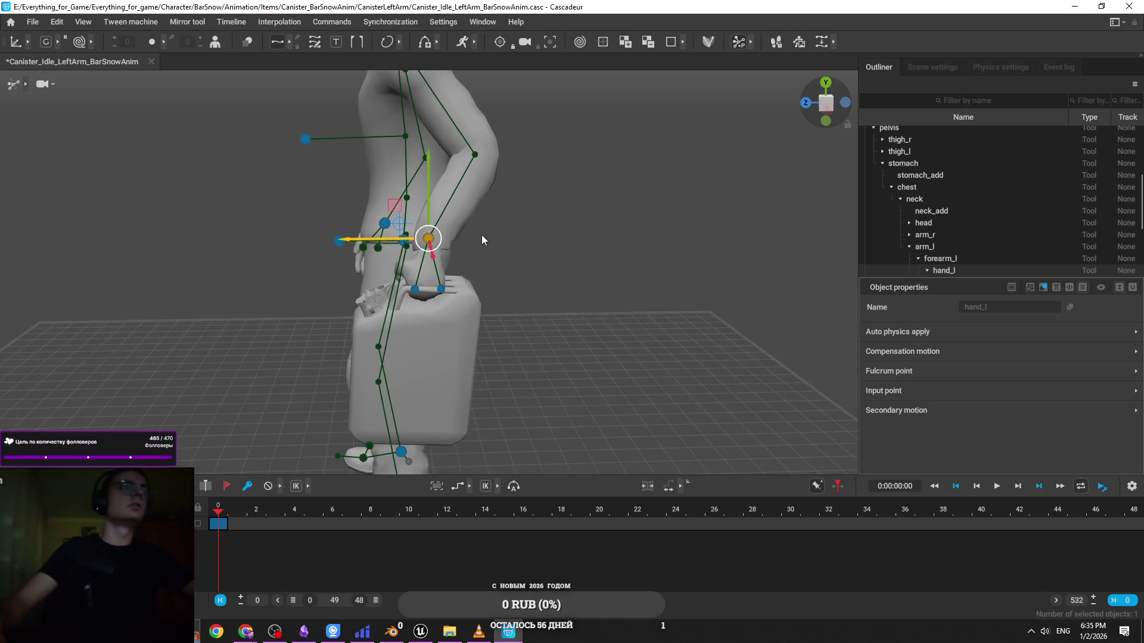
mouse_move(488, 225)
left_mouse_down()
mouse_move(666, 209)
mouse_move(628, 222)
mouse_move(541, 299)
mouse_move(432, 196)
left_mouse_up()
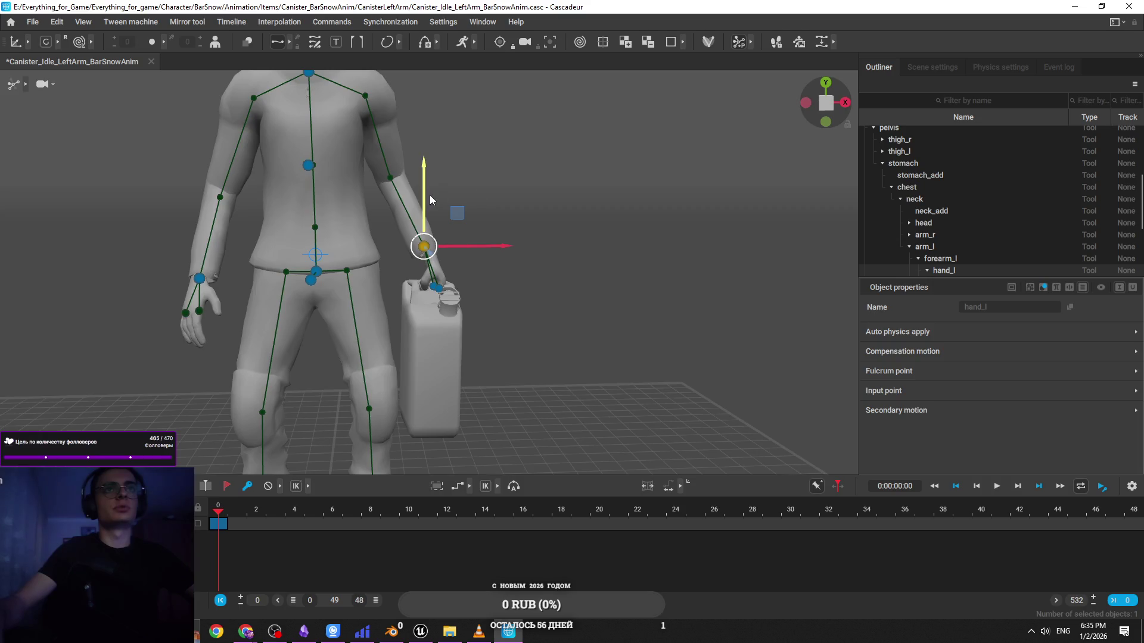
left_click_drag(430, 195, 376, 175)
mouse_move(455, 205)
left_mouse_down()
mouse_move(639, 123)
mouse_move(593, 247)
mouse_move(620, 225)
mouse_move(499, 221)
mouse_move(496, 245)
left_mouse_up()
left_click_drag(400, 212, 487, 223)
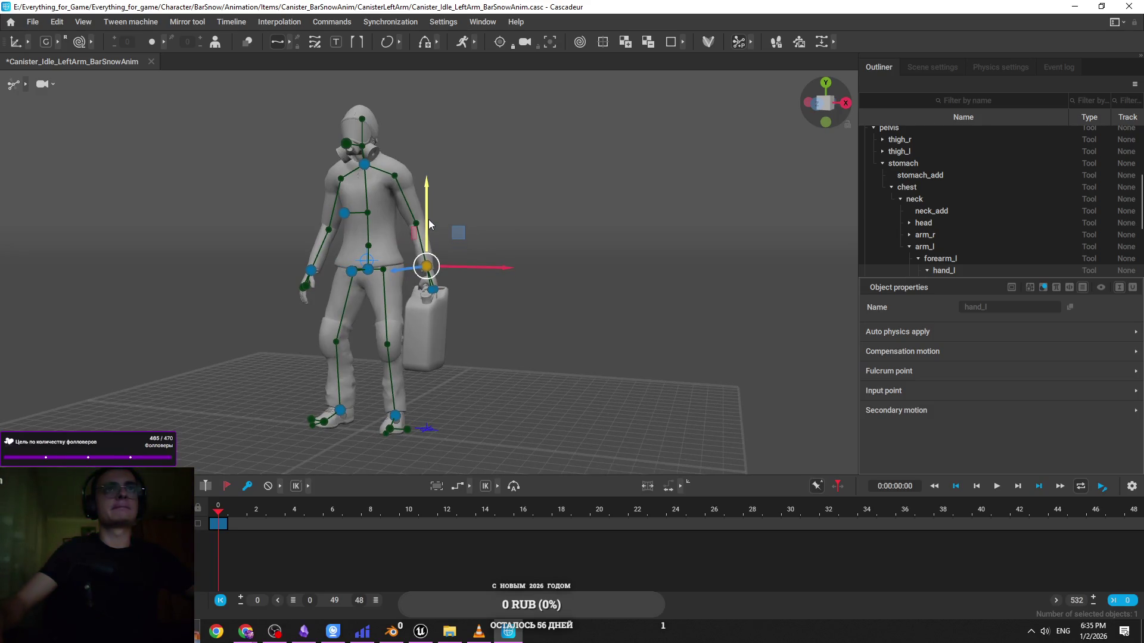
left_click_drag(427, 219, 523, 306)
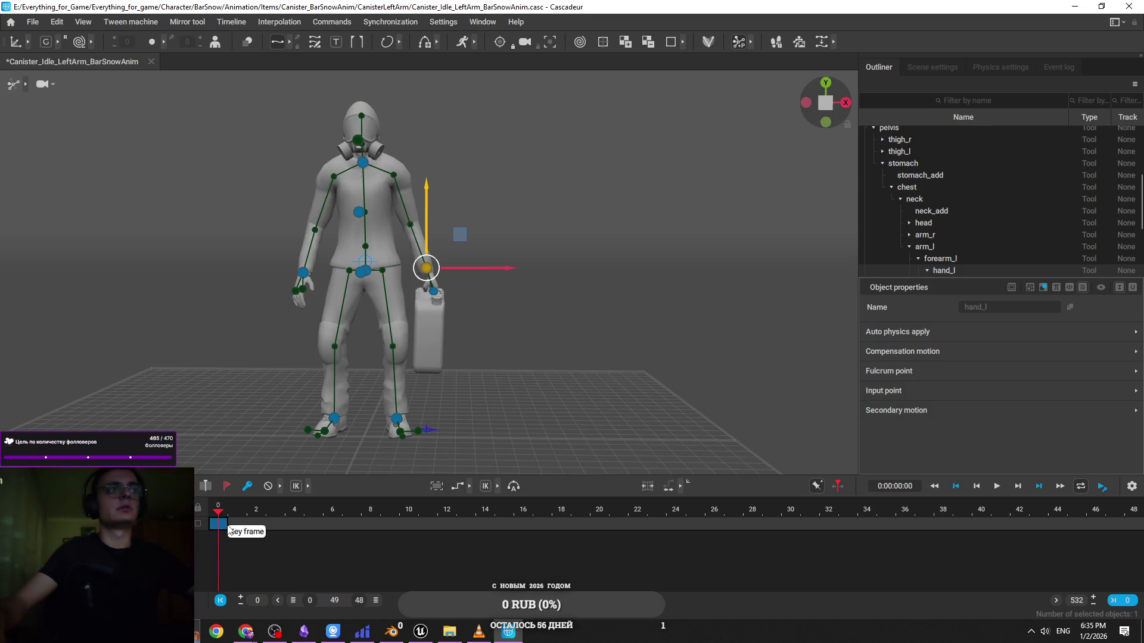
left_click(733, 524)
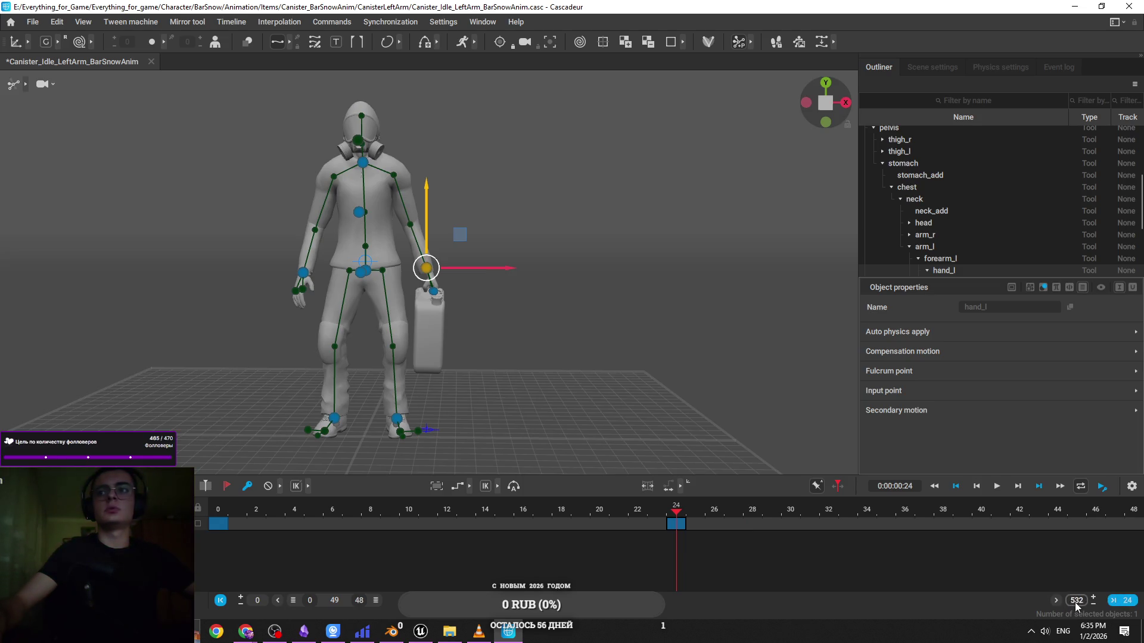
type("24")
key("Return")
Inspect the arm keys at frames 13, 7 and 18, scrubbing between frames 5 and 19
left_click(716, 519)
left_click_drag(634, 412, 421, 331)
scroll(420, 331, "up", 3)
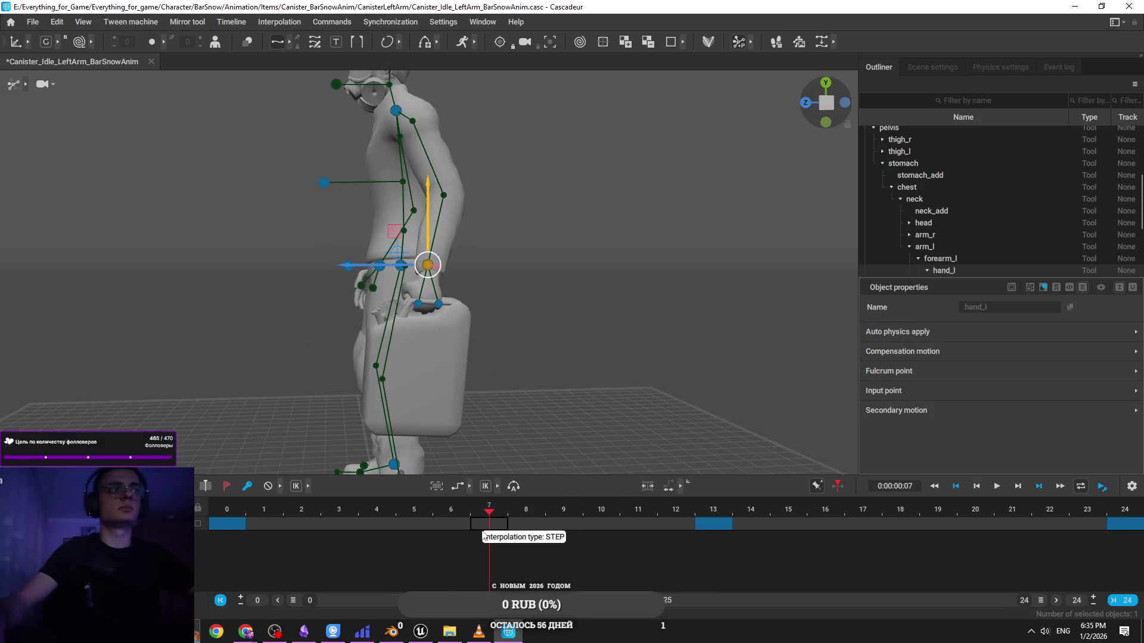
left_click(482, 527)
left_click(901, 523)
mouse_move(676, 525)
left_mouse_down()
mouse_move(273, 516)
mouse_move(730, 526)
left_mouse_up()
left_click_drag(851, 529, 943, 528)
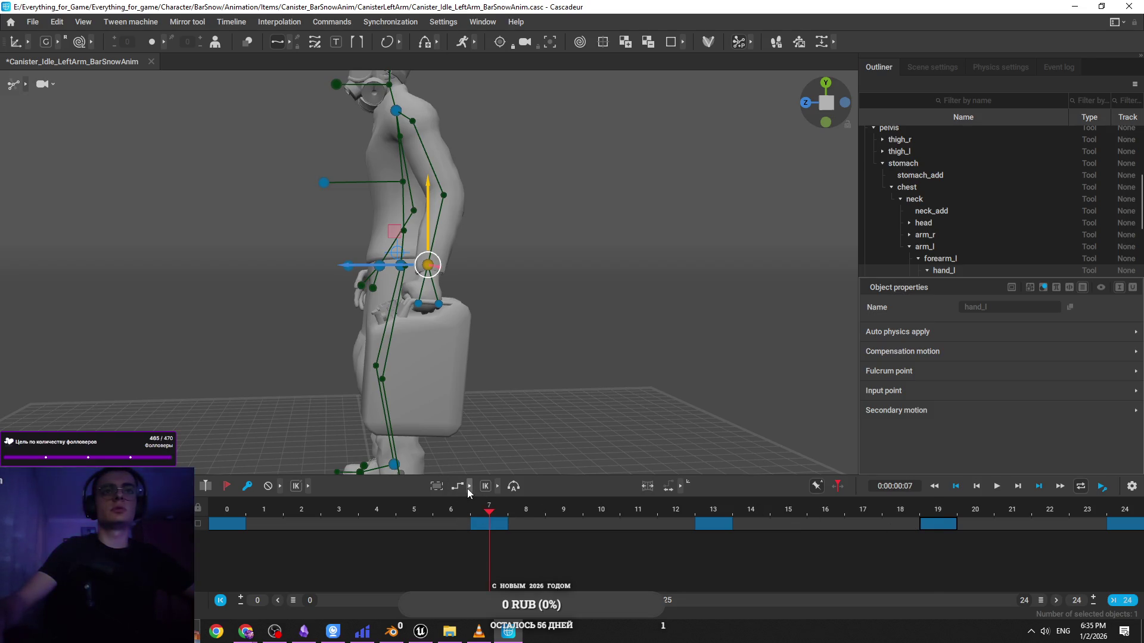
Select the frame 1–6 interval and apply a different interpolation to it
key("Left")
key("shift+Left")
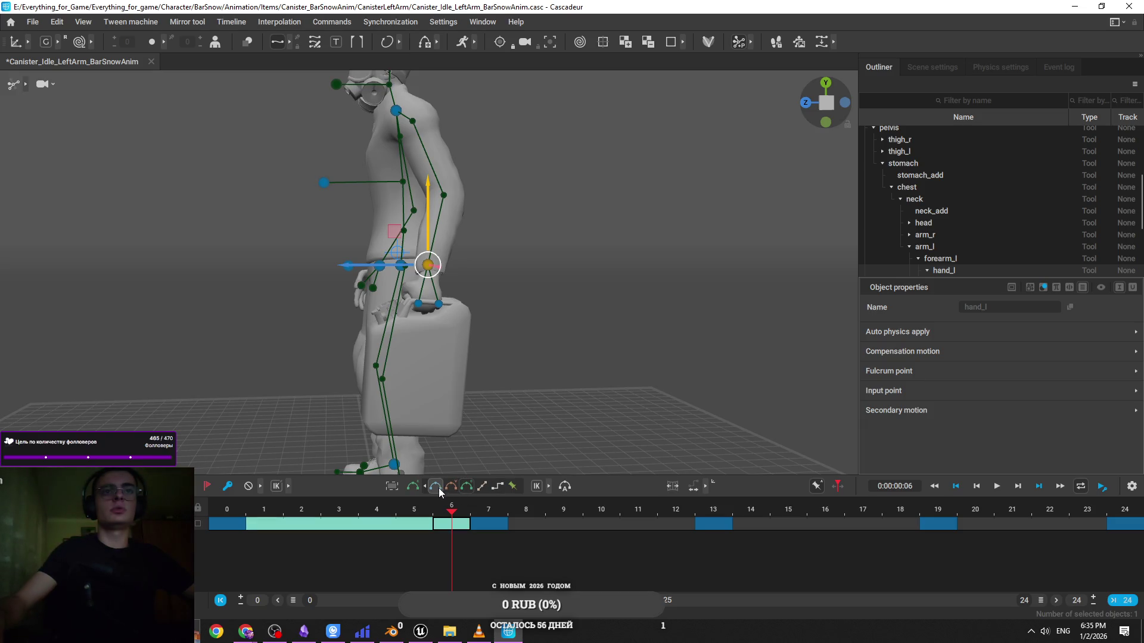
left_click(442, 493)
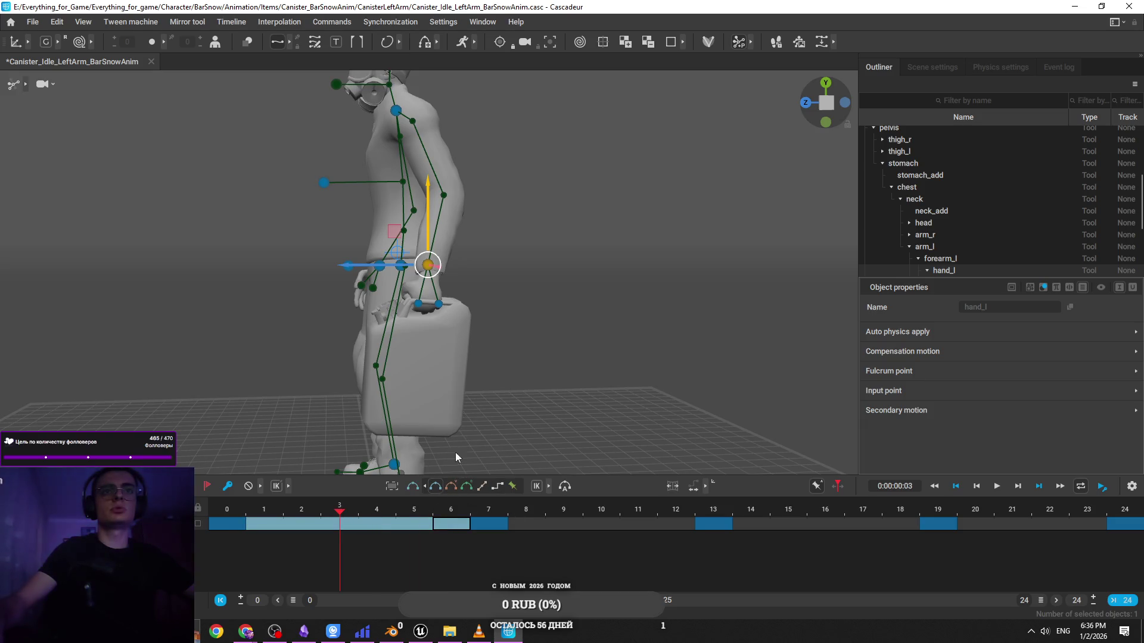
left_click(462, 489)
left_click(466, 487)
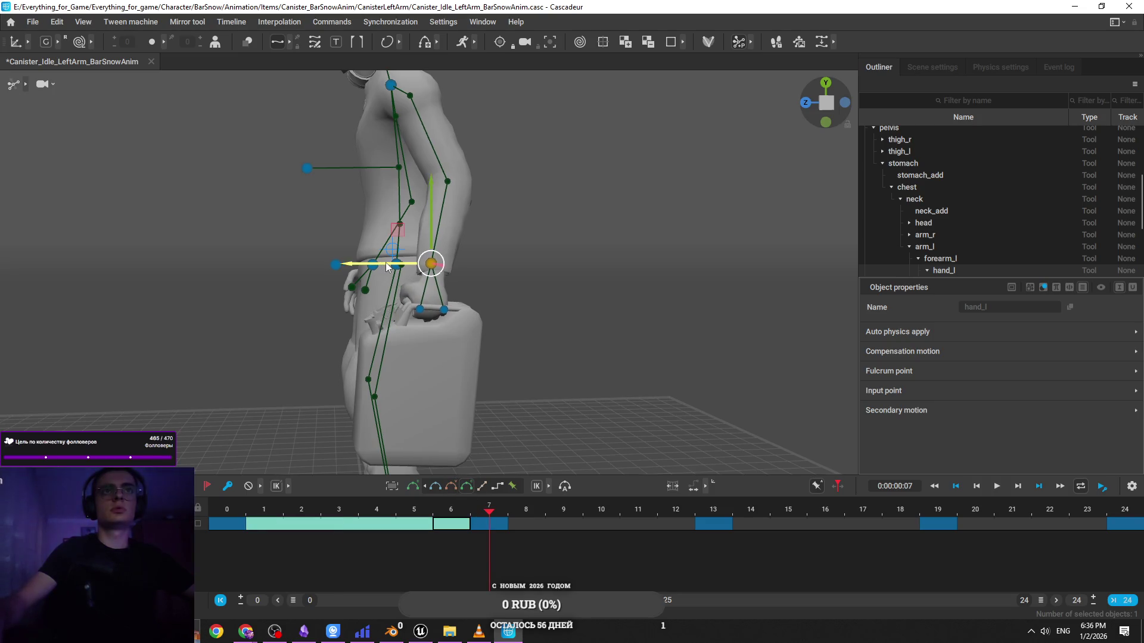
Check the pose at frames 3–4, then switch the interval to another interpolation type and confirm
left_click(370, 510)
left_click(356, 511)
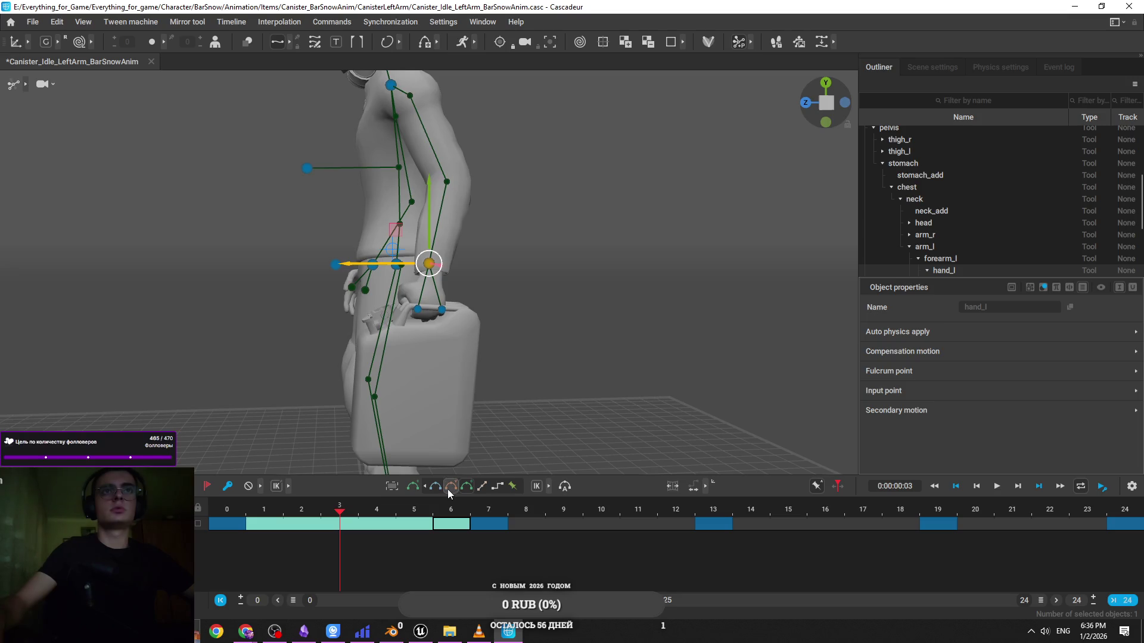
left_click(449, 487)
left_click(258, 520)
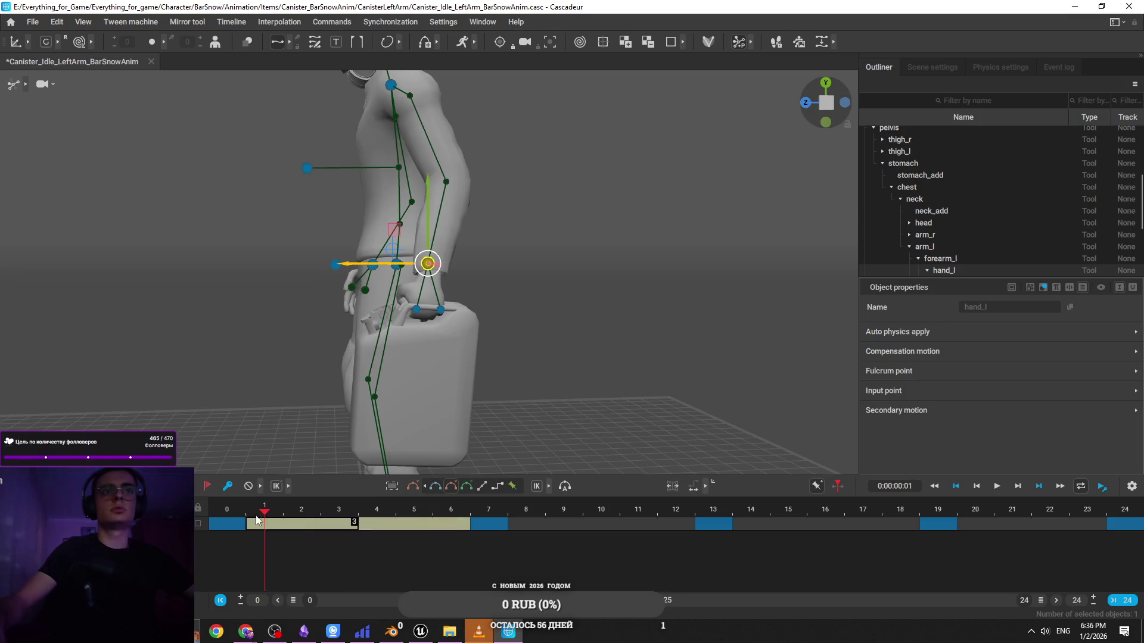
left_click(492, 526)
mouse_move(536, 446)
left_mouse_down()
mouse_move(575, 367)
mouse_move(514, 498)
left_mouse_up()
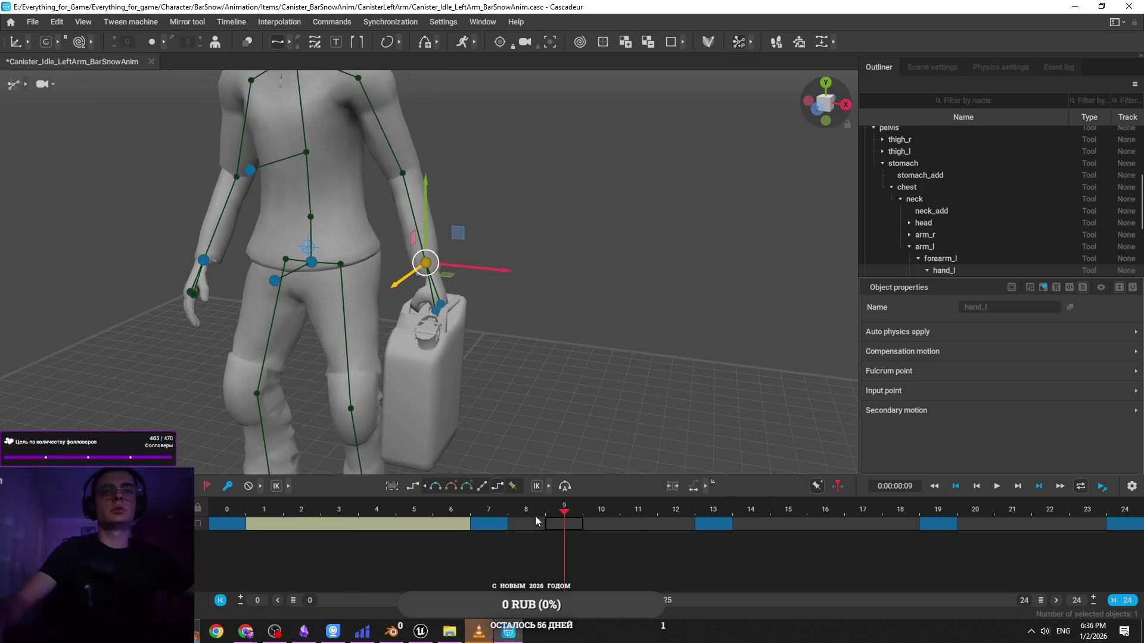
Apply the same interpolation to the frame 8–12 and 14–23 intervals
left_click(535, 522)
left_click(457, 488)
left_click(845, 525)
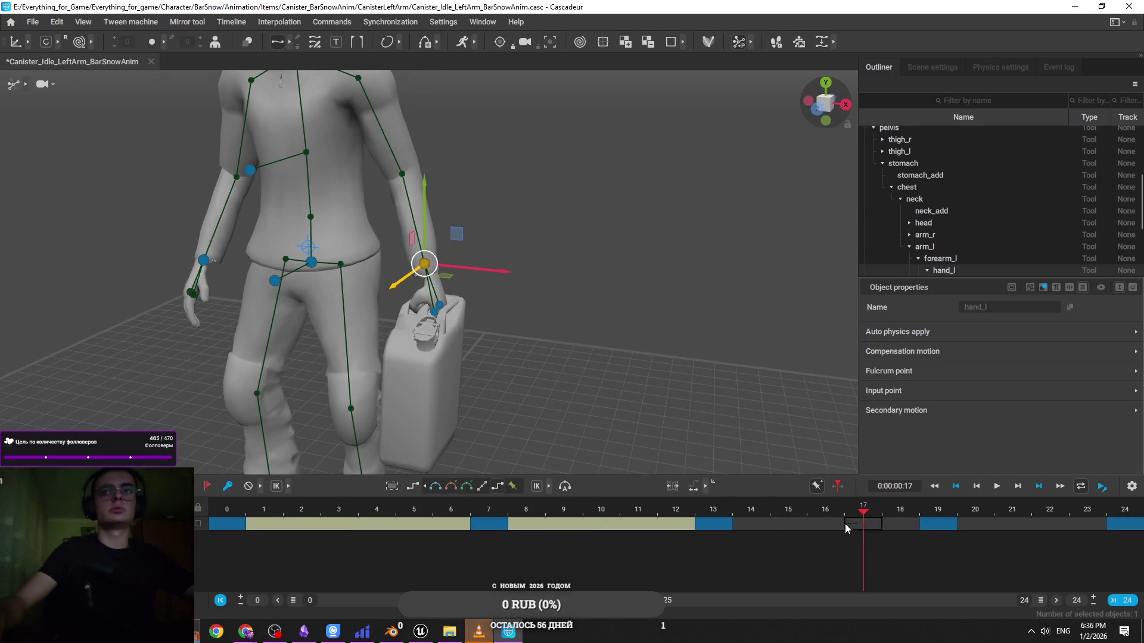
left_click(455, 492)
left_click(708, 509)
Zoom in on the left hand and canister and play back the arm idle
mouse_move(502, 424)
left_mouse_down()
mouse_move(620, 355)
mouse_move(510, 295)
mouse_move(328, 310)
mouse_move(425, 307)
mouse_move(440, 289)
left_mouse_up()
key("e")
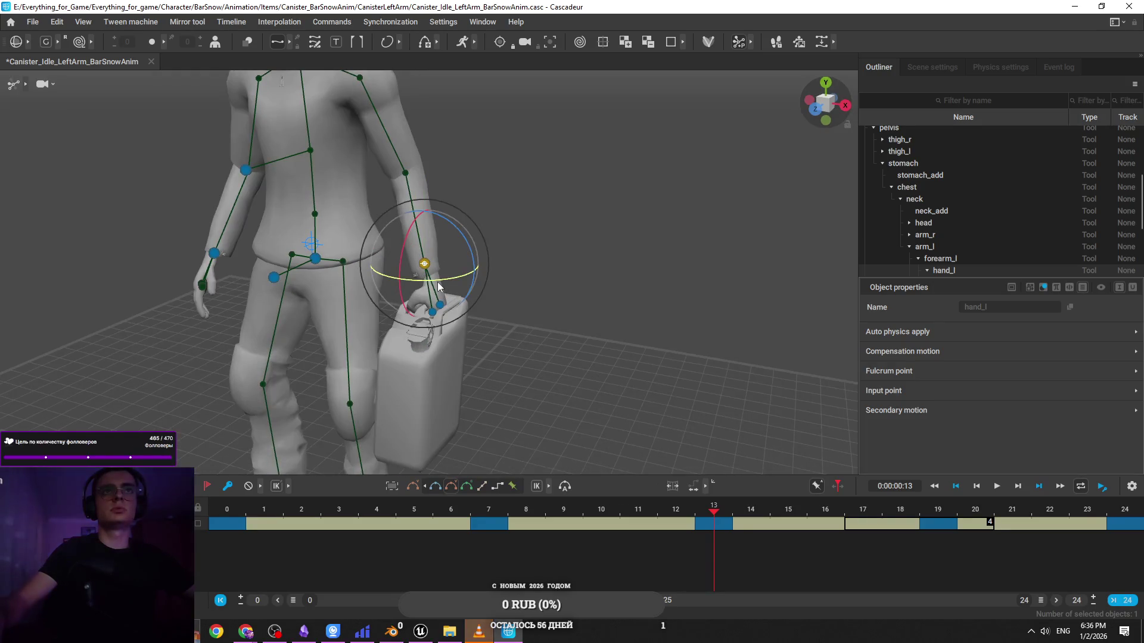
mouse_move(481, 387)
left_mouse_down()
mouse_move(548, 380)
mouse_move(541, 320)
left_mouse_up()
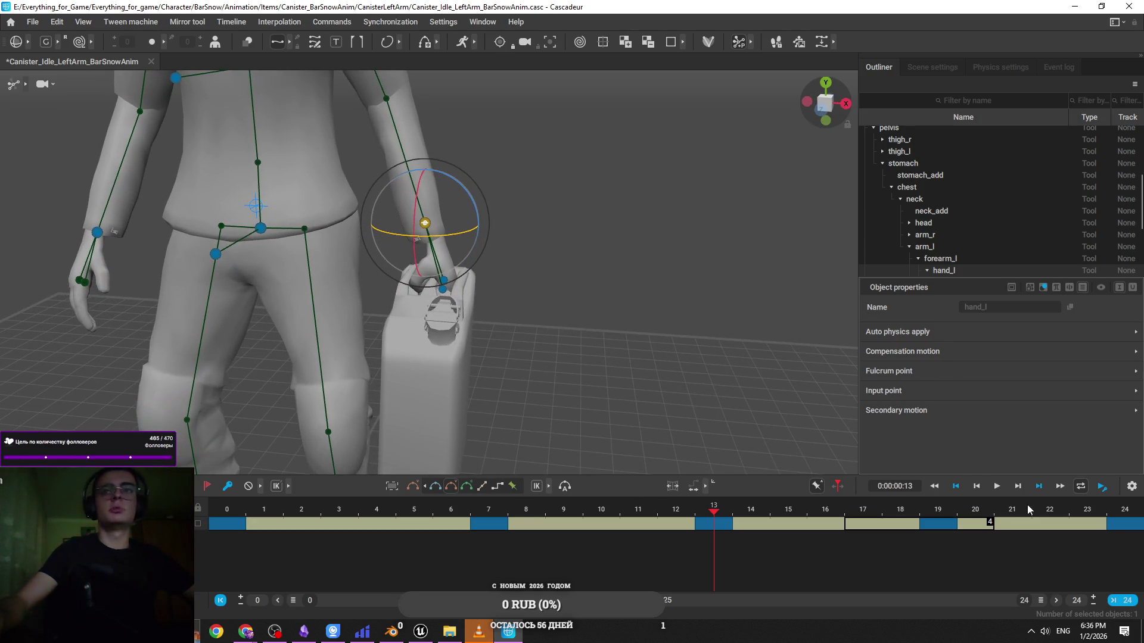
key("space")
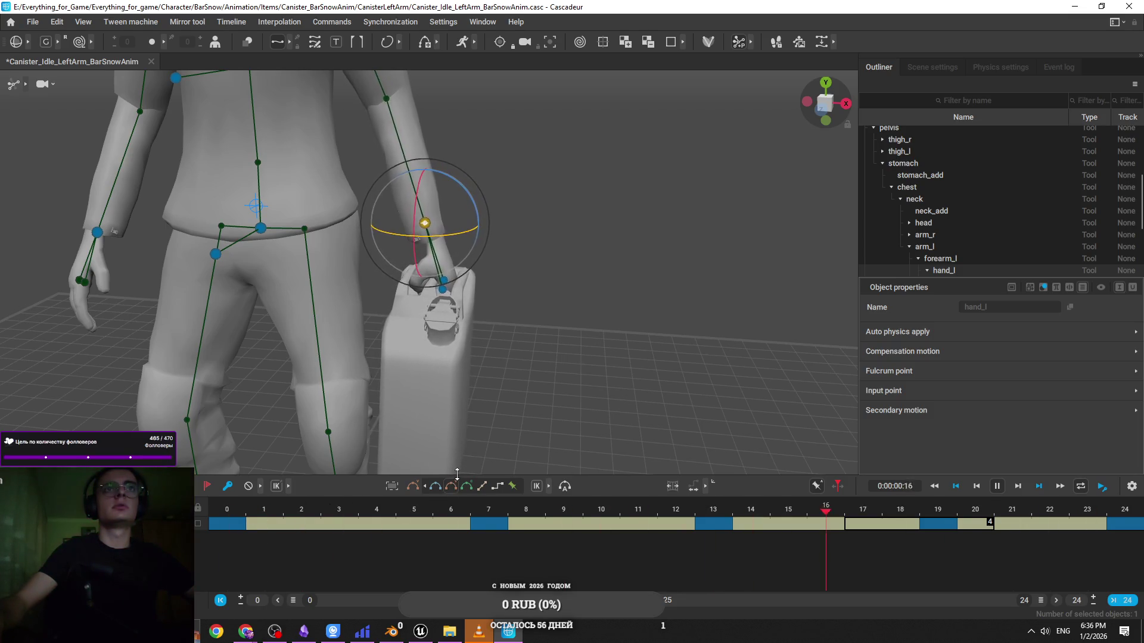
mouse_move(457, 473)
left_mouse_down()
mouse_move(418, 347)
mouse_move(402, 341)
left_mouse_up()
key("space")
Replay the idle between keys 7 and 19, then start the level in Unreal Engine 4
left_click(502, 525)
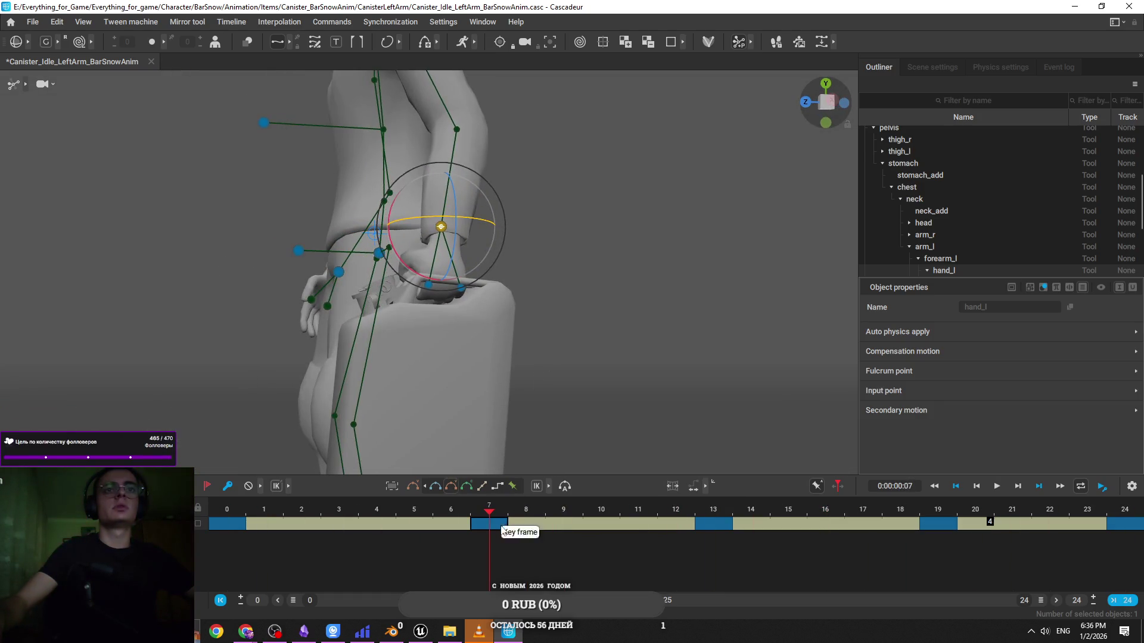
left_click(928, 524)
key("space")
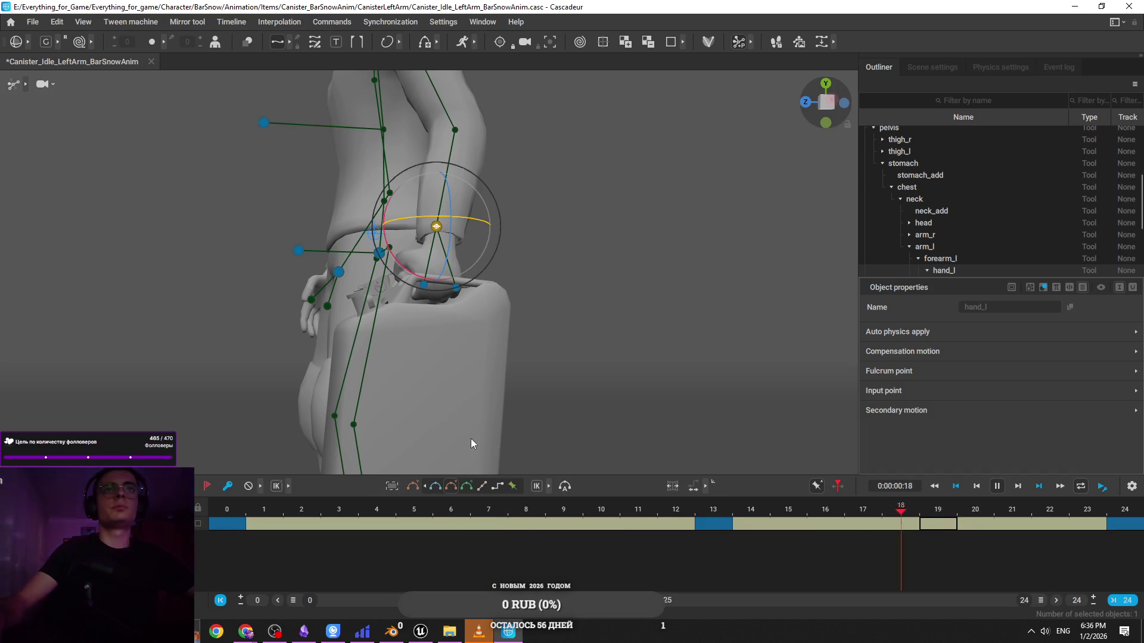
mouse_move(487, 412)
left_mouse_down()
mouse_move(537, 466)
mouse_move(570, 438)
mouse_move(670, 413)
left_mouse_up()
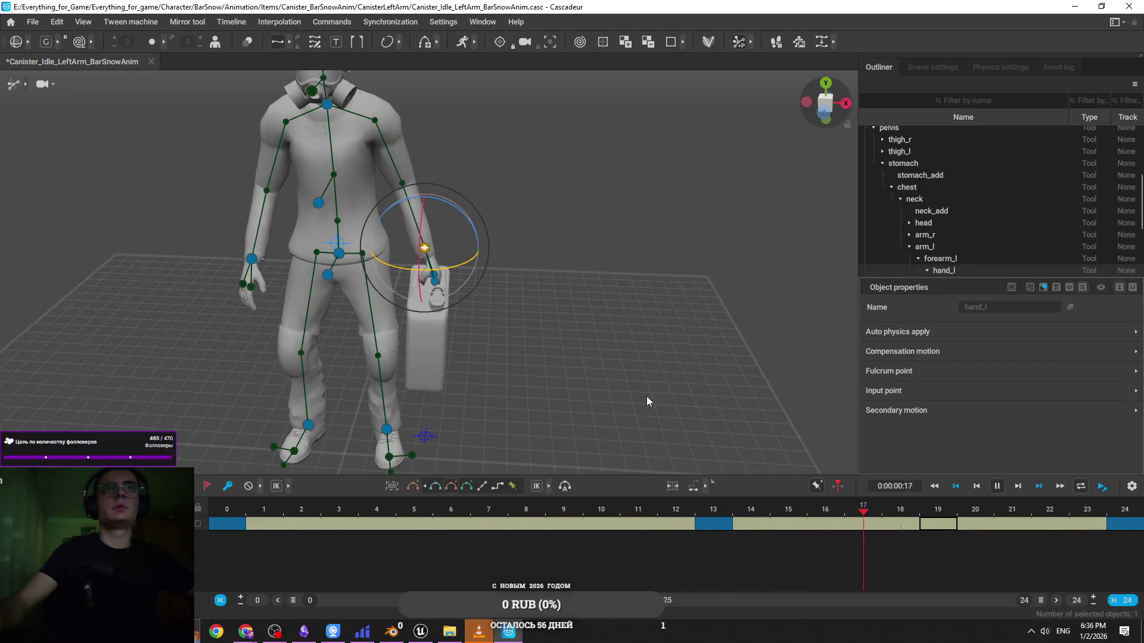
key("space")
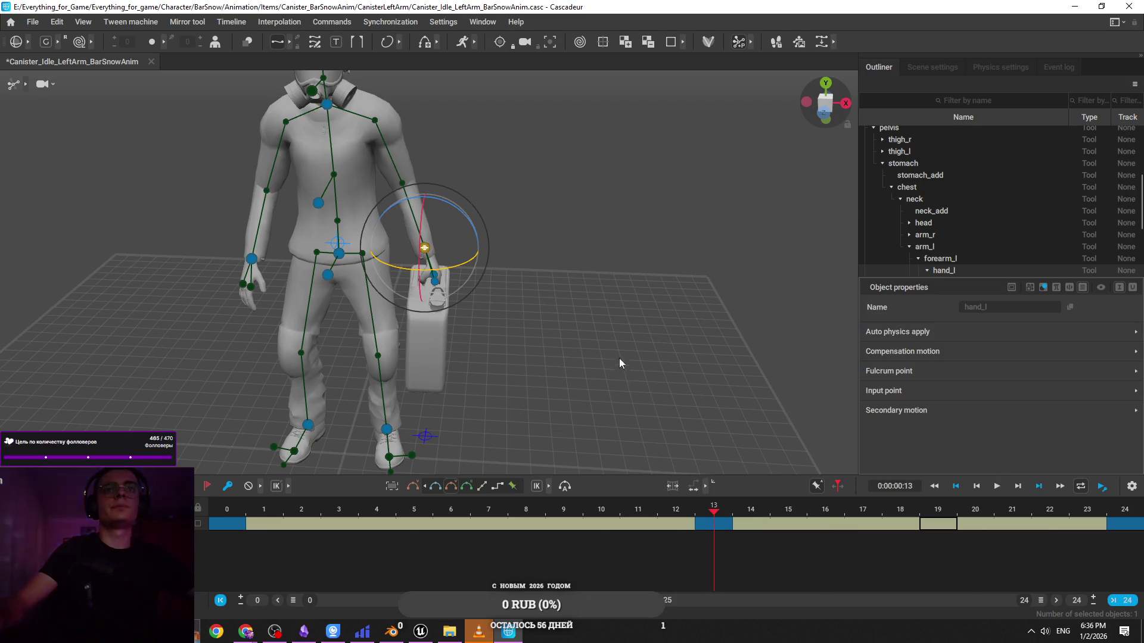
scroll(620, 359, "up", 5)
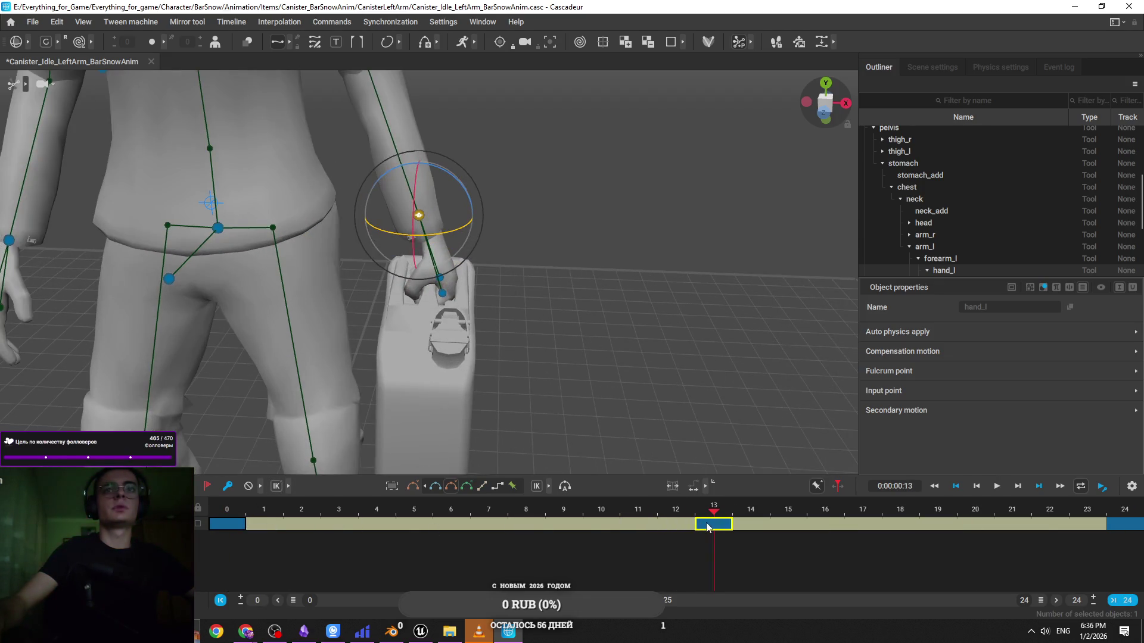
left_click(420, 632)
left_click(544, 45)
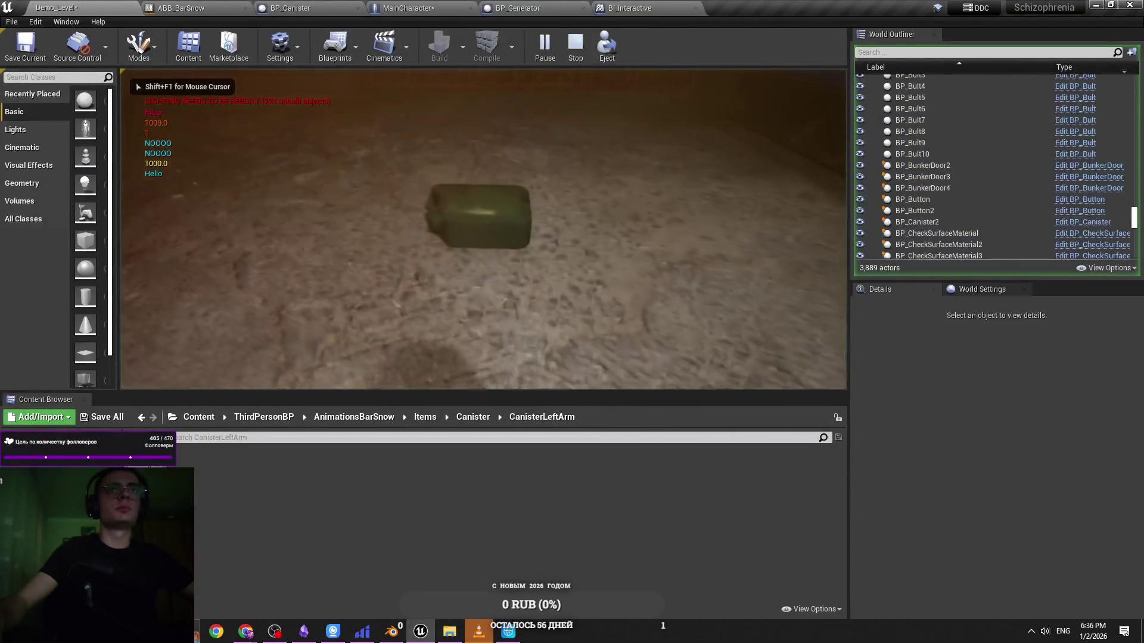
Free the cursor with Shift+F1 to test the carry, then return to Cascadeur and play the arm idle
key("shift+F1")
left_click(791, 240)
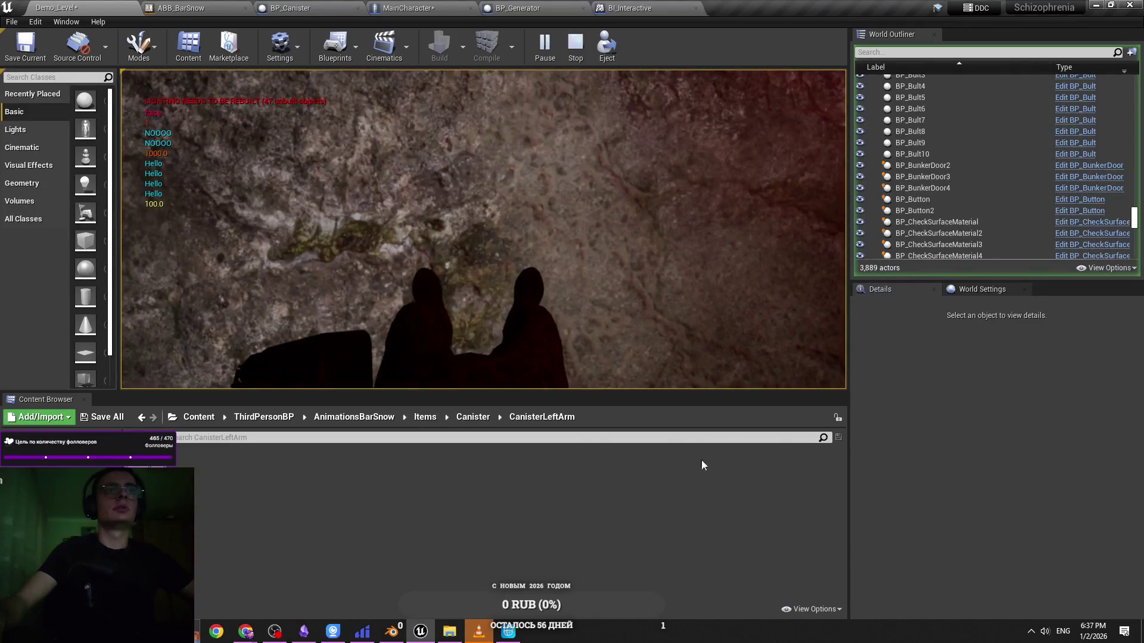
key("alt+Tab")
key("space")
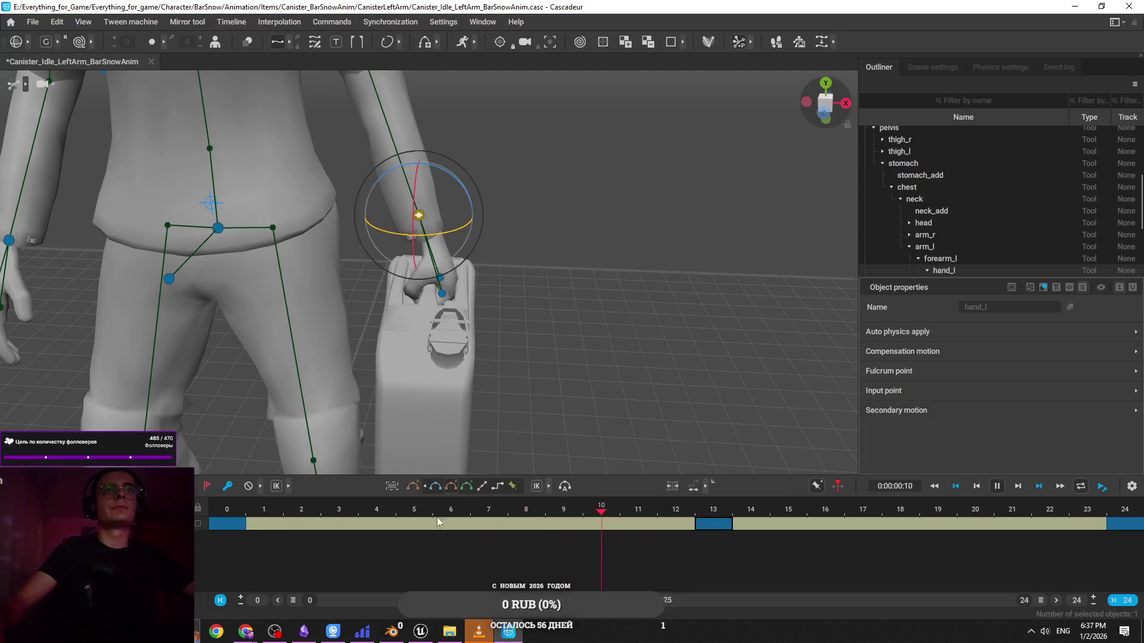
Zoom out of the Cascadeur viewport and bring the Twitch page in Chrome to the front
scroll(545, 383, "down", 3)
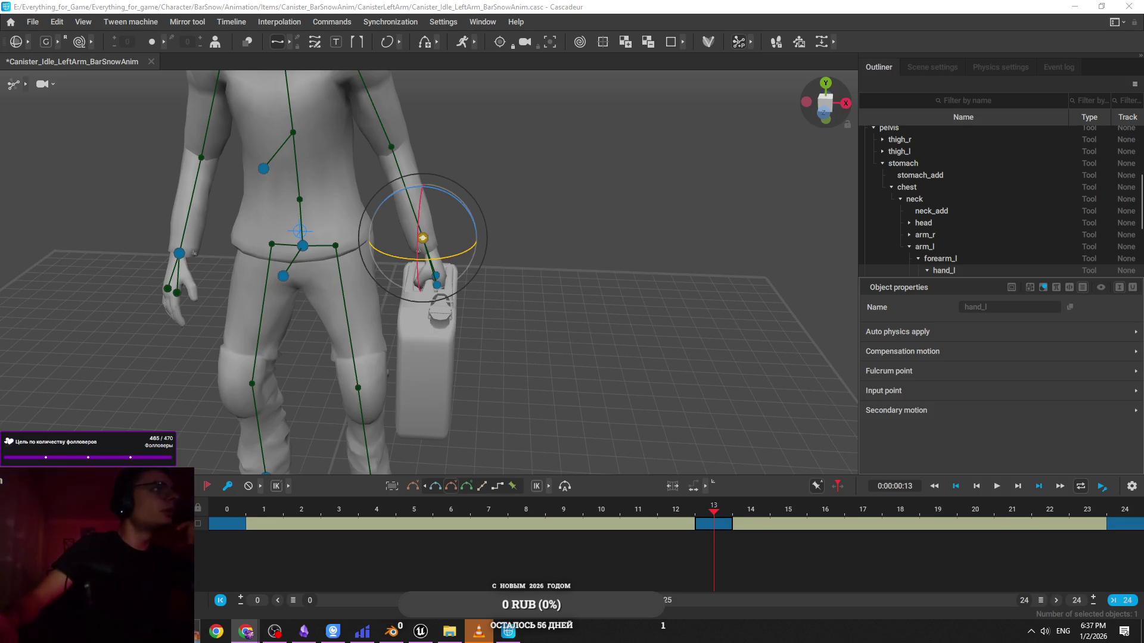
left_click(246, 632)
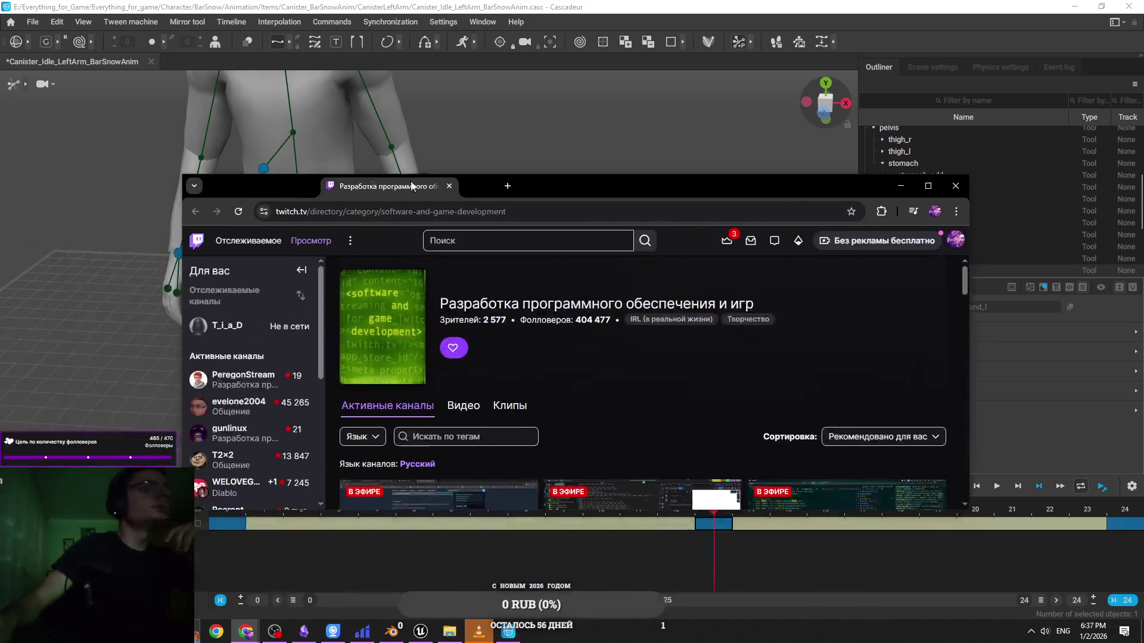
Maximize the Twitch window and scroll through the Software and Game Development live streams
left_click(928, 185)
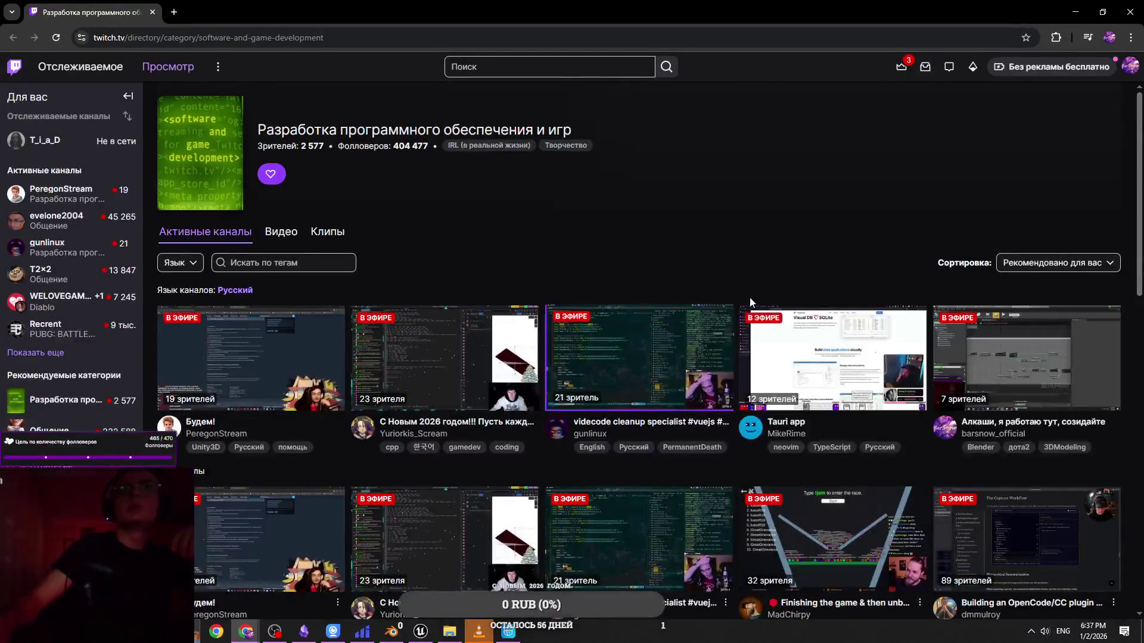
scroll(709, 274, "down", 2)
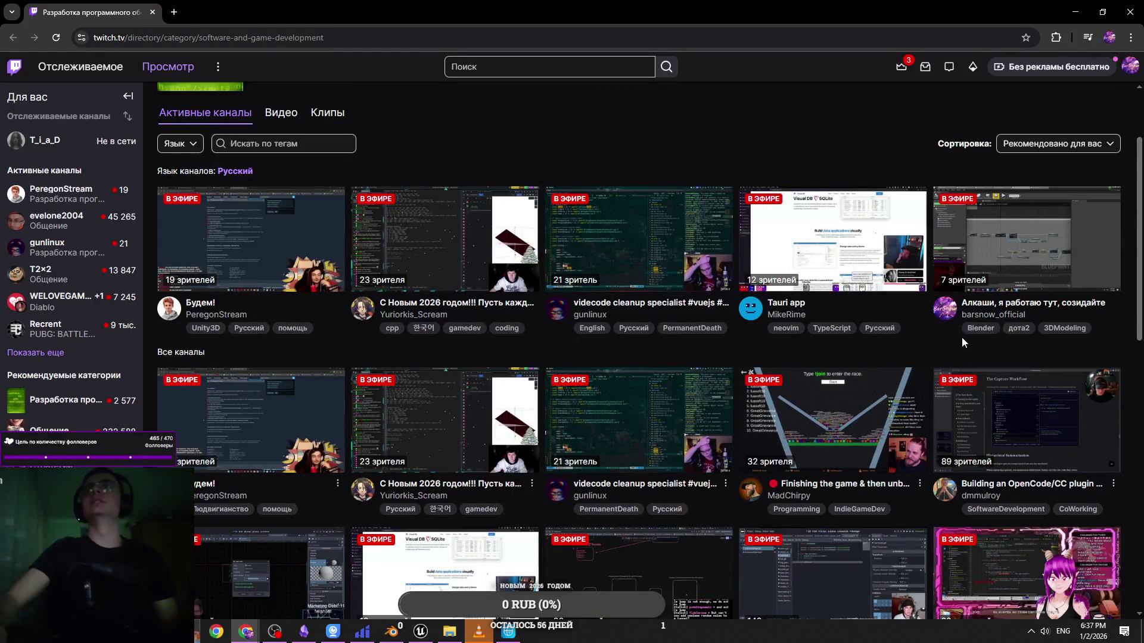
scroll(961, 337, "down", 1)
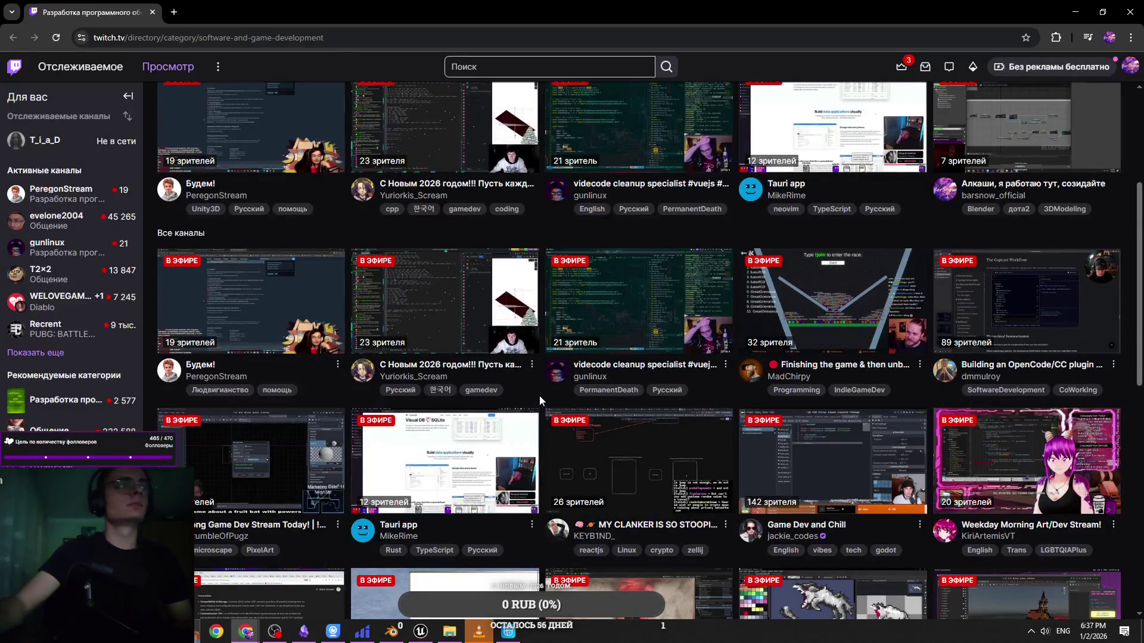
scroll(541, 396, "down", 3)
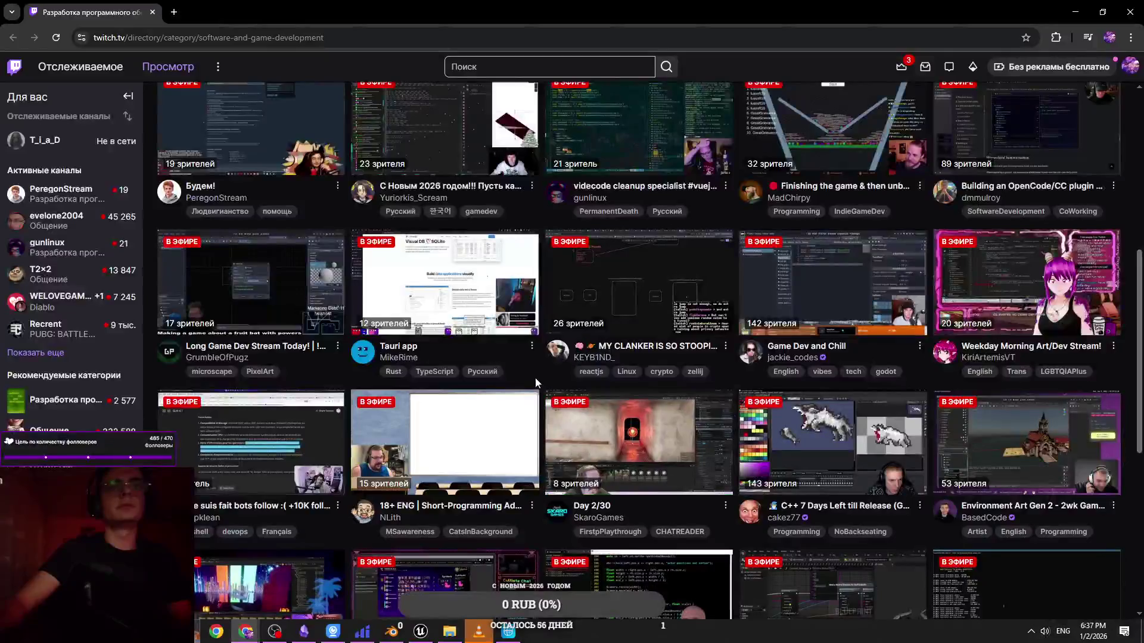
scroll(550, 379, "down", 3)
scroll(551, 379, "down", 4)
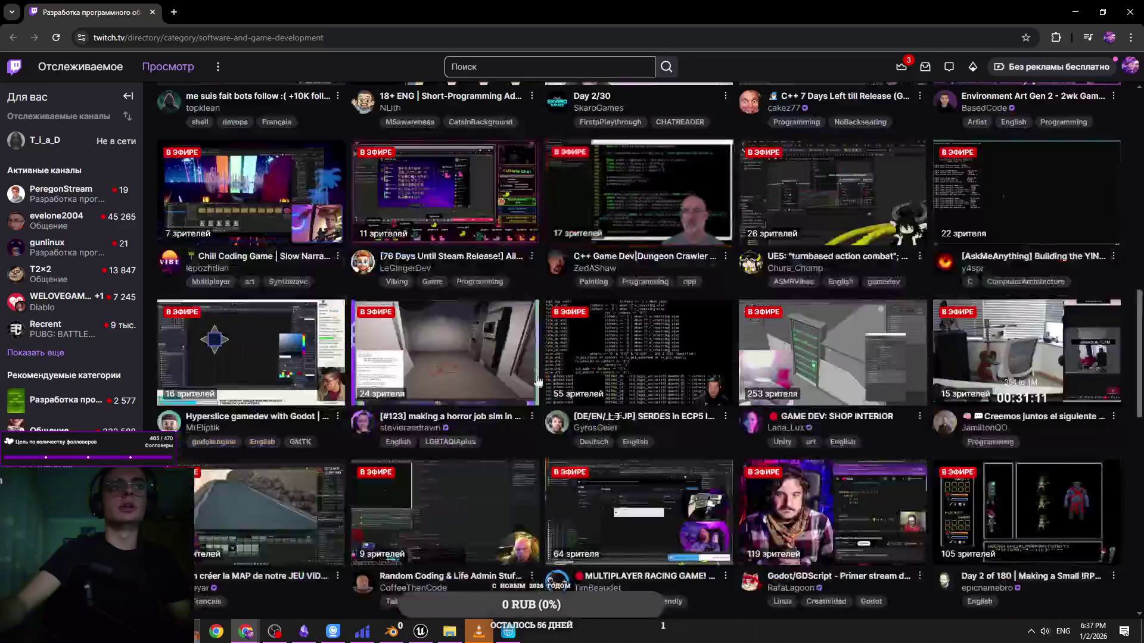
scroll(559, 424, "down", 4)
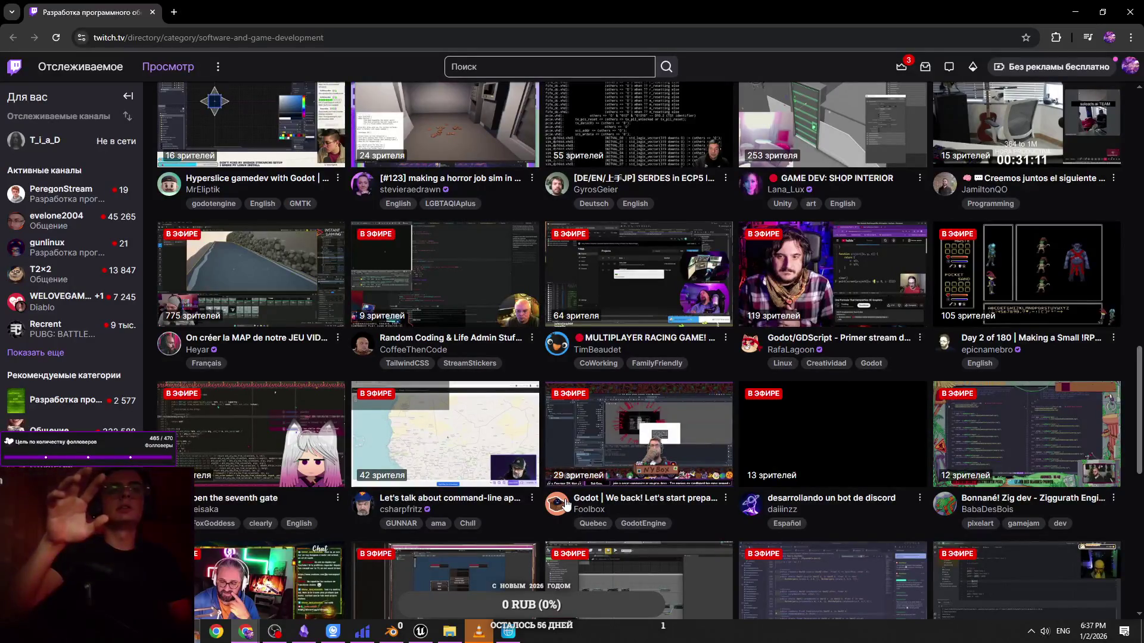
scroll(547, 555, "down", 2)
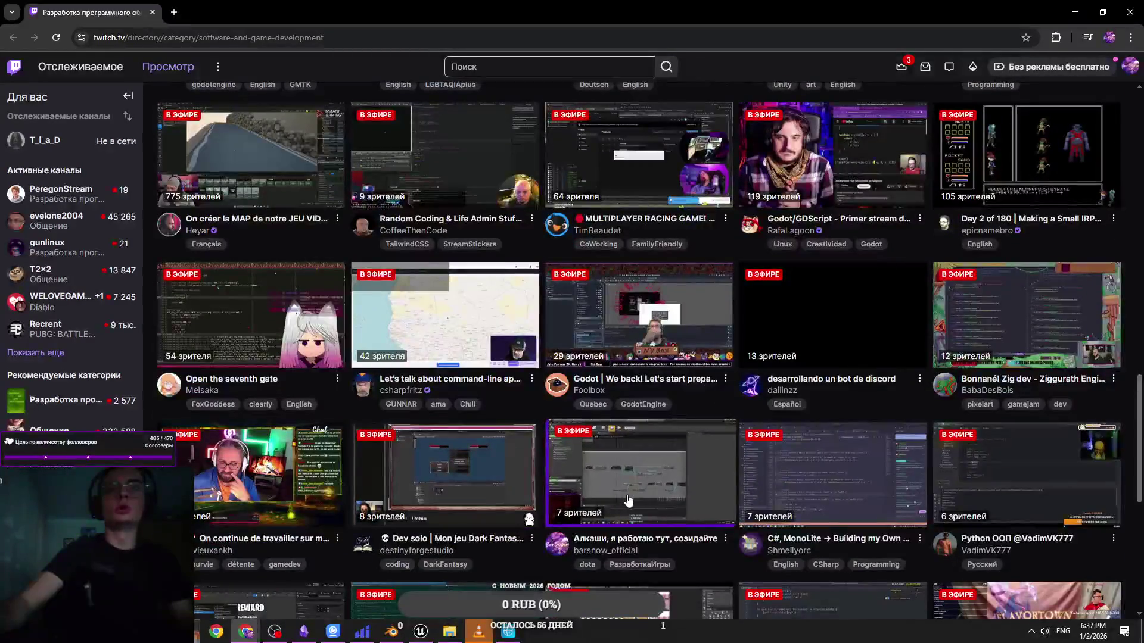
scroll(628, 536, "up", 3)
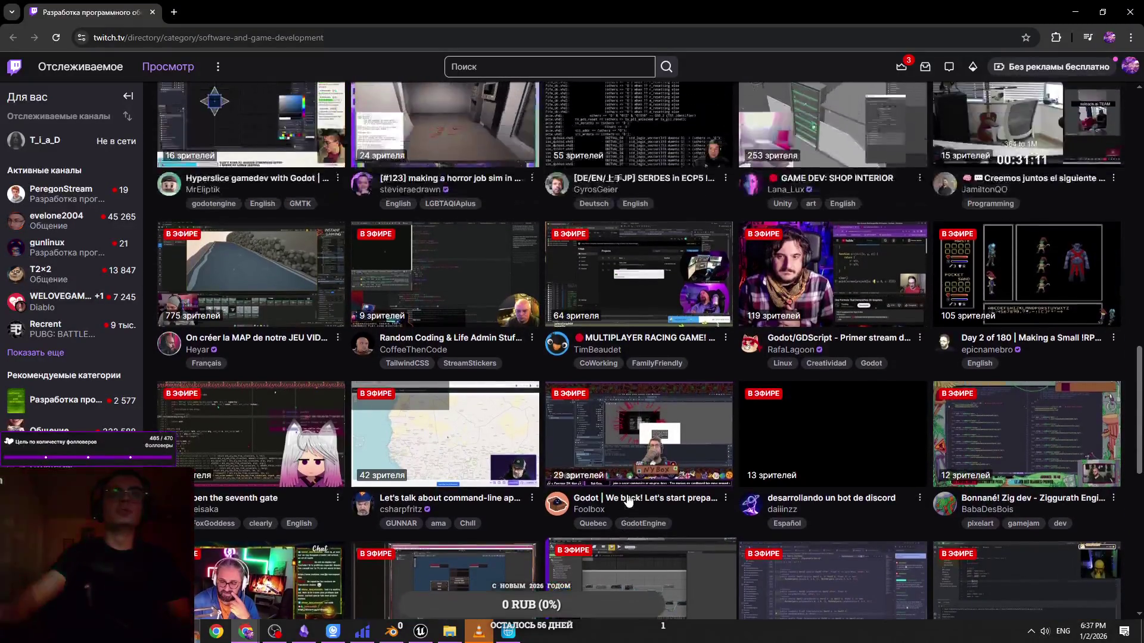
scroll(628, 587, "down", 4)
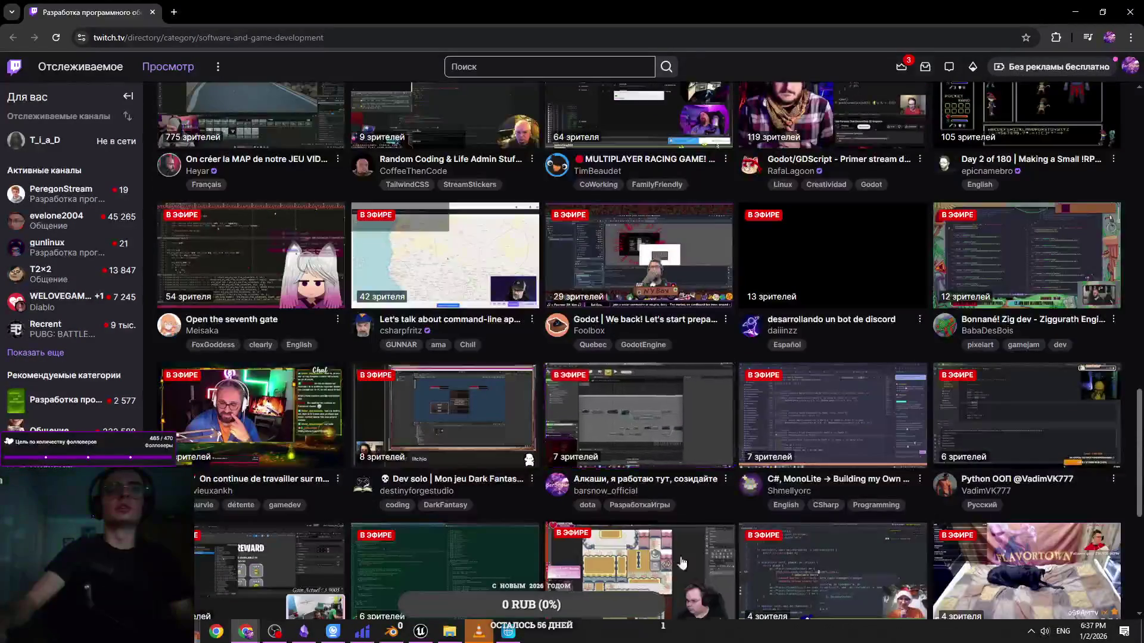
scroll(724, 513, "down", 4)
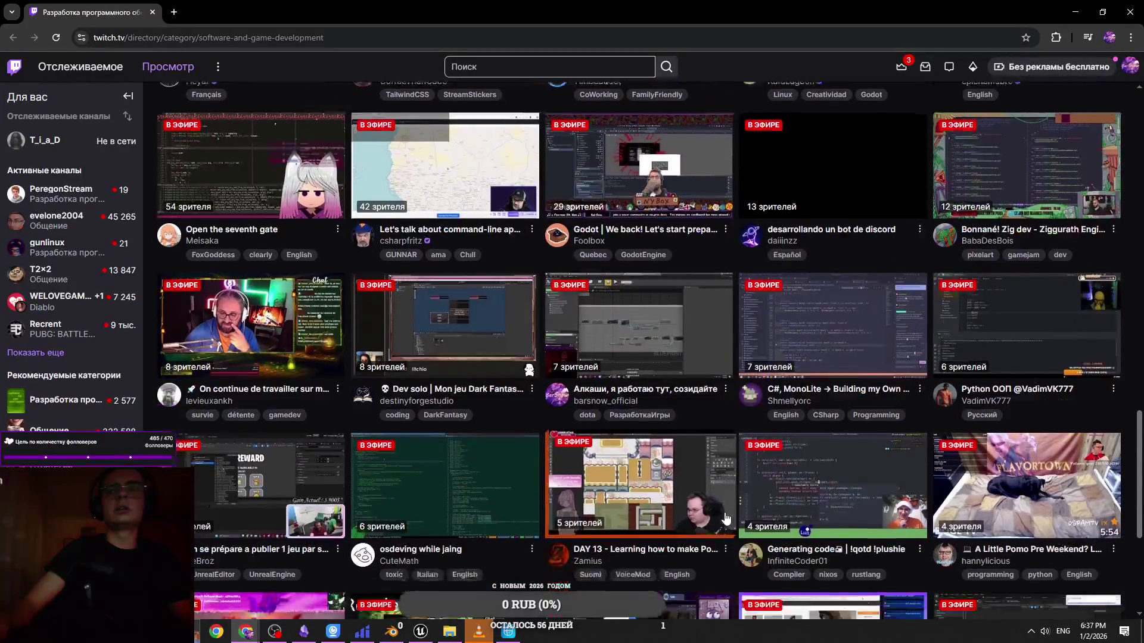
scroll(732, 519, "down", 2)
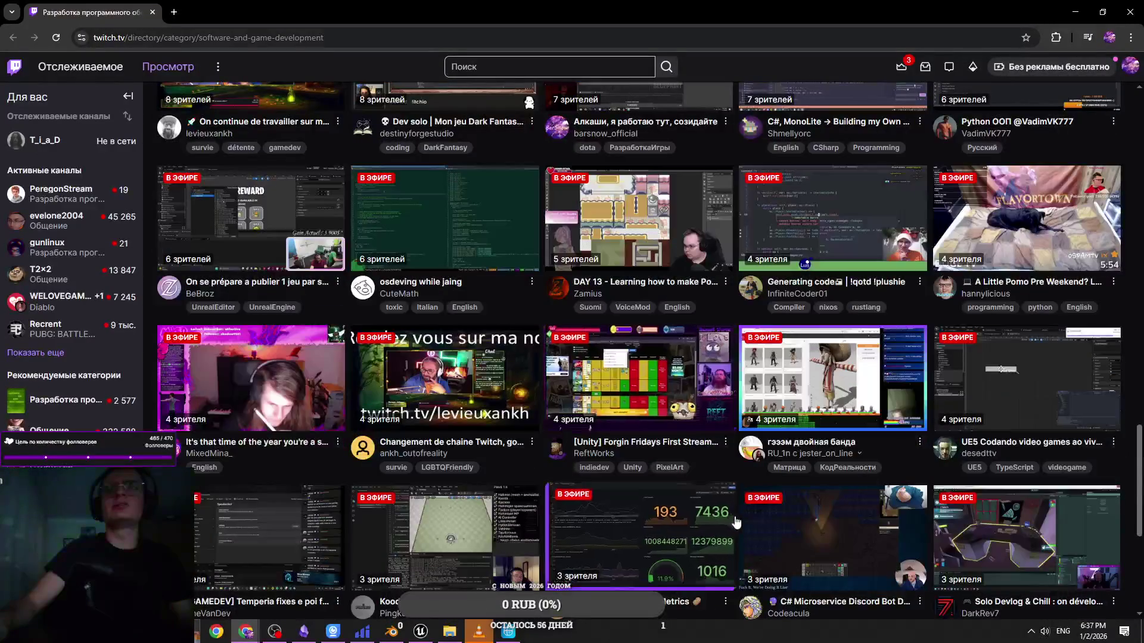
scroll(695, 538, "down", 2)
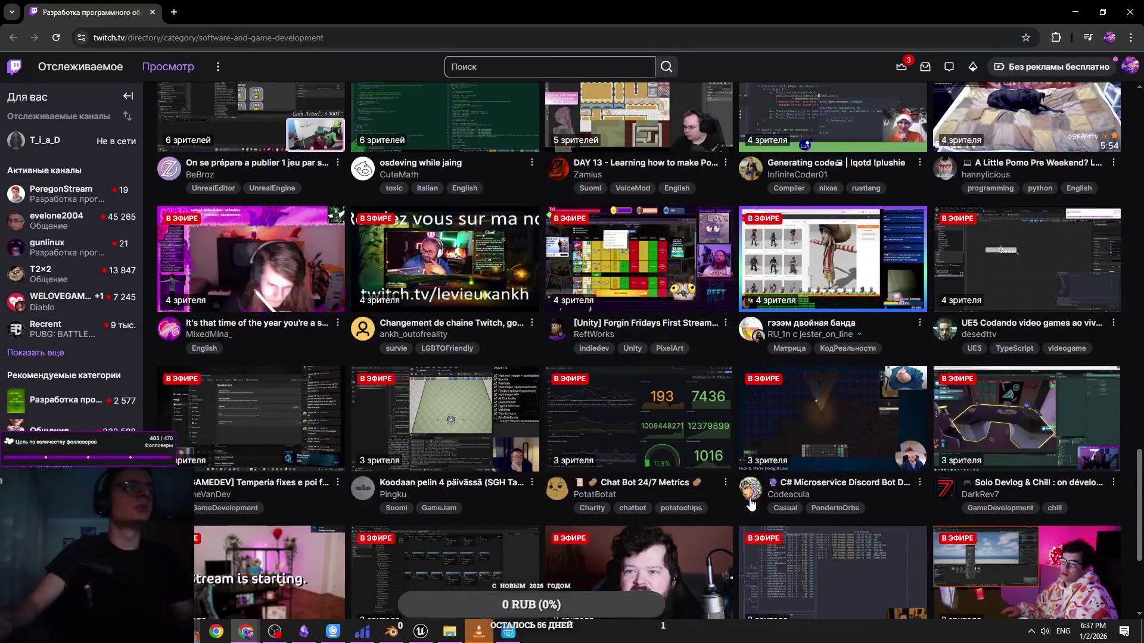
scroll(751, 504, "down", 1)
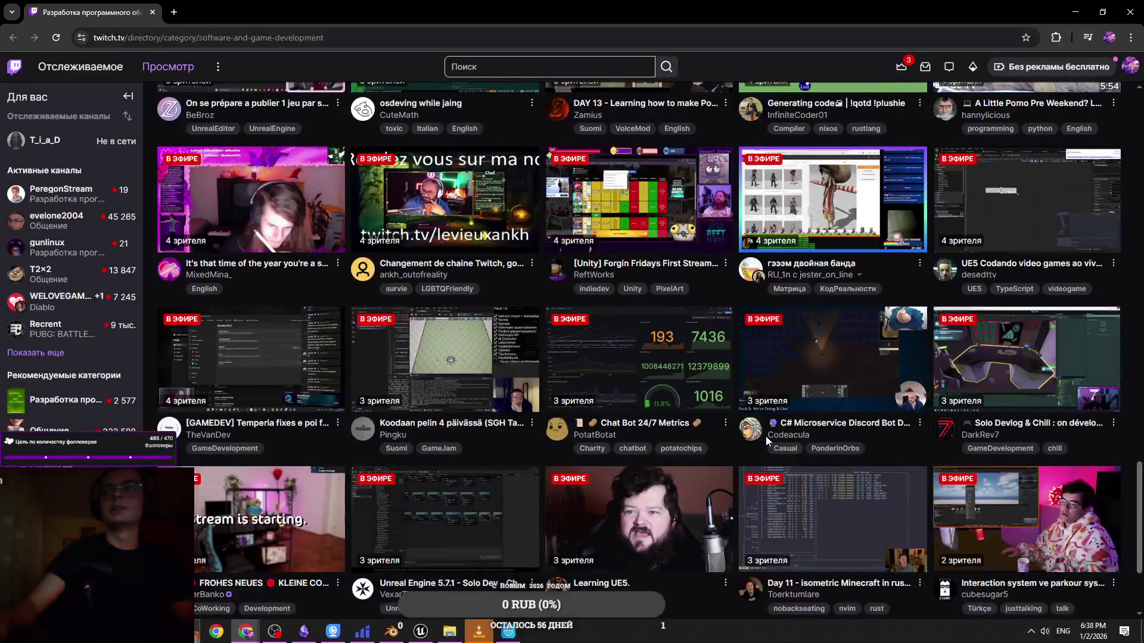
scroll(766, 436, "down", 3)
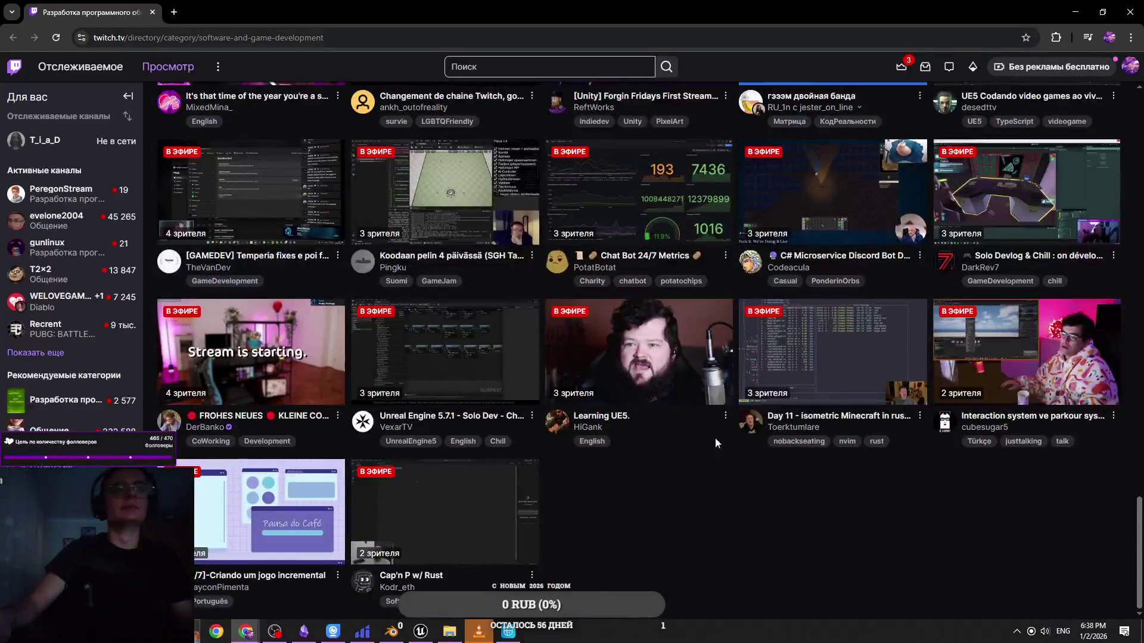
scroll(790, 566, "up", 2)
scroll(790, 571, "up", 1)
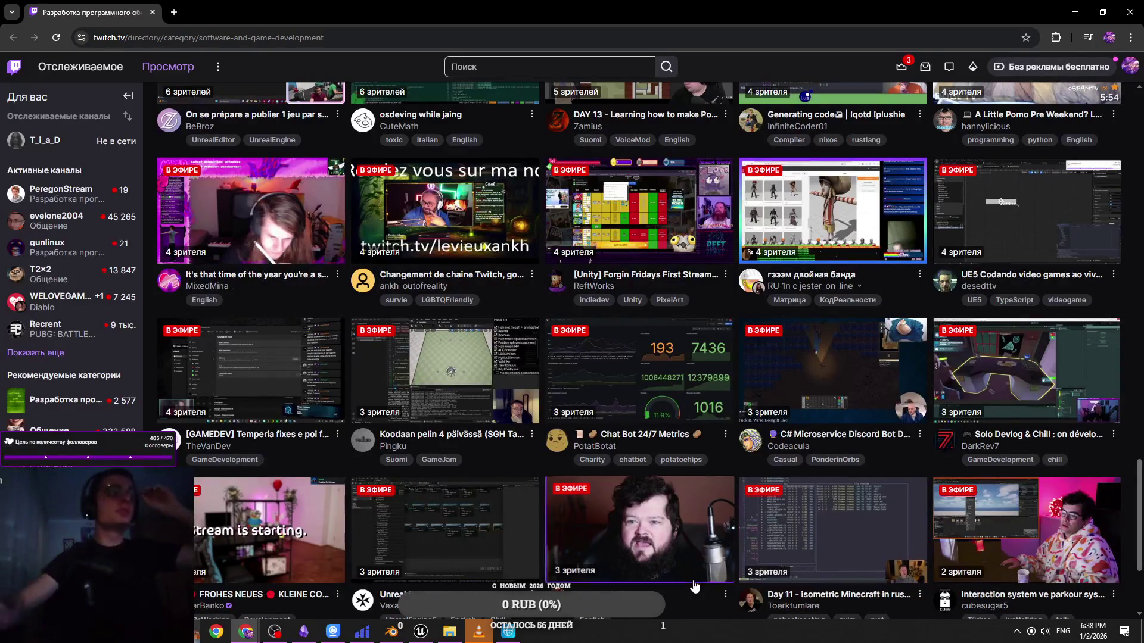
left_click(528, 74)
Search Twitch for the channel name, retrying with a corrected spelling in Latin letters
type("l")
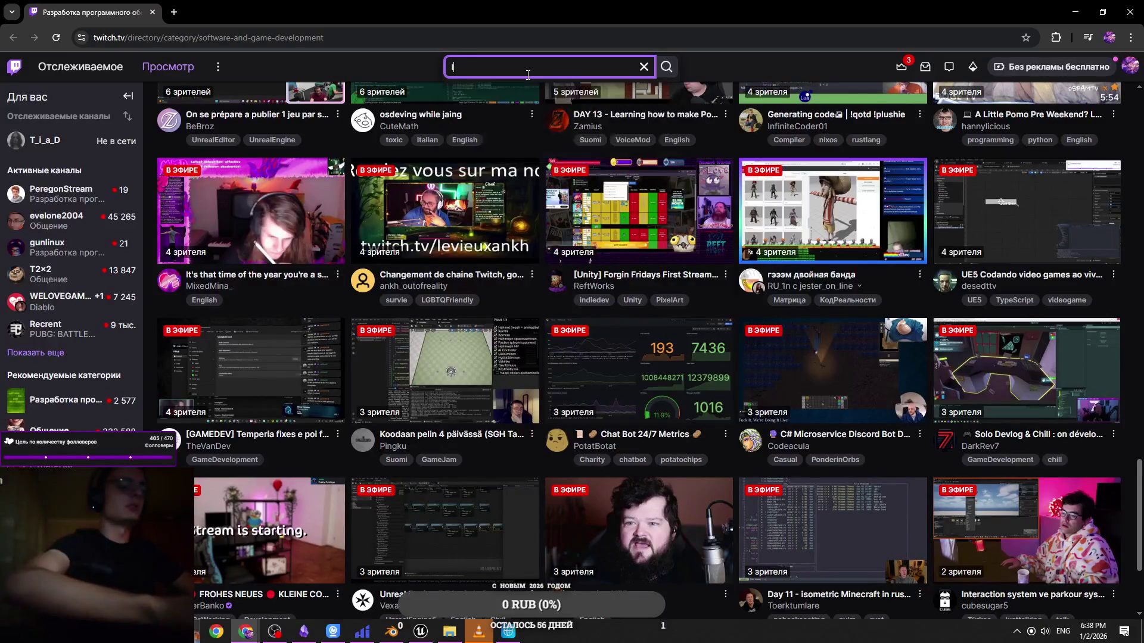
key("BackSpace")
key("BackSpace")
key("BackSpace")
type("kbnf")
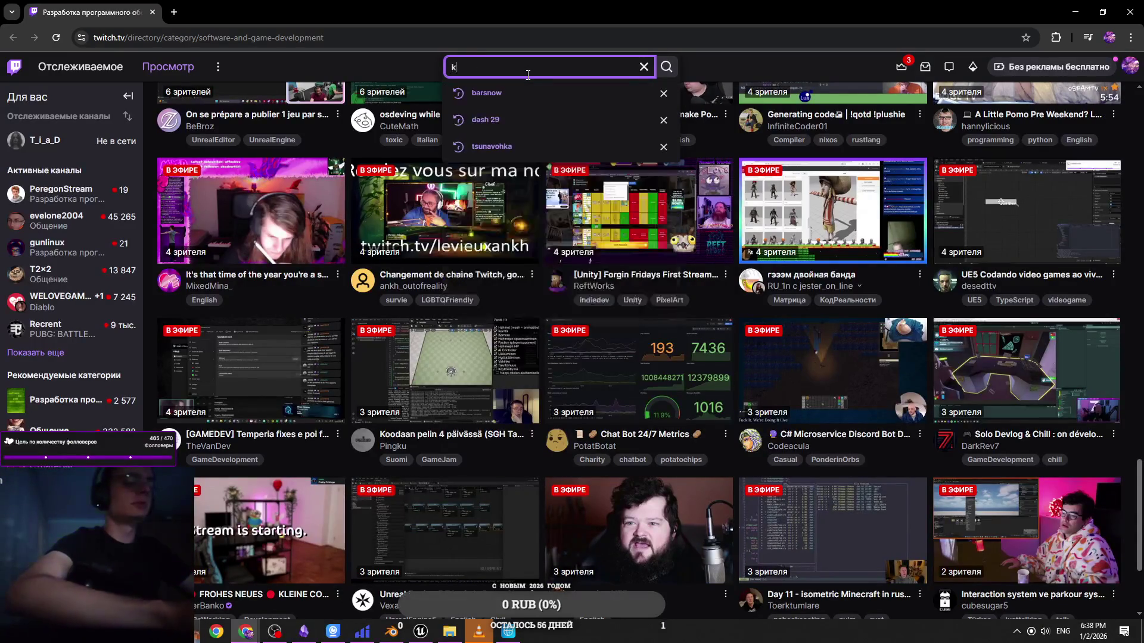
key("Return")
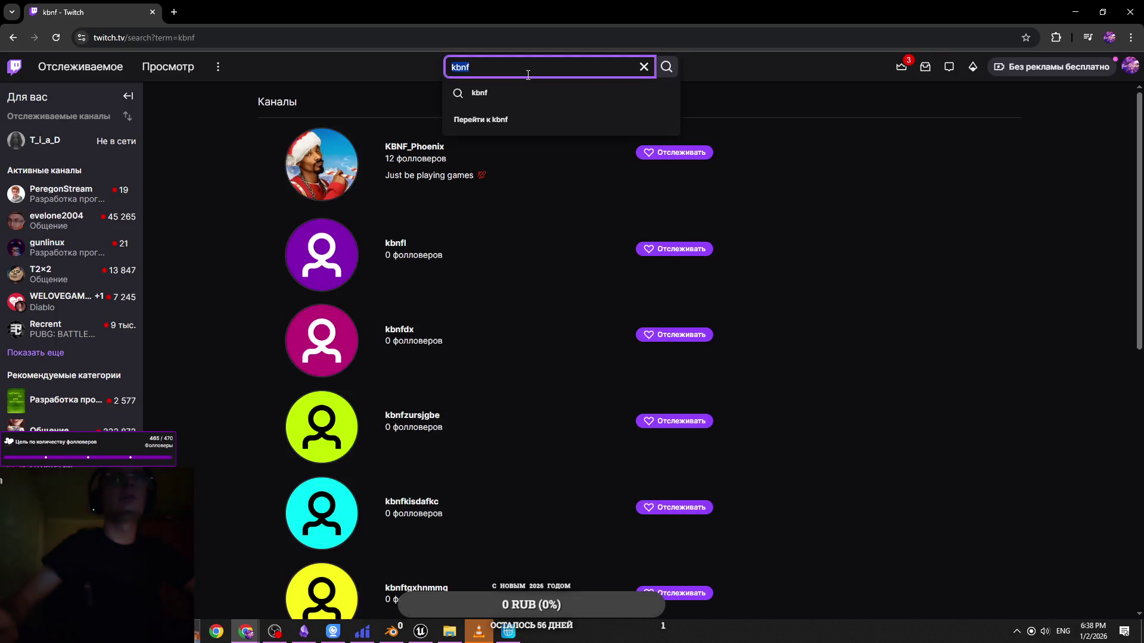
type("лита")
key("Return")
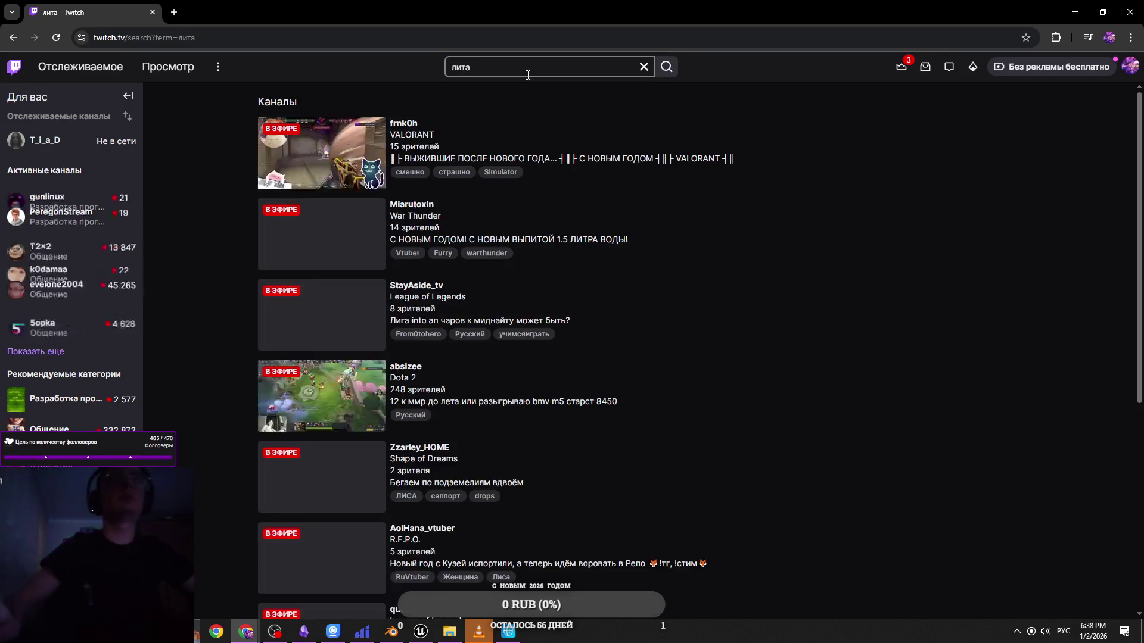
type("Lita")
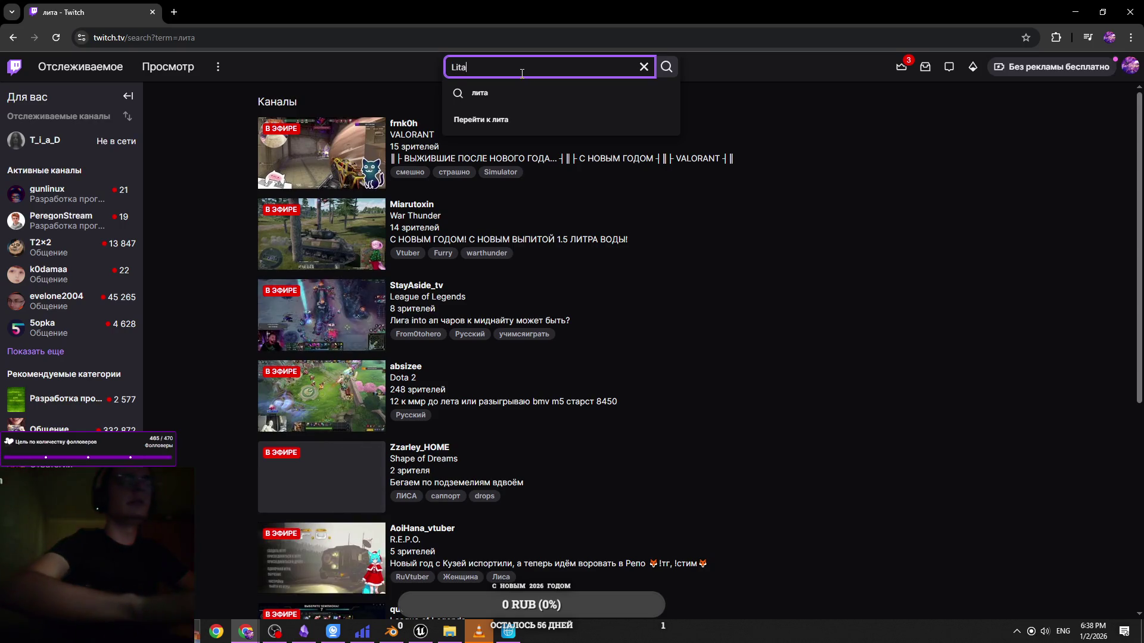
key("Return")
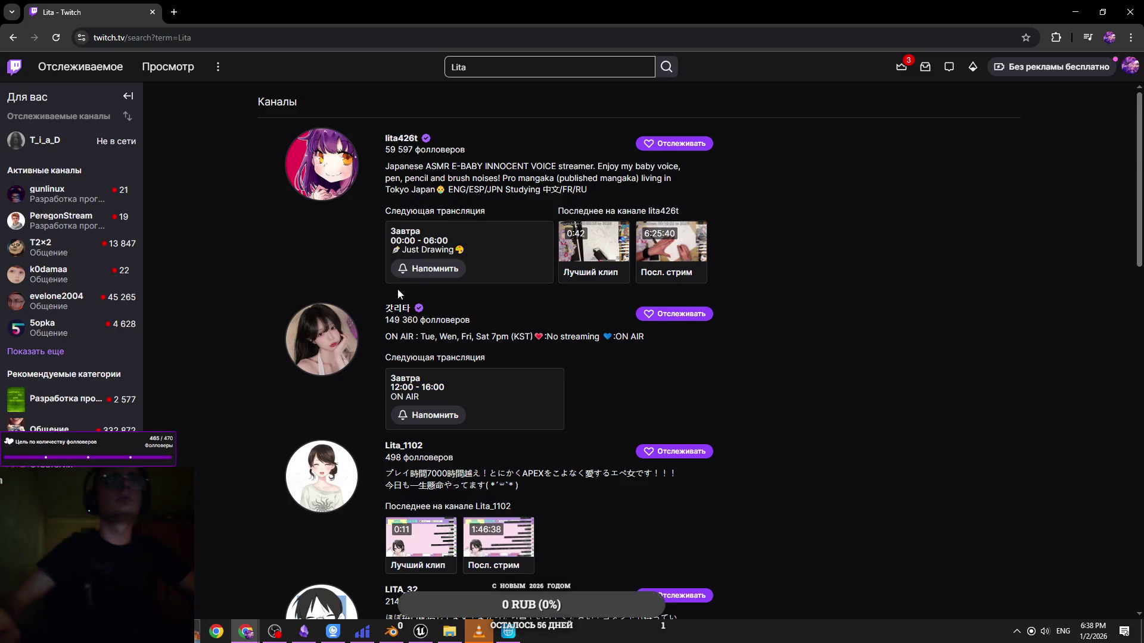
Scroll the results, search again with an added 't', then return to the Twitch home page
scroll(471, 251, "down", 3)
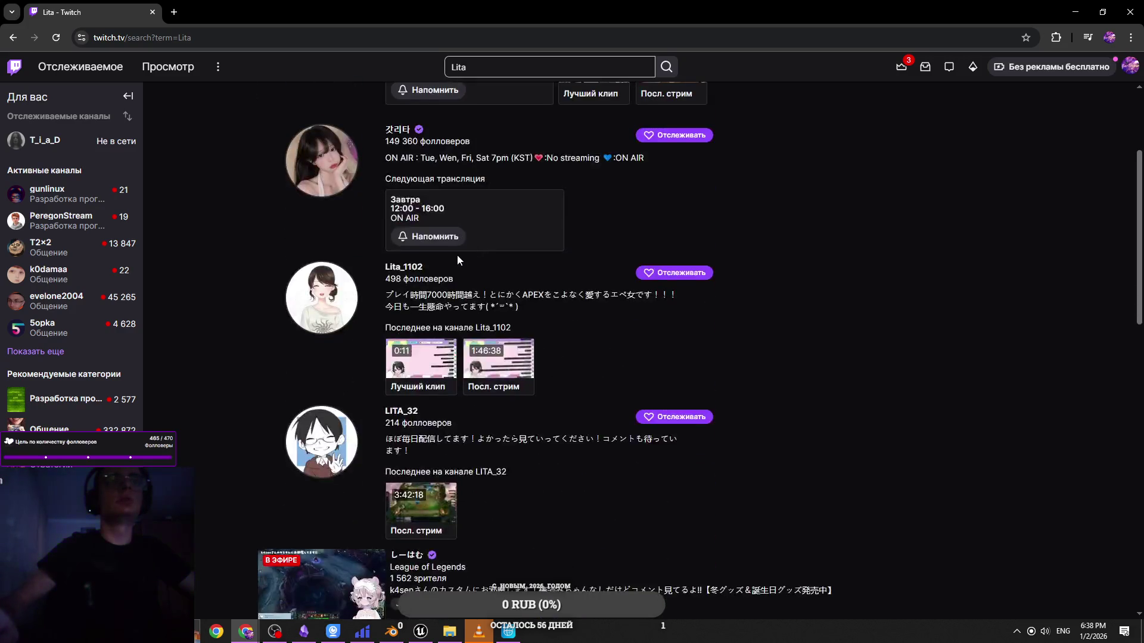
scroll(421, 279, "down", 6)
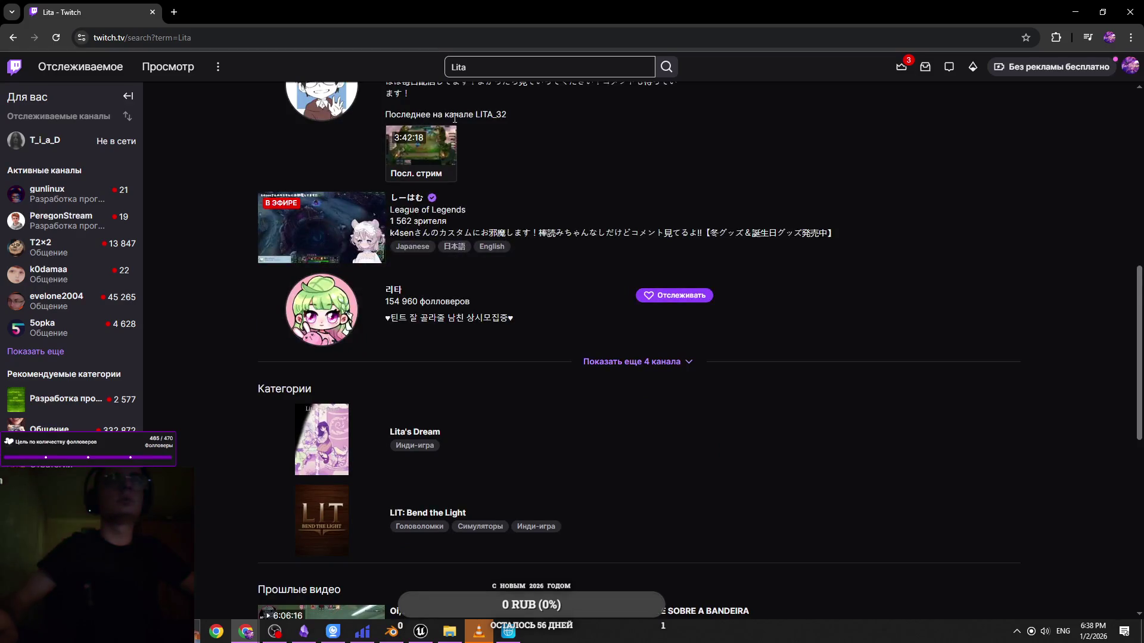
left_click(461, 67)
type("t")
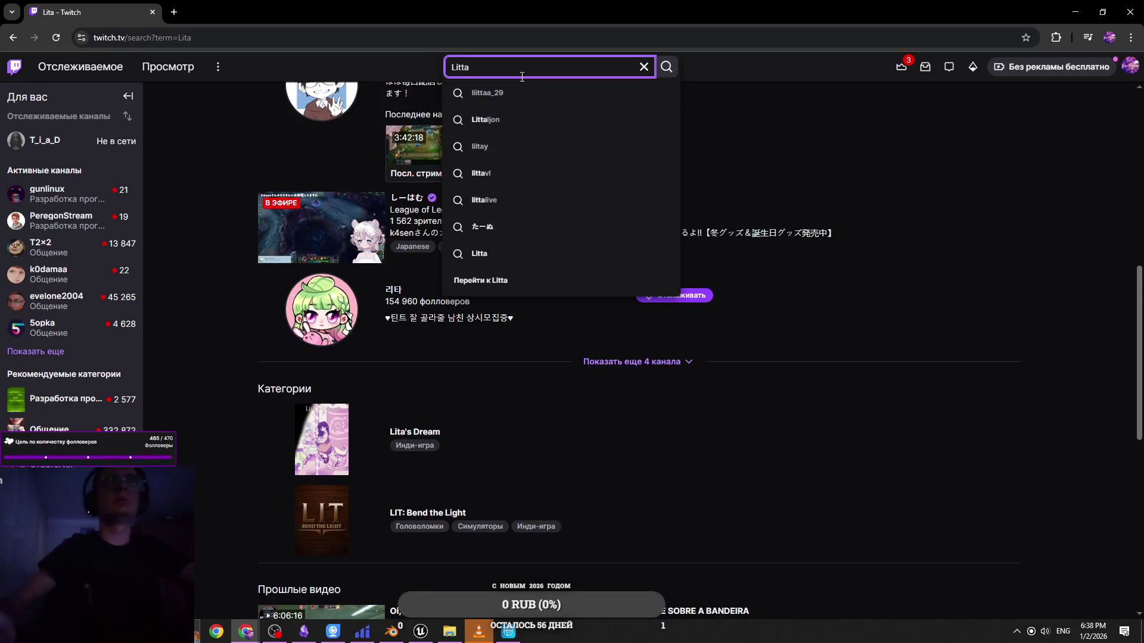
key("Return")
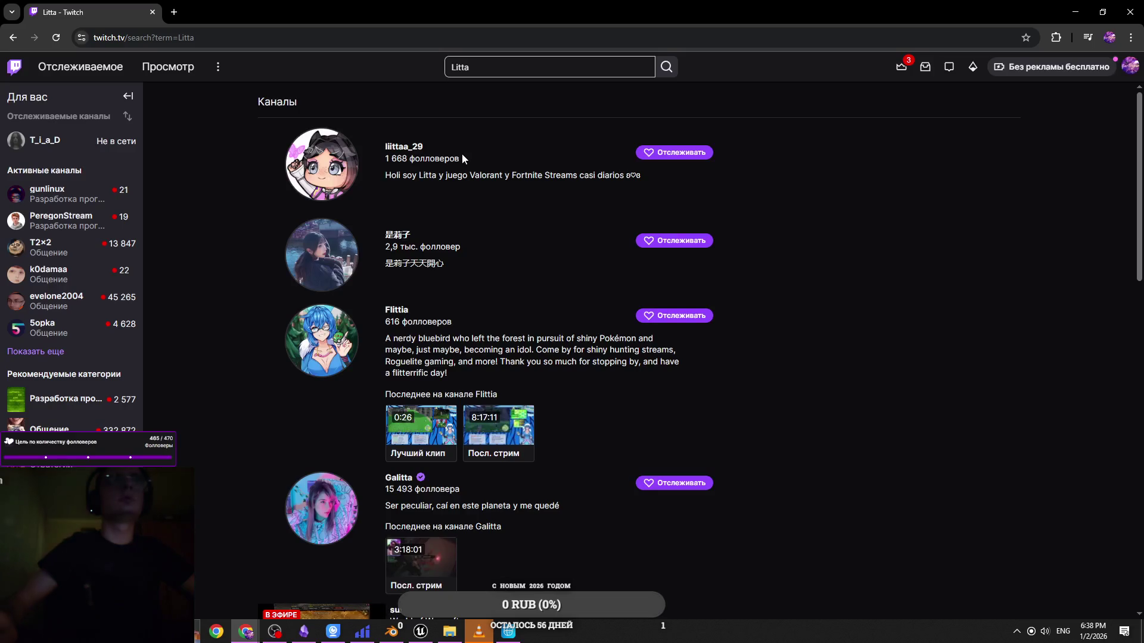
scroll(470, 166, "down", 10)
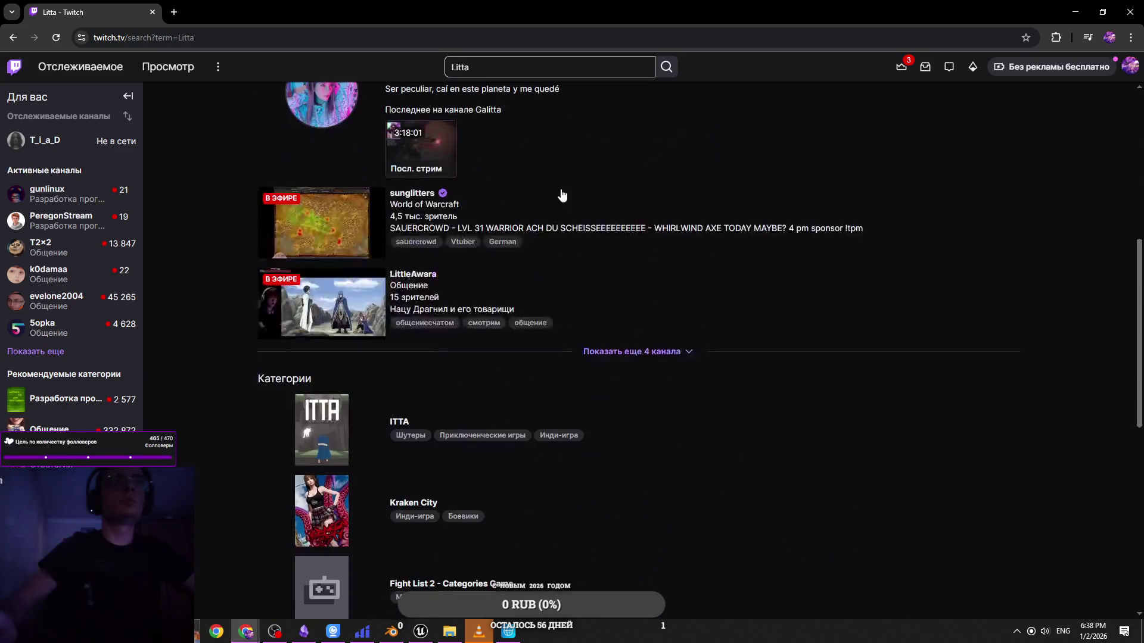
scroll(562, 193, "down", 6)
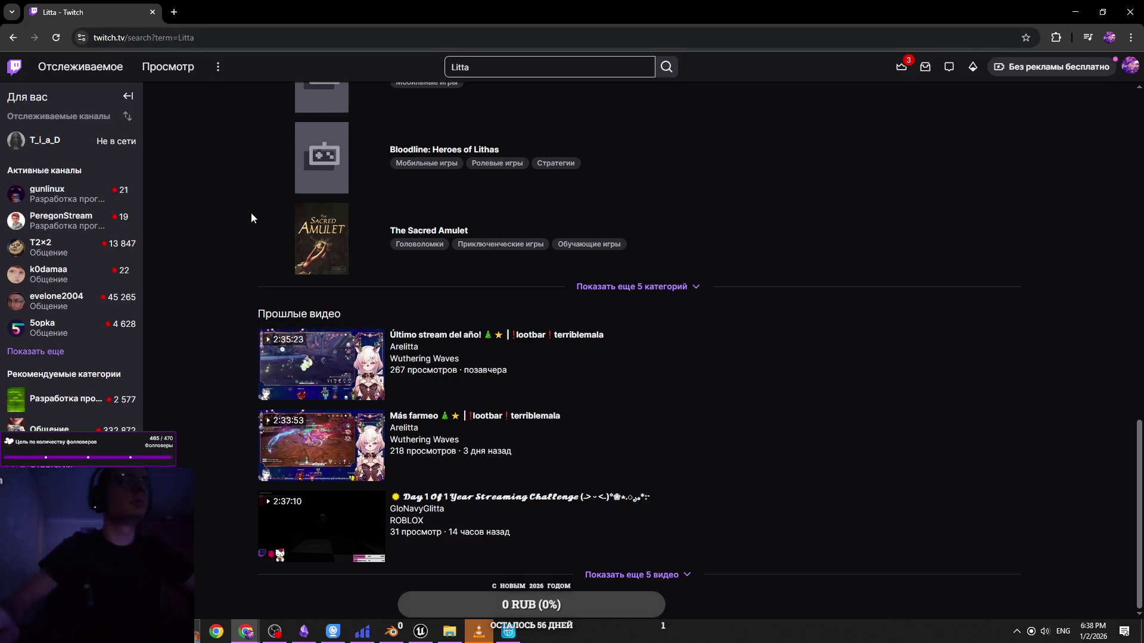
scroll(249, 218, "up", 7)
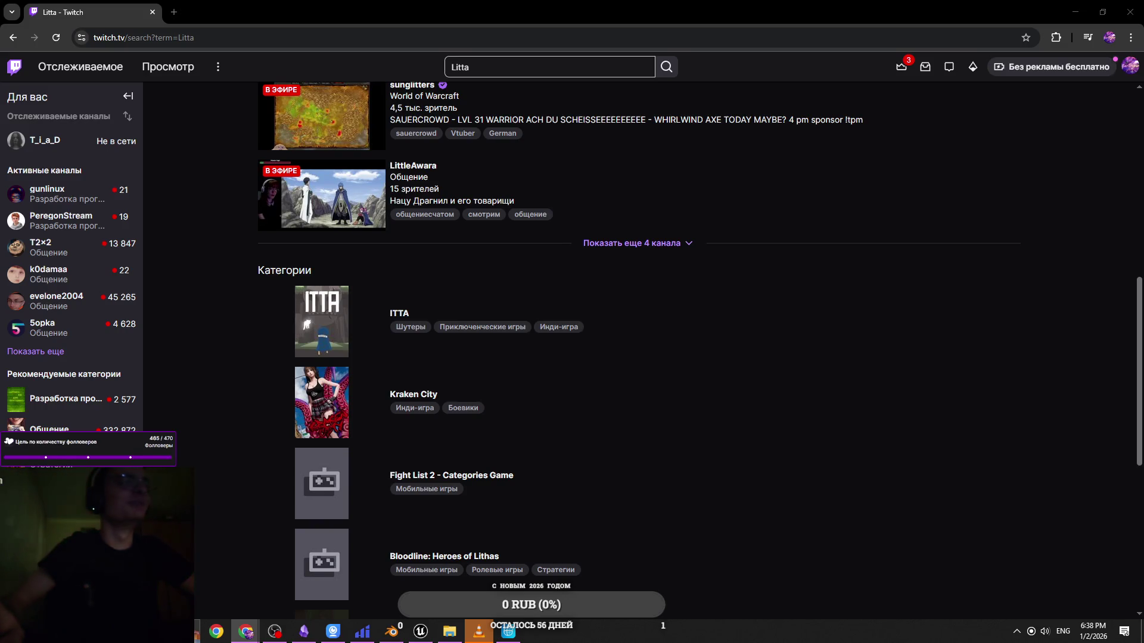
left_click(15, 66)
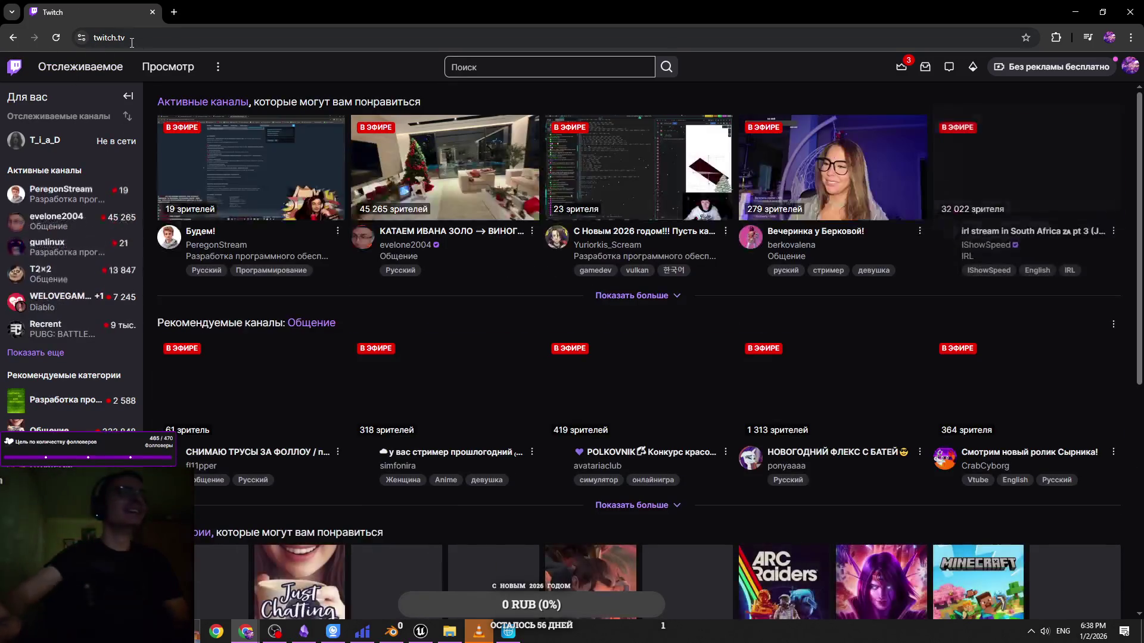
Open a recommended Unreal Engine live stream in a new tab and minimize VLC to watch it
scroll(494, 293, "down", 5)
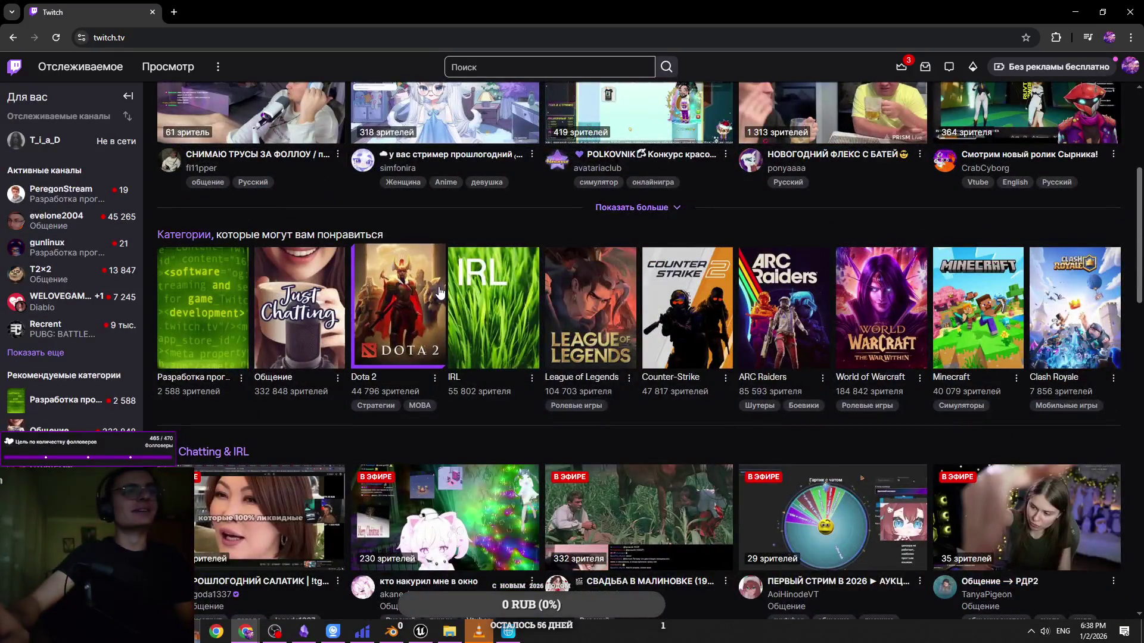
scroll(440, 292, "down", 4)
middle_click(507, 503)
left_click(284, 16)
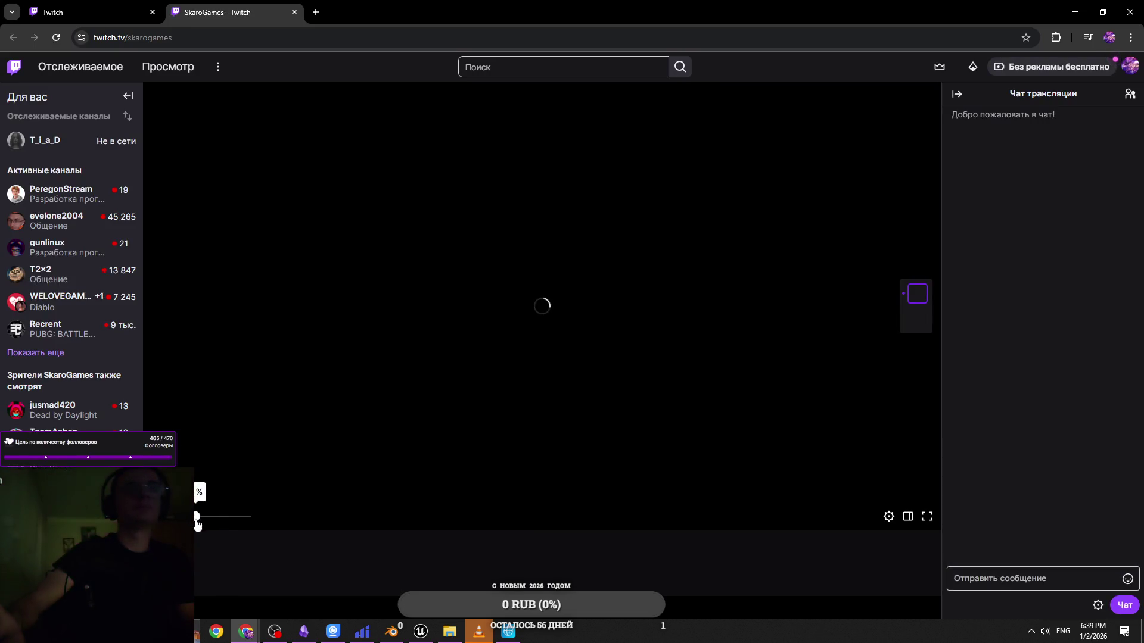
left_click(480, 632)
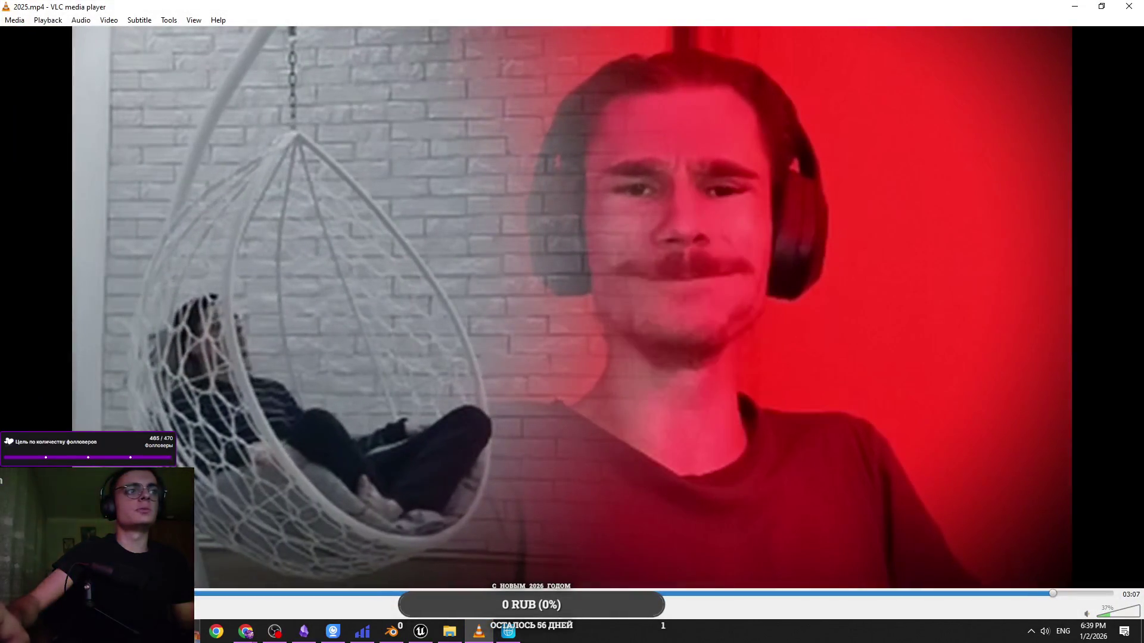
left_click(1078, 6)
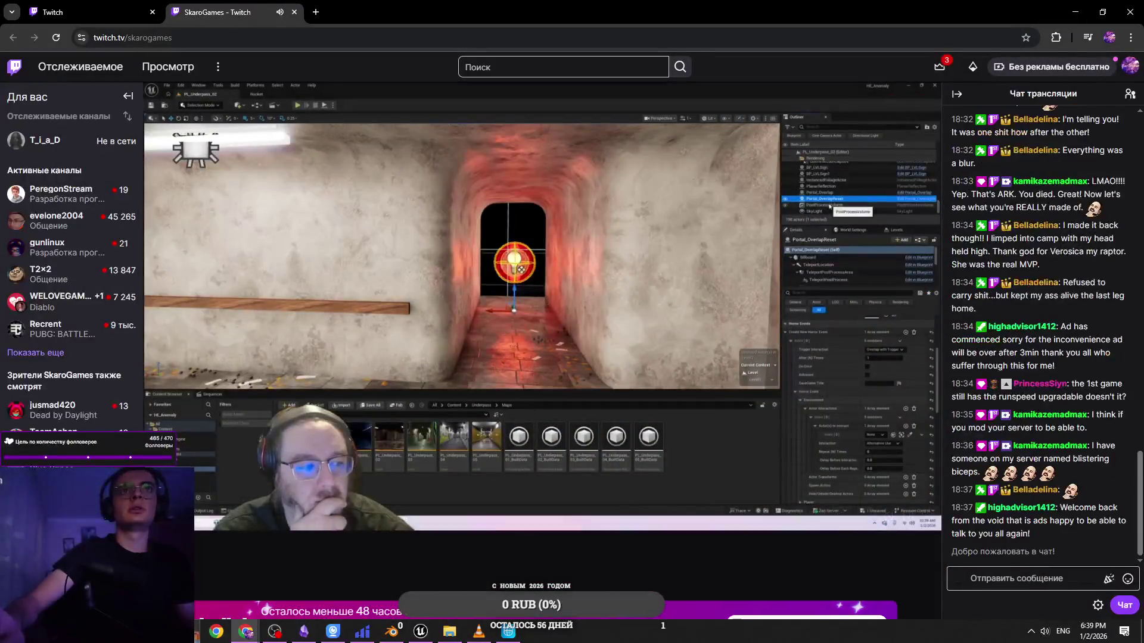
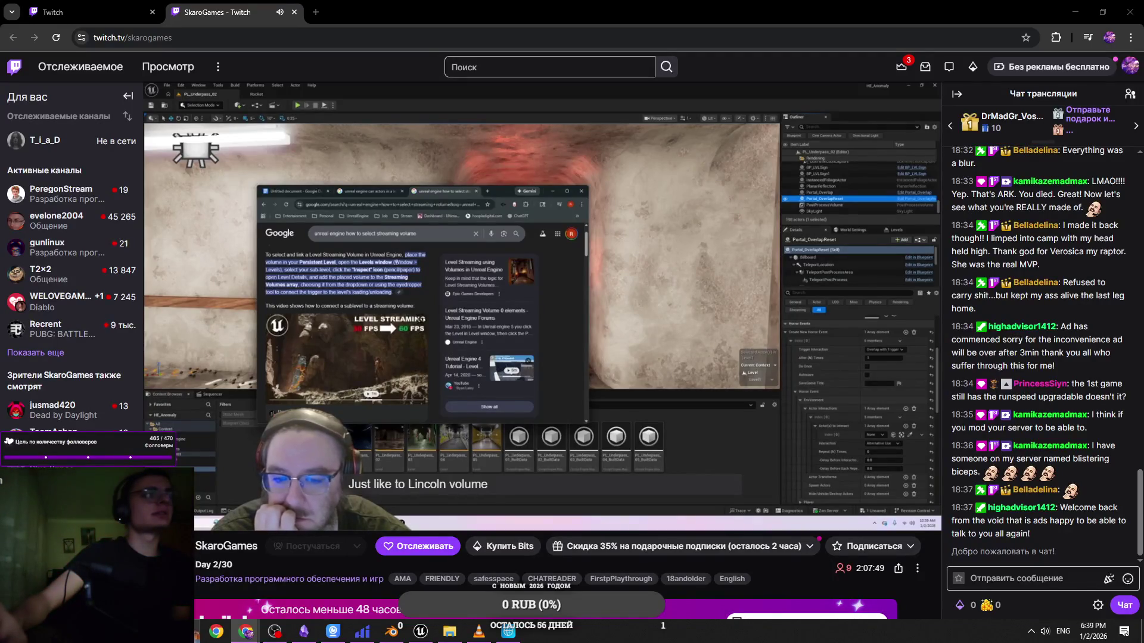
Search Twitch for the channel 'litasenn'
left_click(549, 67)
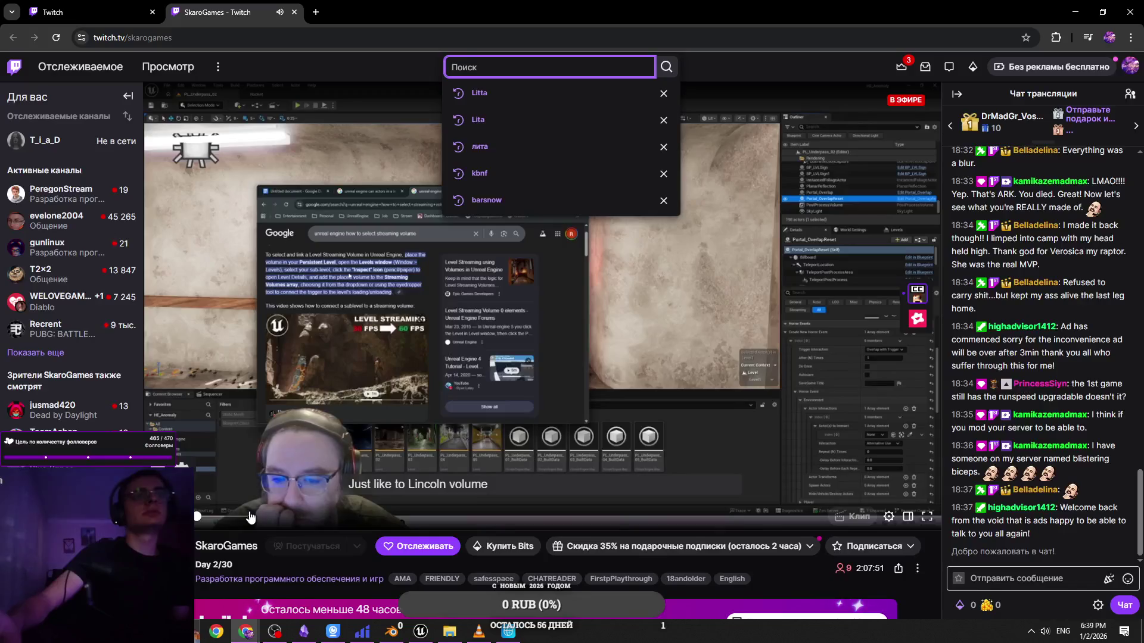
scroll(248, 518, "down", 6)
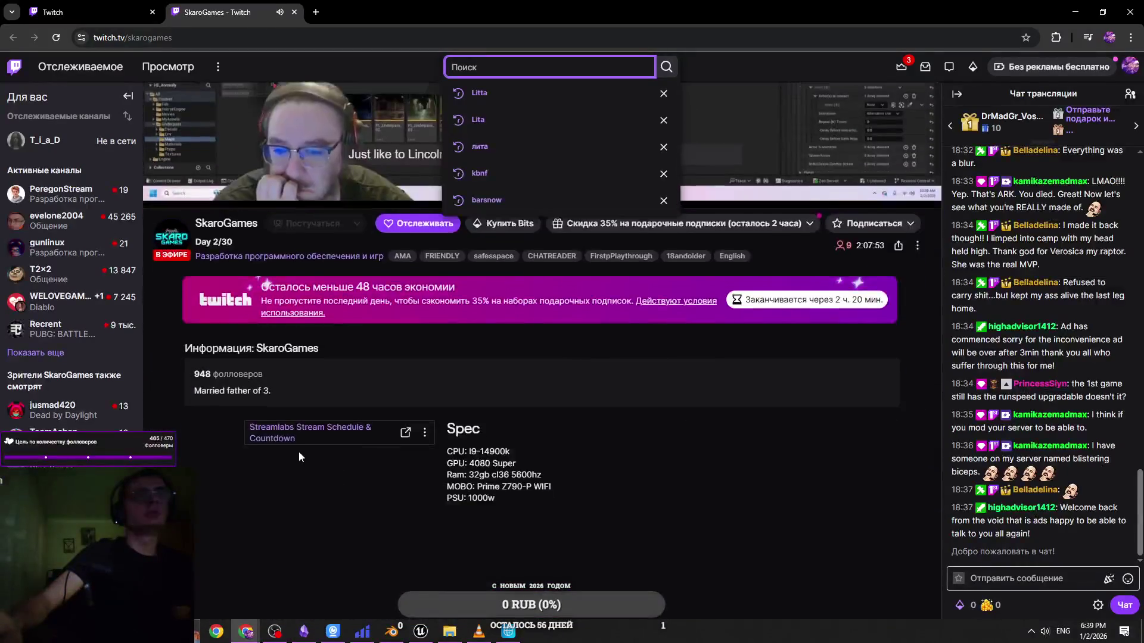
scroll(627, 326, "down", 3)
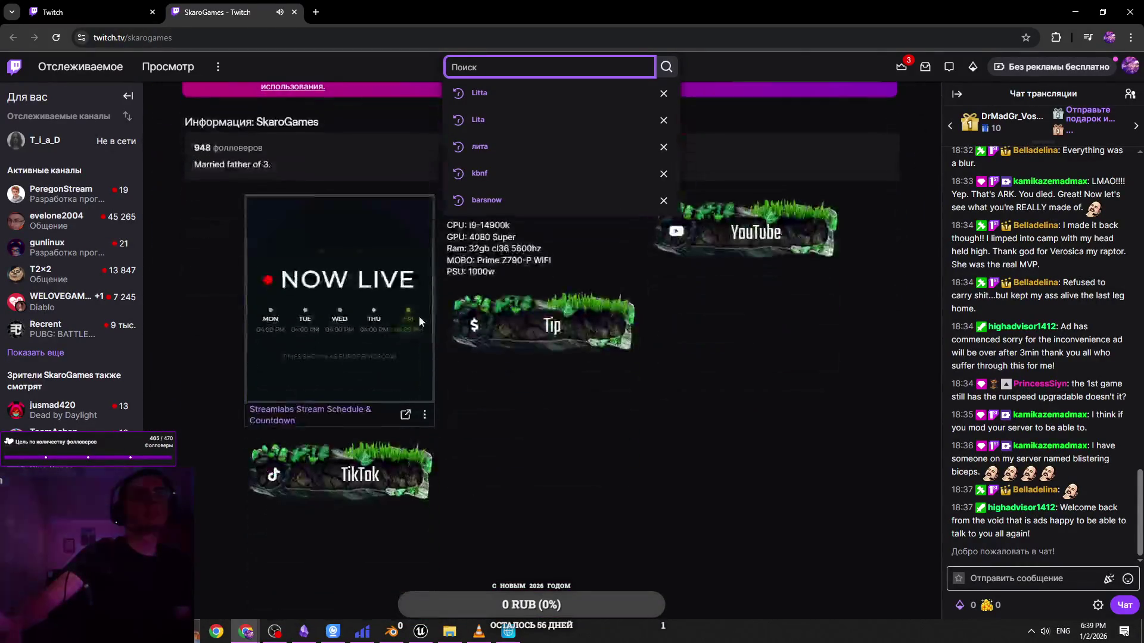
left_click(758, 362)
scroll(758, 362, "up", 9)
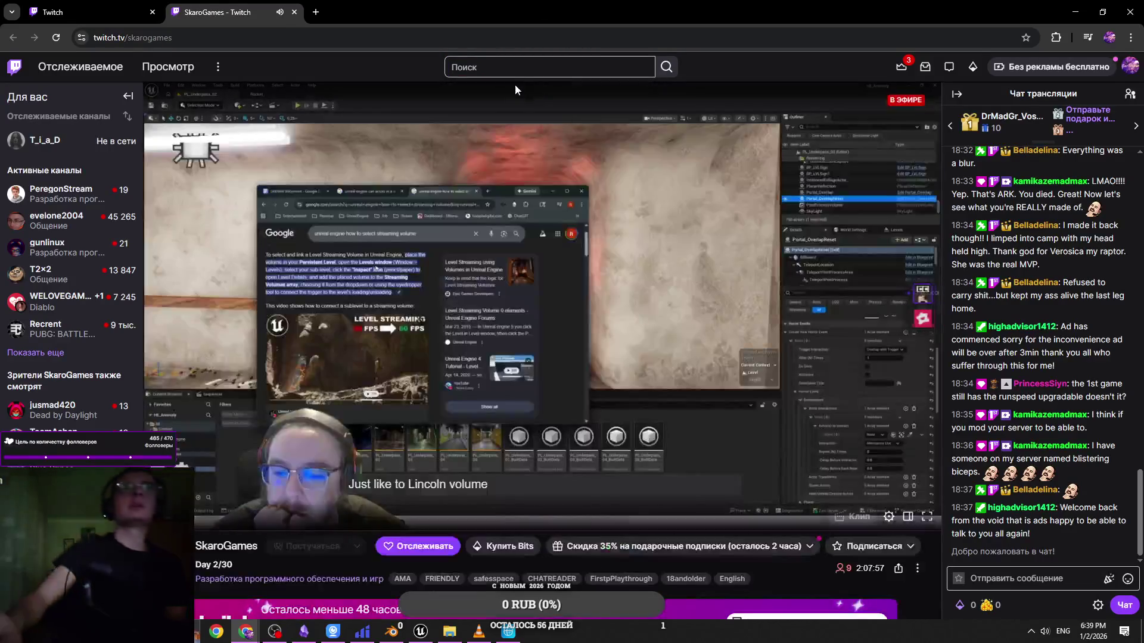
left_click(555, 65)
type("litasenn")
key("Return")
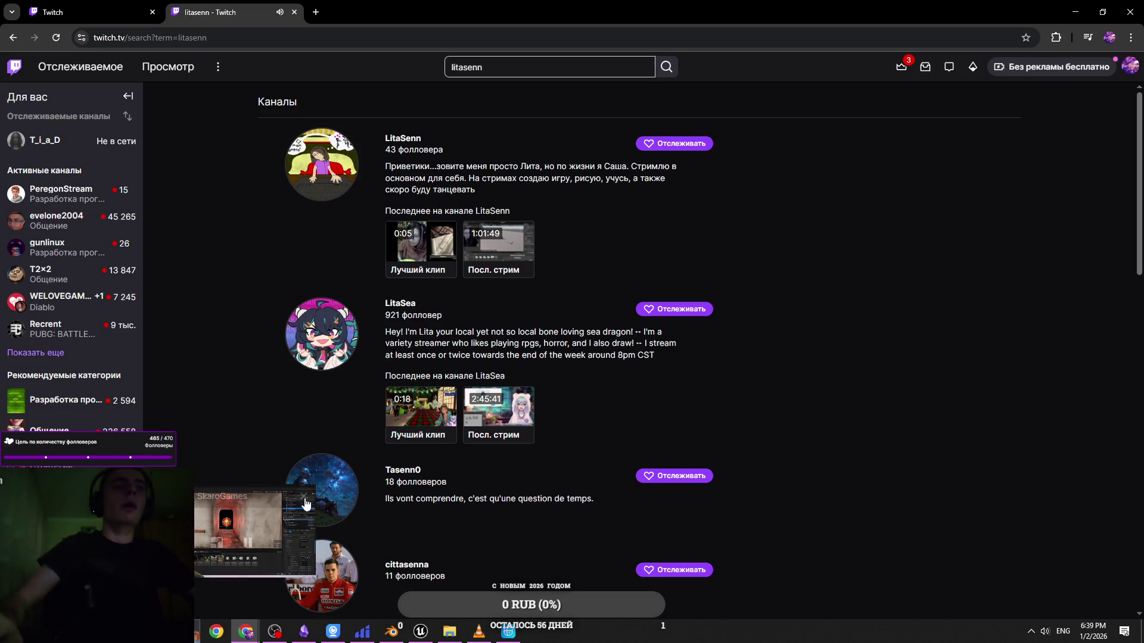
Open the LitaSenn channel and its latest recording, 'немного механики', in a new tab
left_click(401, 141)
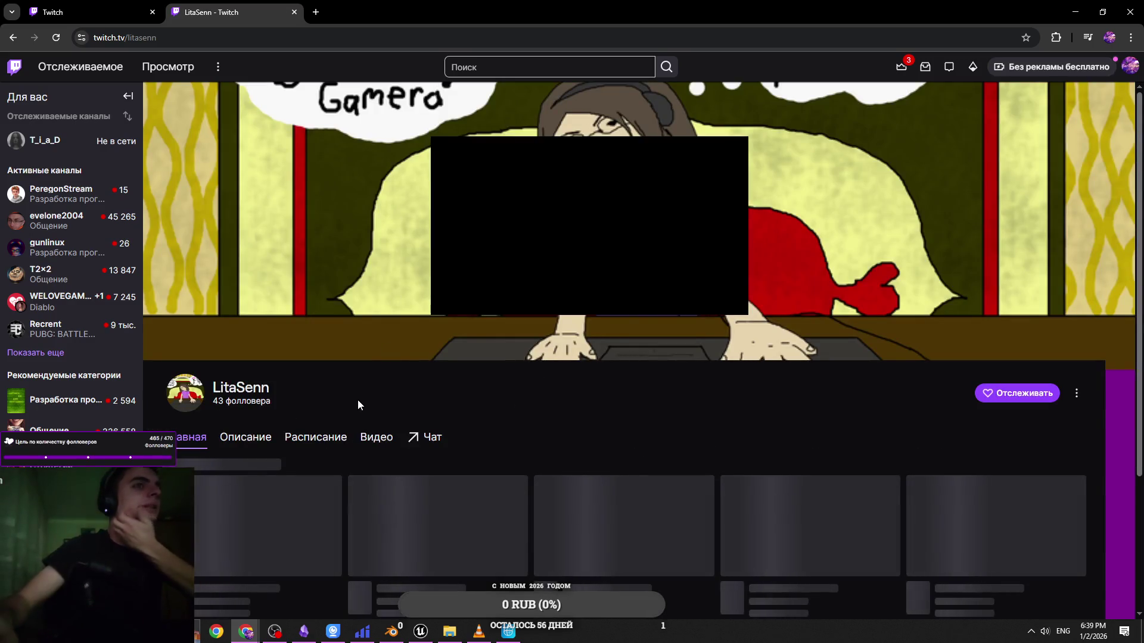
scroll(292, 428, "down", 1)
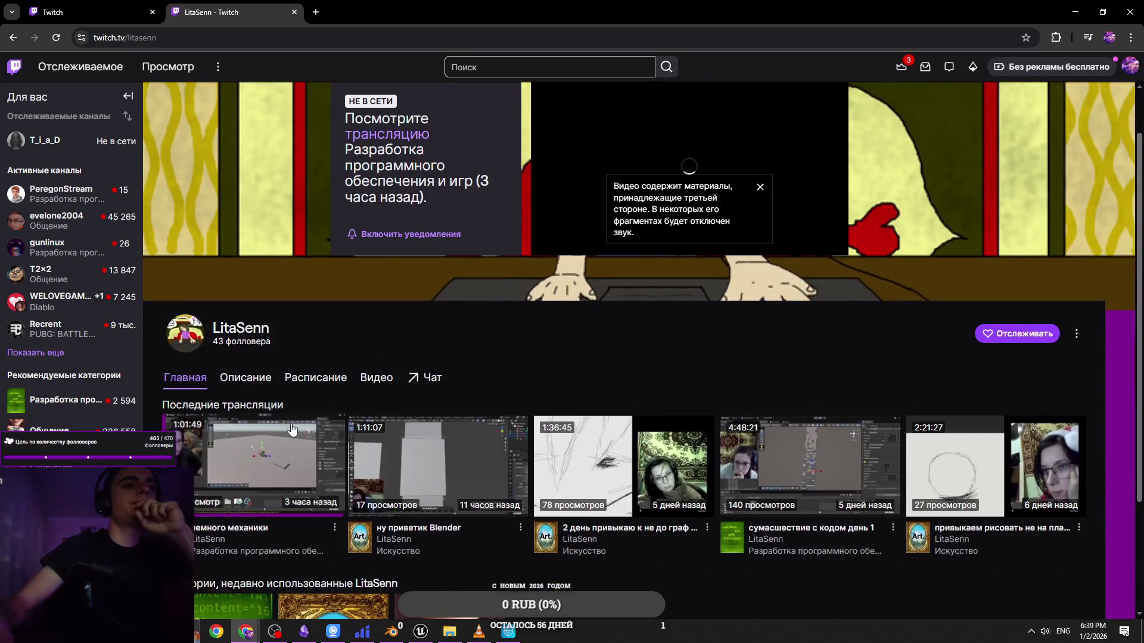
middle_click(302, 417)
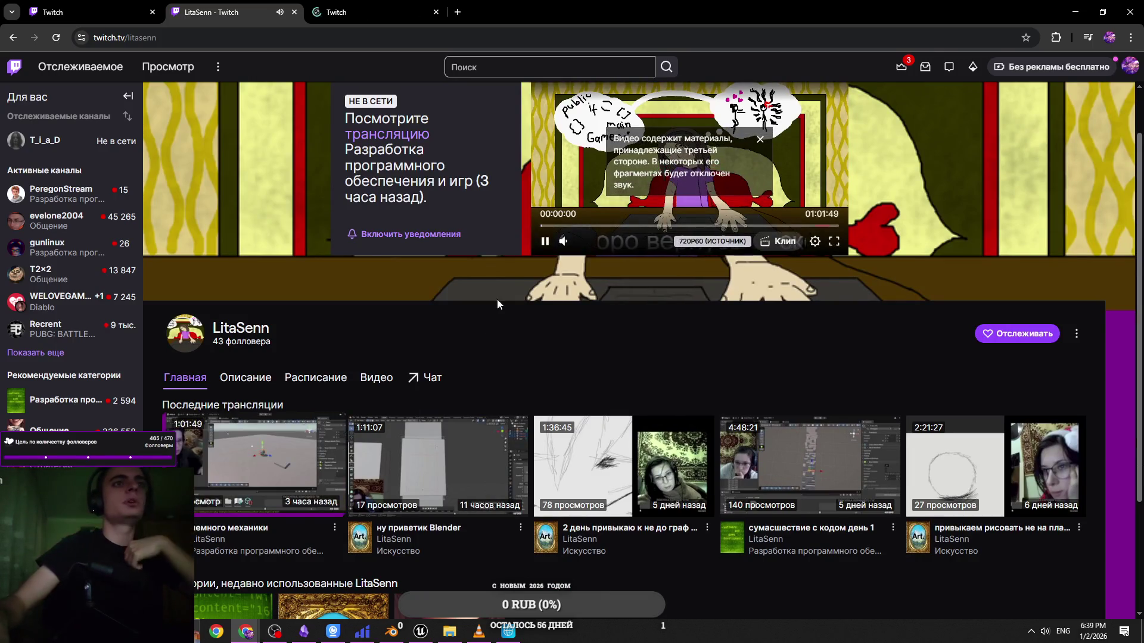
scroll(477, 305, "down", 2)
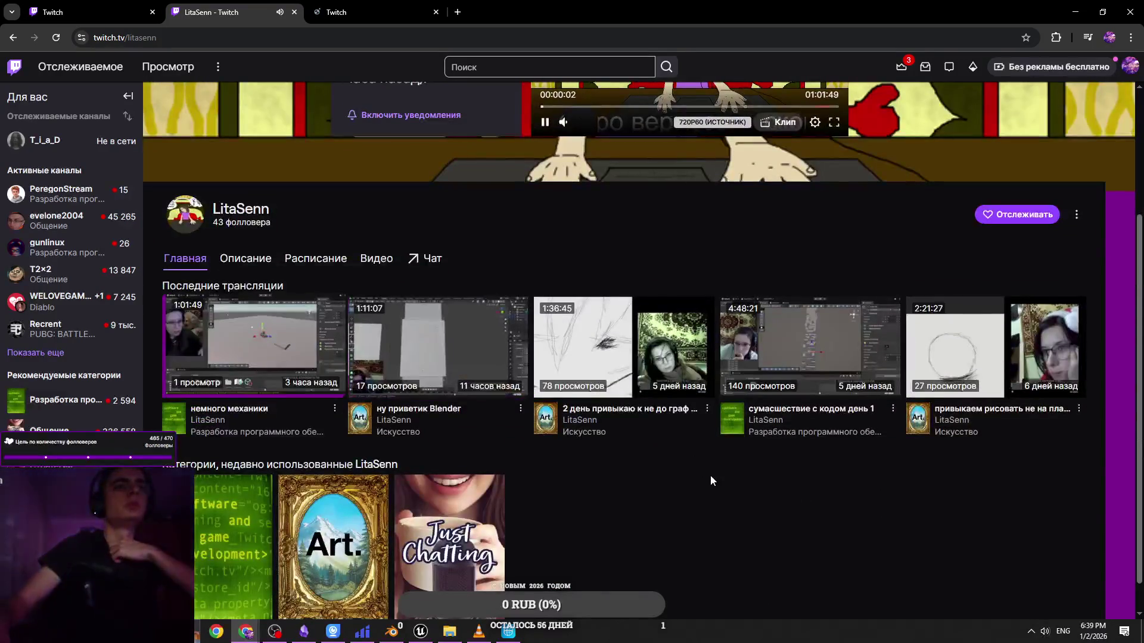
key("ctrl+Tab")
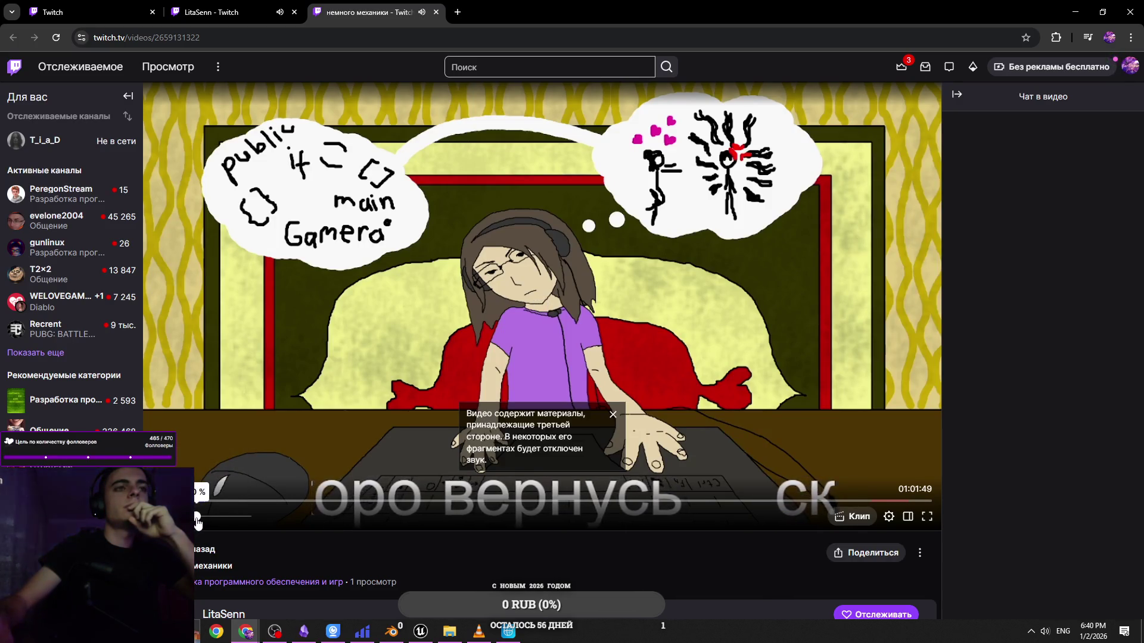
Skim through the first half of the recording along the seek bar, pausing and resuming once
left_click(255, 503)
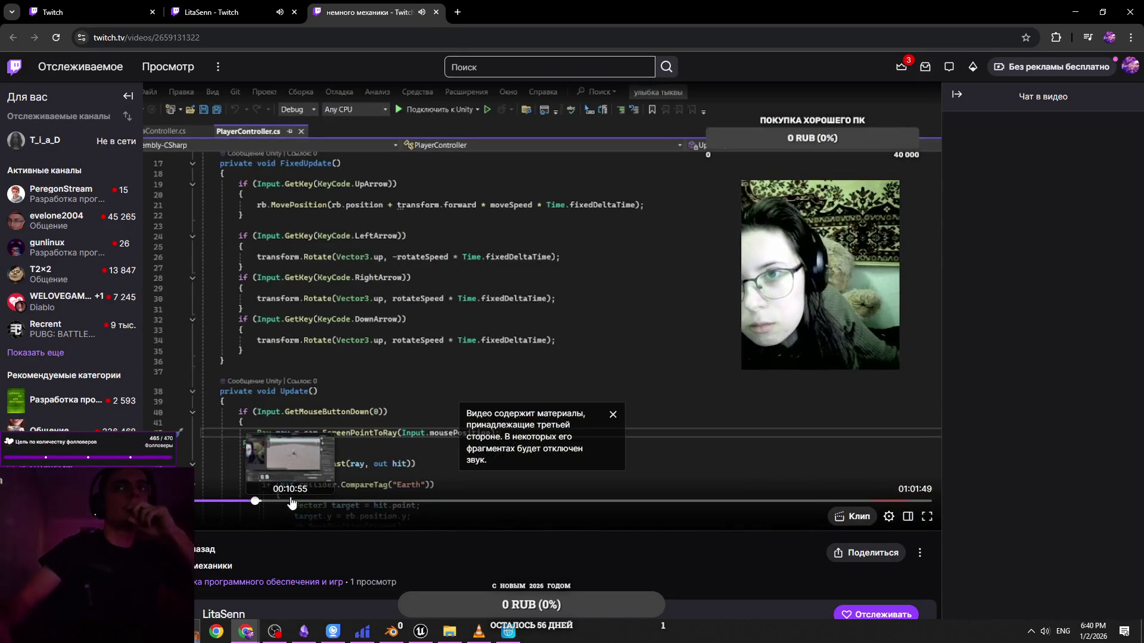
left_click(292, 503)
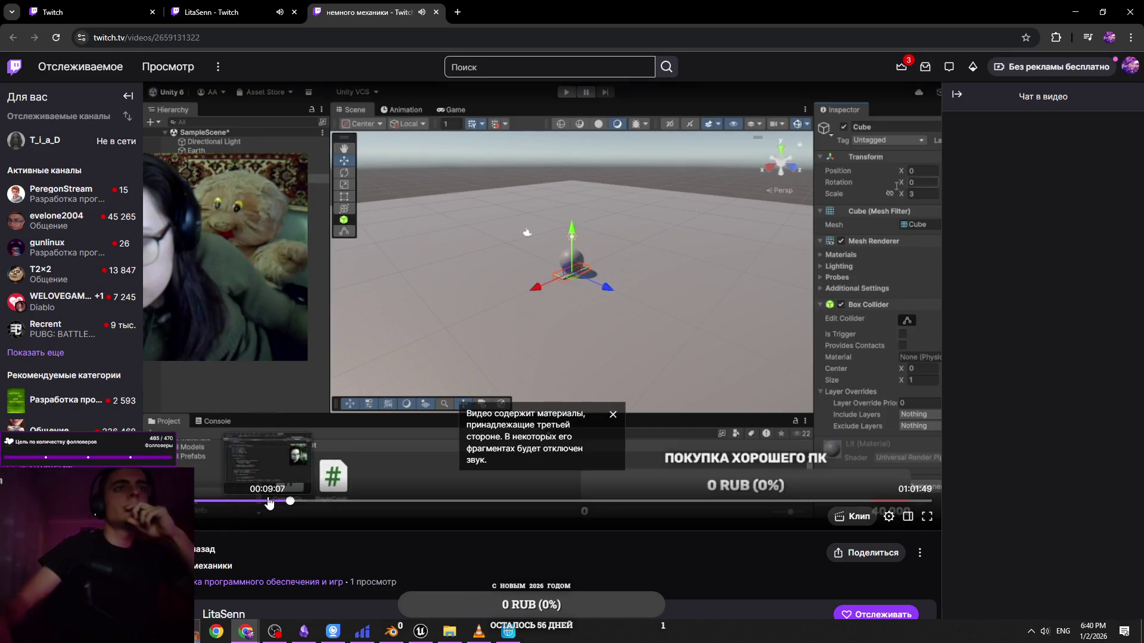
left_click(429, 502)
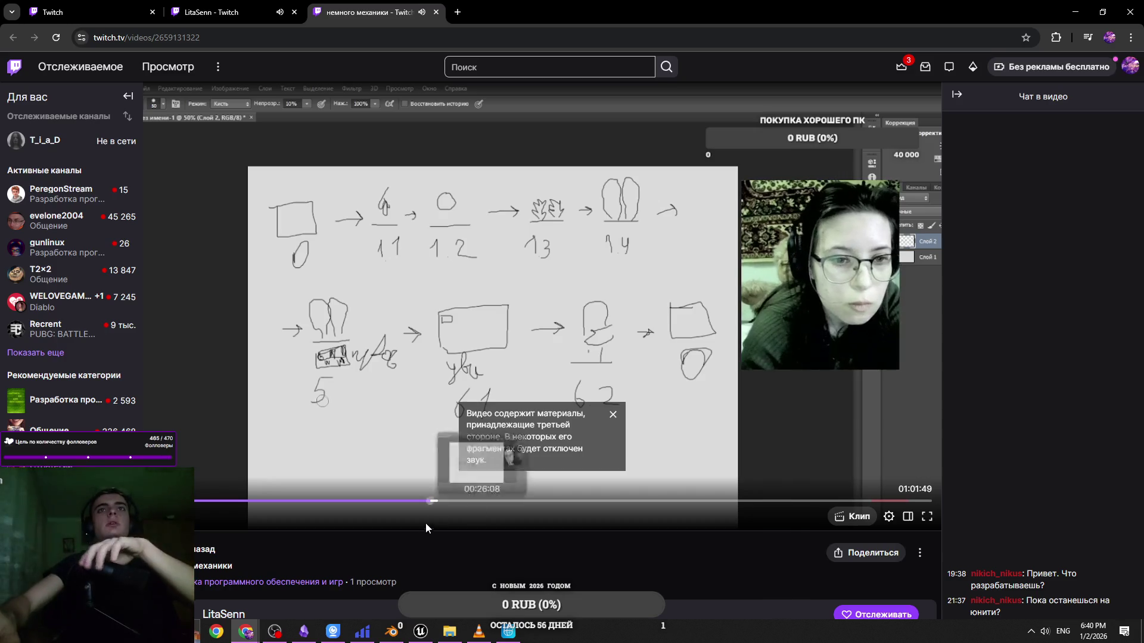
mouse_move(198, 524)
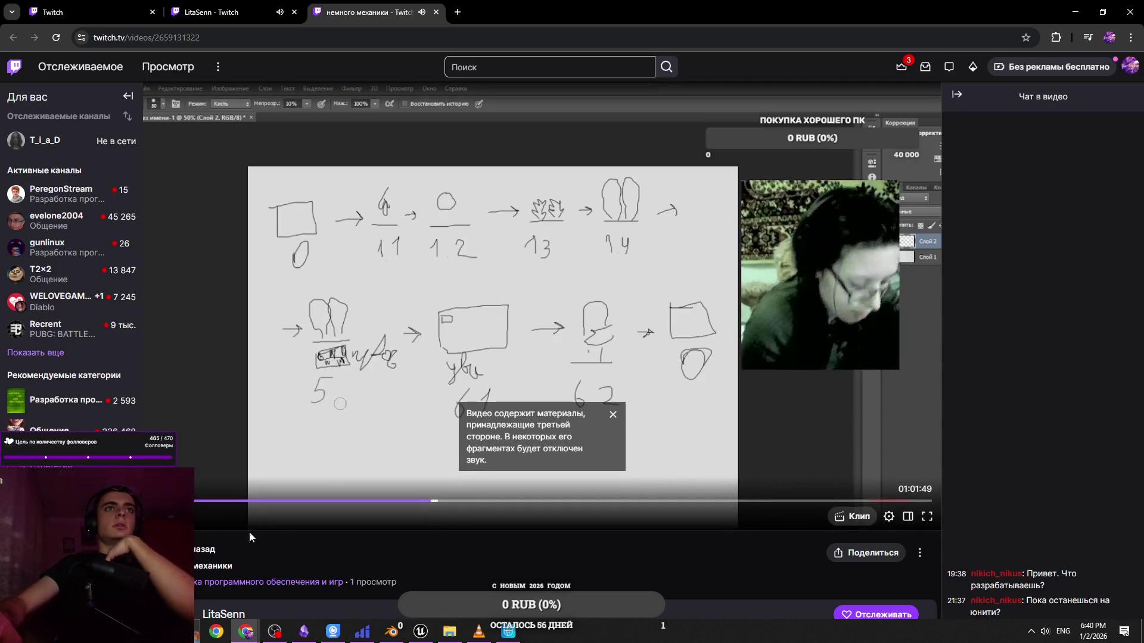
left_click(523, 501)
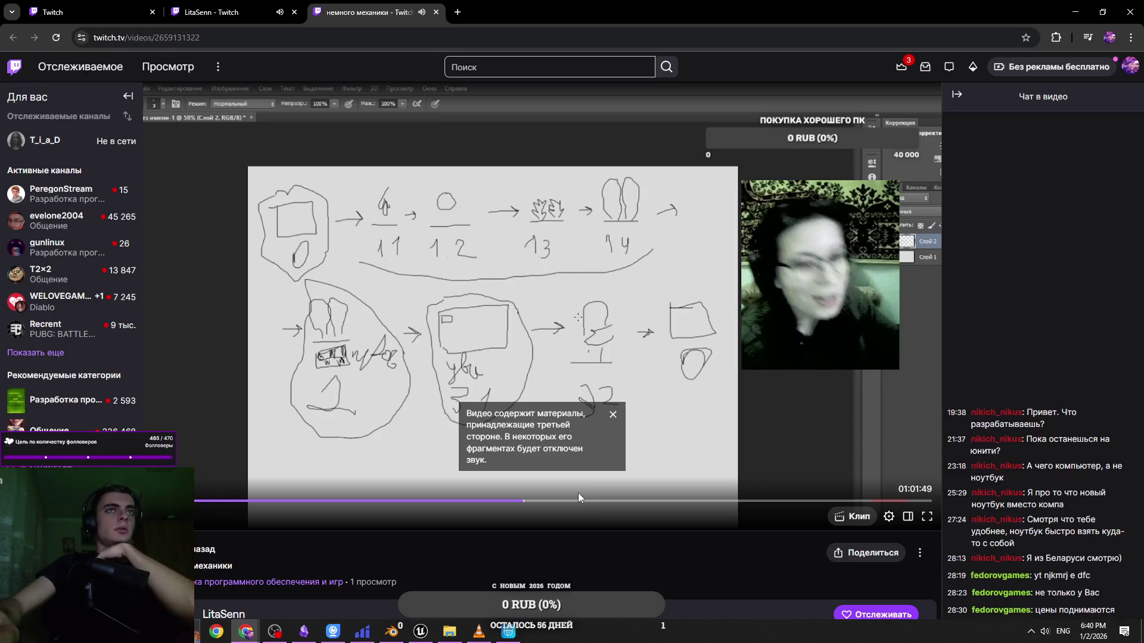
left_click(598, 501)
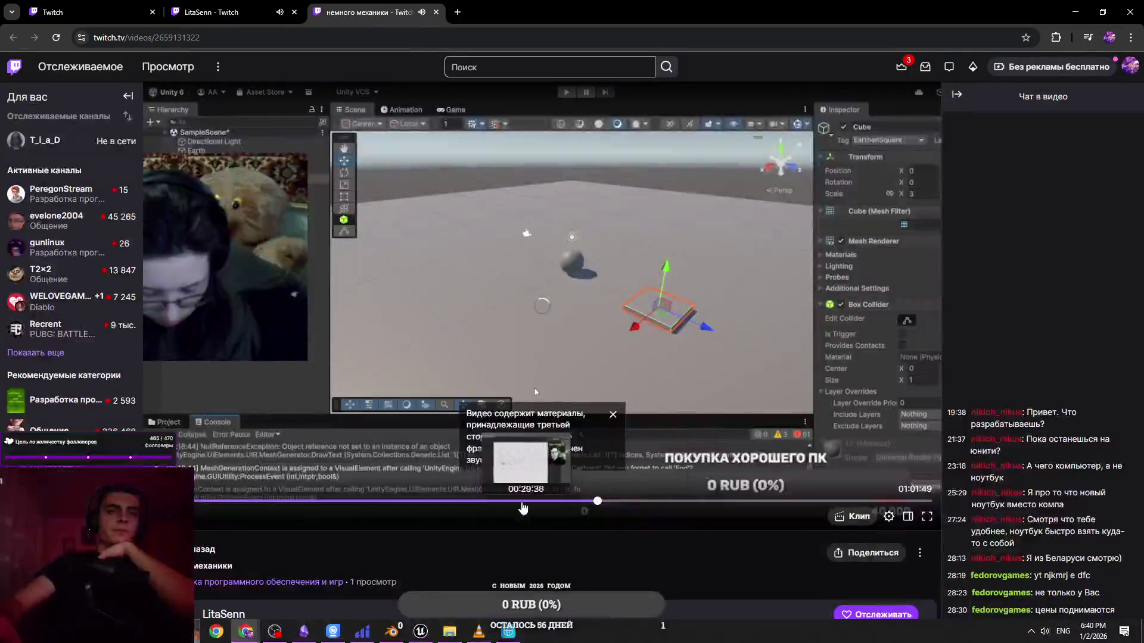
left_click(523, 504)
left_click(318, 260)
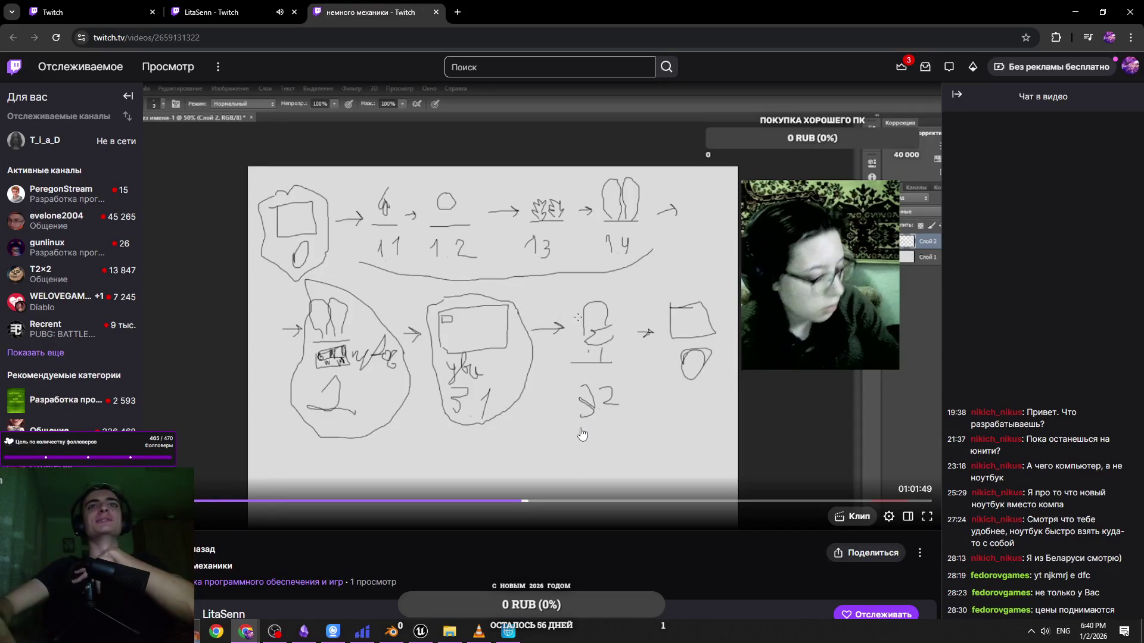
left_click(524, 418)
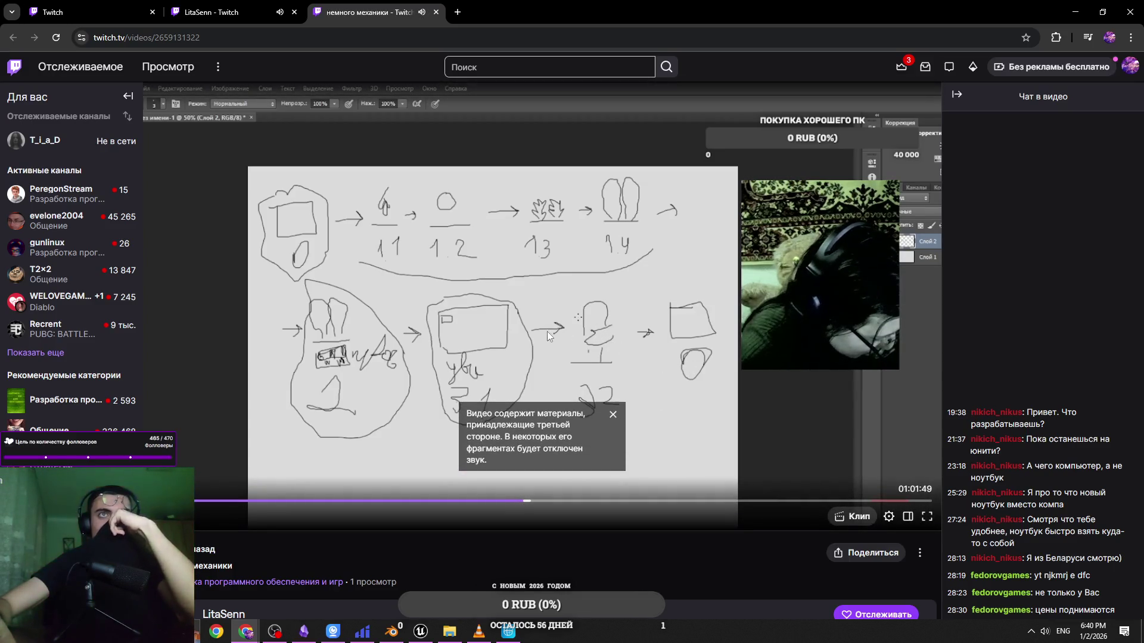
Skip from about 42 minutes to nearly the end, then close the recording tab
left_click(651, 501)
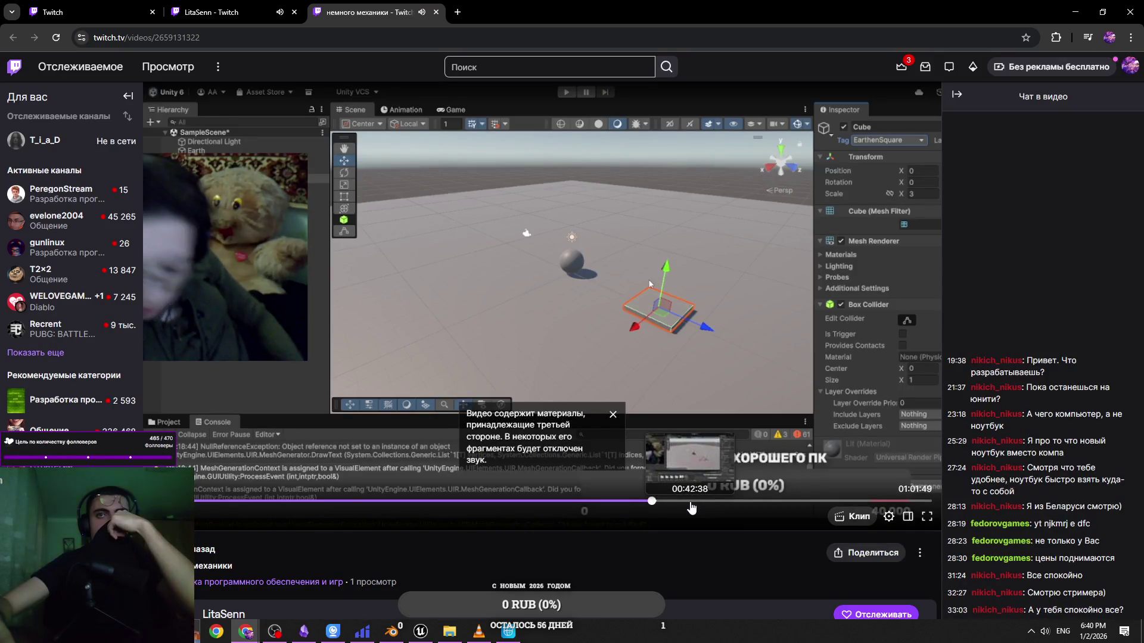
left_click(691, 507)
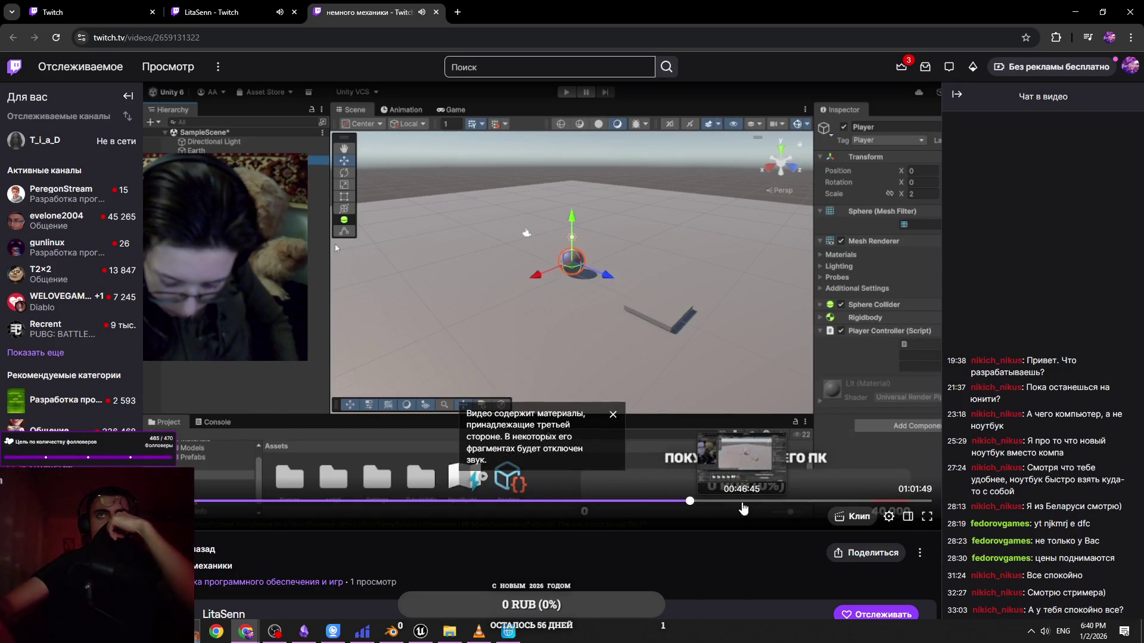
left_click(810, 503)
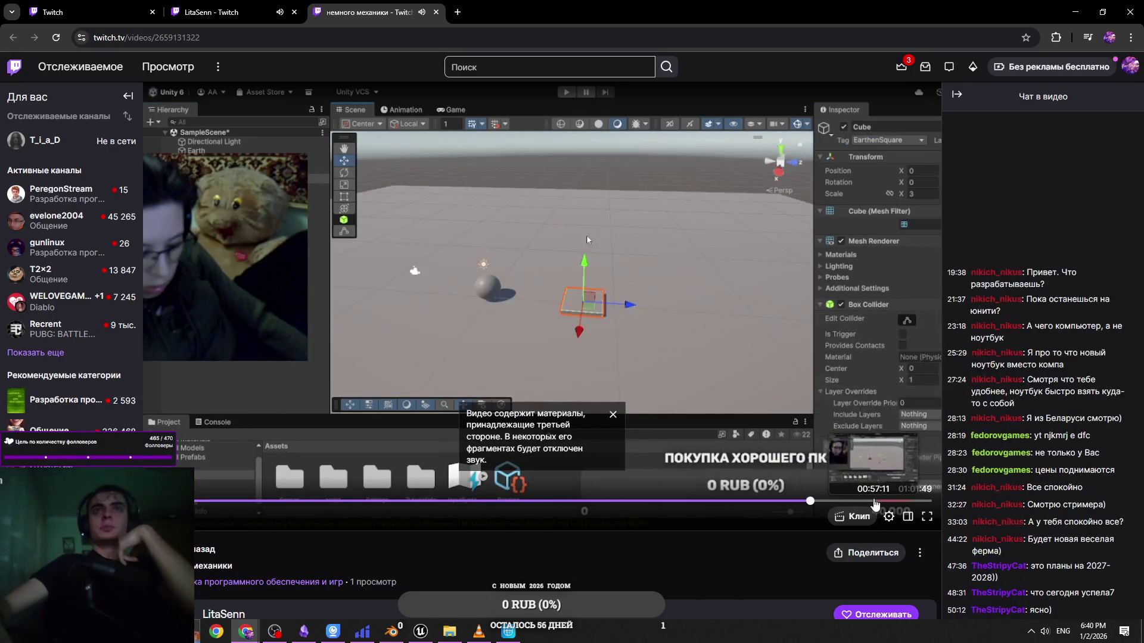
left_click(873, 502)
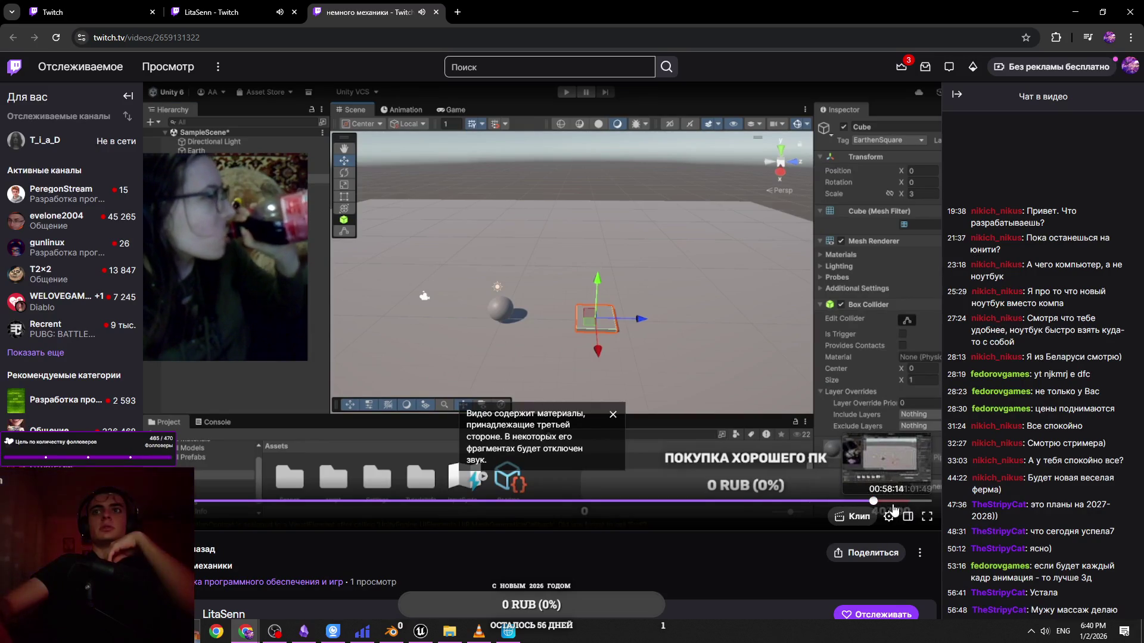
left_click(909, 502)
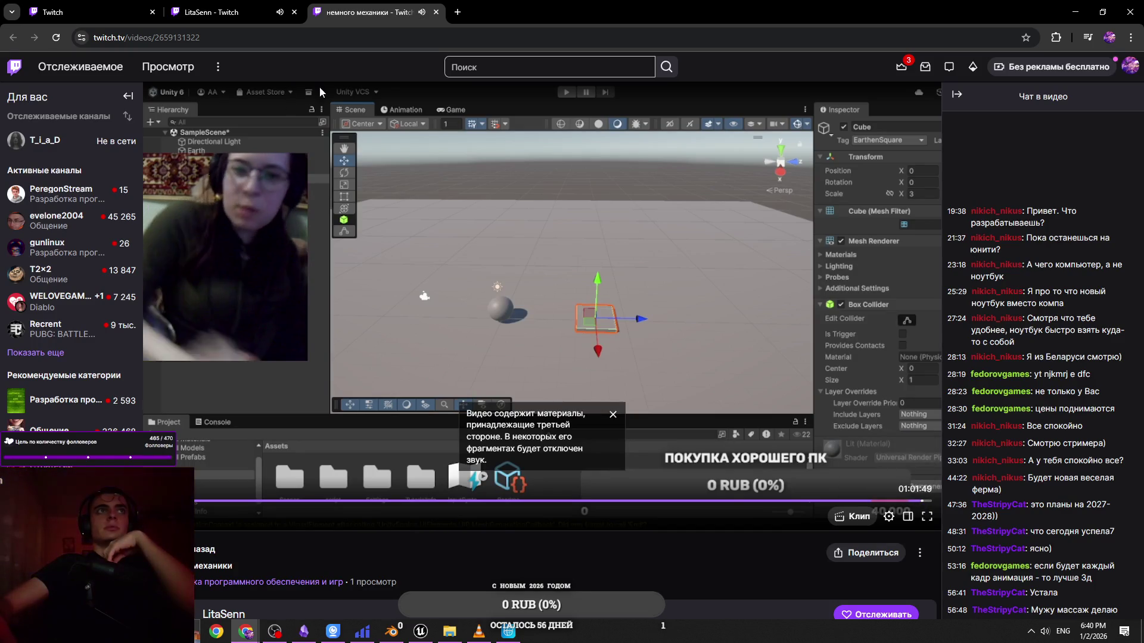
key("ctrl+w")
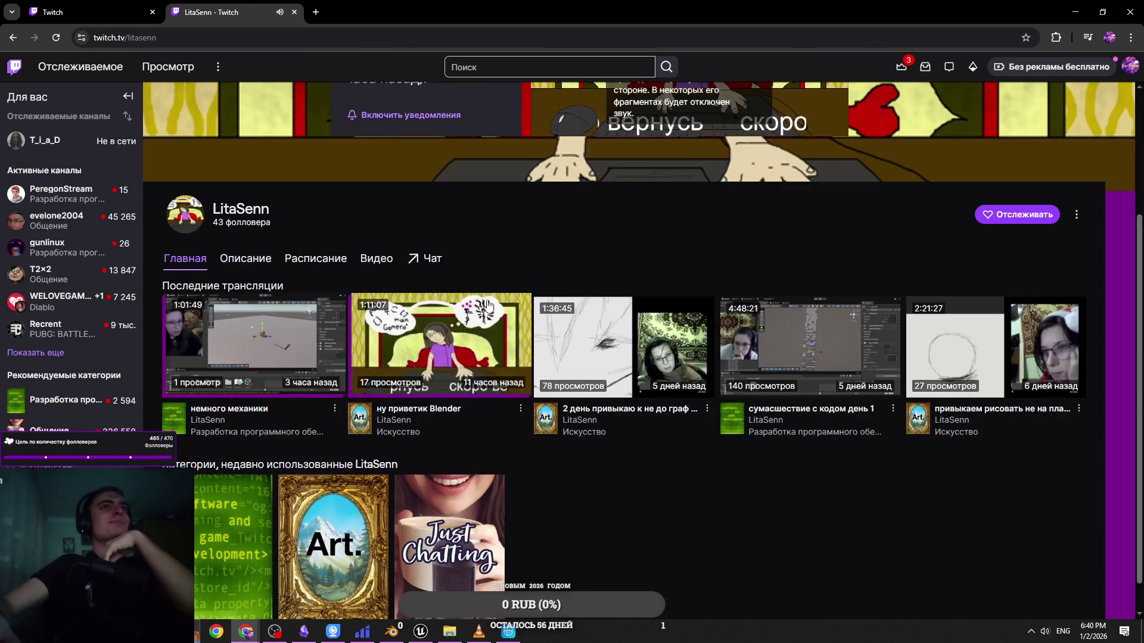
Open the 'ну приветик Blender' recording in a new tab and skim its mesh-building part
middle_click(488, 306)
left_click(321, 8)
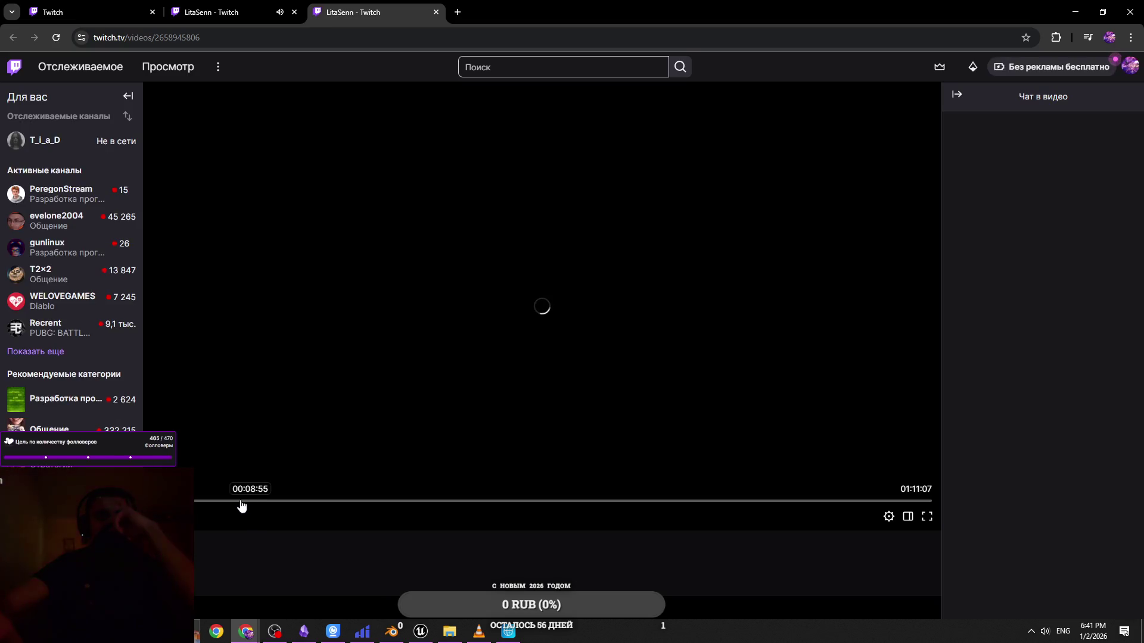
left_click(242, 501)
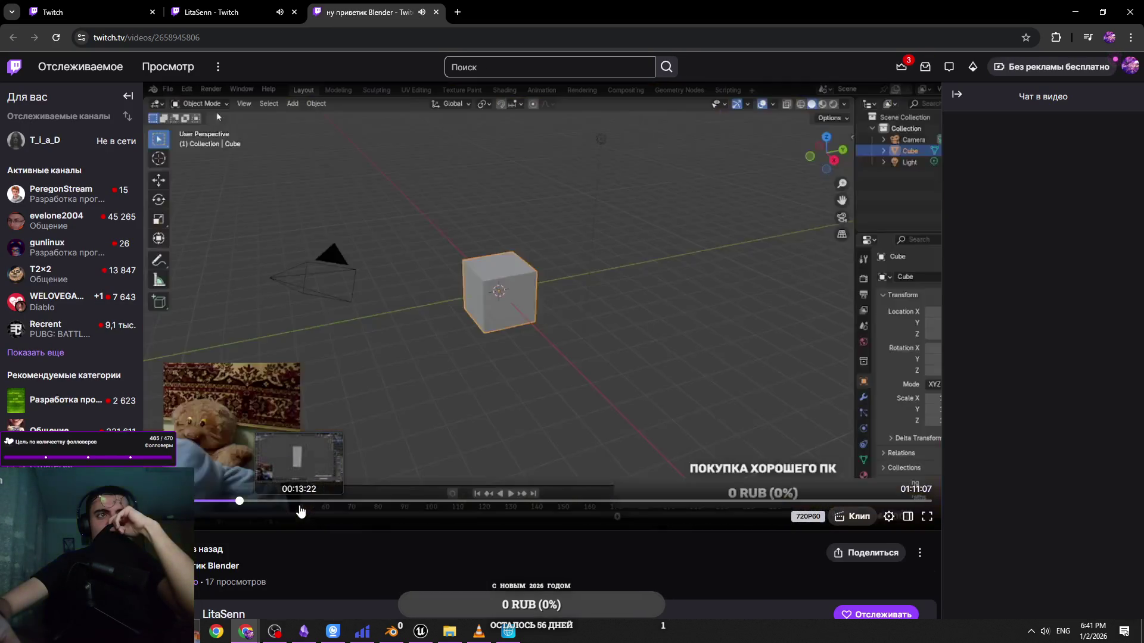
left_click(381, 503)
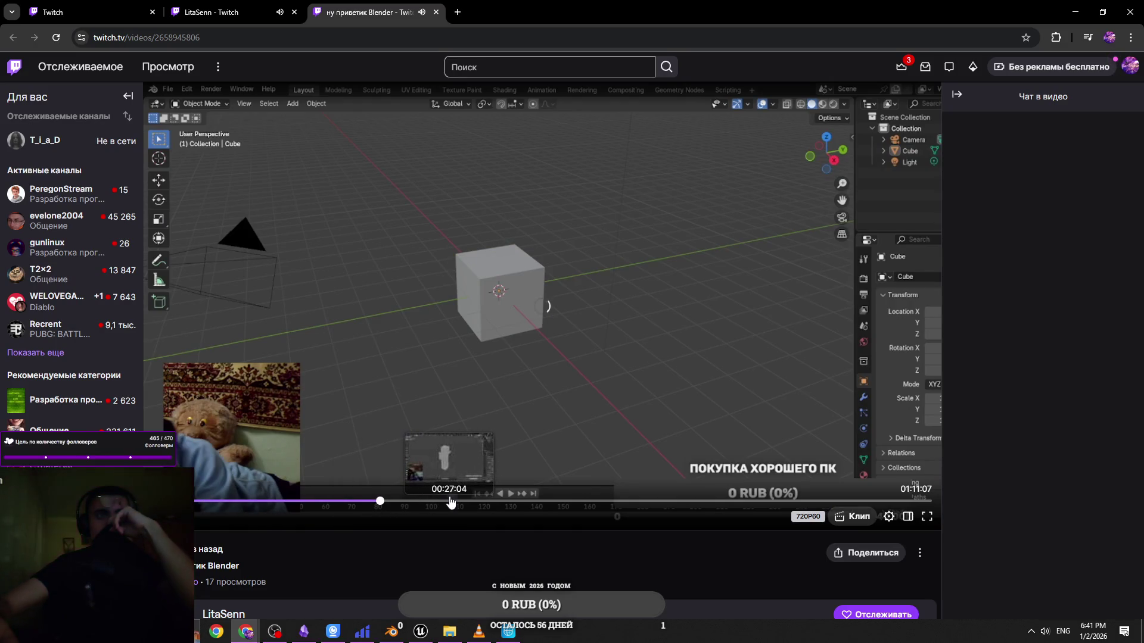
left_click(451, 503)
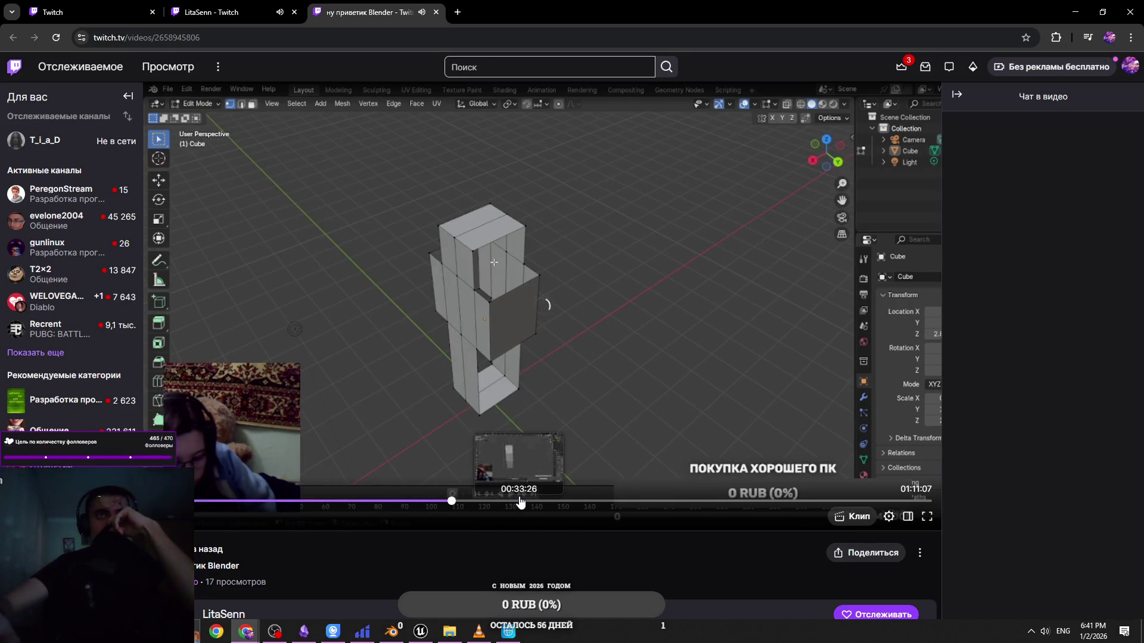
left_click(594, 503)
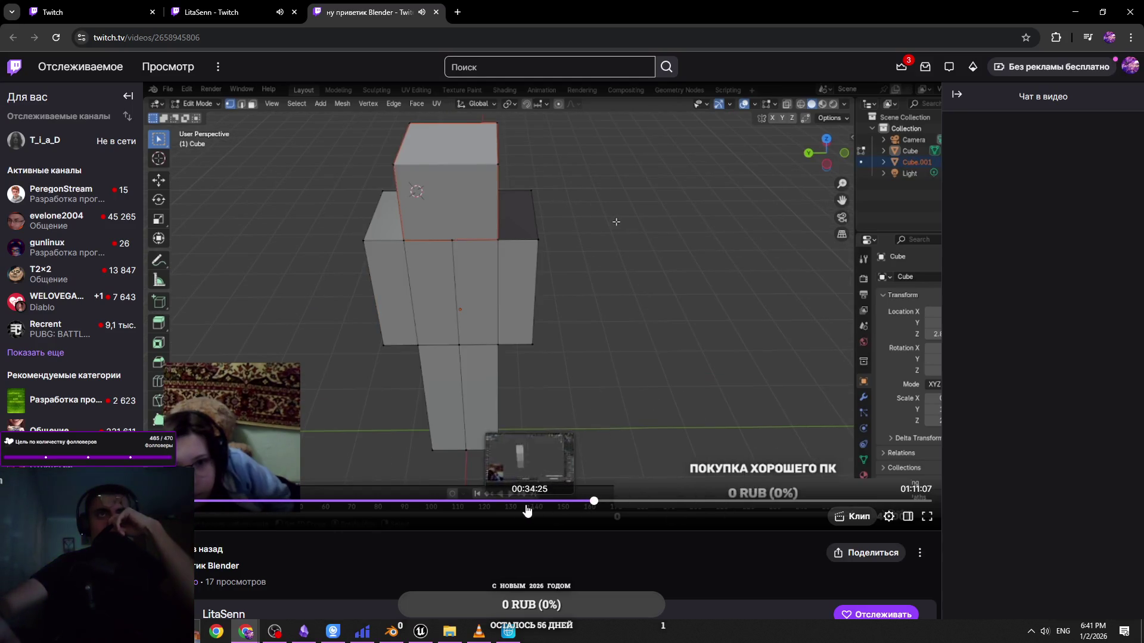
left_click(354, 504)
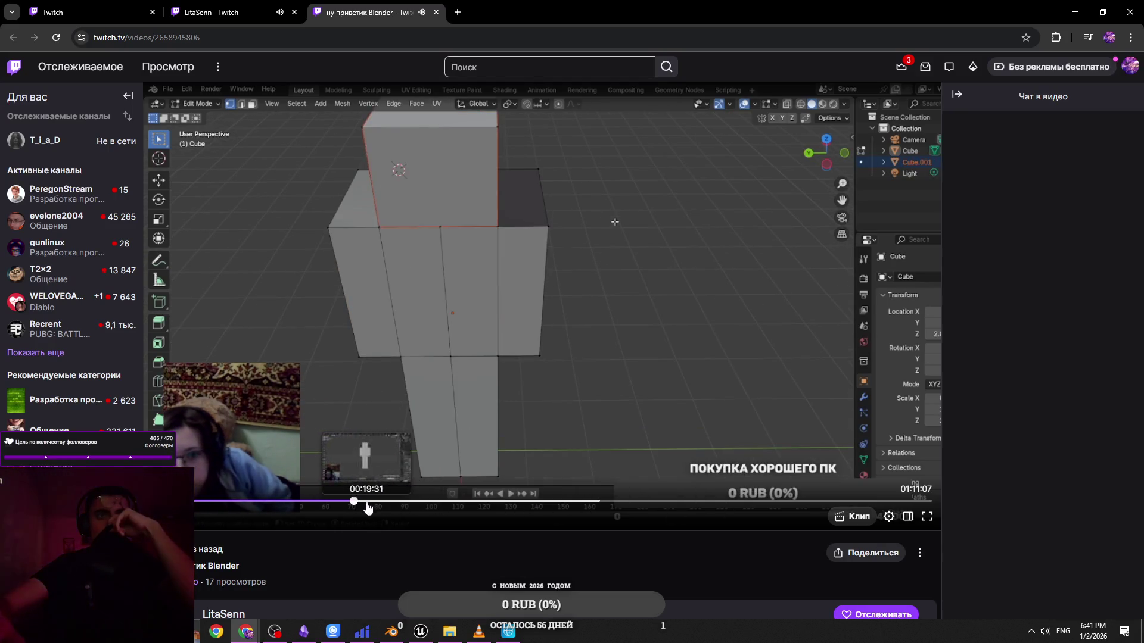
Jump ahead to about one hour and near the end, then close the replay and return to the browse page
left_click_drag(367, 507, 882, 503)
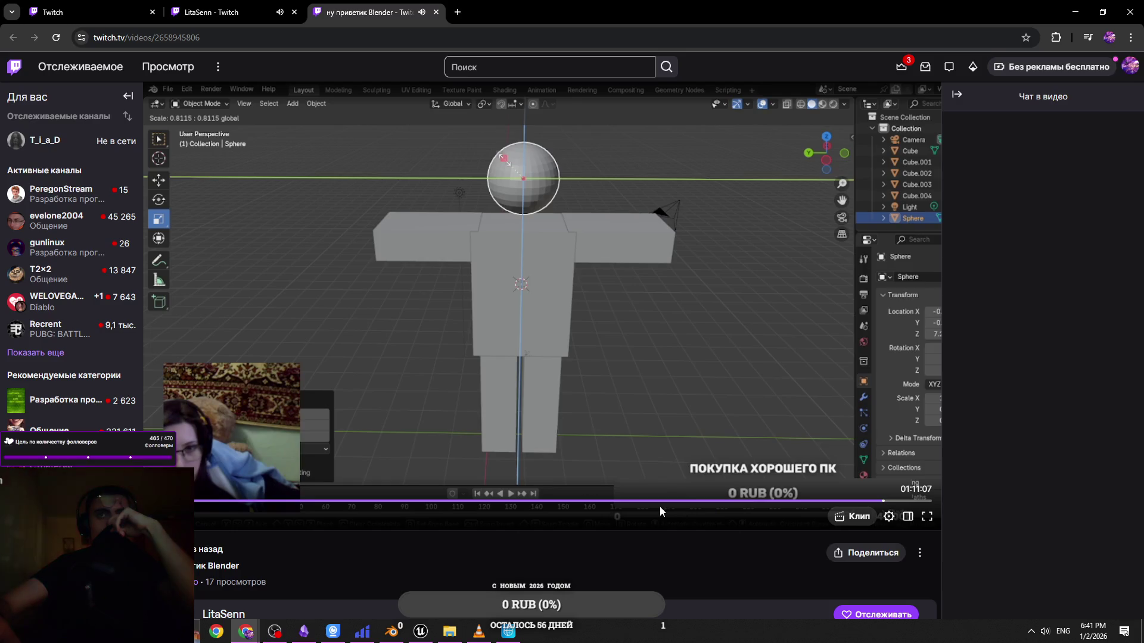
left_click(679, 505)
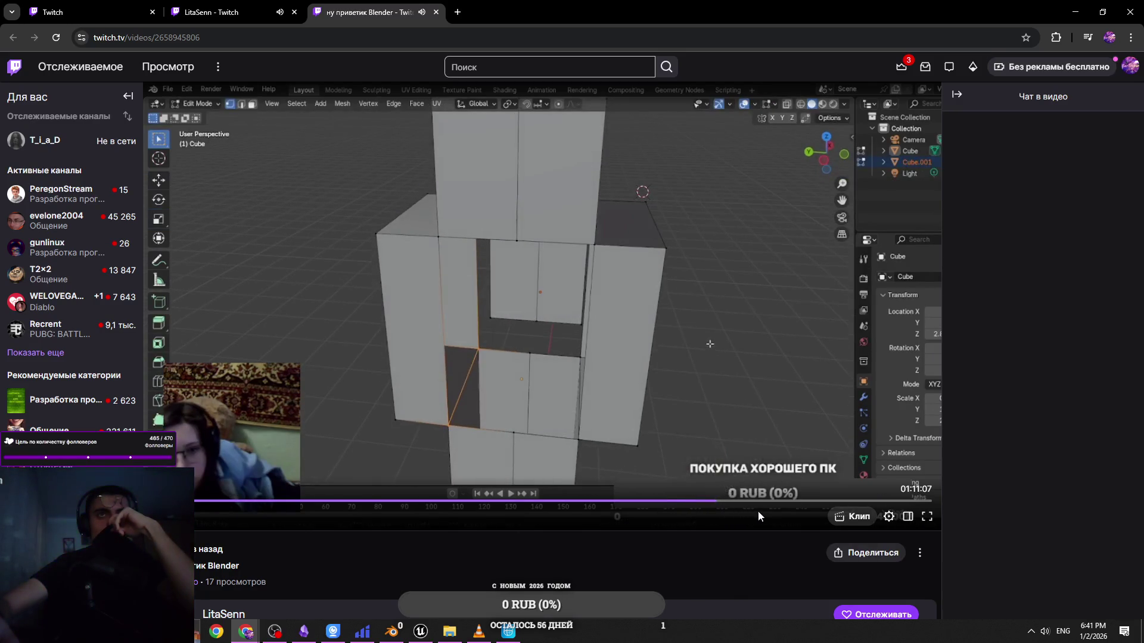
left_click(899, 502)
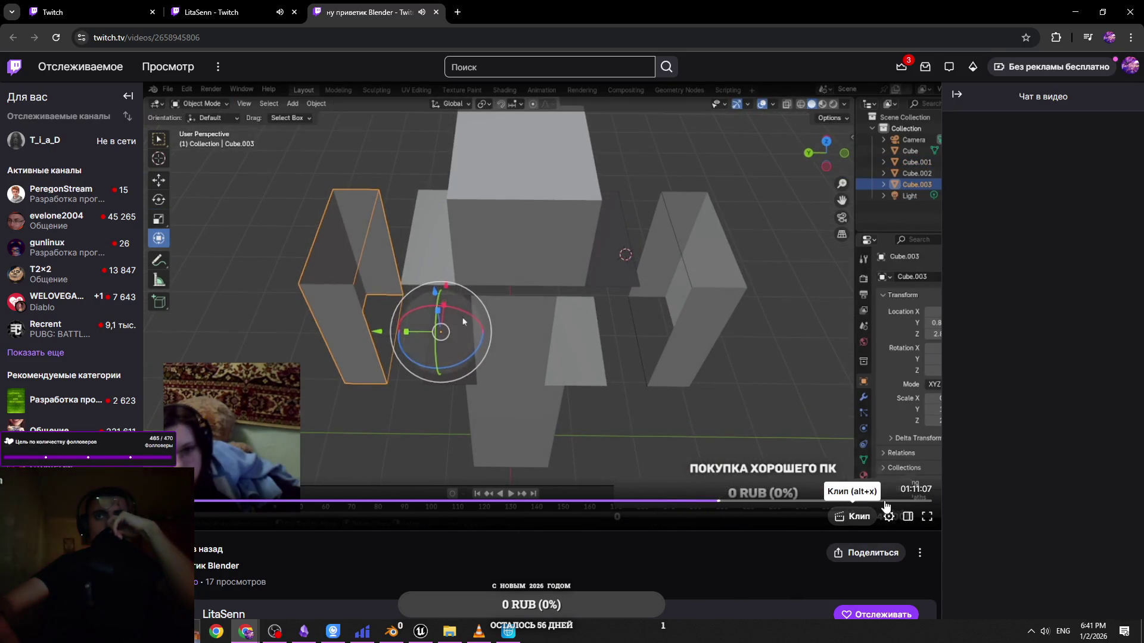
left_click(915, 502)
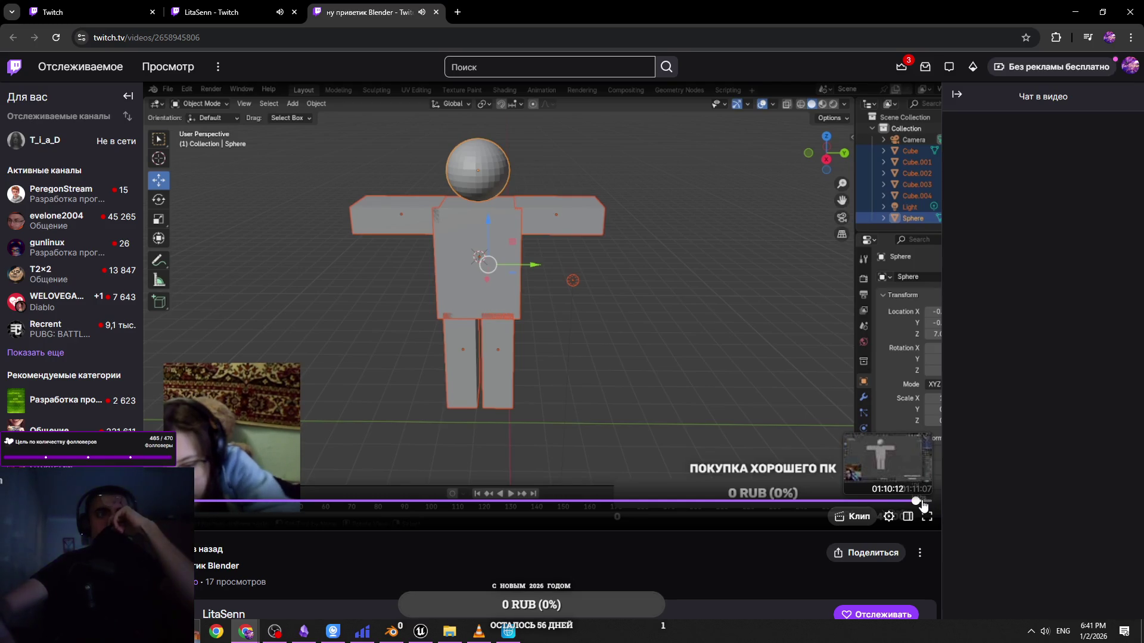
scroll(582, 561, "down", 5)
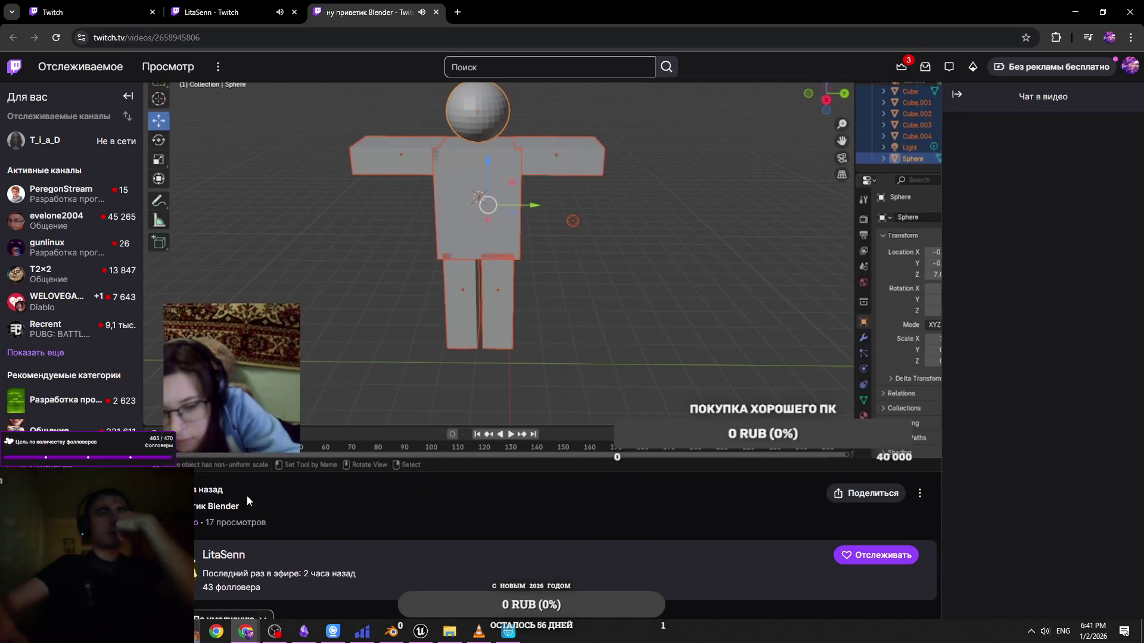
scroll(530, 374, "up", 5)
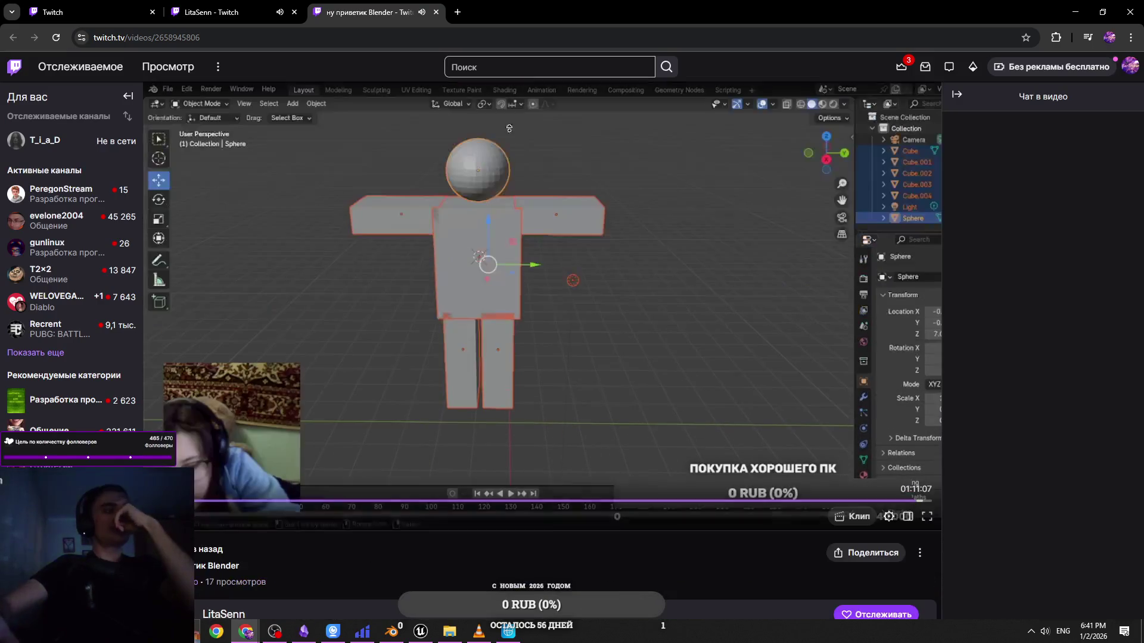
left_click(436, 12)
left_click(109, 5)
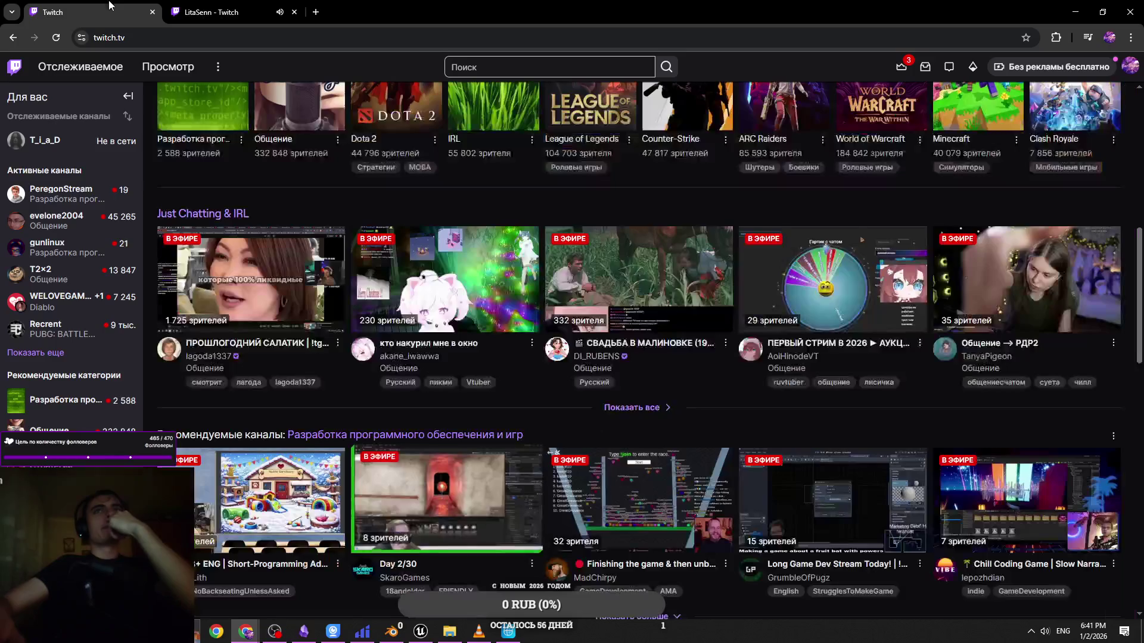
Close the LitaSenn channel tab and scroll through the Twitch home page recommendations
middle_click(233, 5)
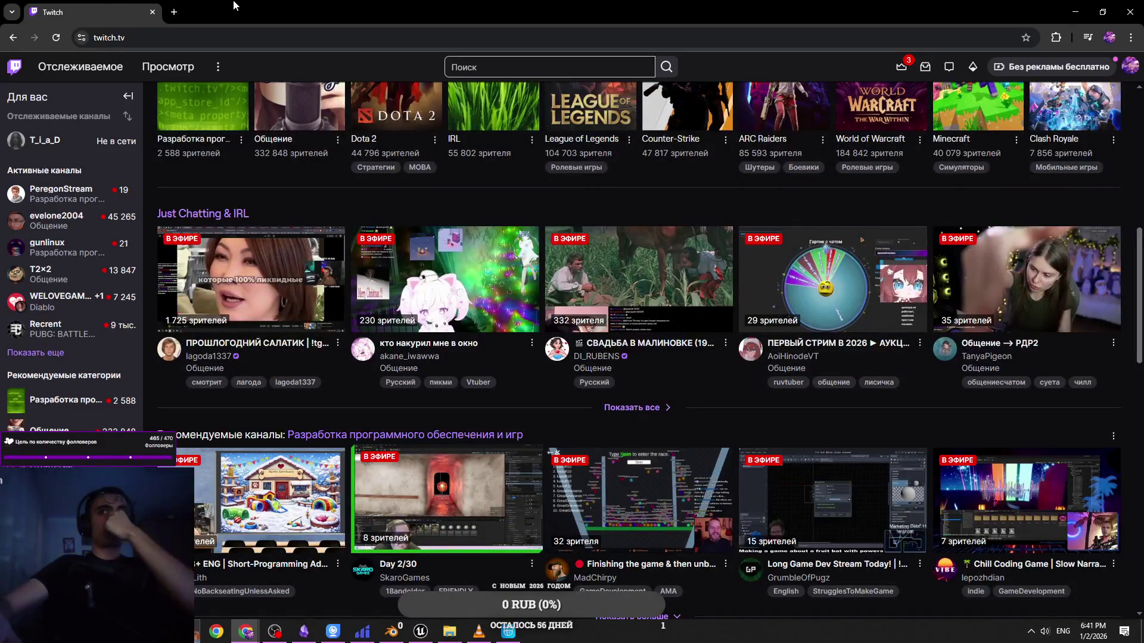
scroll(471, 256, "down", 5)
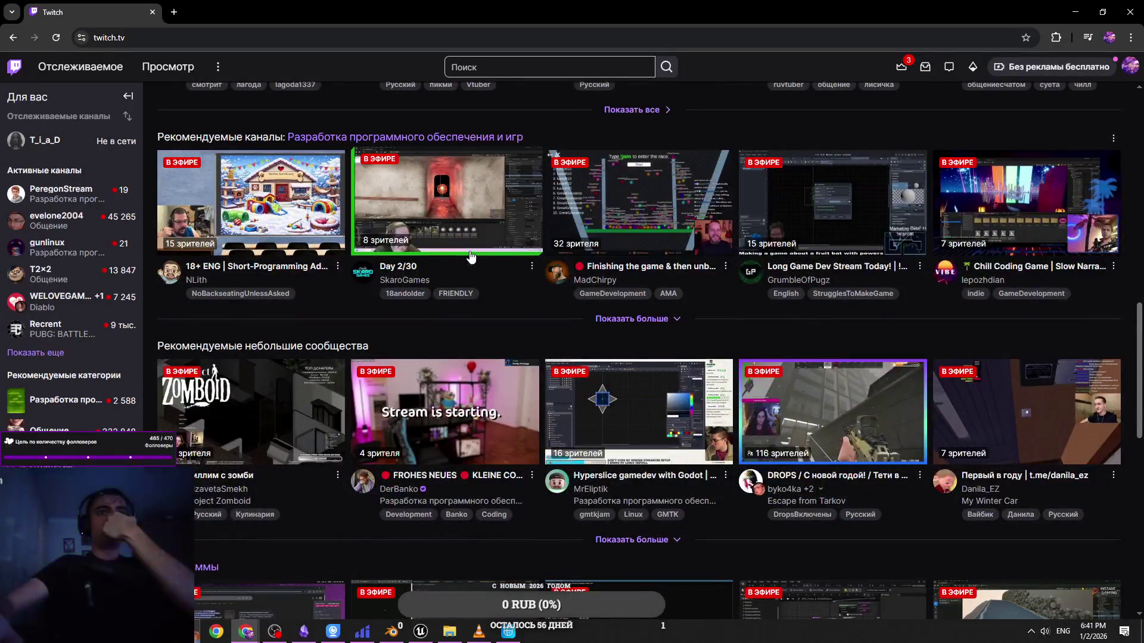
scroll(471, 257, "down", 3)
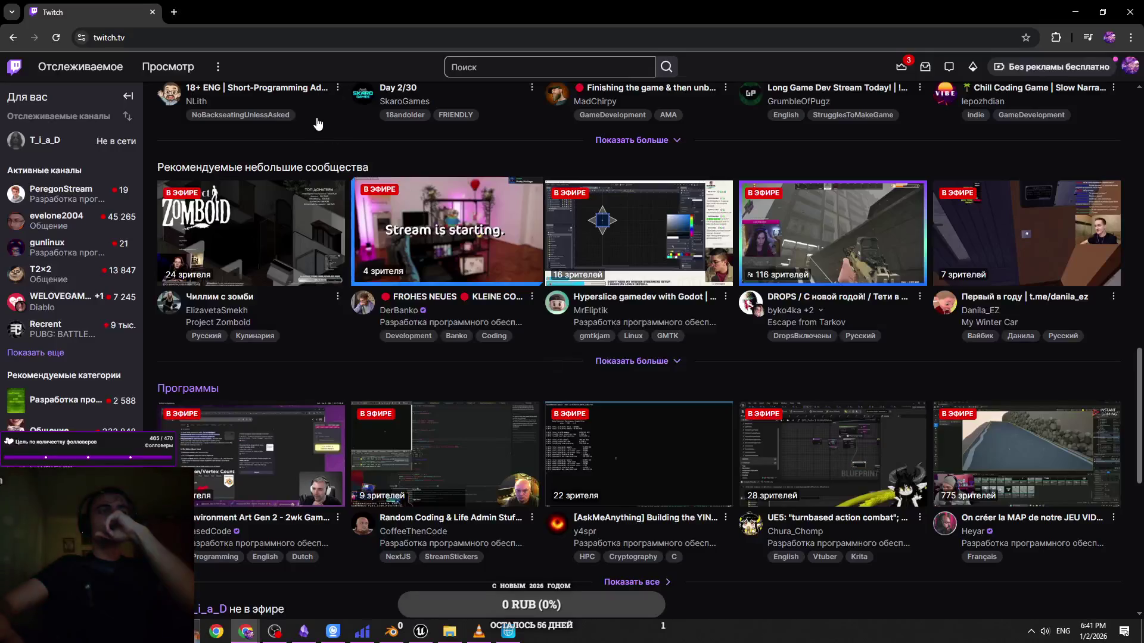
scroll(318, 123, "up", 8)
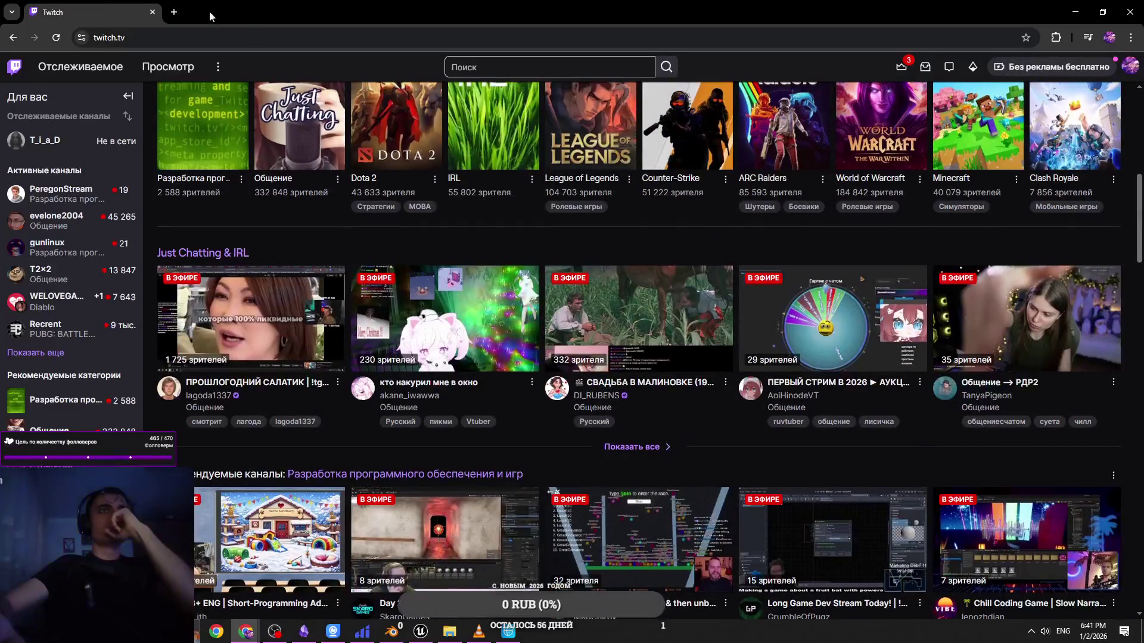
key("alt+Tab")
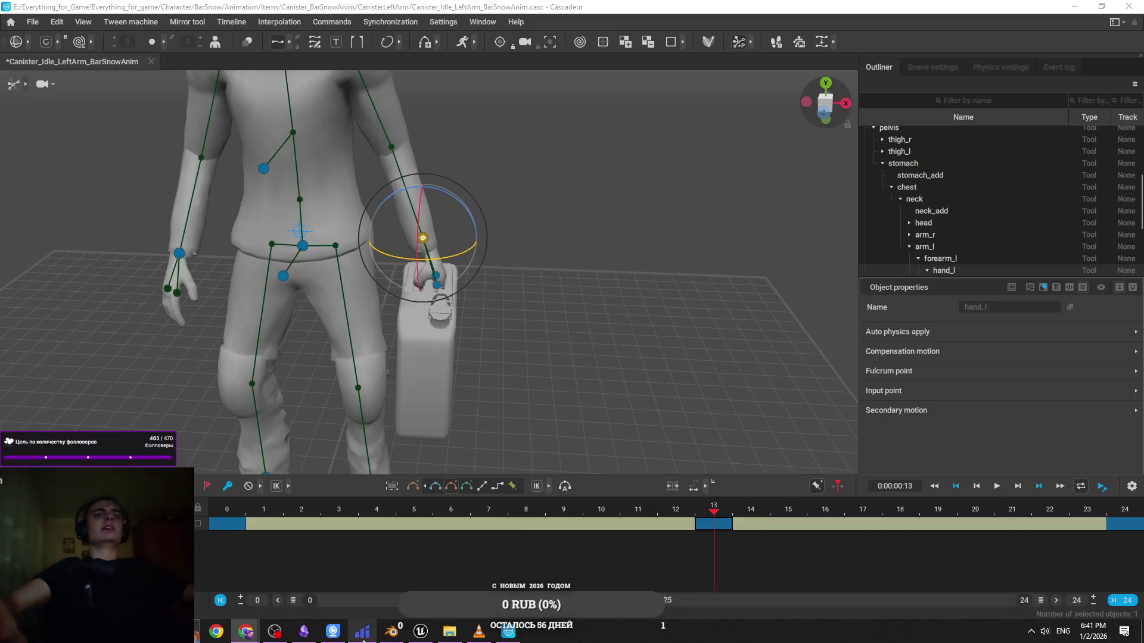
Play the canister idle animation, try other key interpolation types, then restore the original one
scroll(496, 384, "up", 2)
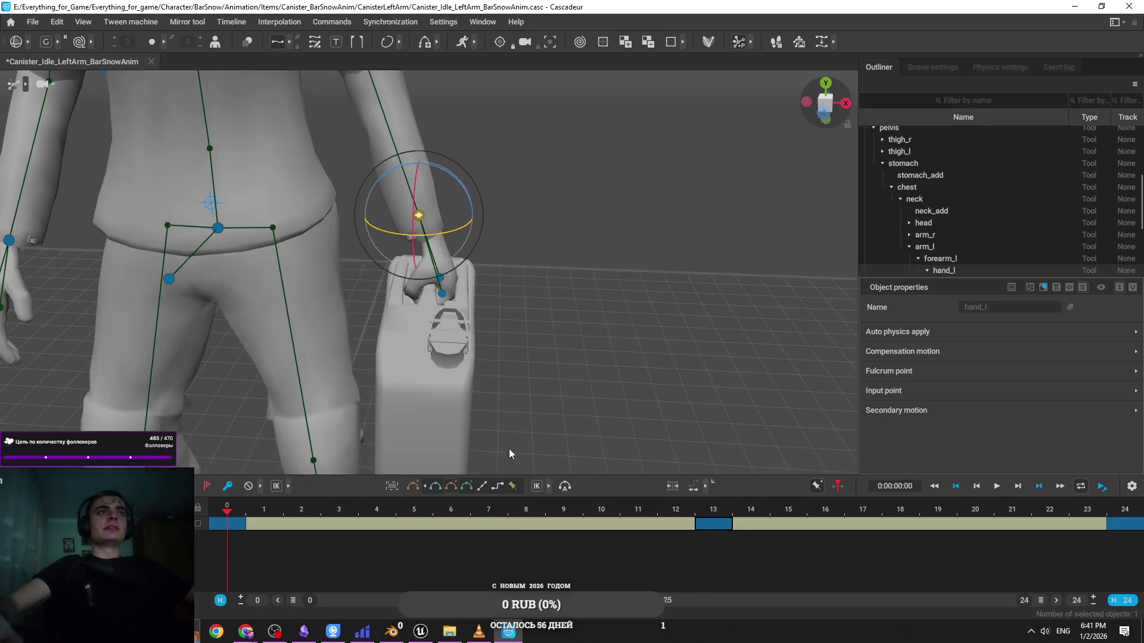
scroll(510, 429, "down", 2)
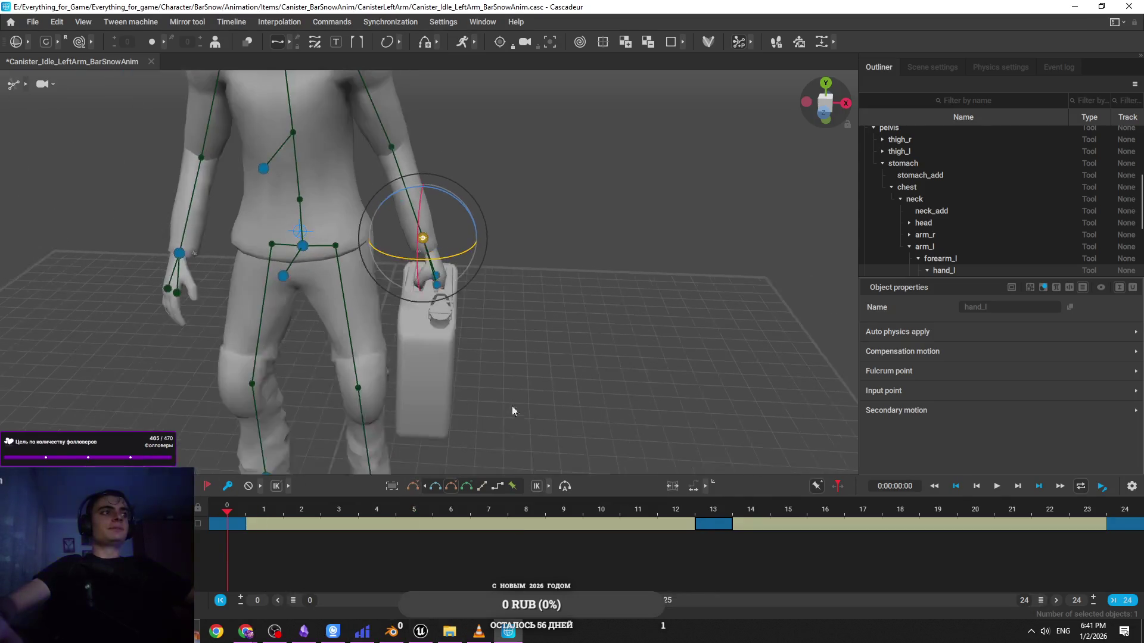
key("space")
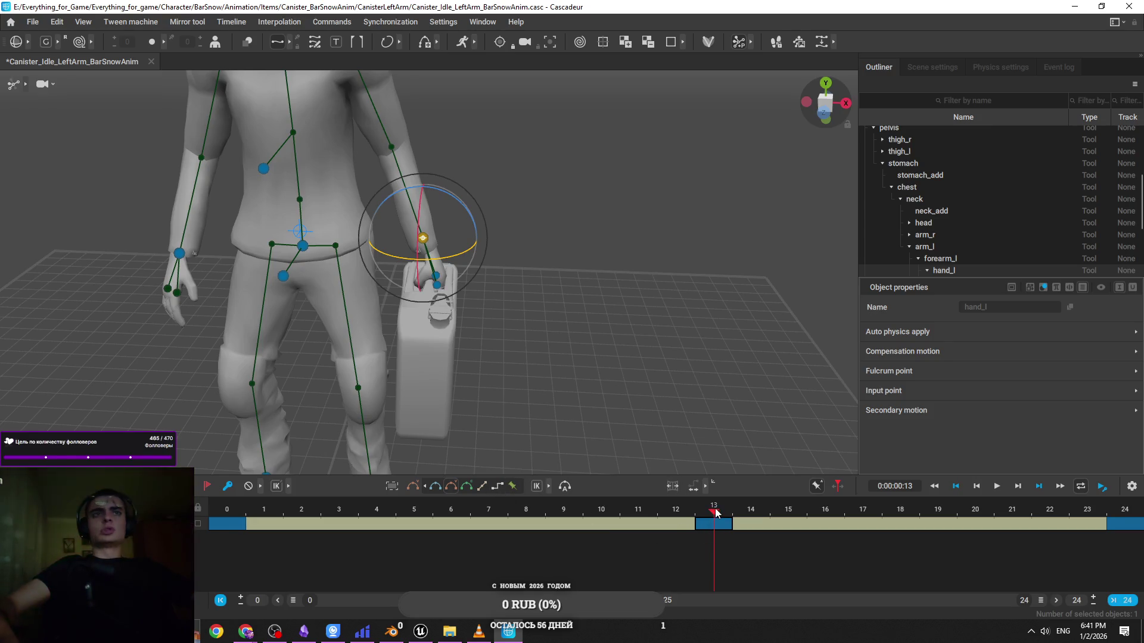
scroll(545, 334, "up", 5)
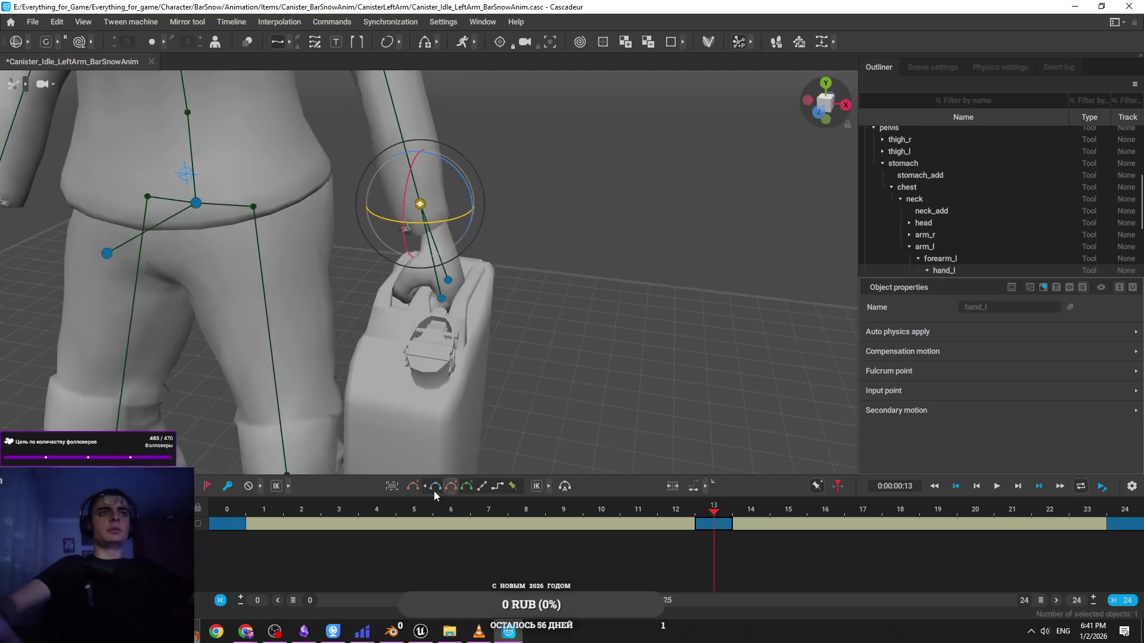
left_click(442, 490)
key("space")
left_click(469, 485)
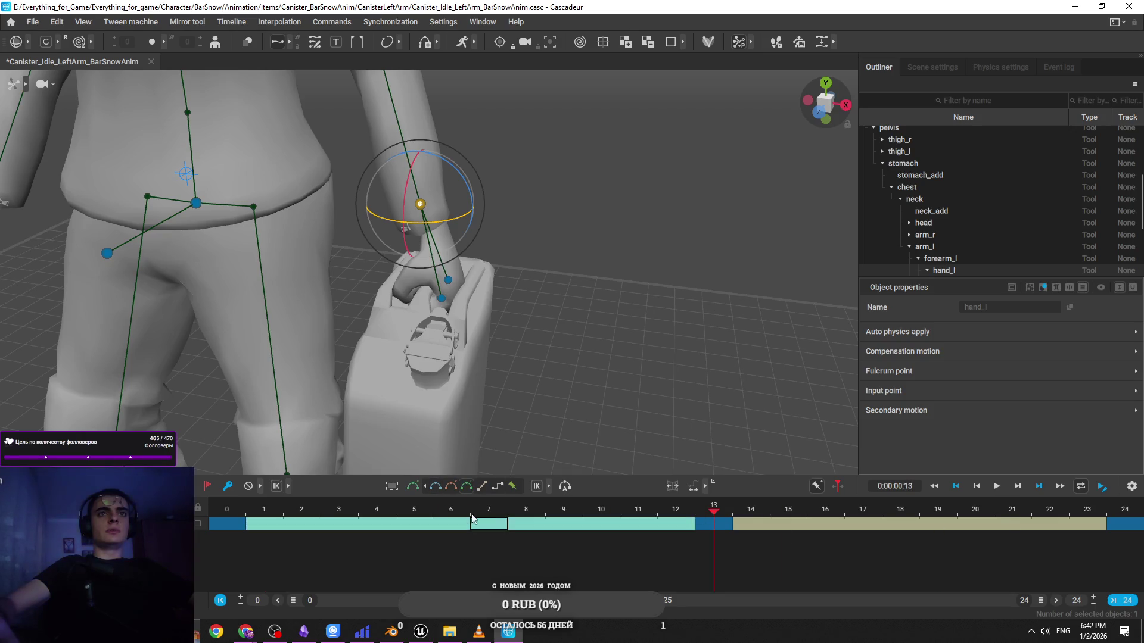
left_click(450, 486)
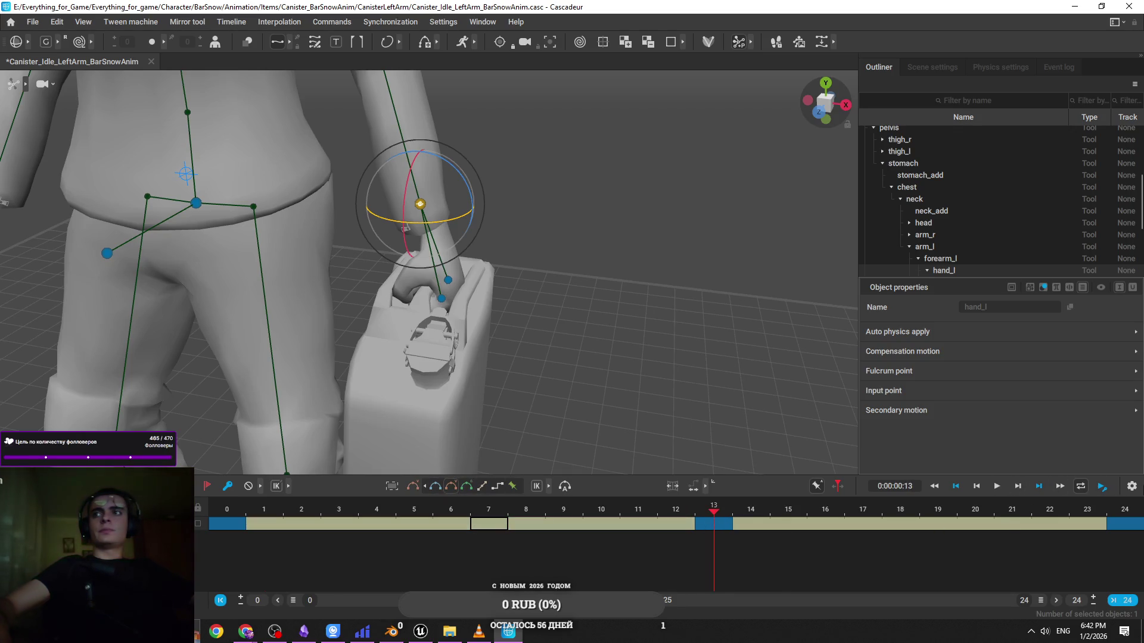
left_click(1131, 486)
key("Escape")
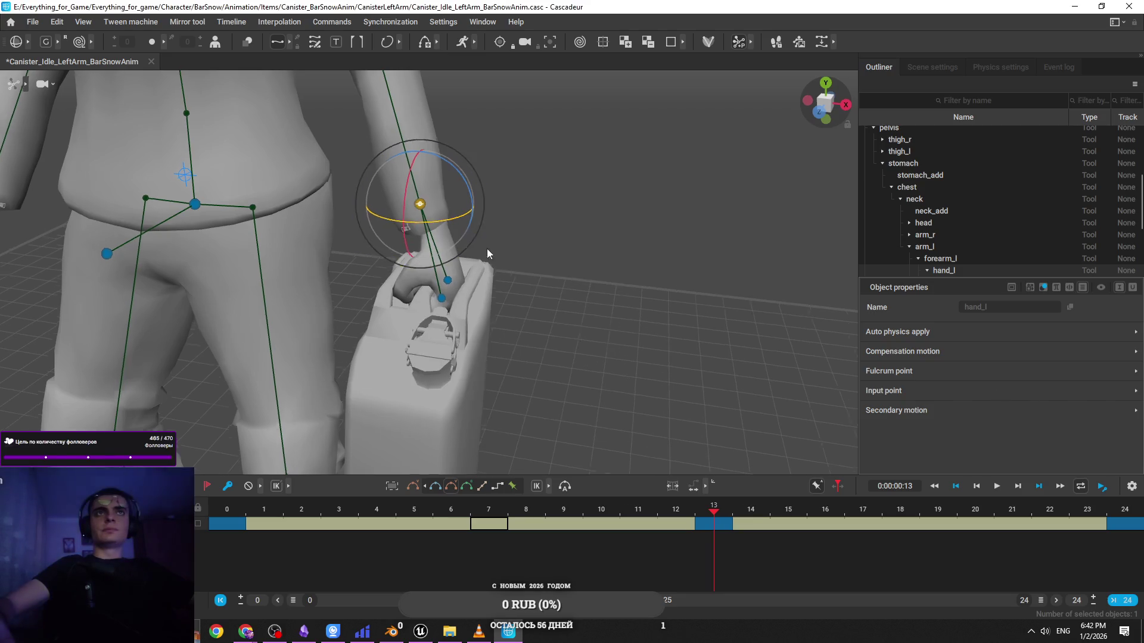
Inspect the hand and canister from several angles, test the left wrist rotation, then play Unreal's level
mouse_move(488, 213)
left_mouse_down()
mouse_move(520, 271)
mouse_move(517, 145)
mouse_move(447, 160)
left_mouse_up()
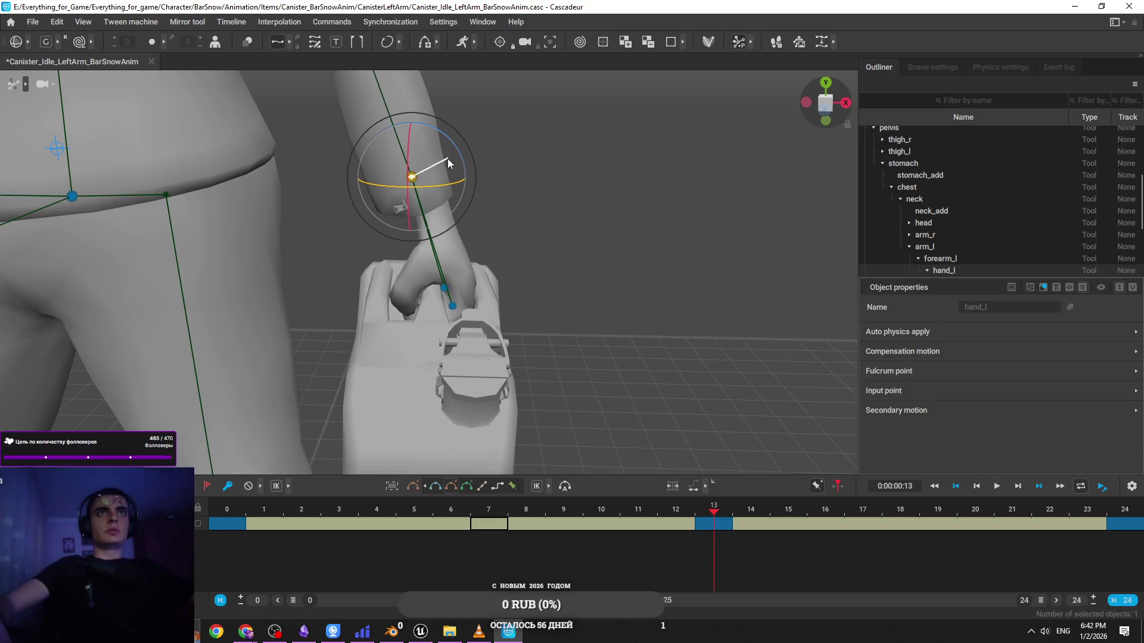
key("space")
key("space")
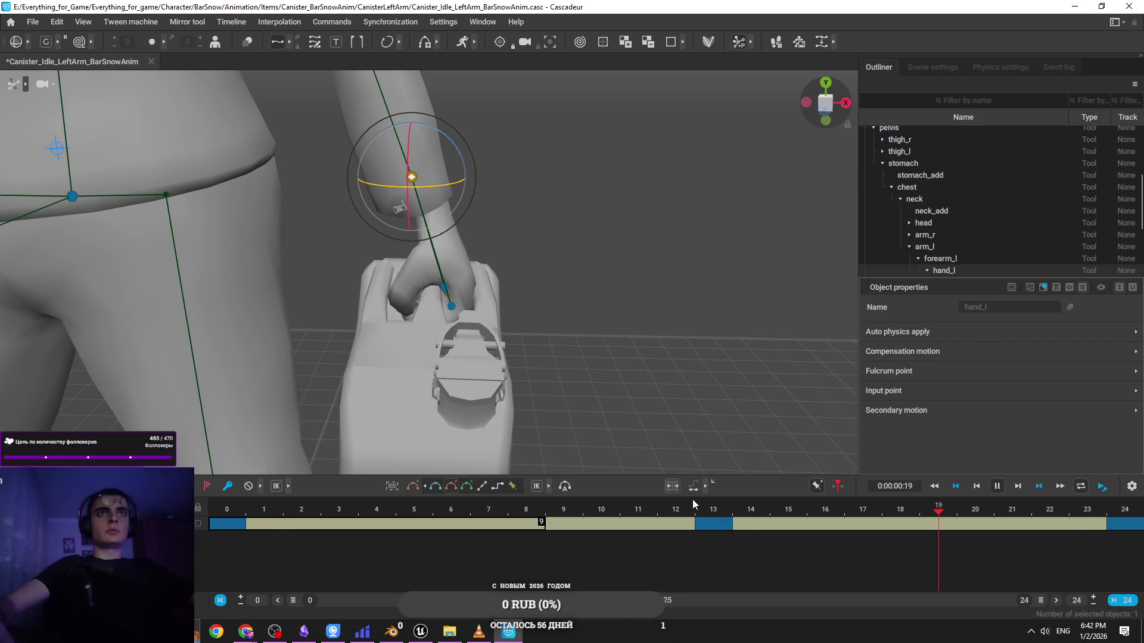
left_click_drag(691, 488, 585, 367)
key("space")
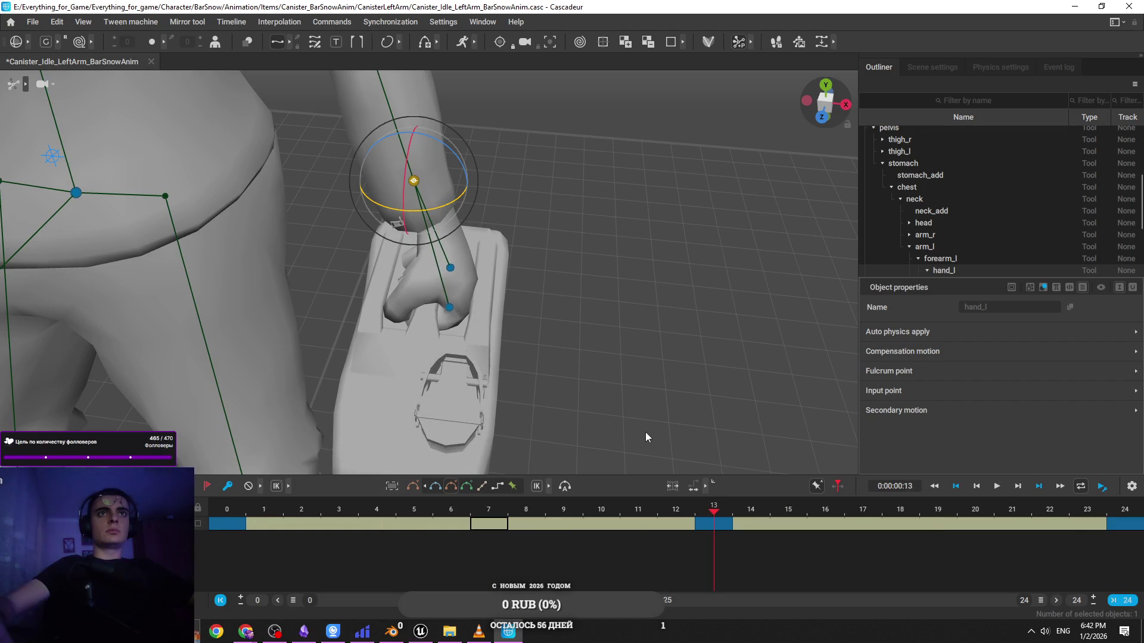
left_click_drag(572, 381, 398, 176)
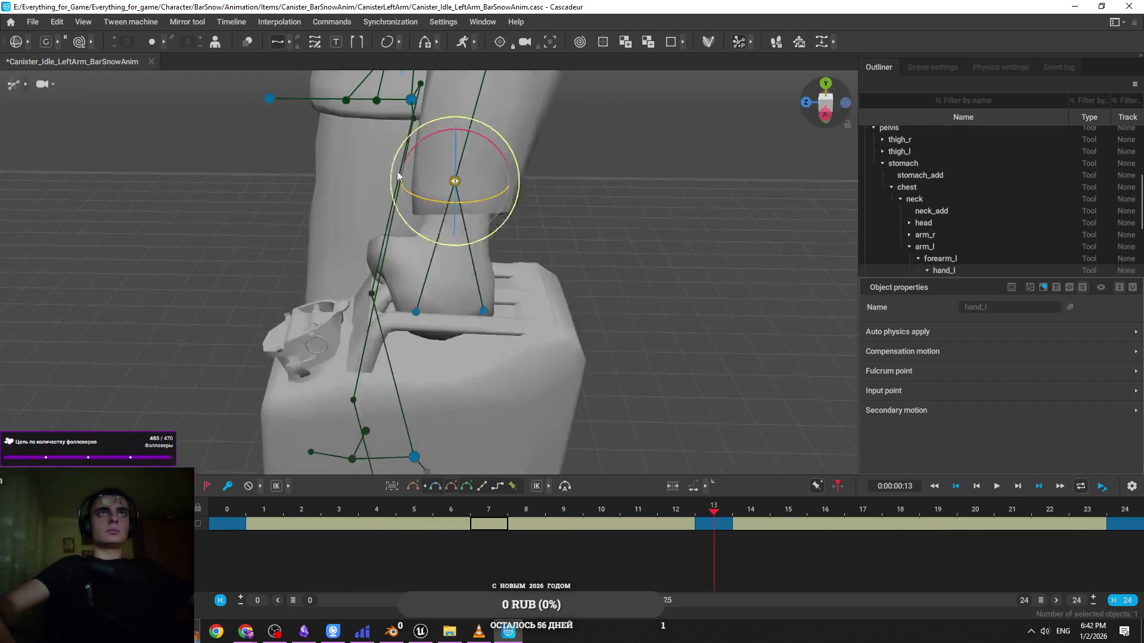
left_click_drag(423, 136, 424, 136)
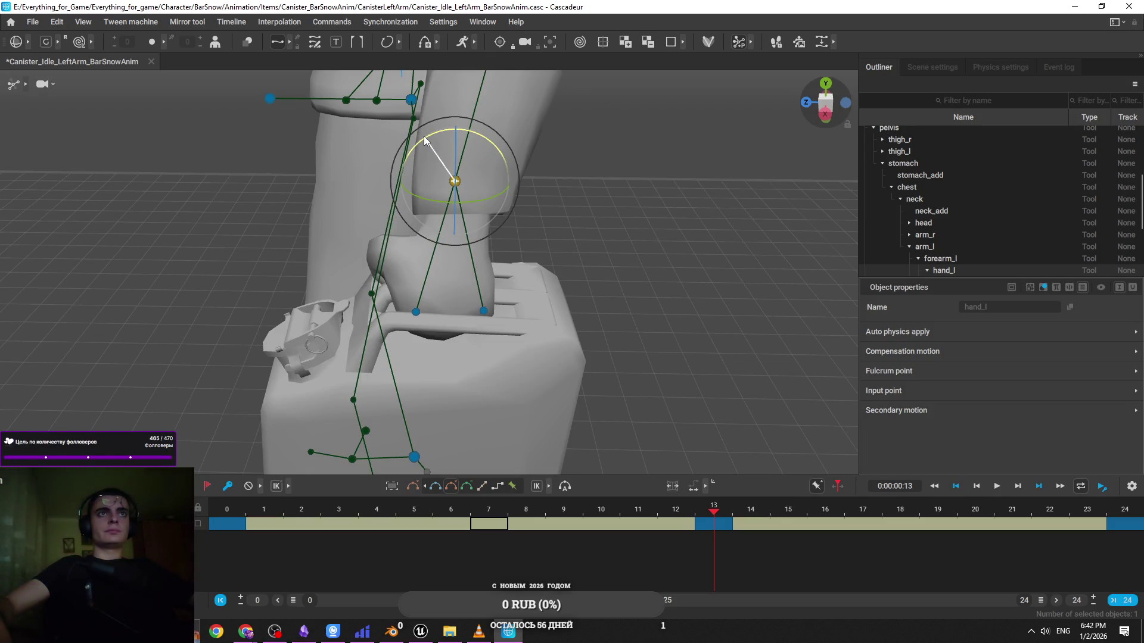
left_click_drag(424, 135, 423, 136)
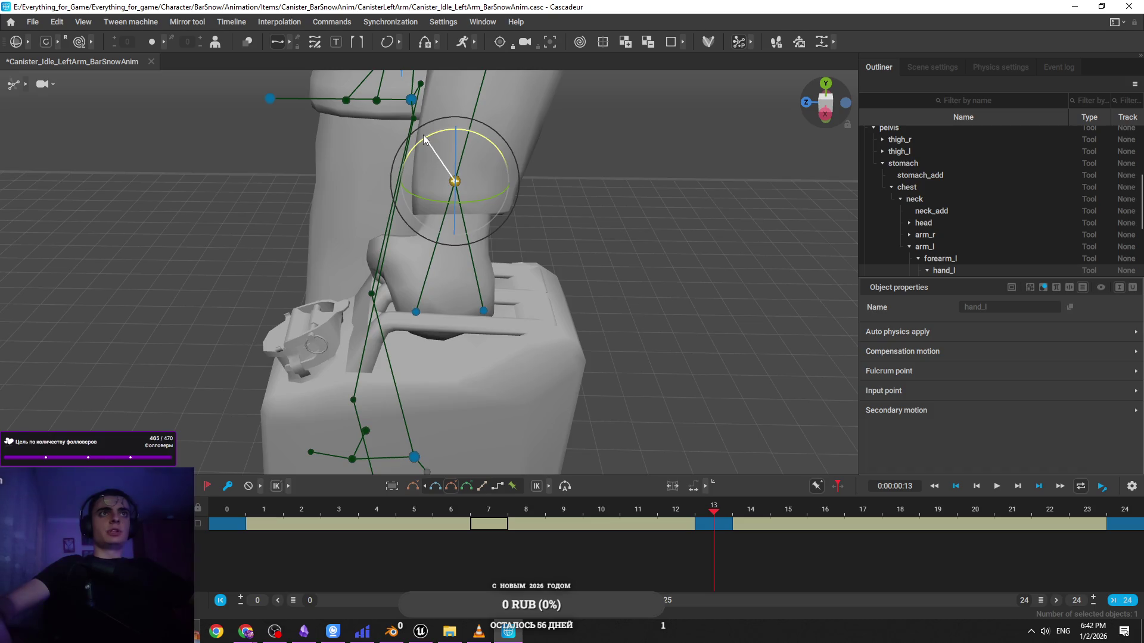
key("space")
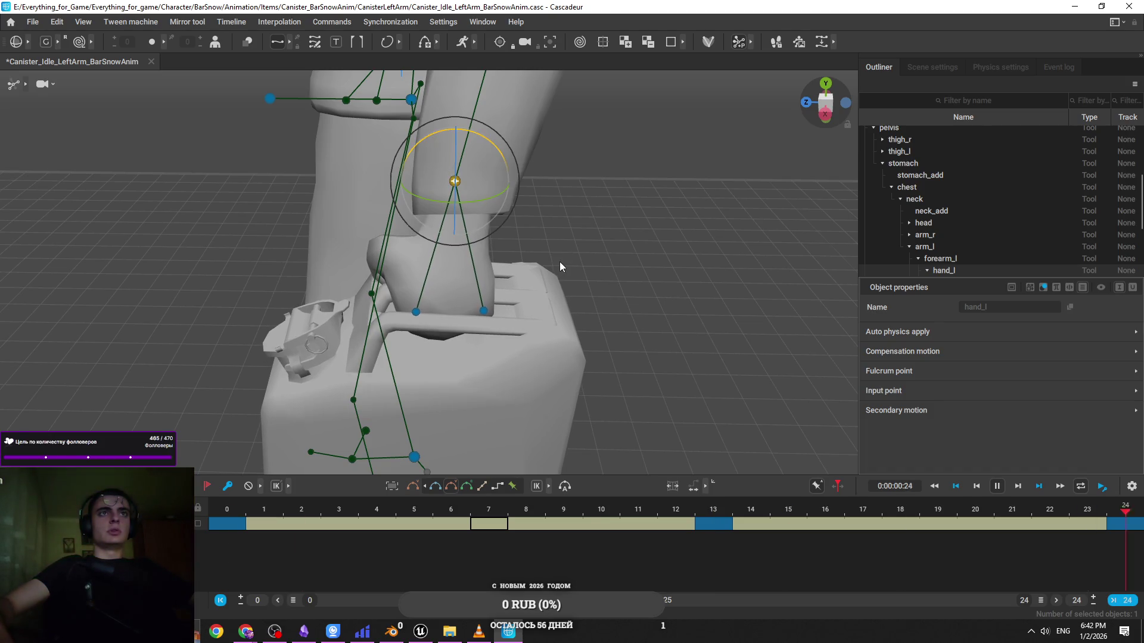
scroll(566, 271, "down", 10)
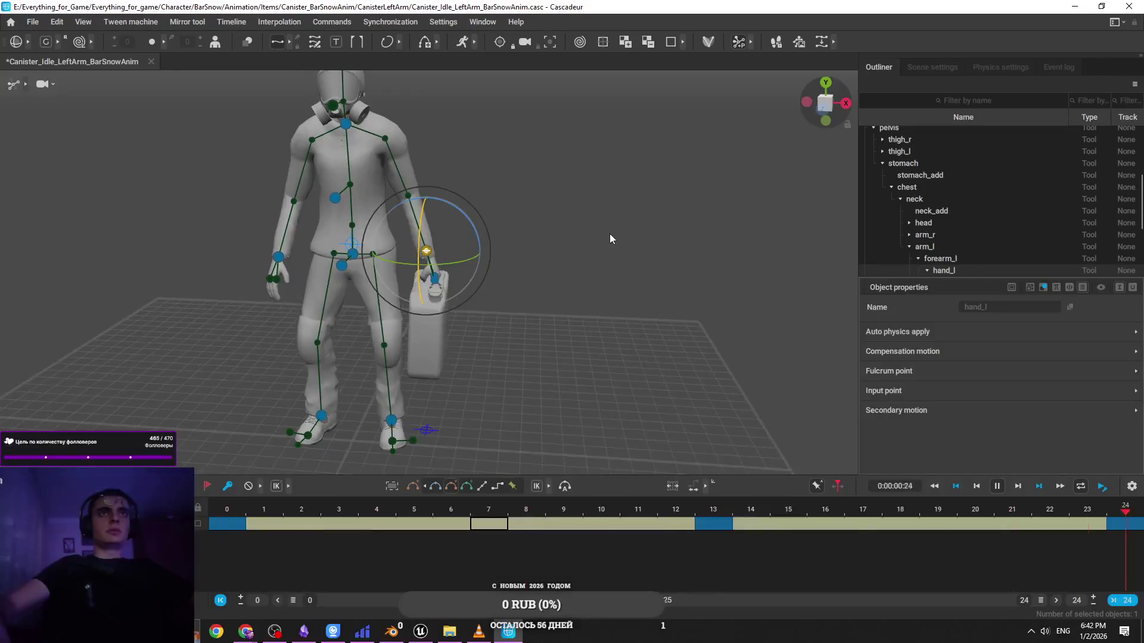
left_click_drag(609, 234, 663, 217)
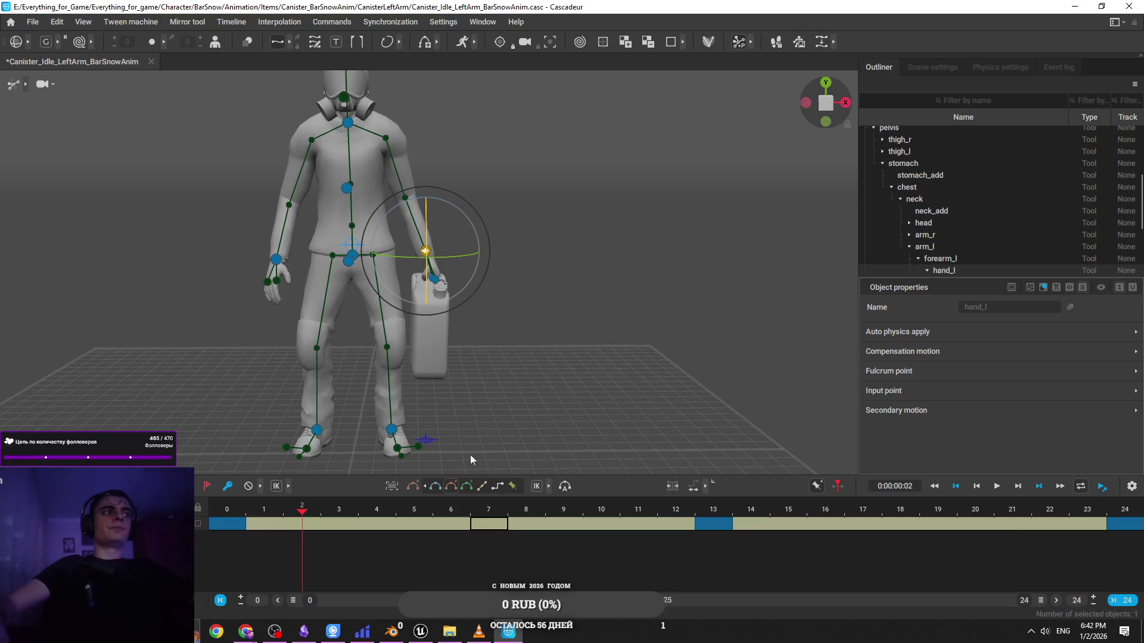
left_click(421, 631)
left_click(549, 51)
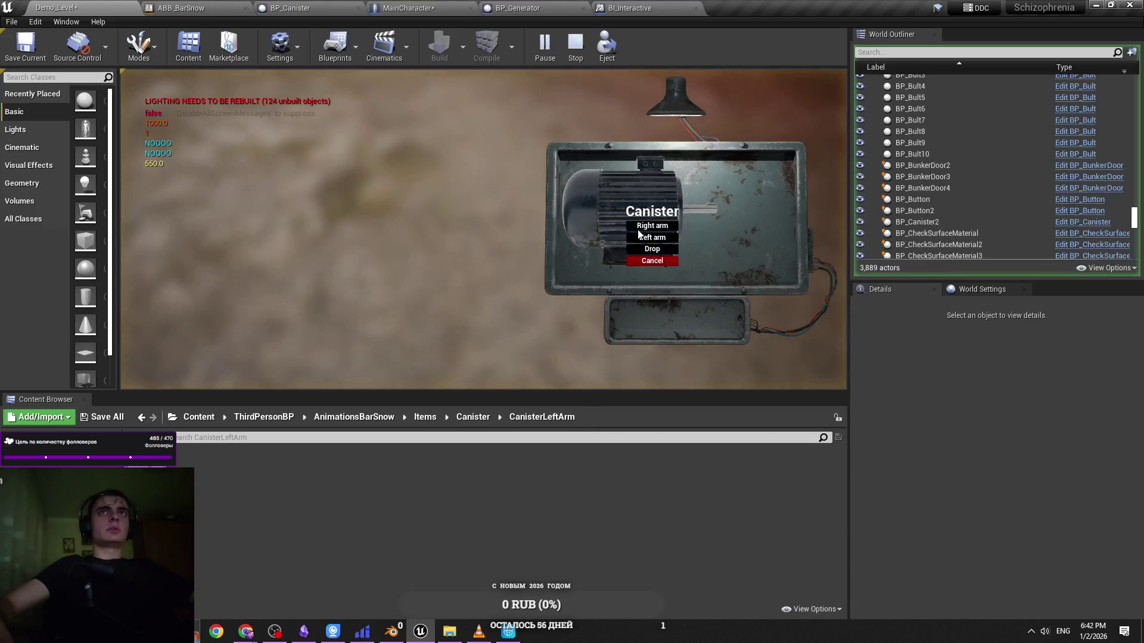
Pick a carrying option in the in-game canister menu, go fullscreen, then end the session
left_click(652, 240)
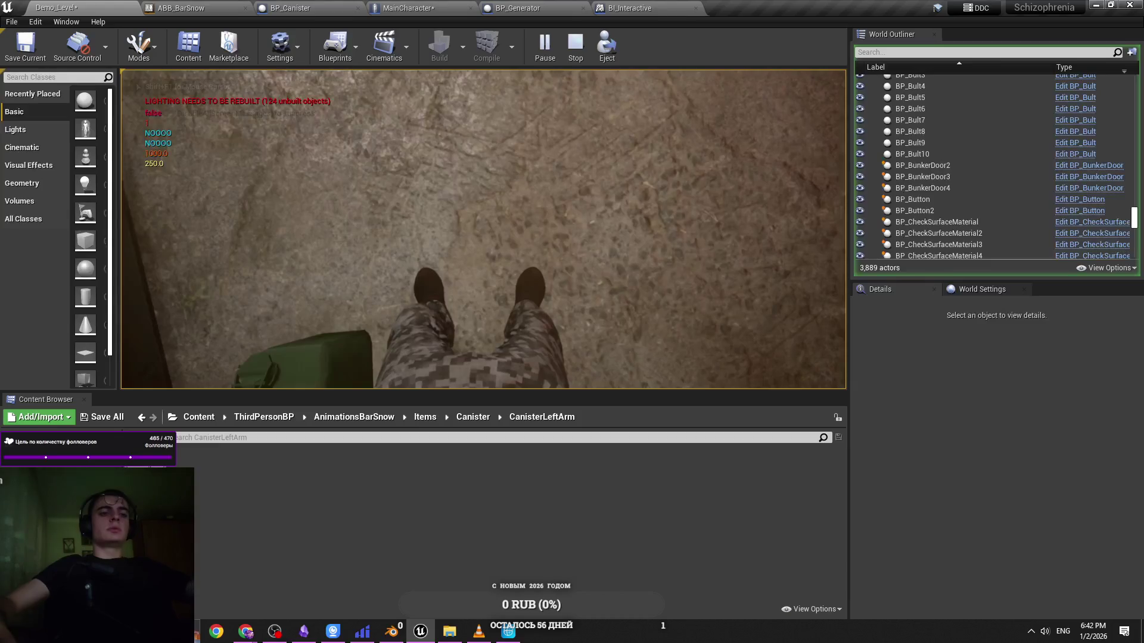
key("F11")
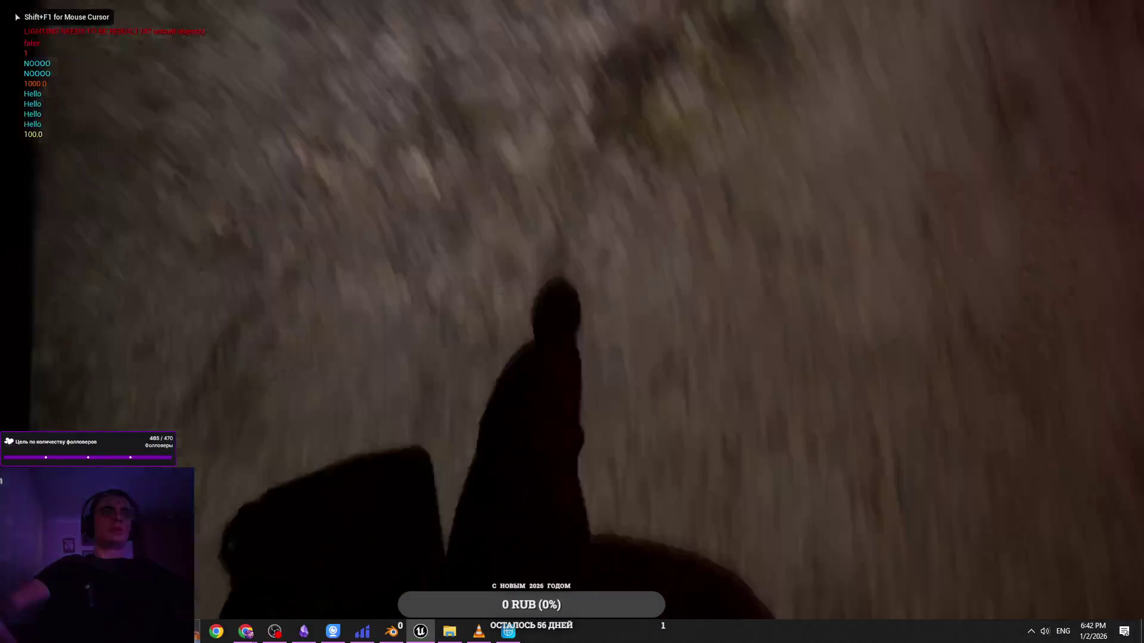
key("Escape")
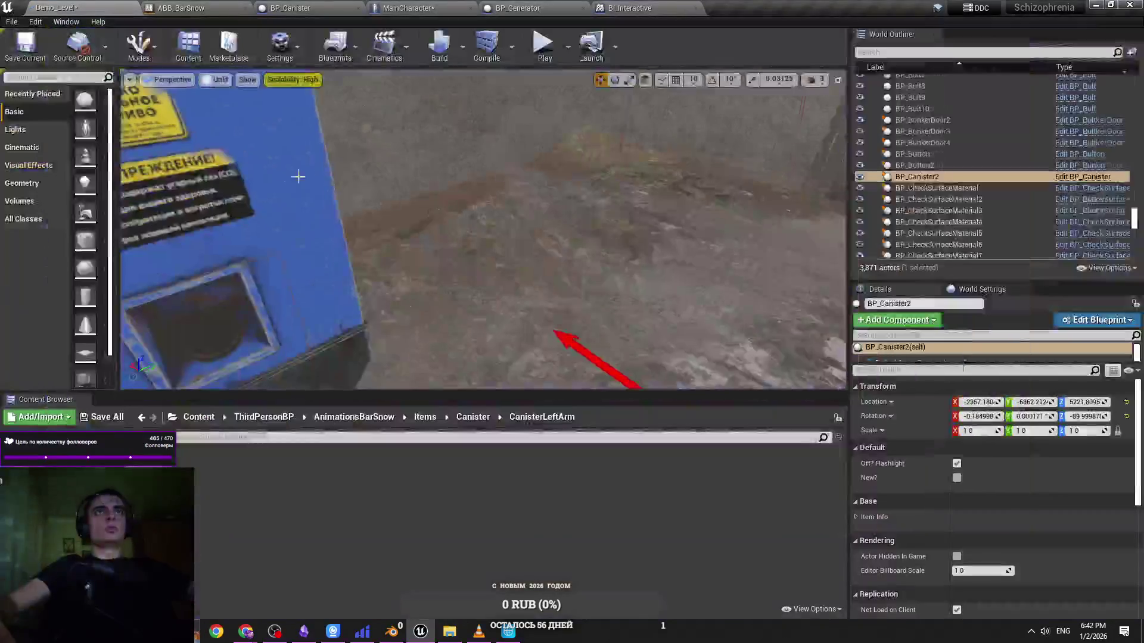
Select BP_ElectroPanel and set its How Much Electro value to 1
key("f")
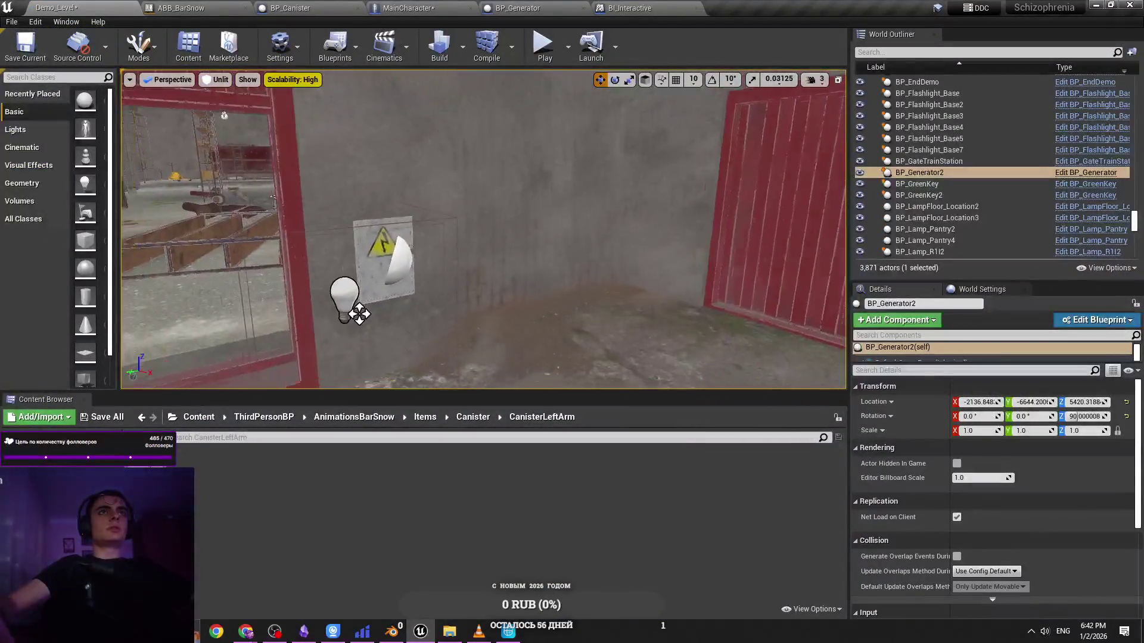
key("1")
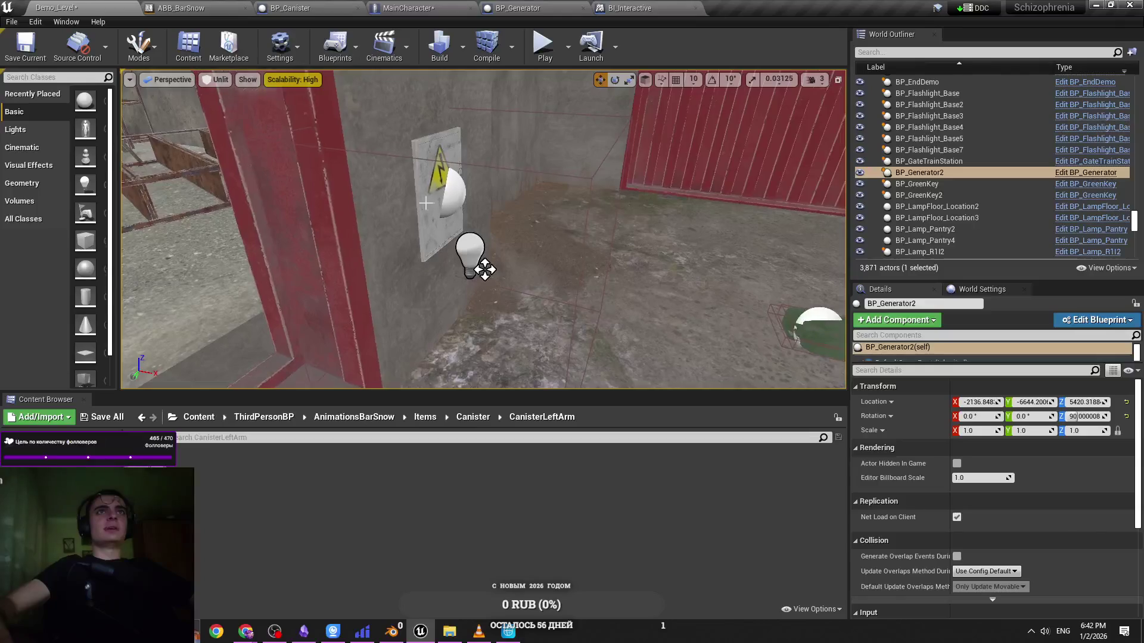
left_click(438, 197)
key("2")
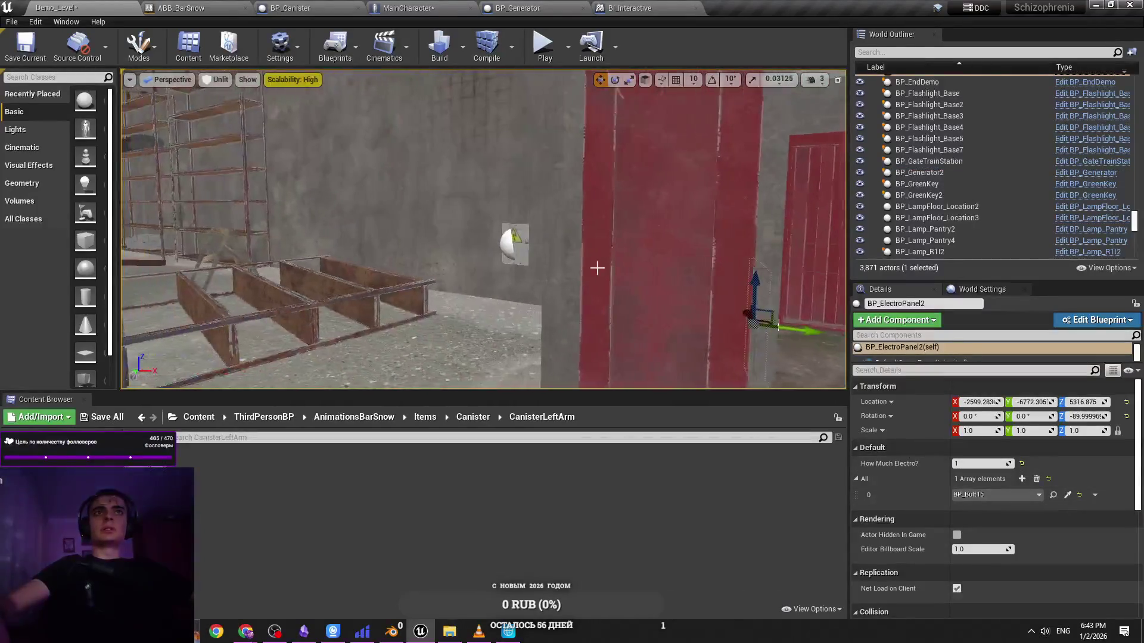
left_click(980, 464)
type("1")
key("Return")
key("3")
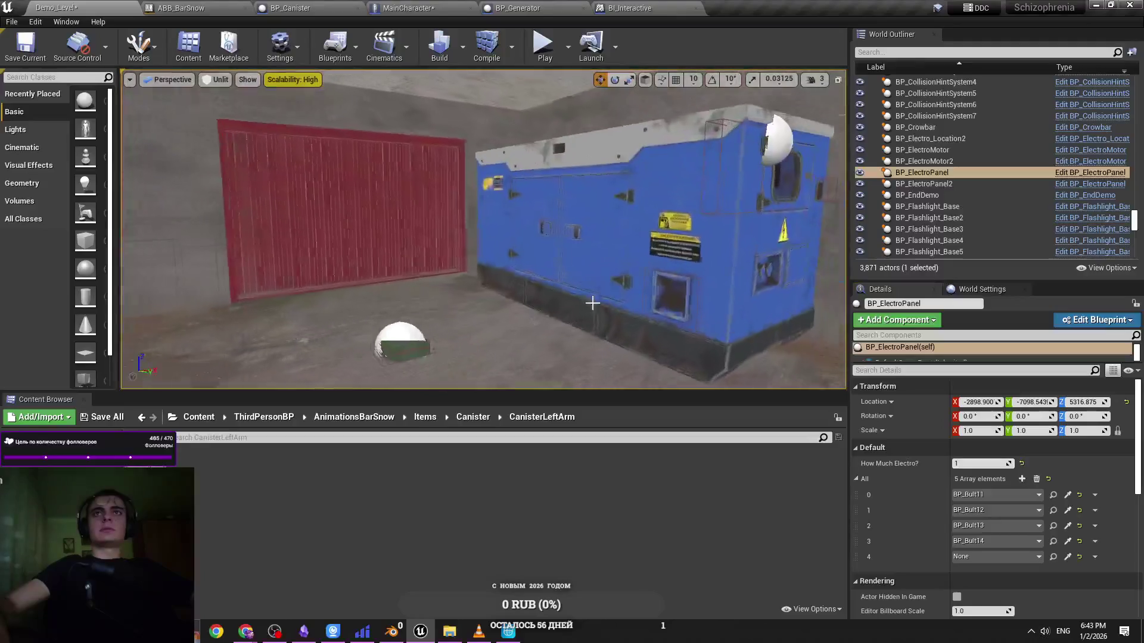
Playtest the level, picking up the canister through its interaction menu
key("alt+p")
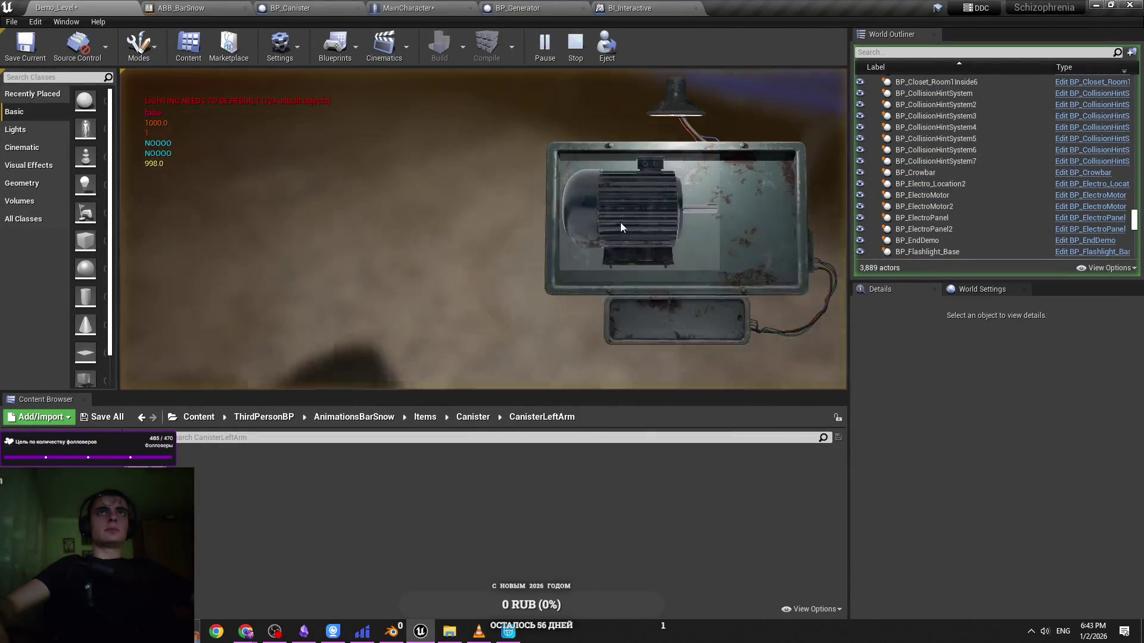
key("e")
left_click(652, 260)
left_click(652, 257)
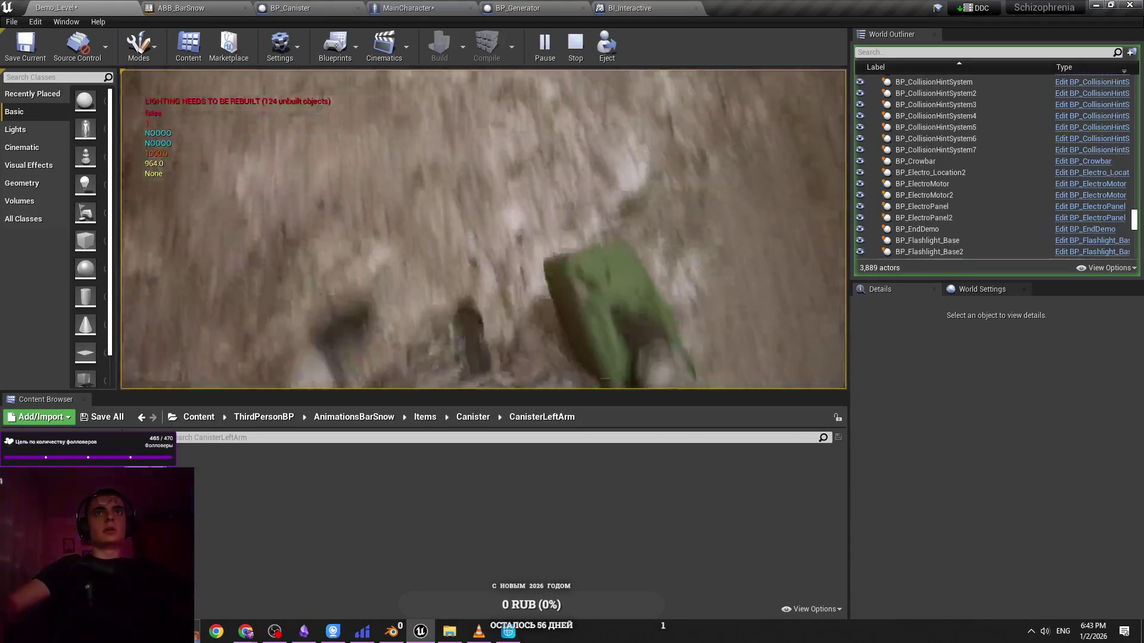
Stop the playtest, fly past the generator, run another playtest, then return to the BP_Canister blueprint
key("Escape")
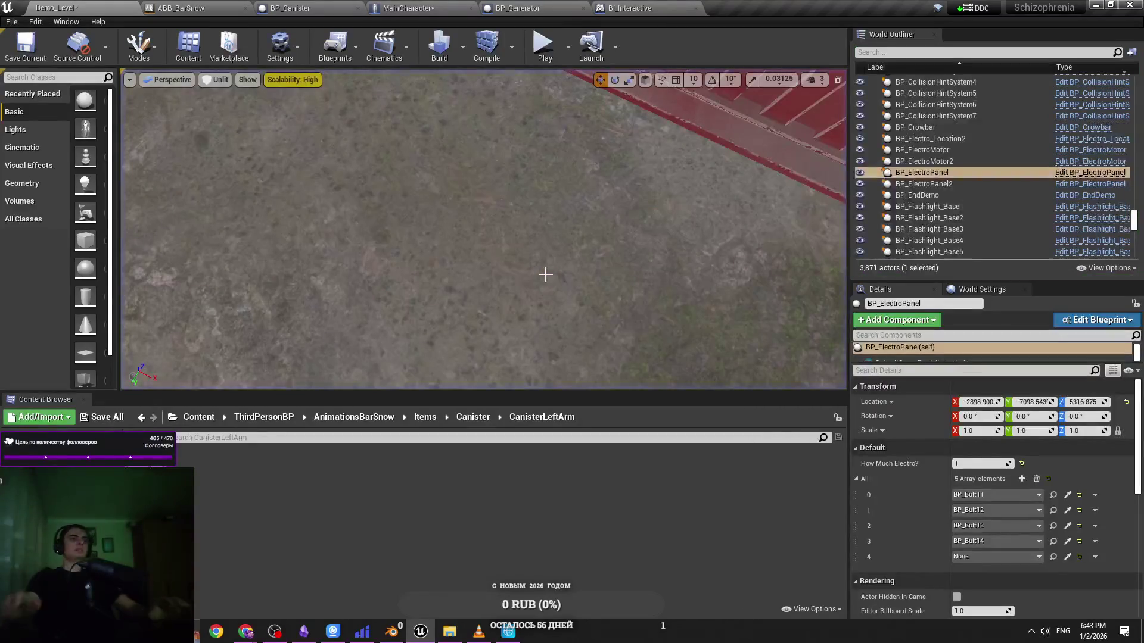
left_click_drag(545, 275, 545, 274)
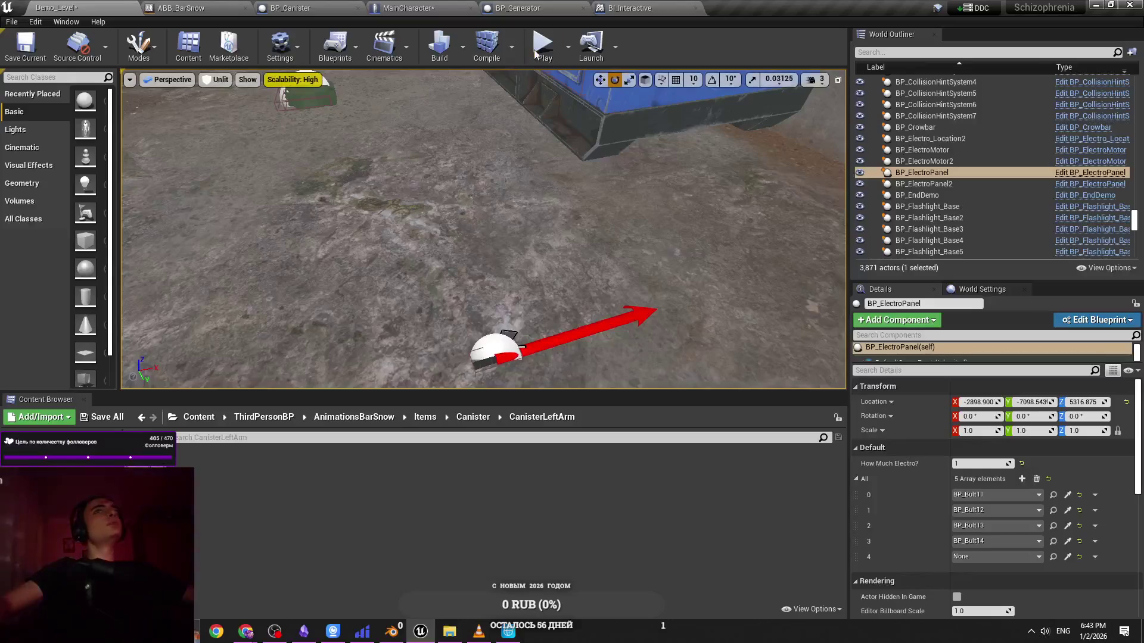
key("alt+p")
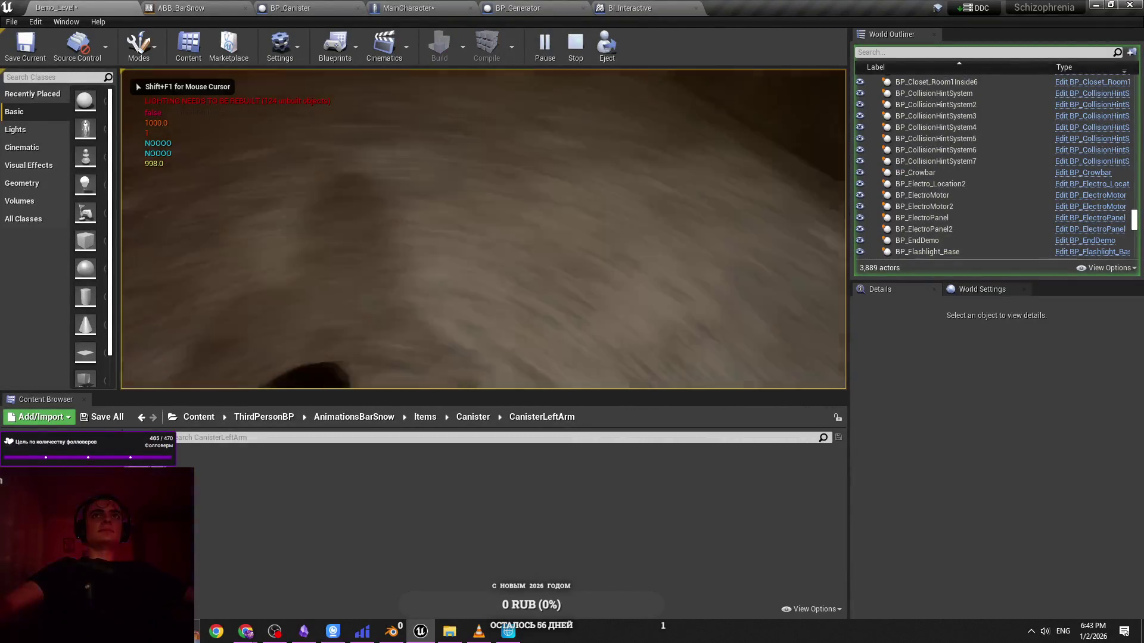
key("shift+F1")
left_click(351, 7)
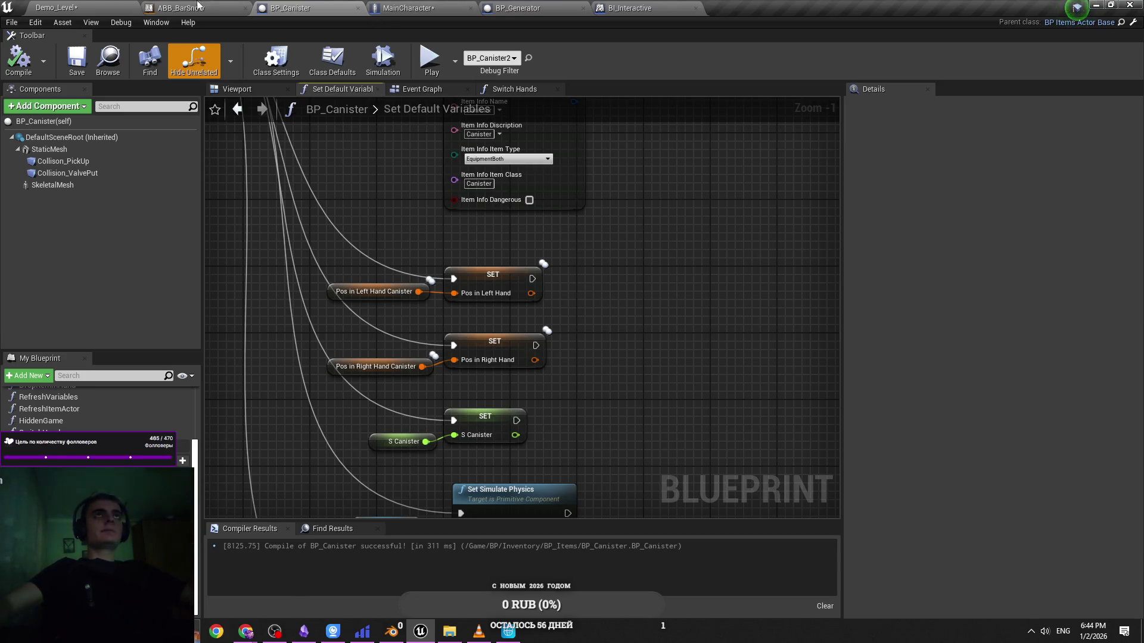
Inspect the Canister state in ABB_BarSnow's graph, leaving its name unchanged, then return to Cascadeur
left_click(179, 8)
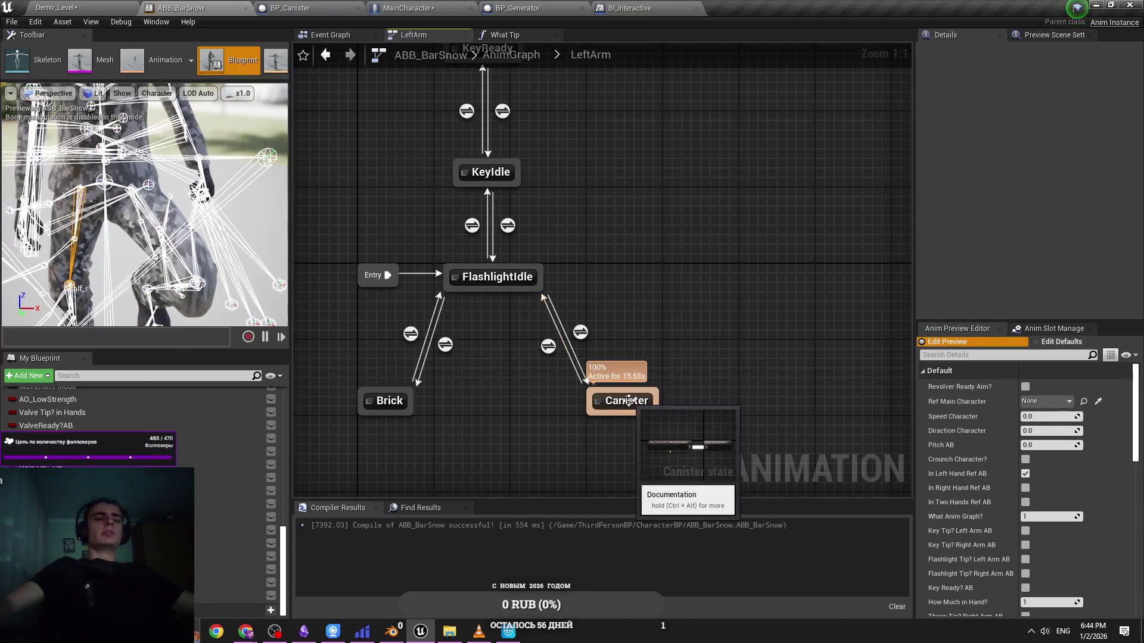
left_click(286, 8)
left_click(204, 6)
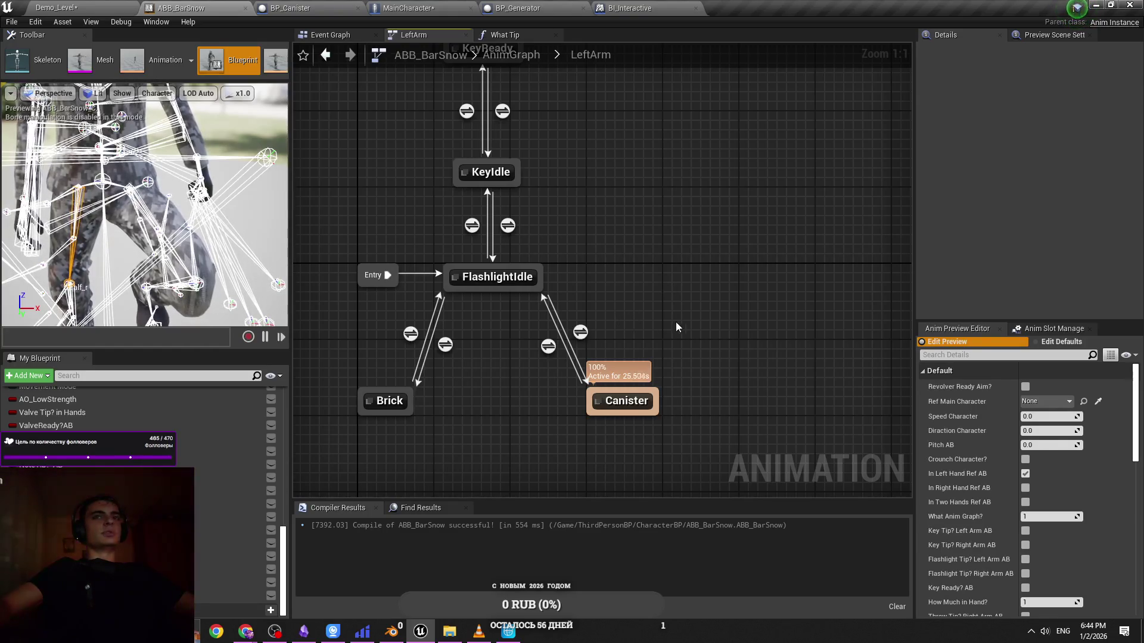
left_click(626, 408)
key("F2")
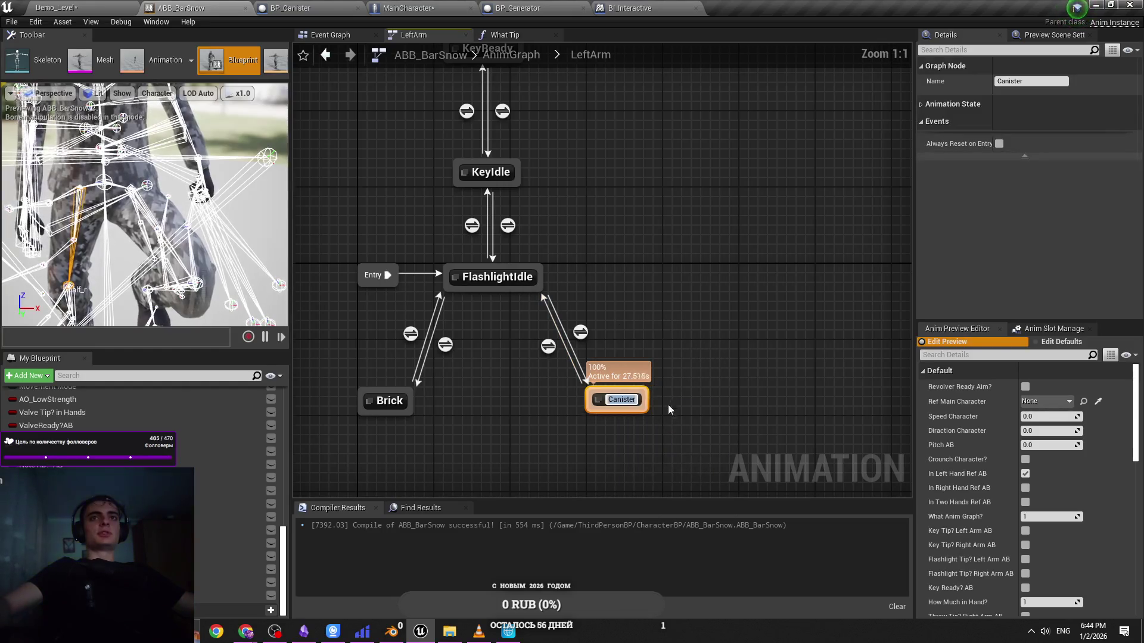
left_click(667, 409)
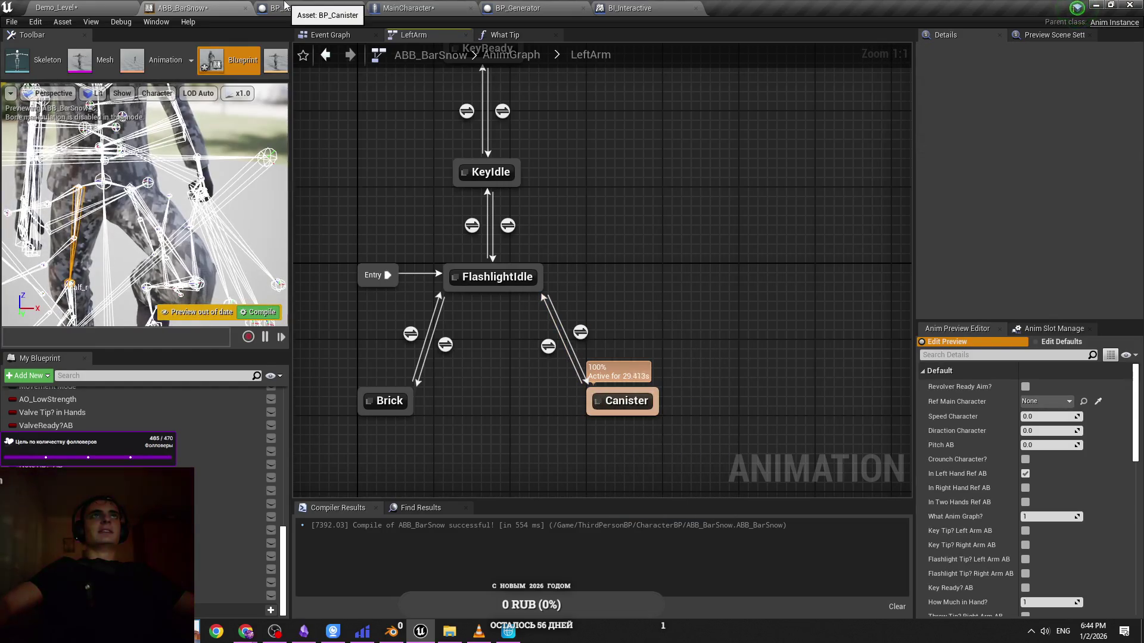
left_click(284, 7)
left_click(506, 633)
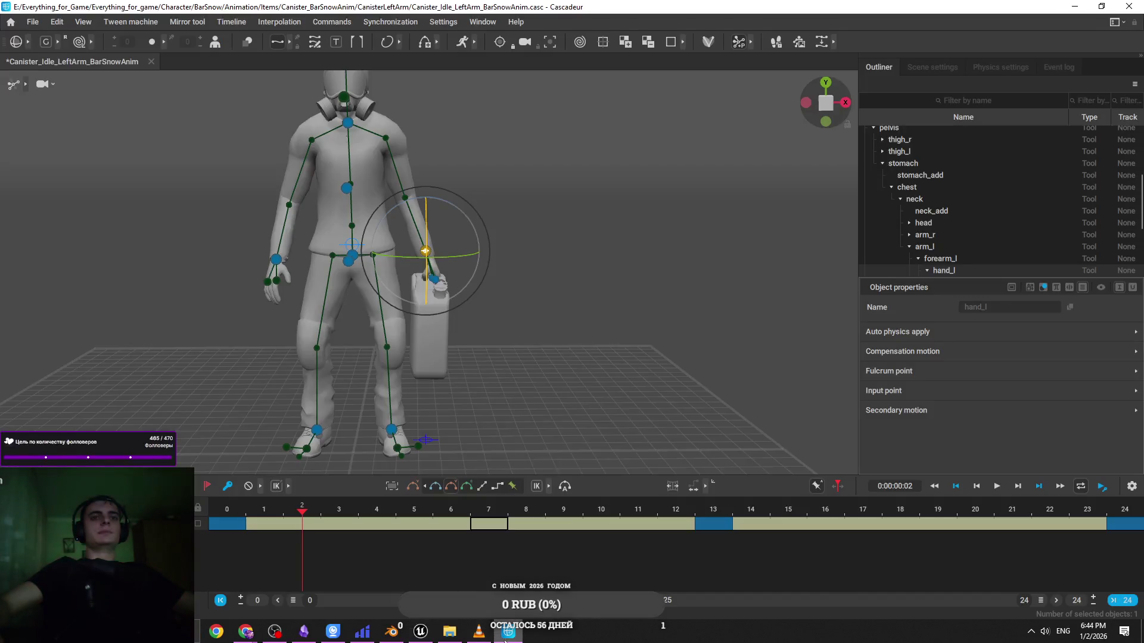
At frame 7, rotate the left hand controller so it fits the canister handle
left_click(540, 336)
key("space")
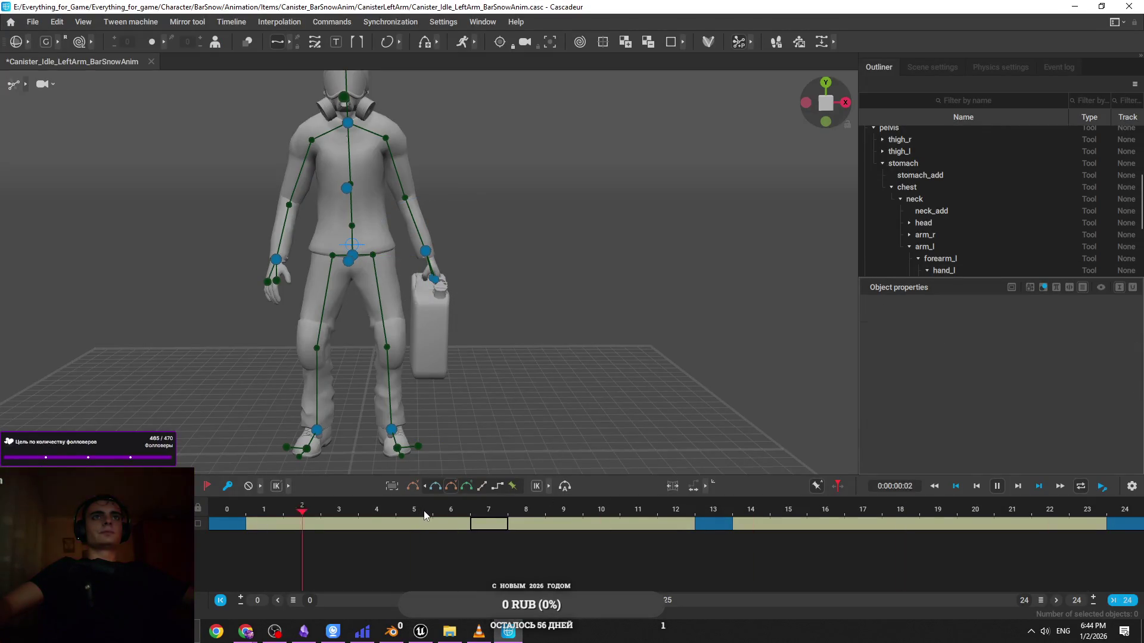
scroll(438, 424, "up", 5)
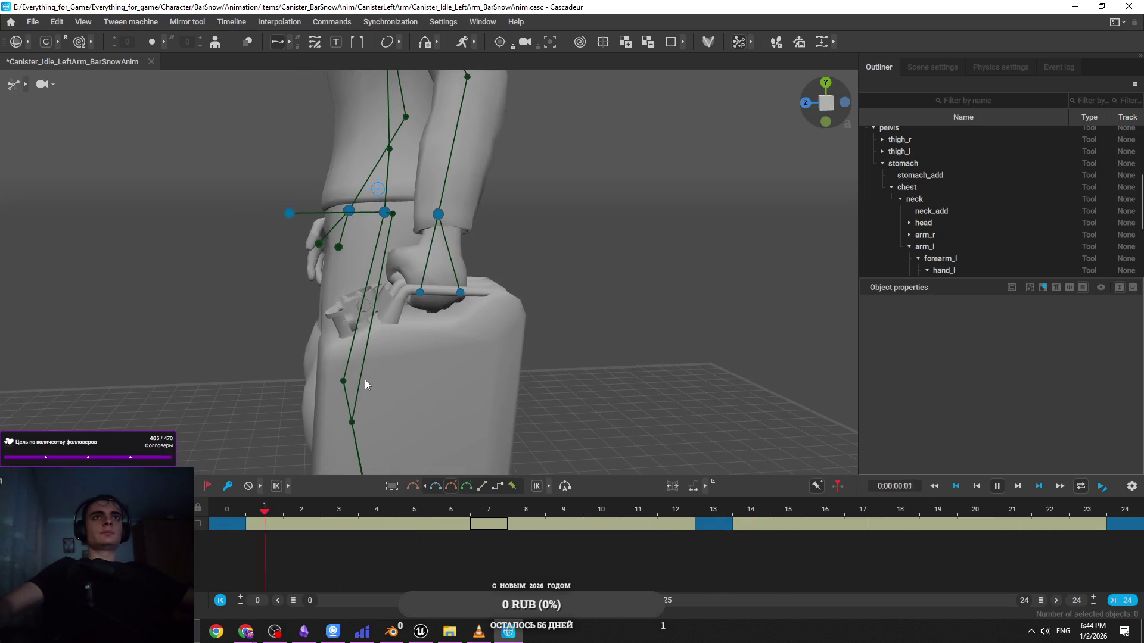
left_click(490, 508)
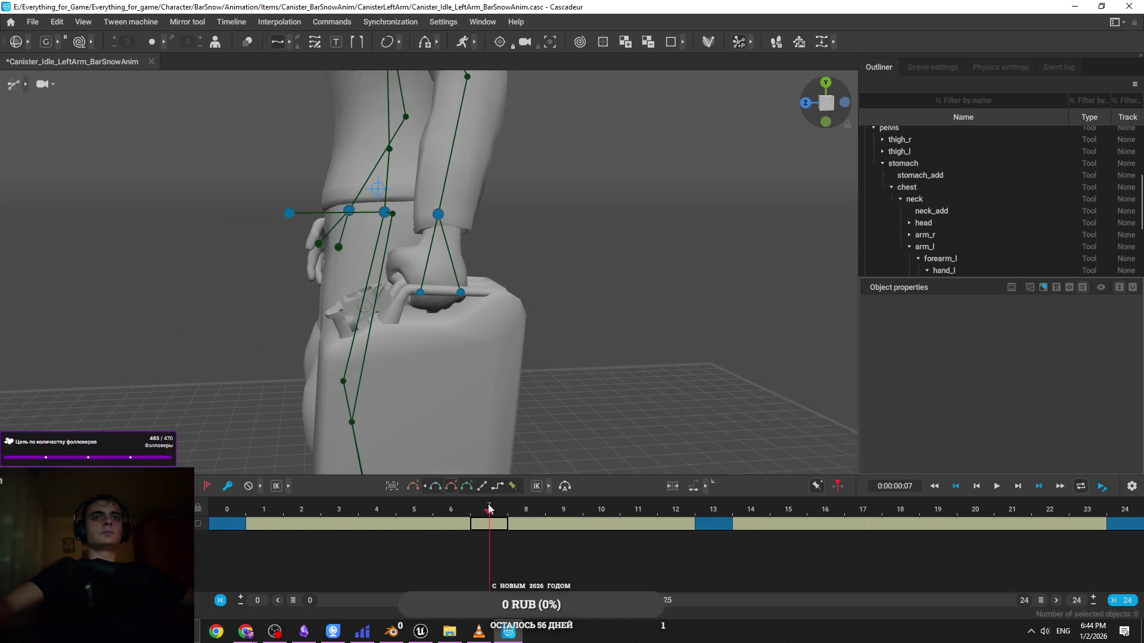
left_click_drag(491, 417, 493, 326)
left_click(449, 246)
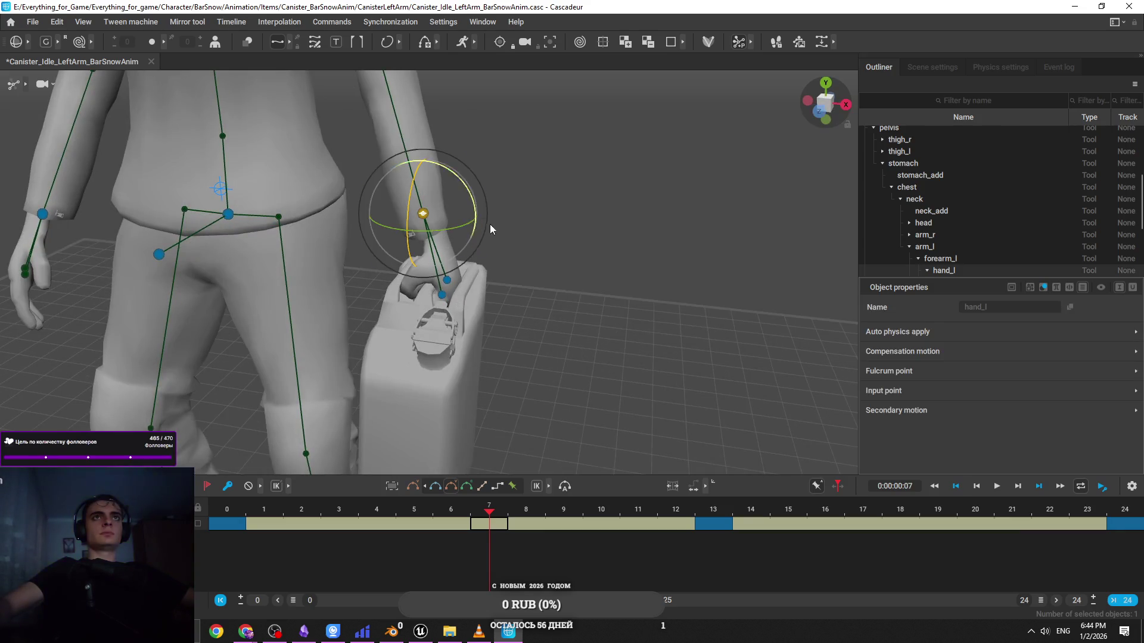
left_click_drag(473, 198, 473, 197)
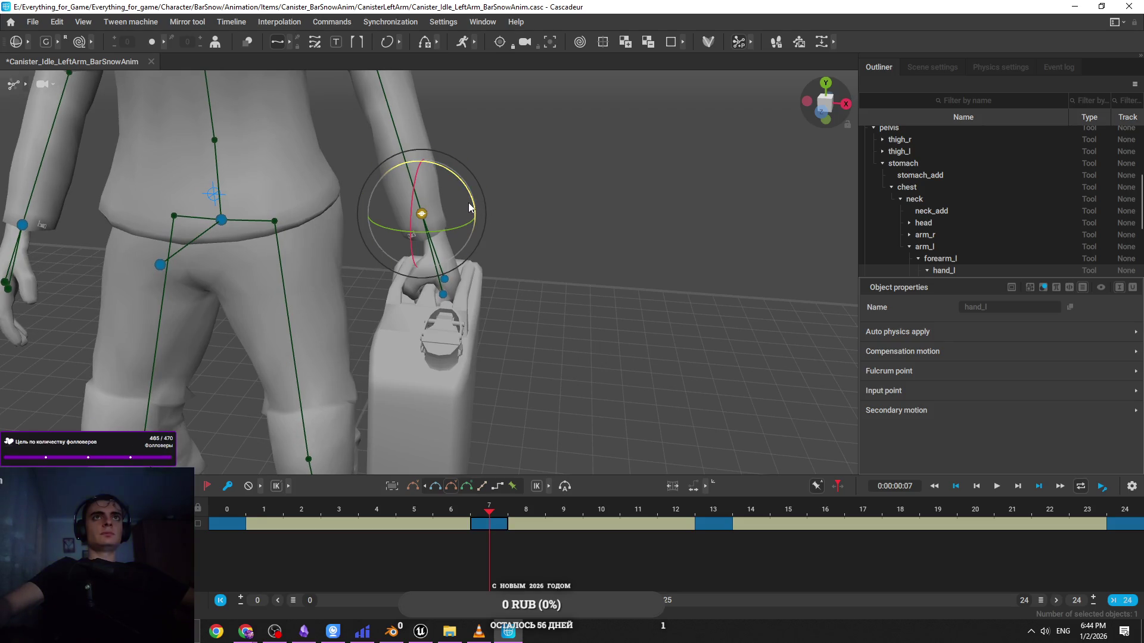
scroll(507, 166, "up", 5)
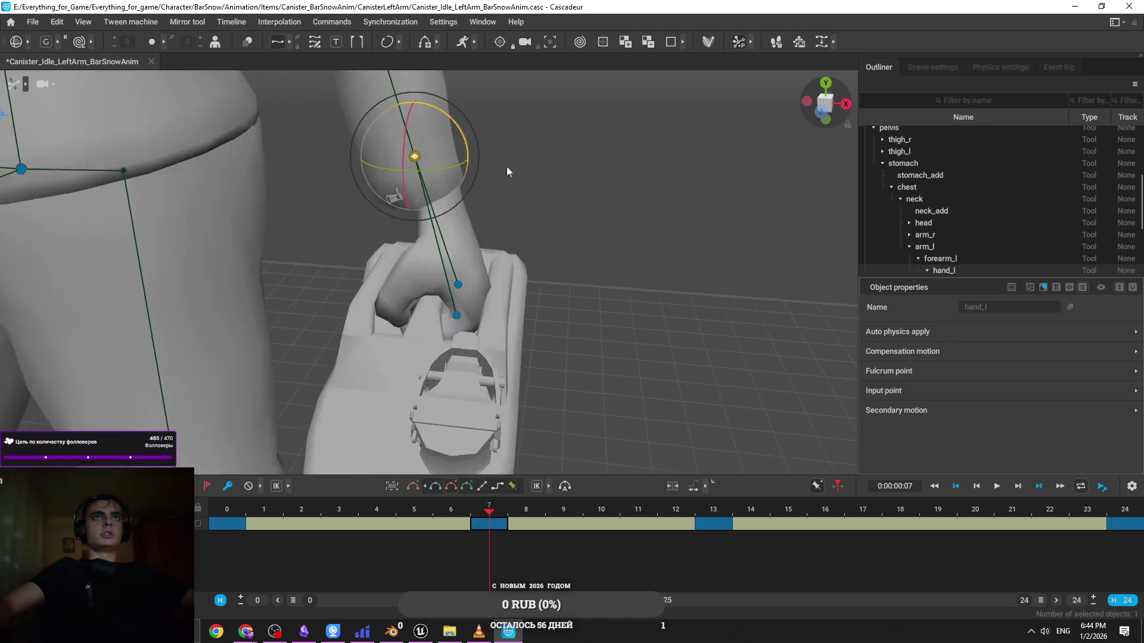
left_click_drag(502, 126, 502, 120)
key("space")
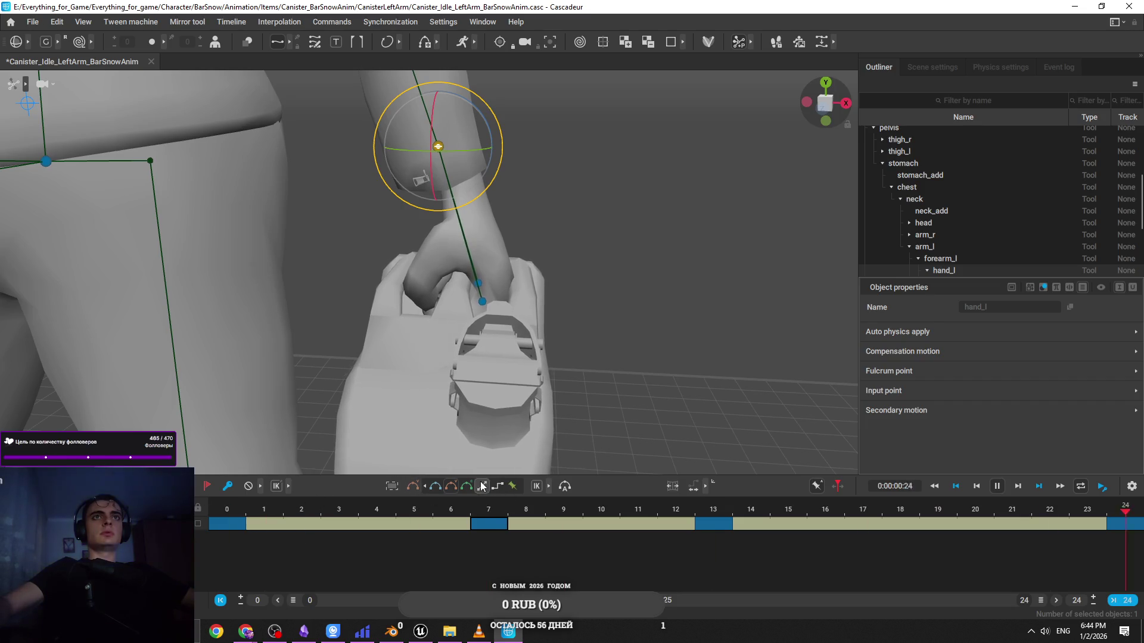
Rotate the left hand again at keyframe 19 and play back the result
left_click(938, 523)
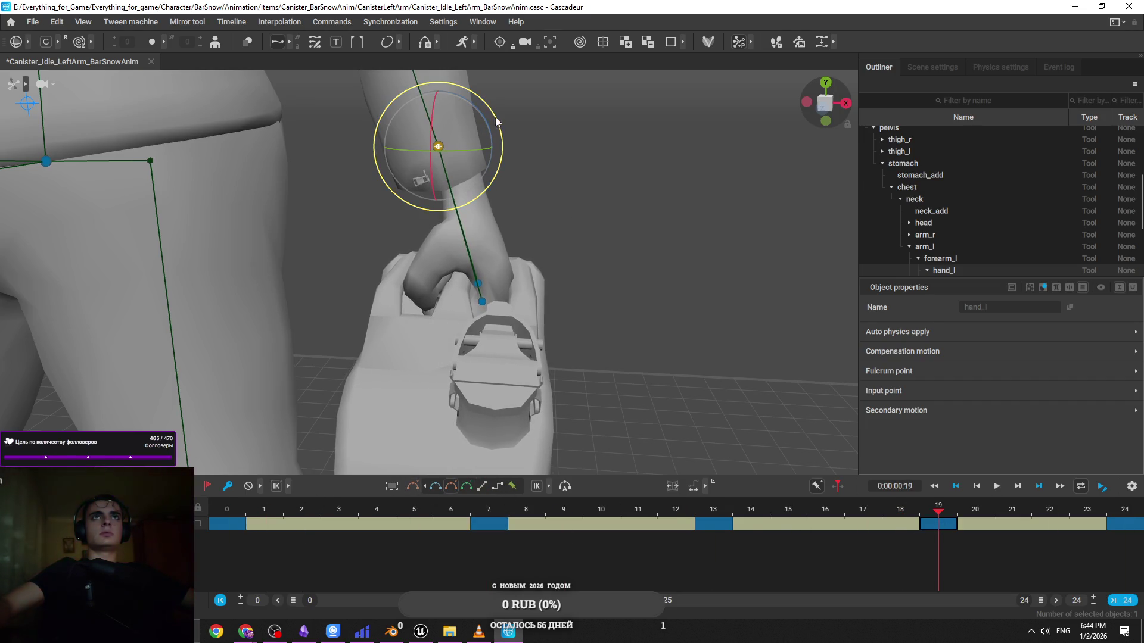
left_click_drag(498, 117, 498, 115)
key("space")
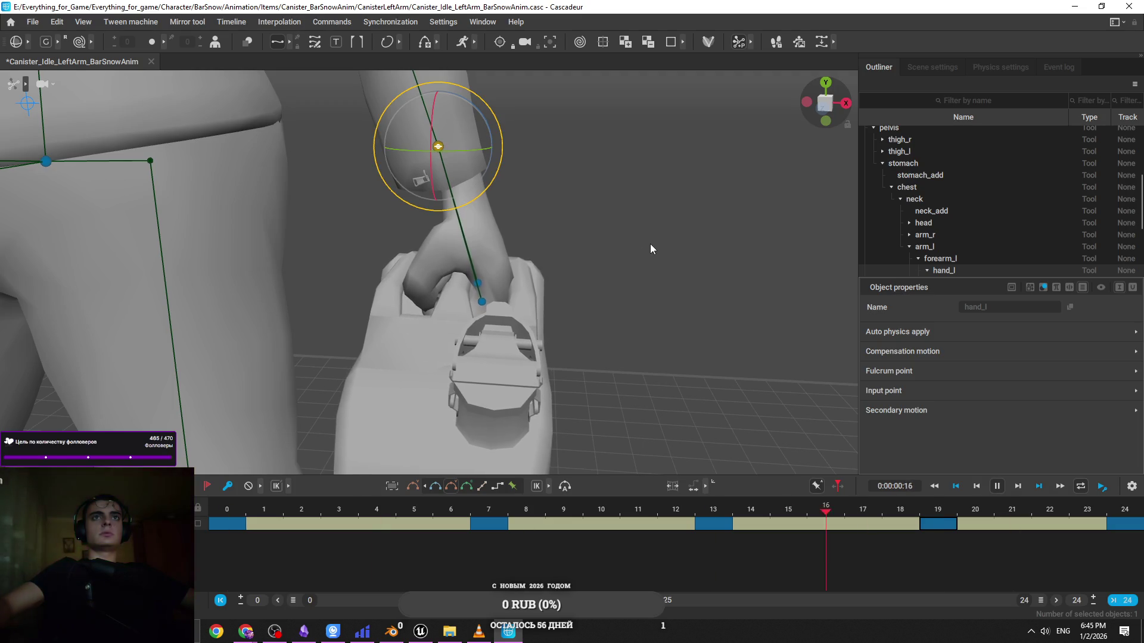
mouse_move(651, 249)
left_mouse_down()
mouse_move(429, 337)
mouse_move(531, 366)
mouse_move(538, 124)
mouse_move(655, 240)
left_mouse_up()
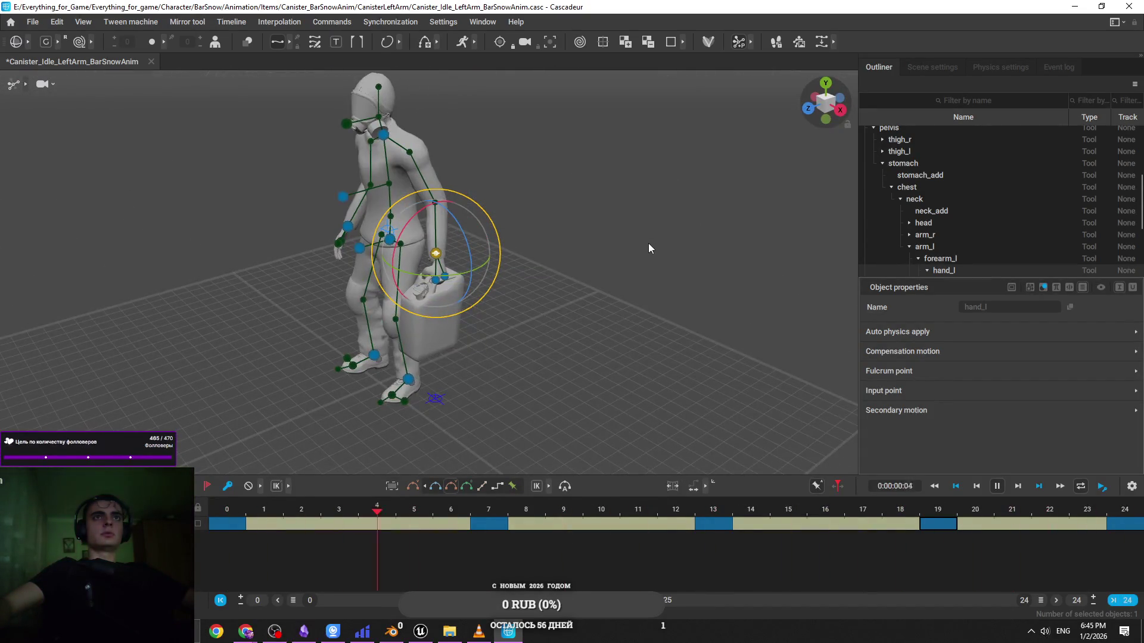
Stop playback and save the Cascadeur scene
key("space")
left_click(592, 256)
key("ctrl+s")
Export the animation as FBX, overwriting Canister_Idle_LeftArm_BarSnowAnim.fbx
left_click(32, 22)
mouse_move(179, 144)
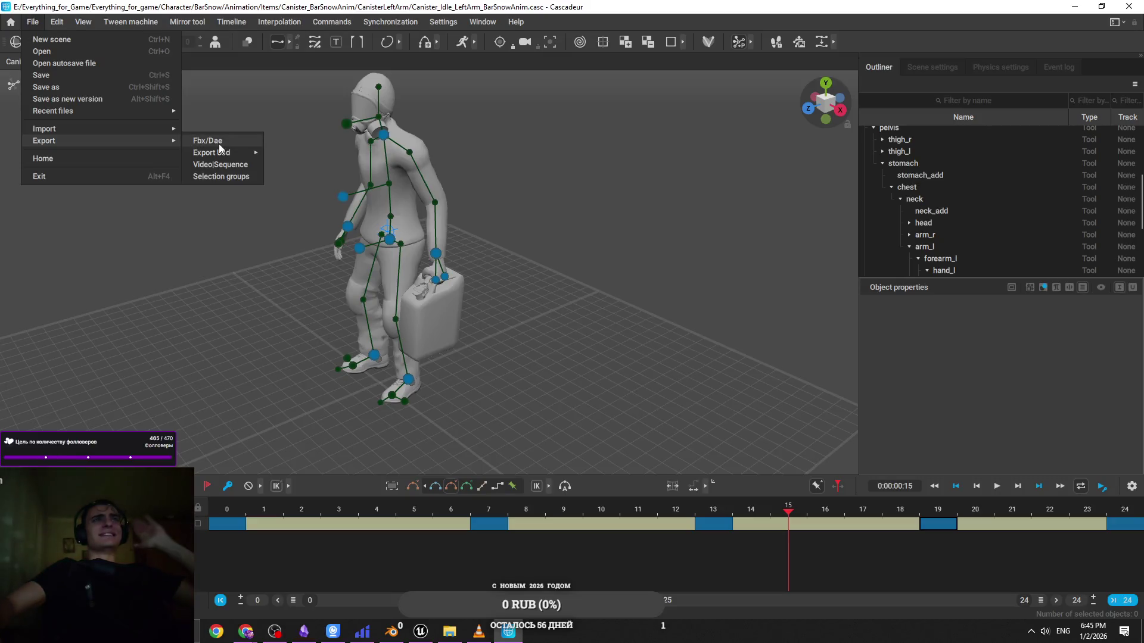
left_click(219, 144)
left_click(627, 419)
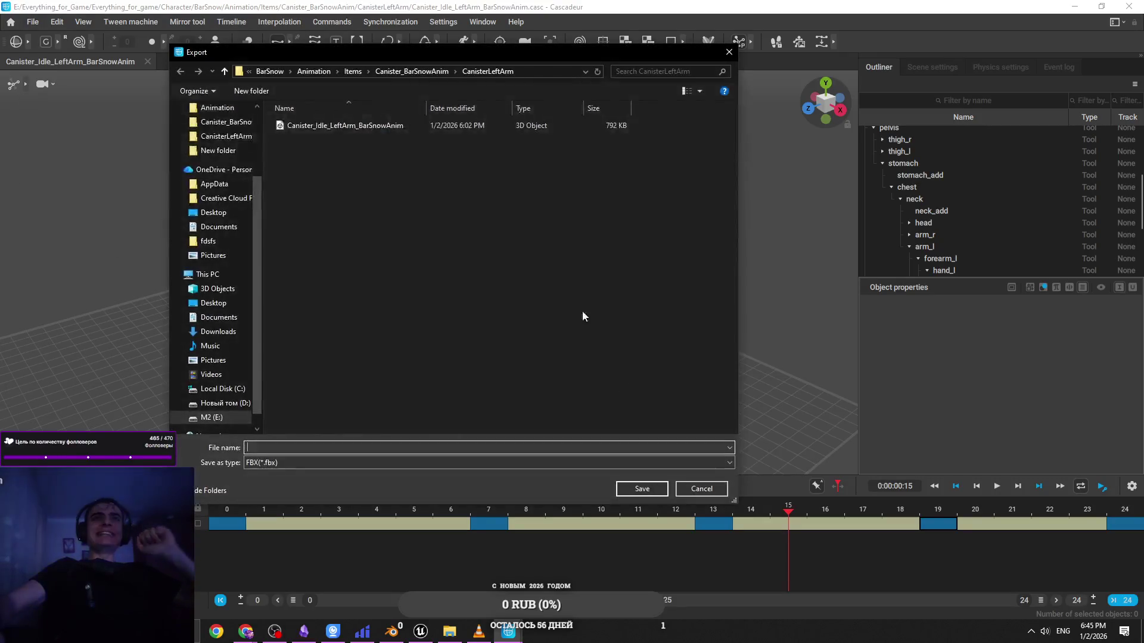
left_click(499, 130)
left_click(642, 489)
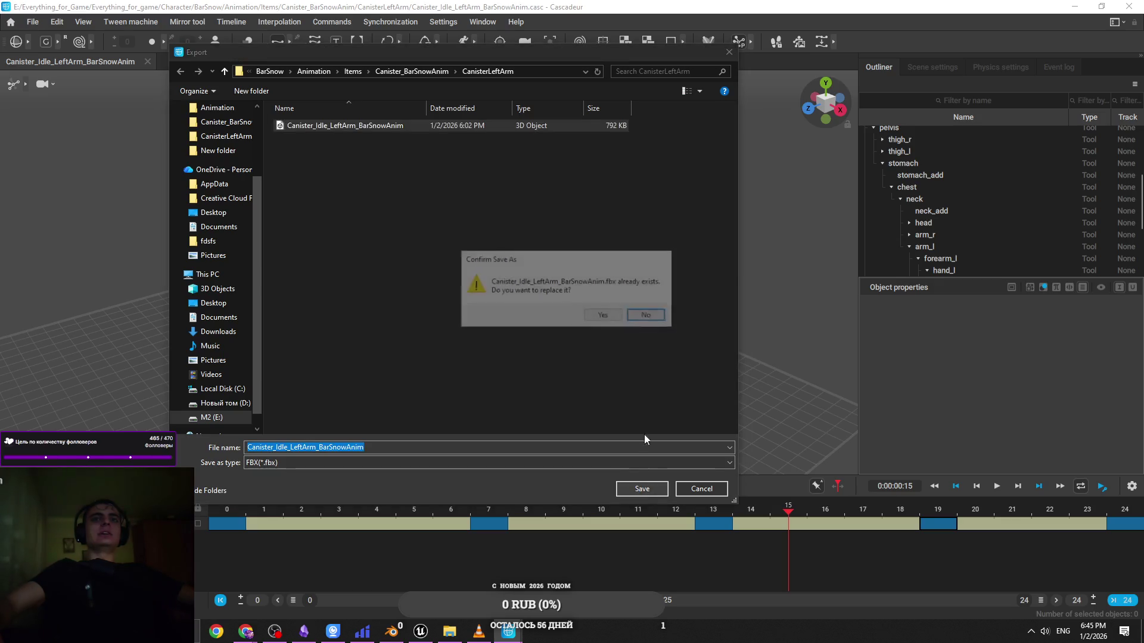
left_click(600, 318)
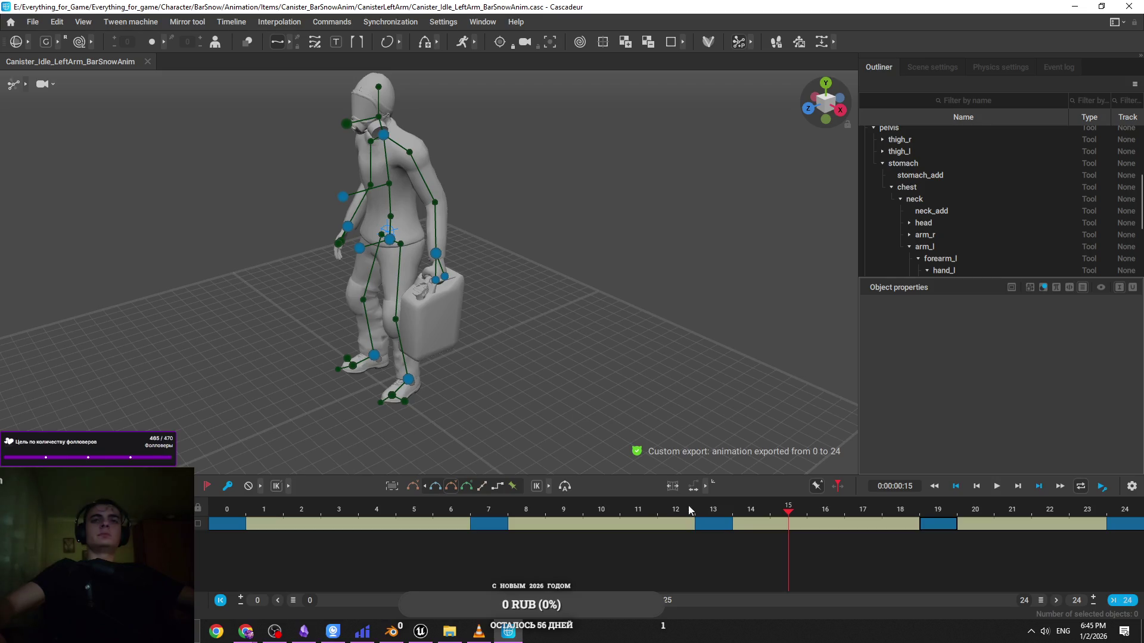
left_click(1074, 7)
Delete the Play Canister node from ABB_BarSnow's Canister state and recompile the blueprint
scroll(640, 255, "down", 3)
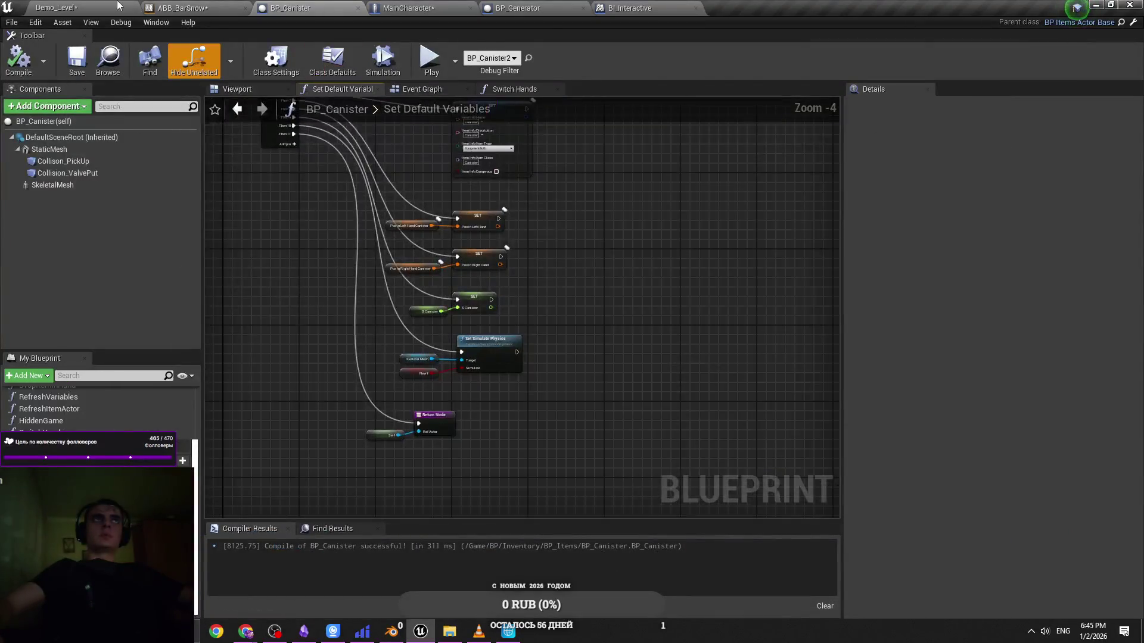
left_click(57, 8)
left_click(307, 8)
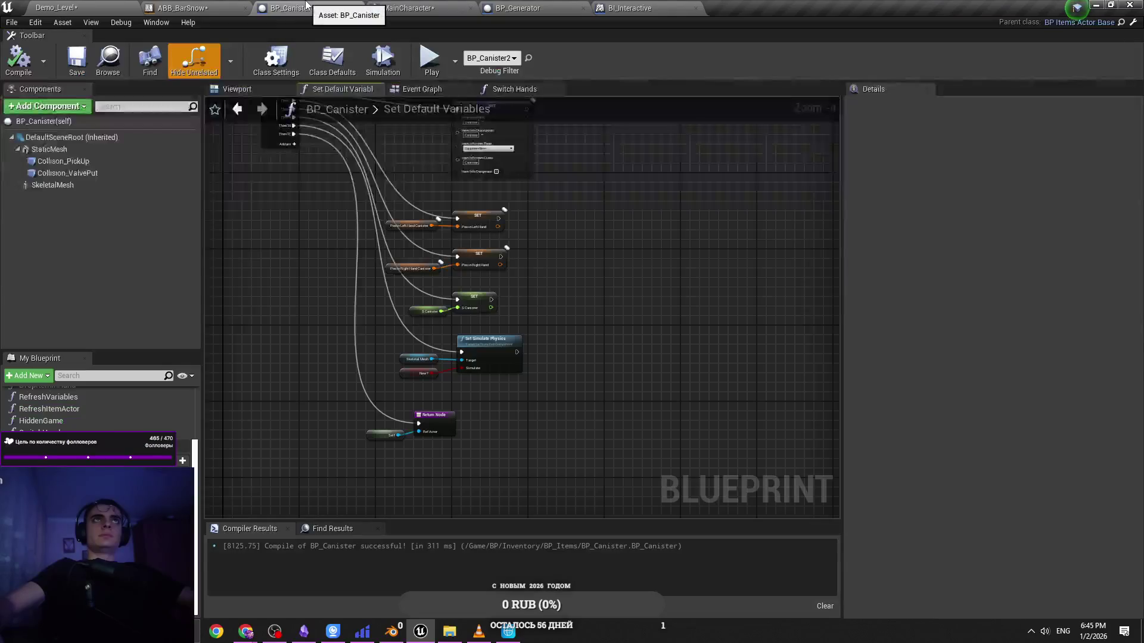
left_click(191, 8)
double_click(614, 404)
left_click(632, 310)
key("Delete")
left_click(258, 311)
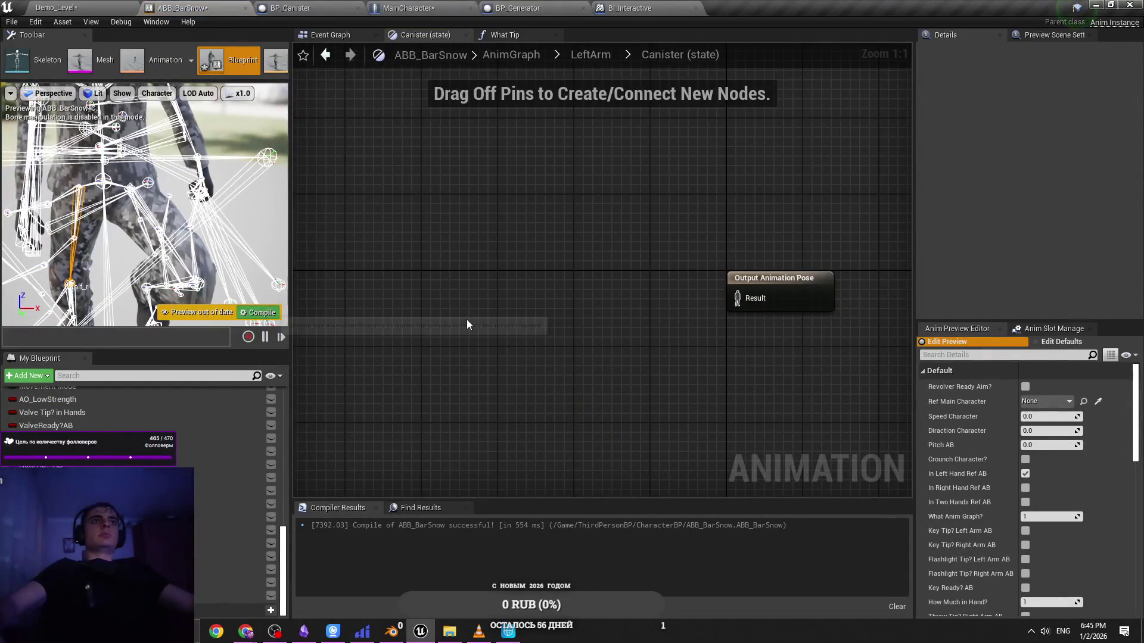
Drag the exported FBX in from the CanisterLeftArm folder and delete the Canister_Idle_LeftArm_BarSnowAnim asset
left_click(421, 631)
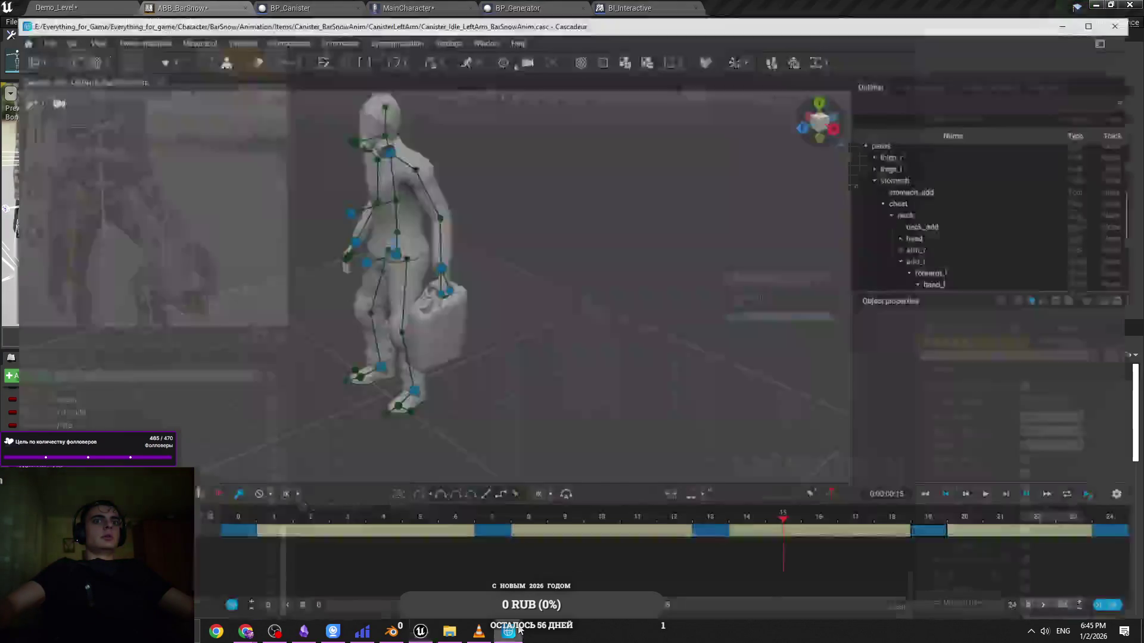
left_click(451, 635)
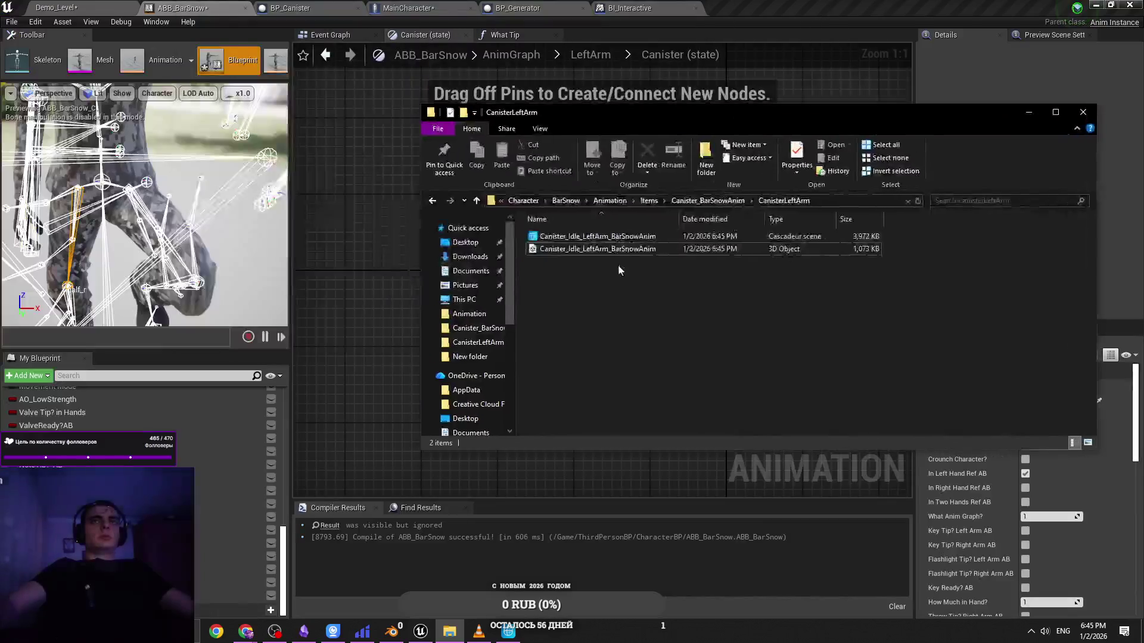
left_click_drag(536, 169, 278, 288)
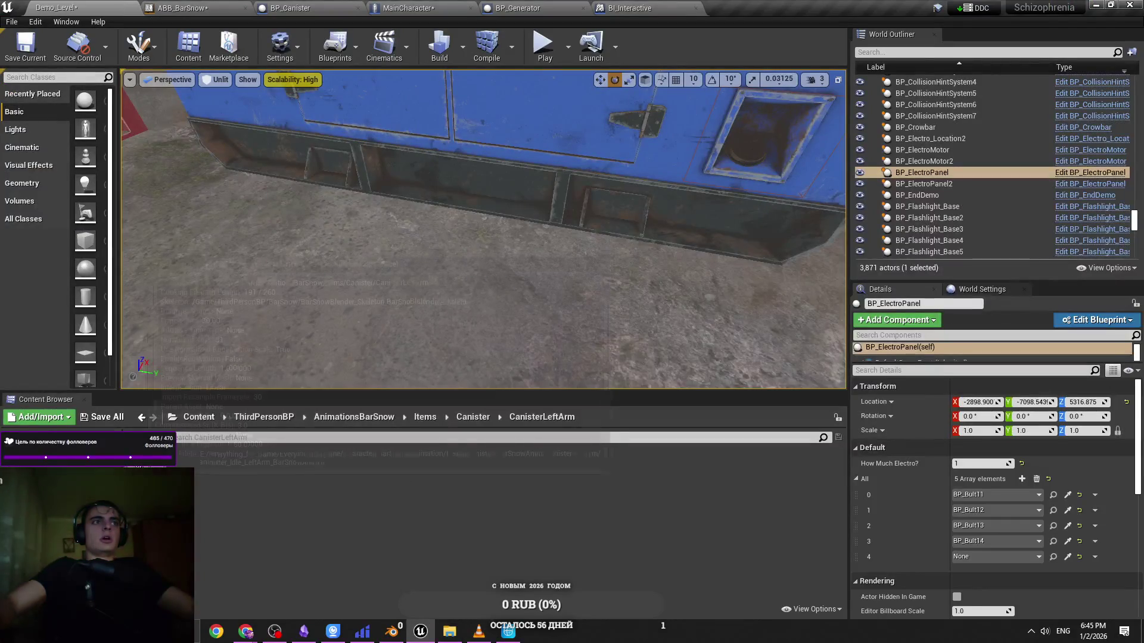
key("Delete")
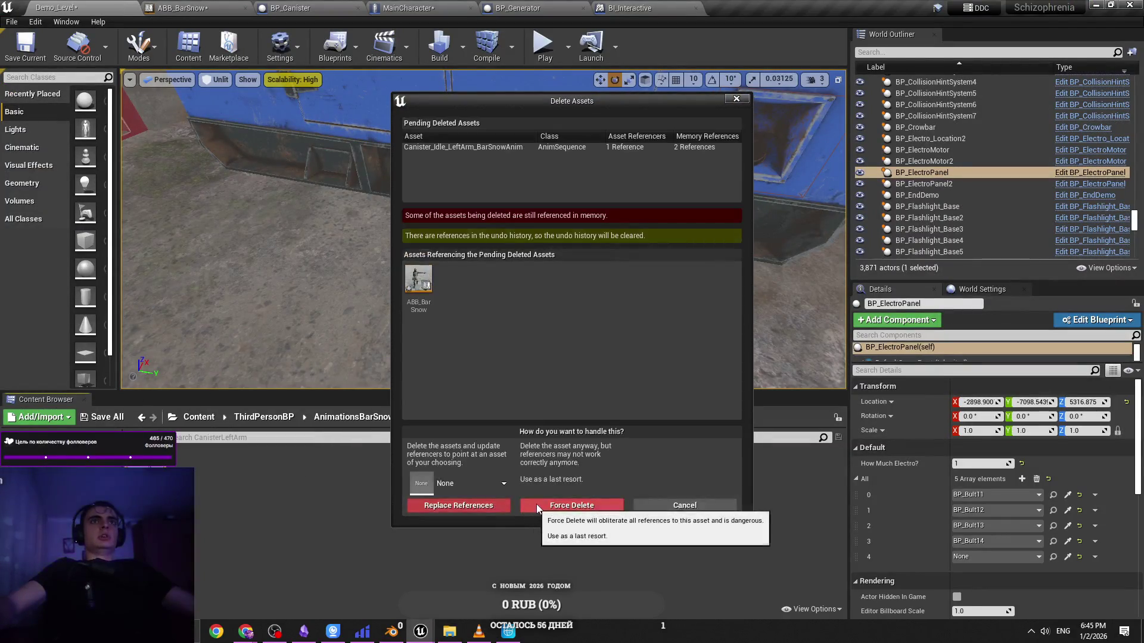
Force-delete the referenced Canister_Idle_LeftArm_BarSnowAnim animation and move the CanisterLeftArm folder window aside
left_click(537, 502)
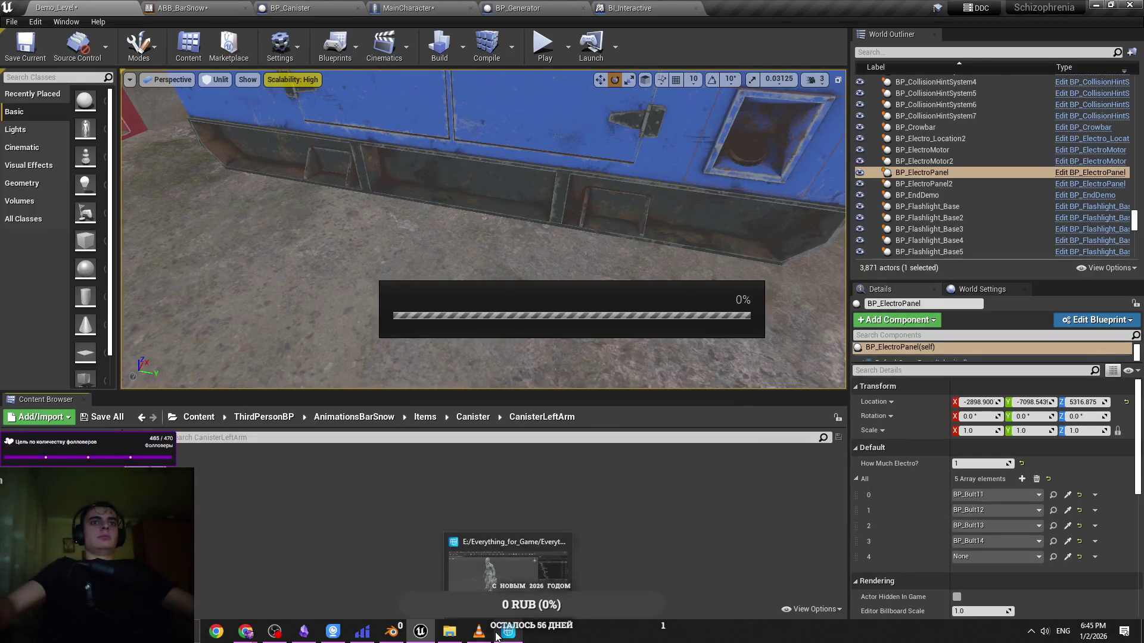
mouse_move(507, 636)
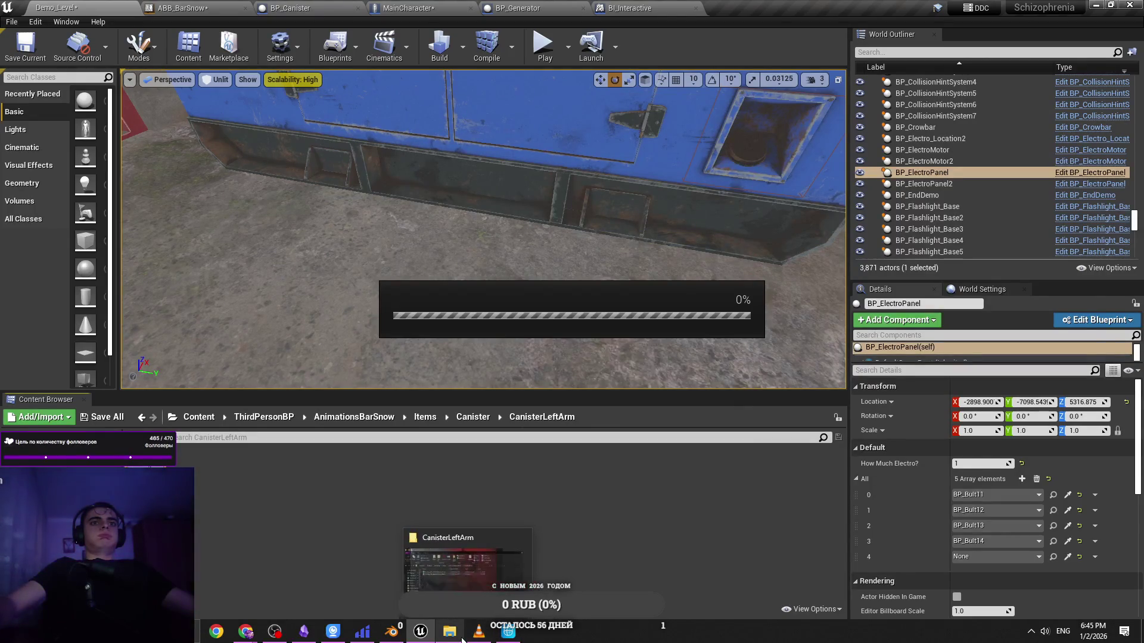
left_click(449, 632)
mouse_move(645, 119)
left_mouse_down()
mouse_move(894, 189)
mouse_move(798, 194)
left_mouse_up()
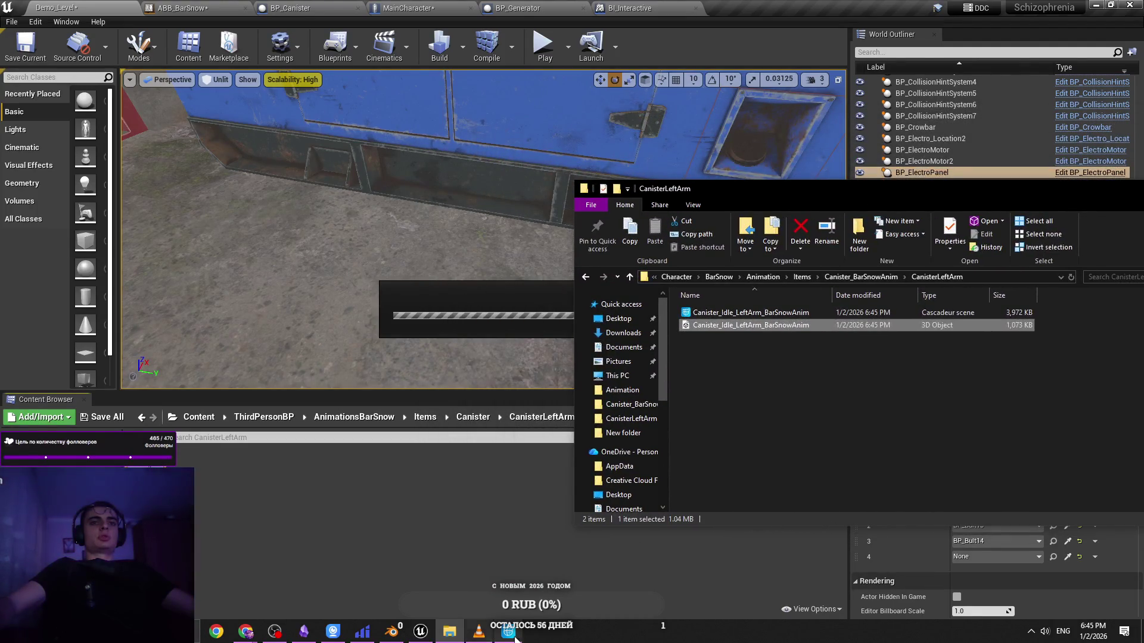
Bring Blender's Asset_Tools1_Save.blend canister scene to the front
mouse_move(518, 638)
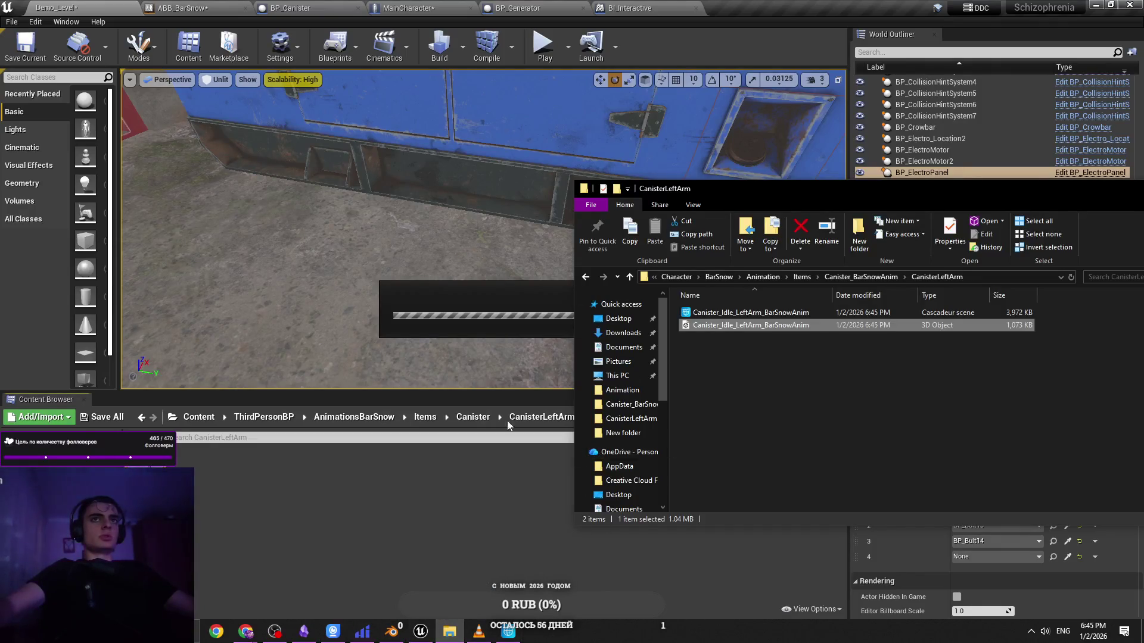
mouse_move(247, 639)
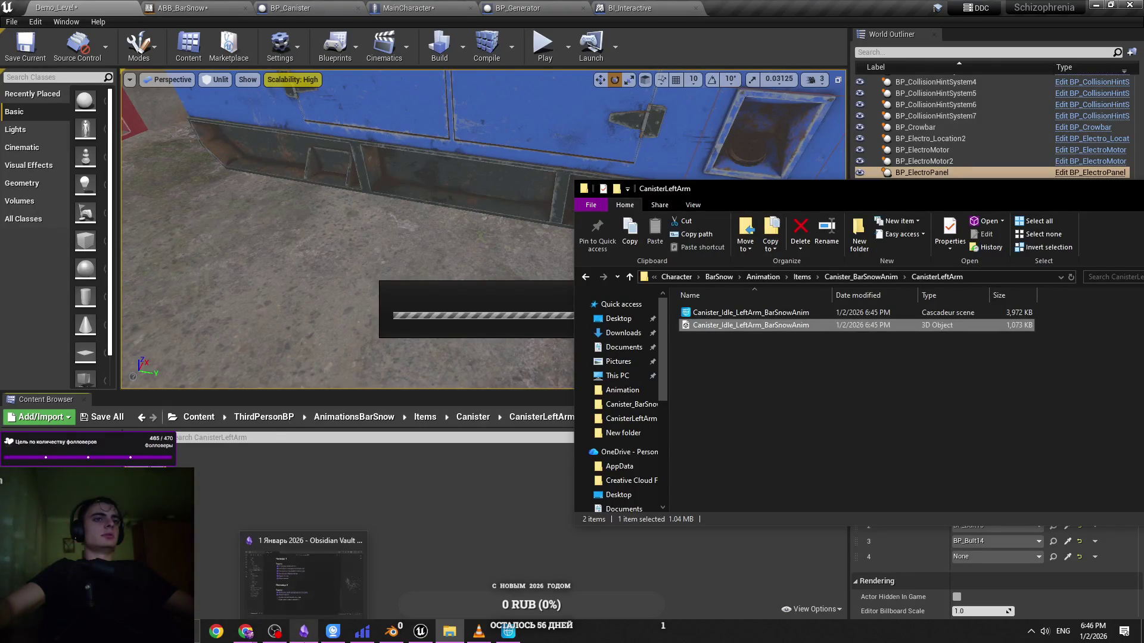
mouse_move(391, 632)
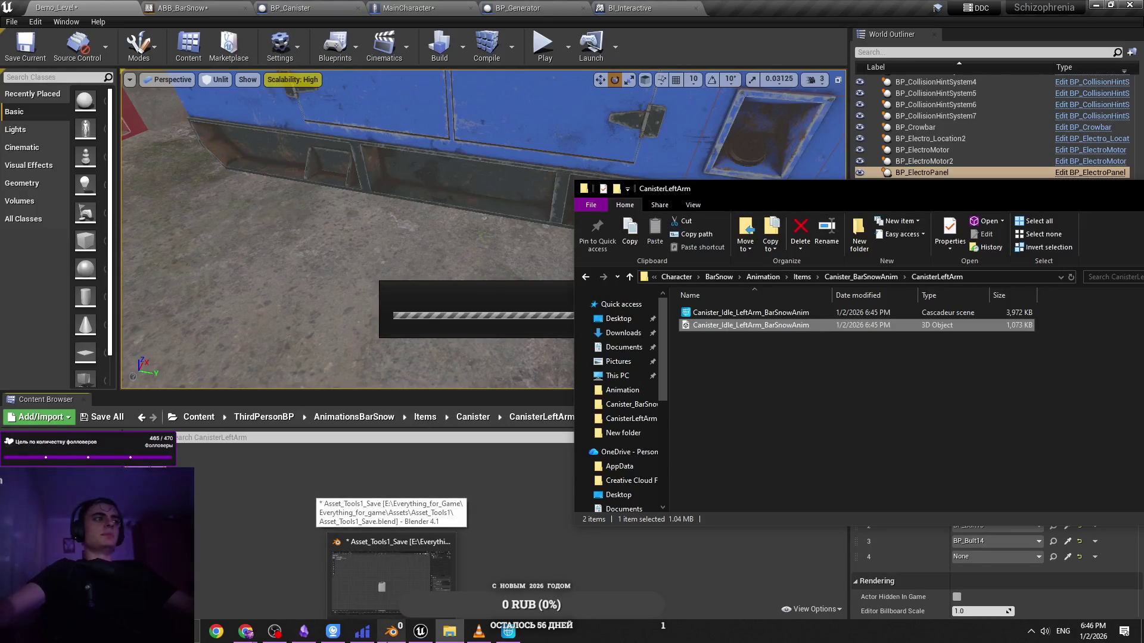
left_click(391, 595)
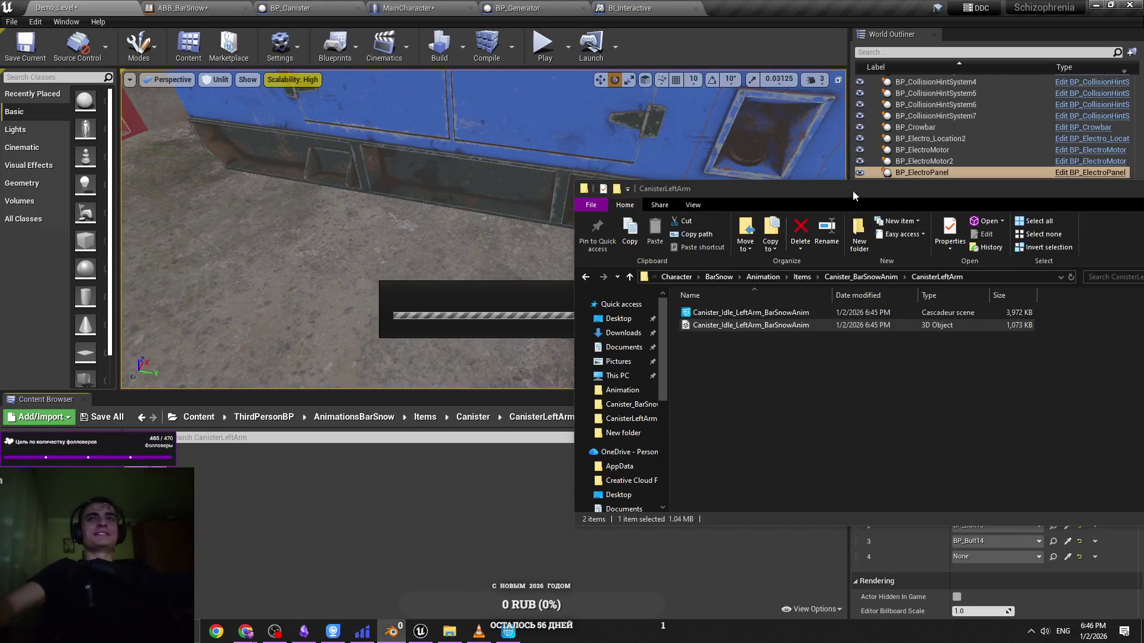
mouse_move(853, 195)
left_mouse_down()
mouse_move(739, 354)
mouse_move(560, 174)
mouse_move(636, 253)
mouse_move(633, 318)
left_mouse_up()
key("alt+Tab")
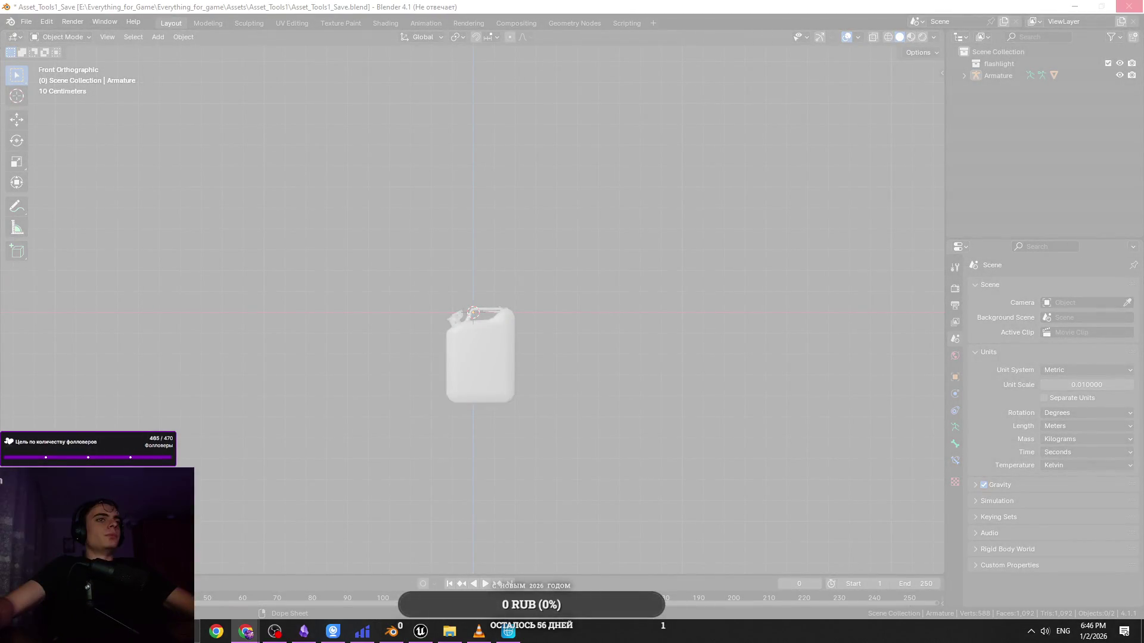
Close Blender, saving changes to Asset_Tools1_Save, and return to Unreal Engine
left_click(377, 633)
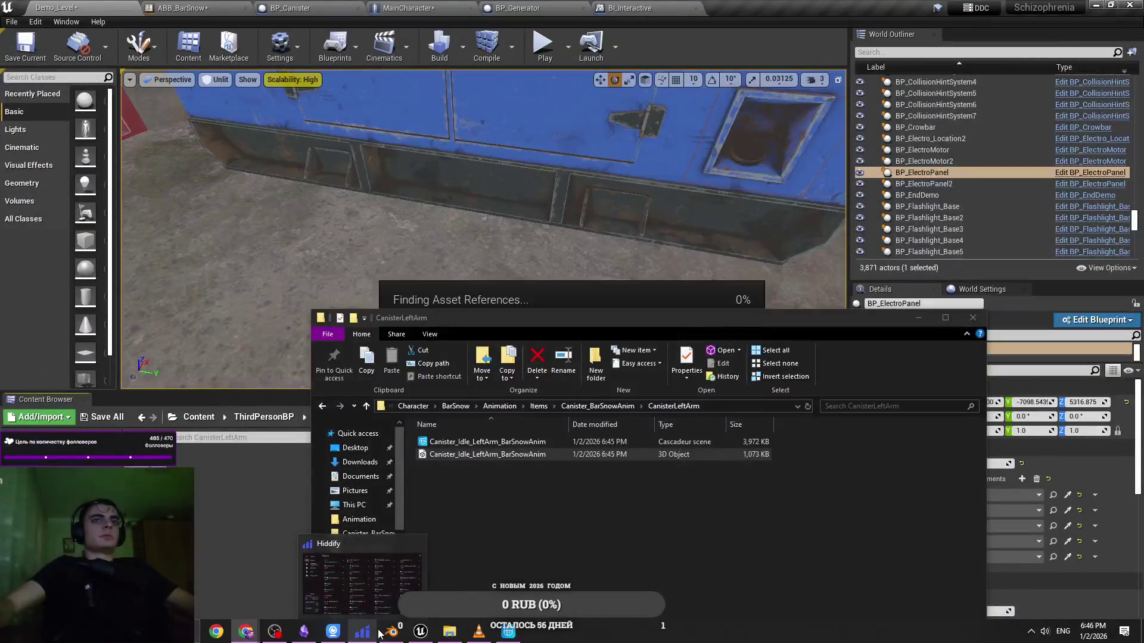
left_click(386, 633)
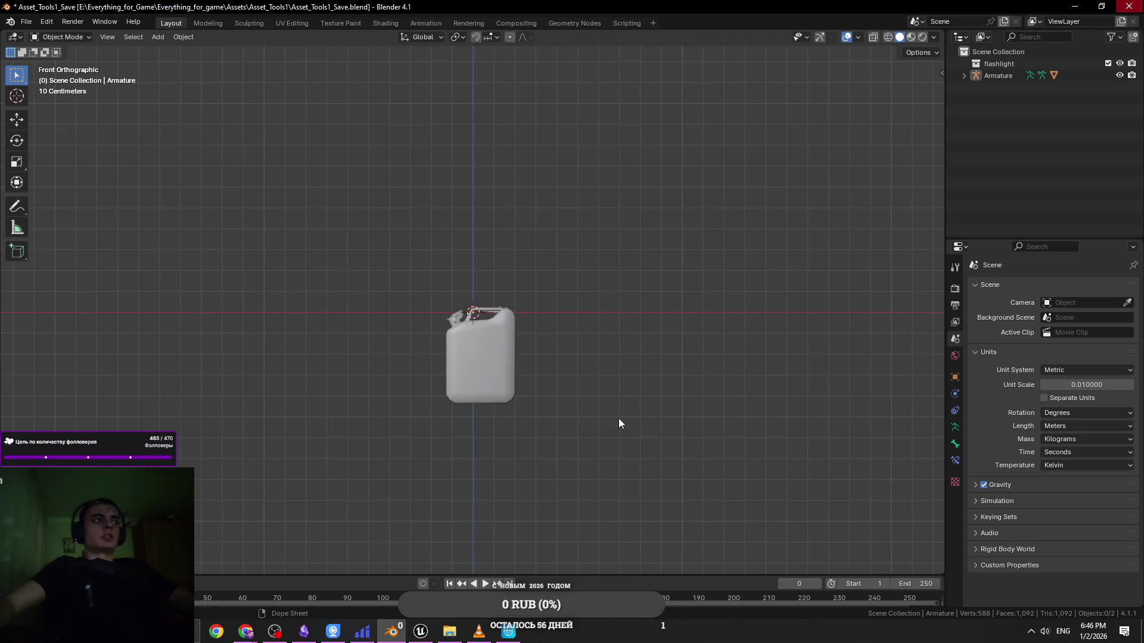
left_click(655, 335)
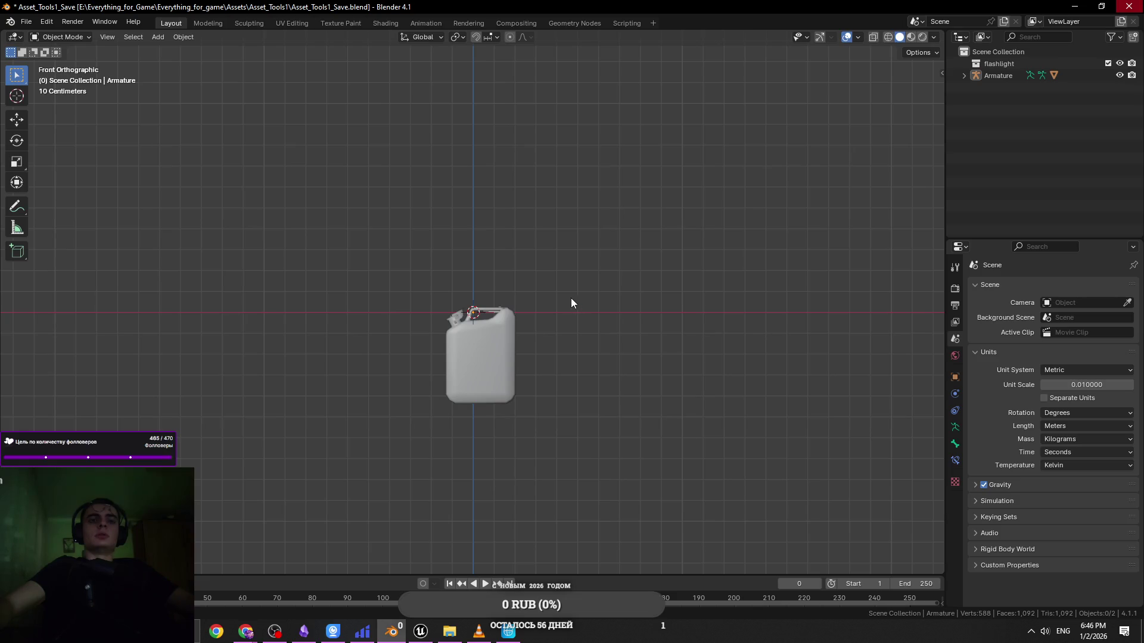
left_click(1127, 6)
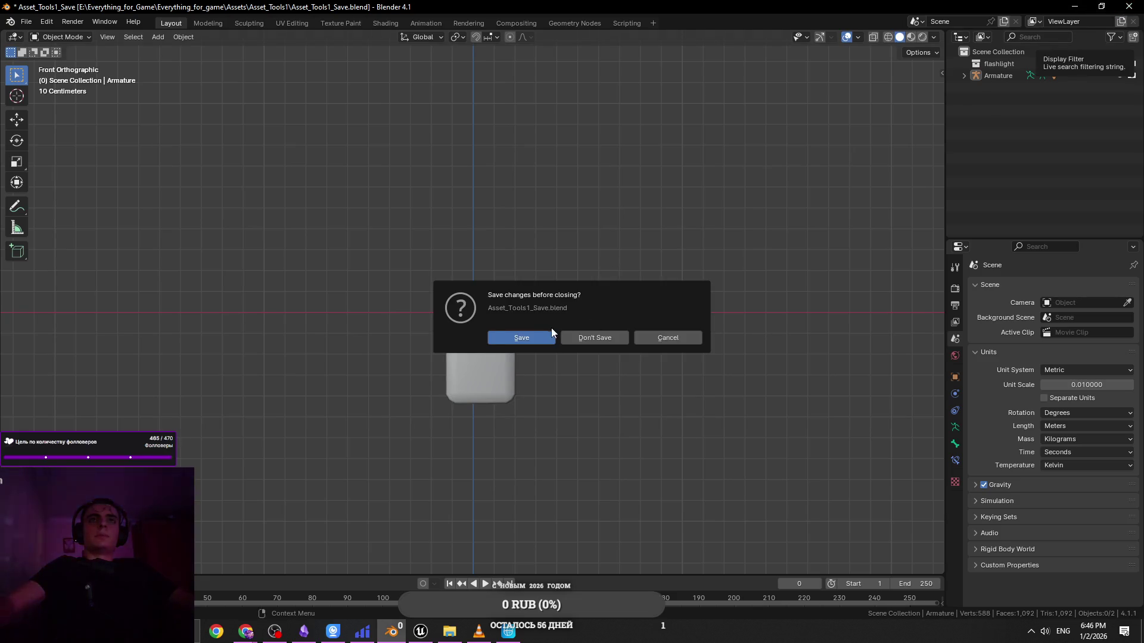
left_click(544, 337)
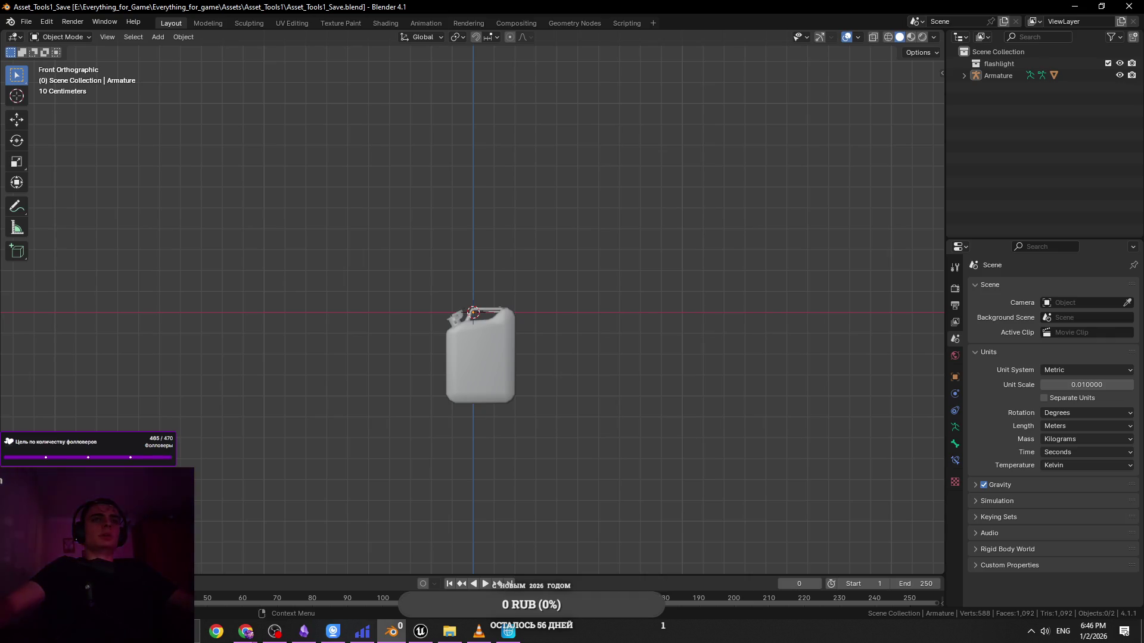
mouse_move(449, 631)
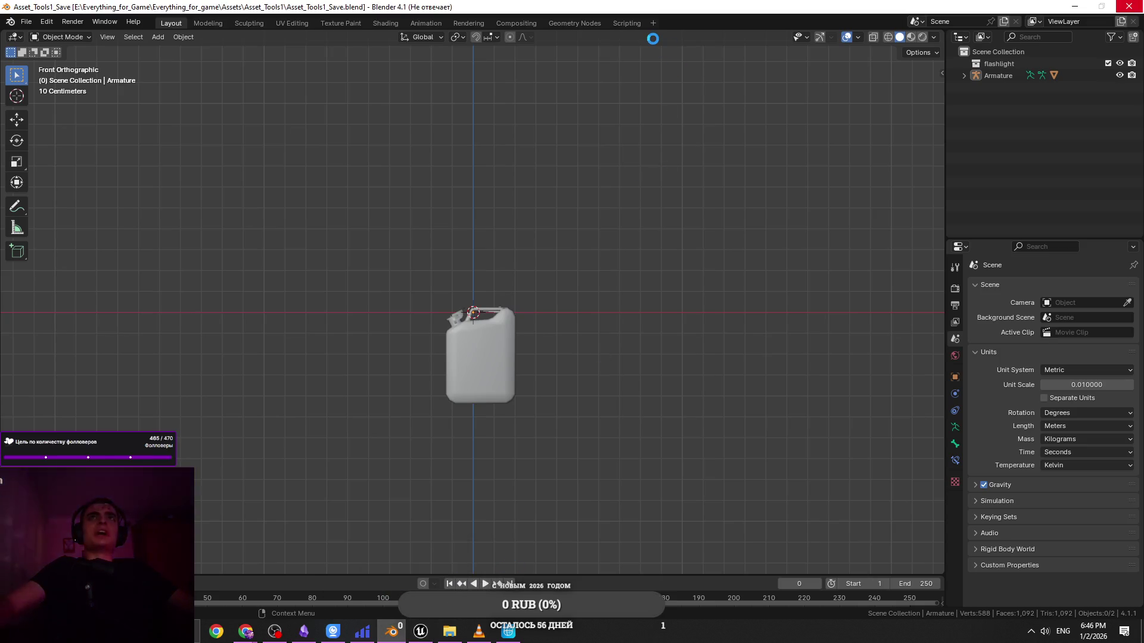
key("alt+Tab")
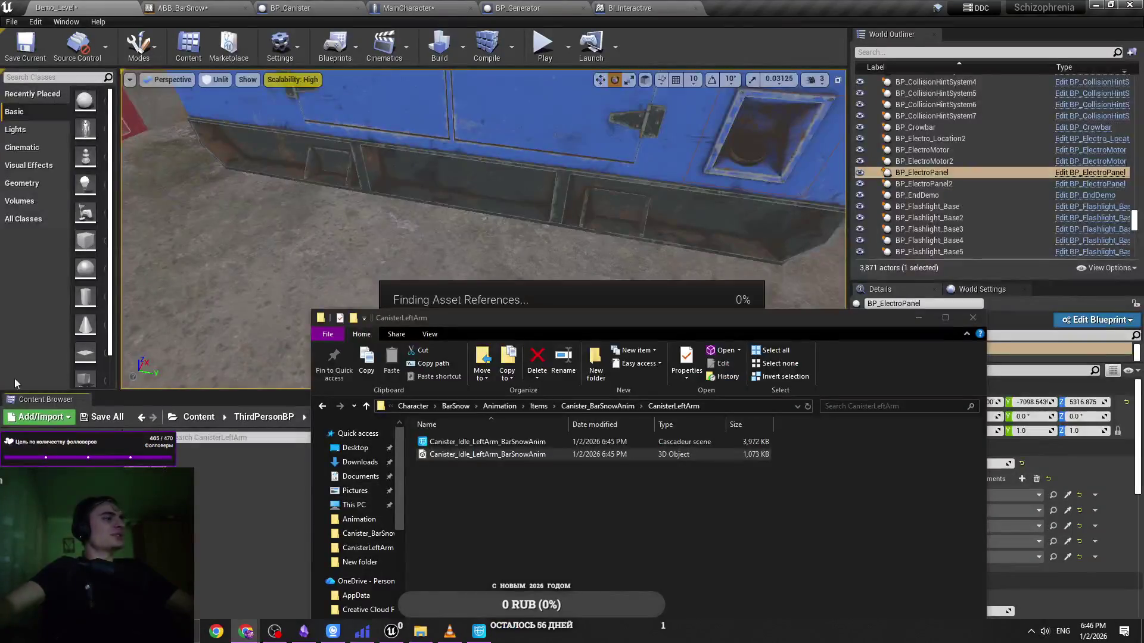
Reposition the CanisterLeftArm folder window and select the Canister_Idle_LeftArm_BarSnowAnim FBX file
left_click_drag(746, 317, 612, 256)
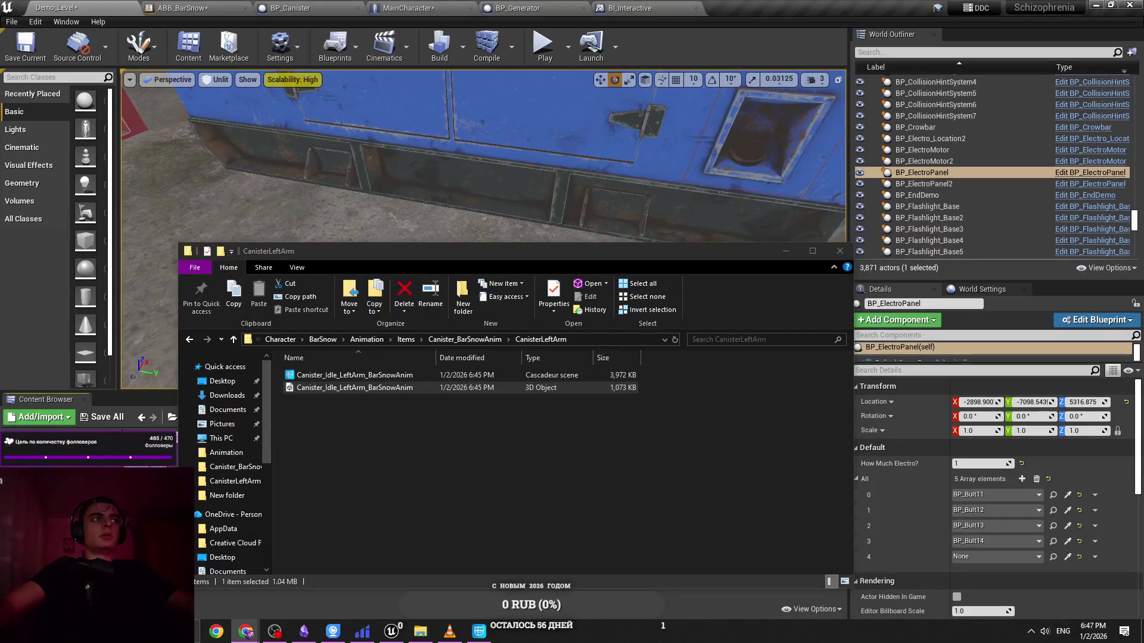
mouse_move(483, 251)
left_mouse_down()
mouse_move(777, 108)
mouse_move(645, 190)
mouse_move(511, 179)
left_mouse_up()
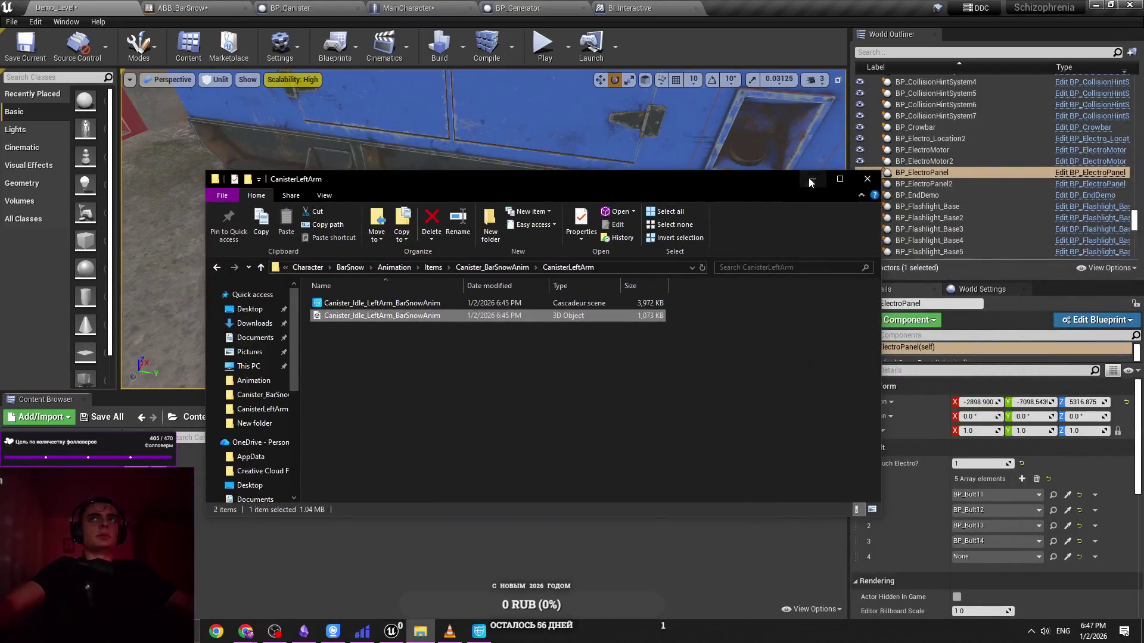
left_click(810, 178)
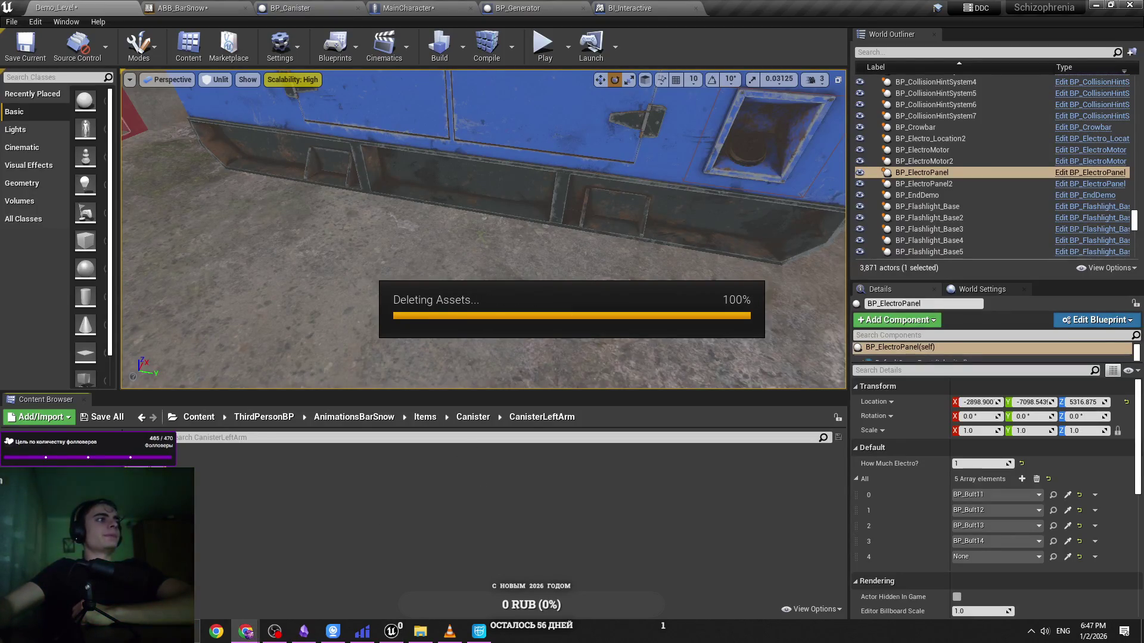
left_click(420, 630)
left_click_drag(451, 179, 716, 185)
left_click(648, 397)
left_click(416, 281)
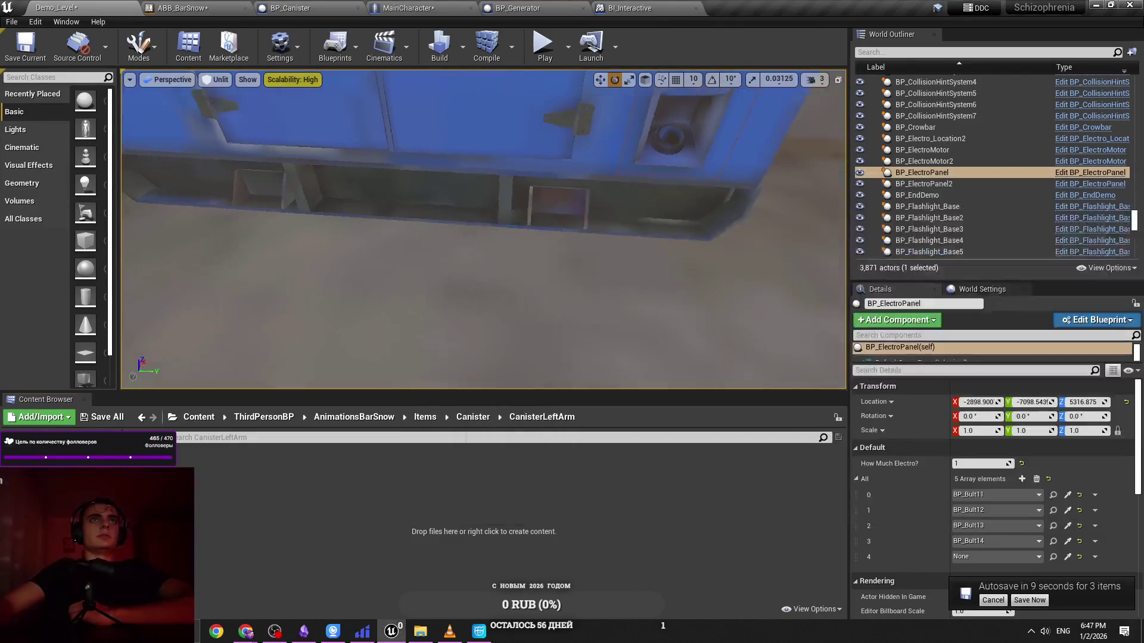
key("alt+Tab")
left_click(676, 325)
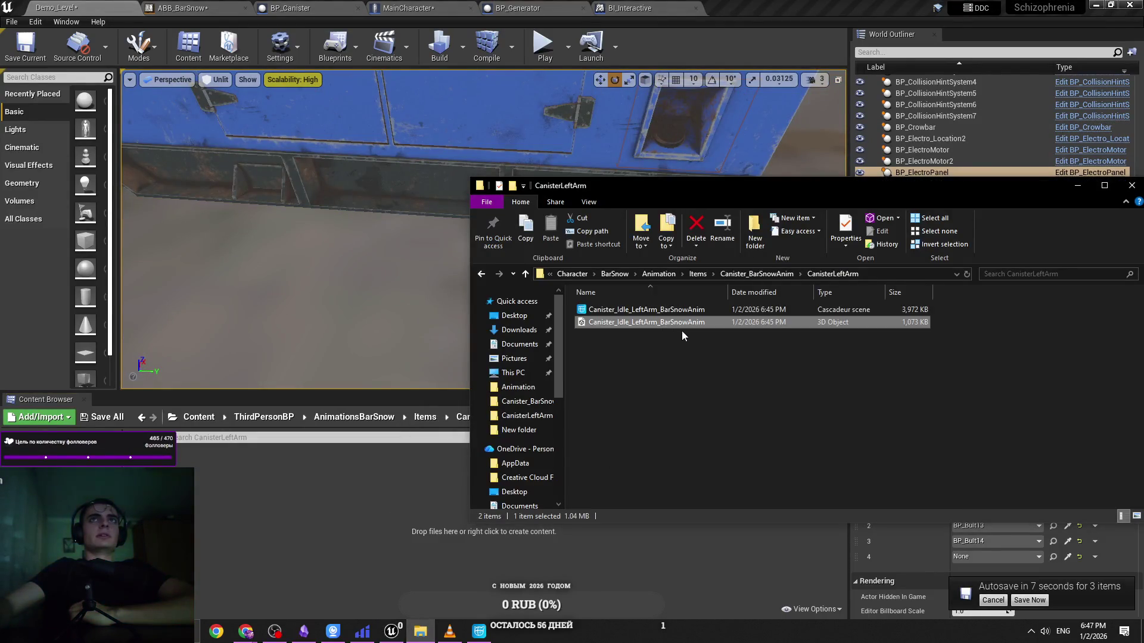
mouse_move(409, 316)
left_mouse_down()
mouse_move(387, 312)
mouse_move(408, 315)
left_mouse_up()
Save all four modified Unreal assets with Ctrl+Shift+S, then switch to Cascadeur
key("ctrl+shift+s")
left_click(628, 424)
mouse_move(421, 630)
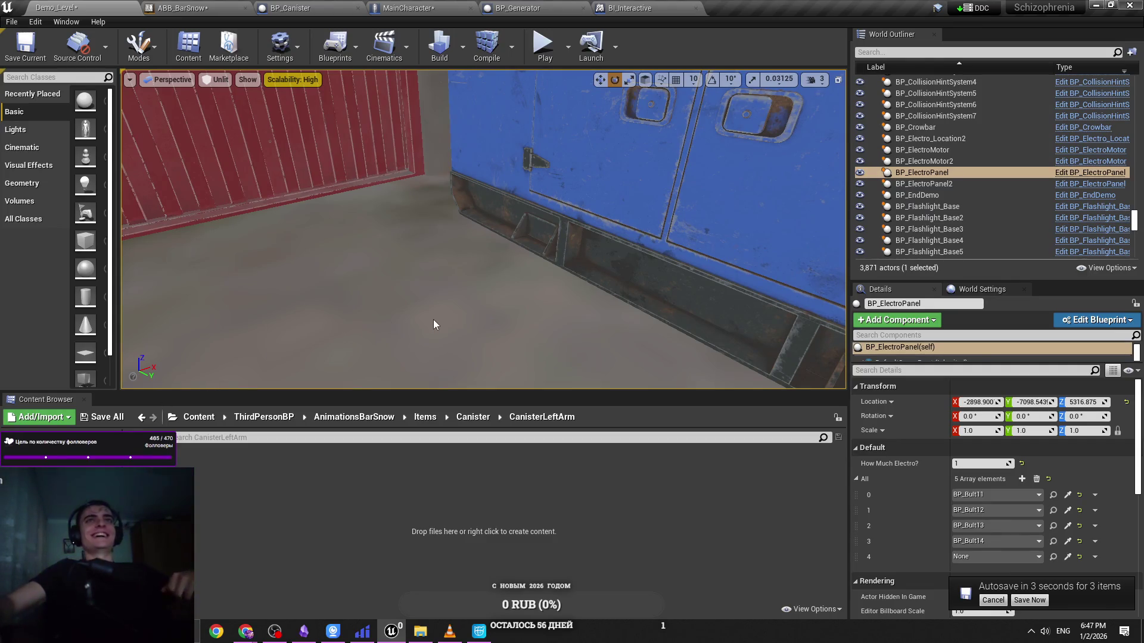
left_click(477, 637)
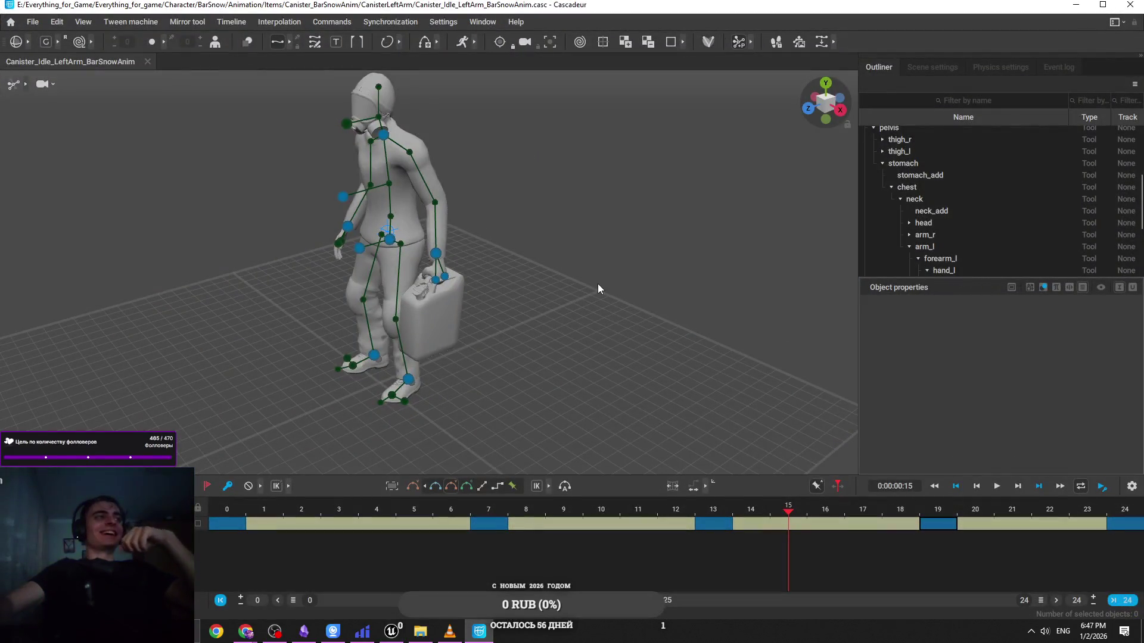
Zoom in on the character holding the canister, minimize Cascadeur, and bring up 2025.mp4
scroll(516, 329, "up", 3)
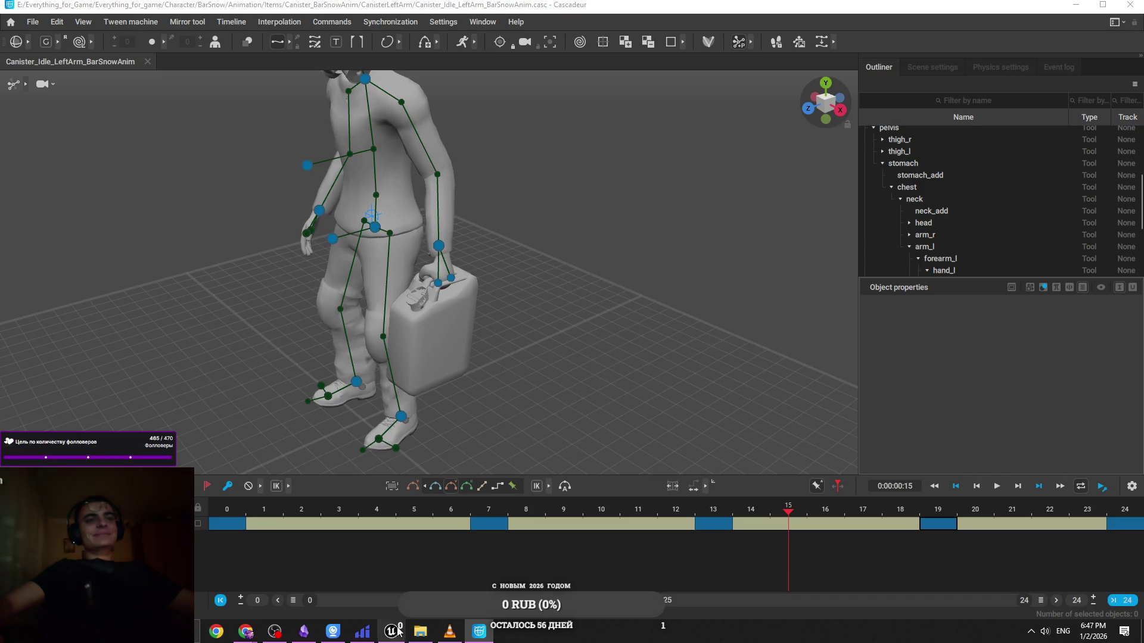
left_click(1075, 5)
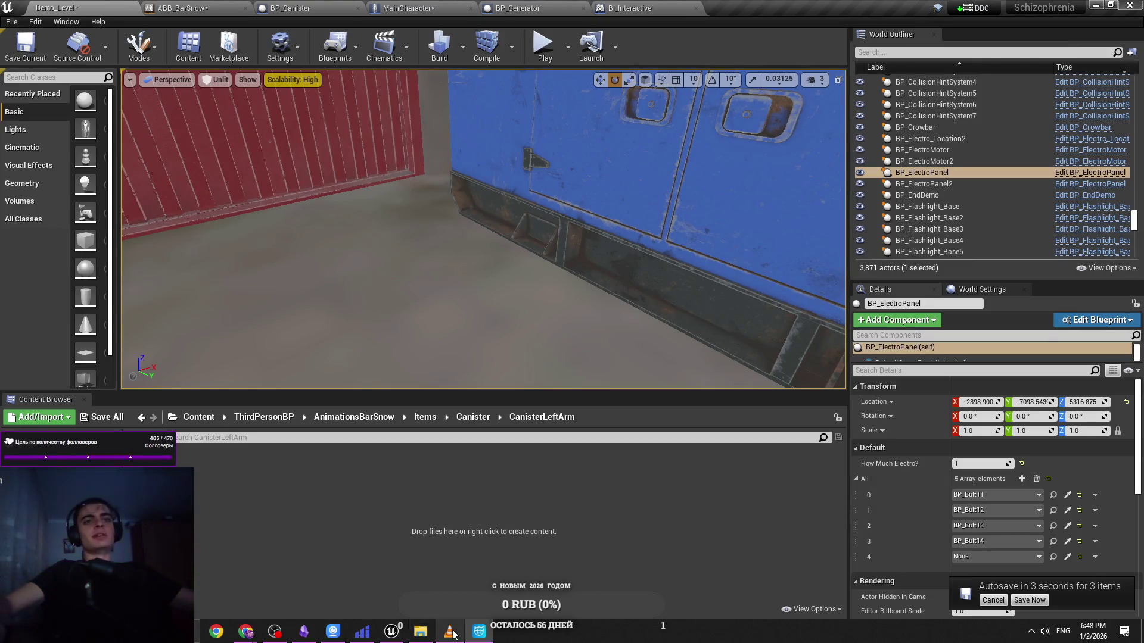
mouse_move(450, 632)
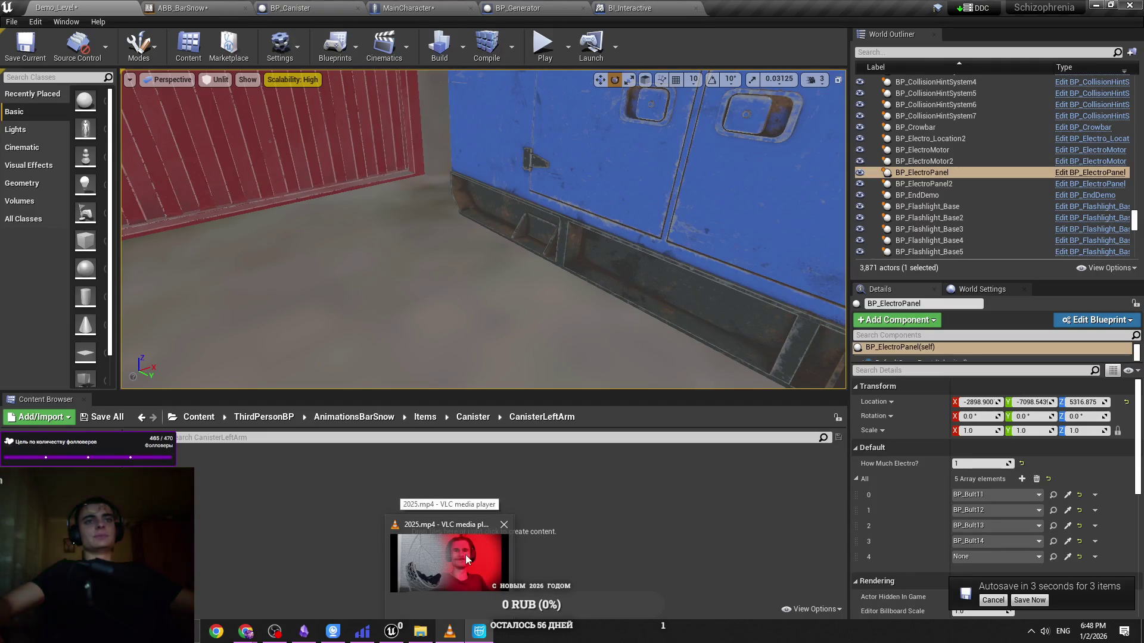
left_click(450, 631)
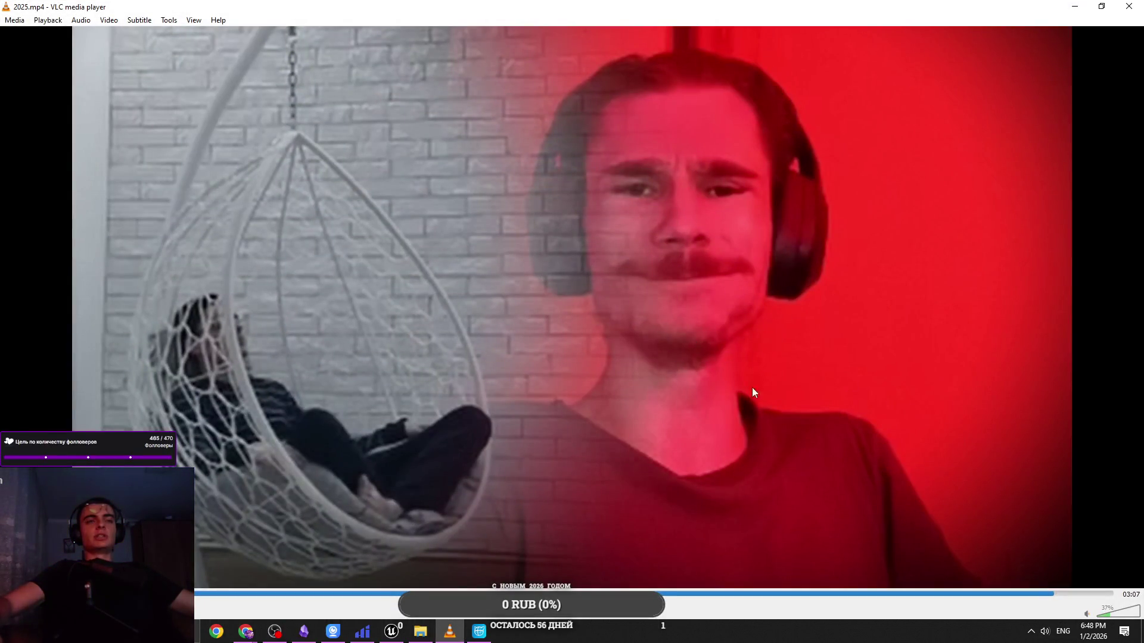
Rewind 2025.mp4 to about 02:53 and minimize VLC
left_click(1037, 594)
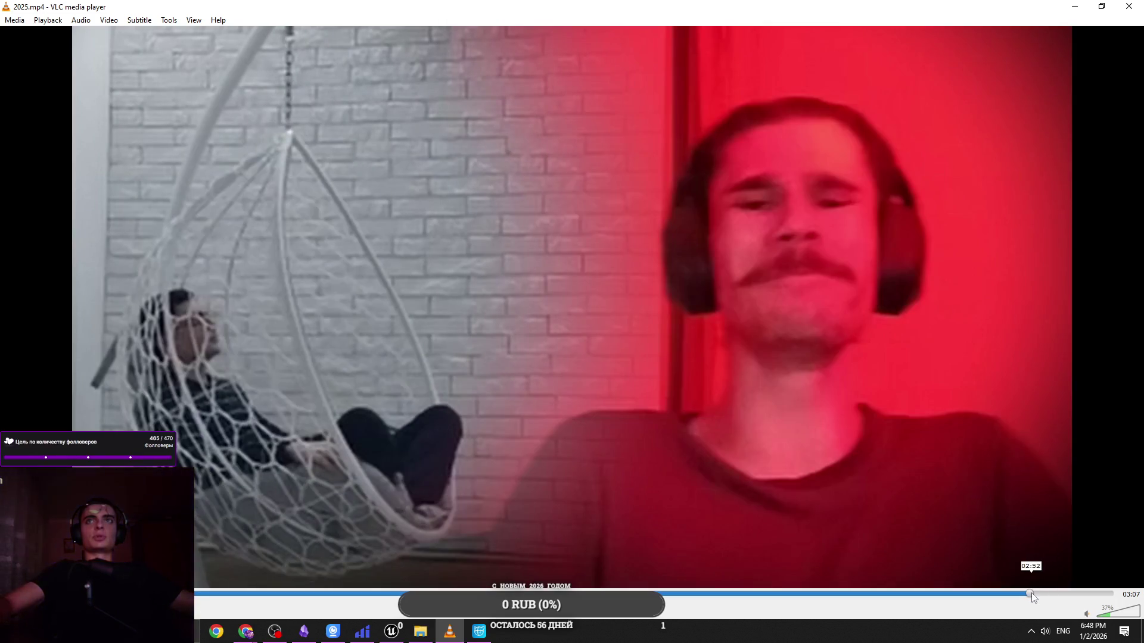
left_click(1031, 593)
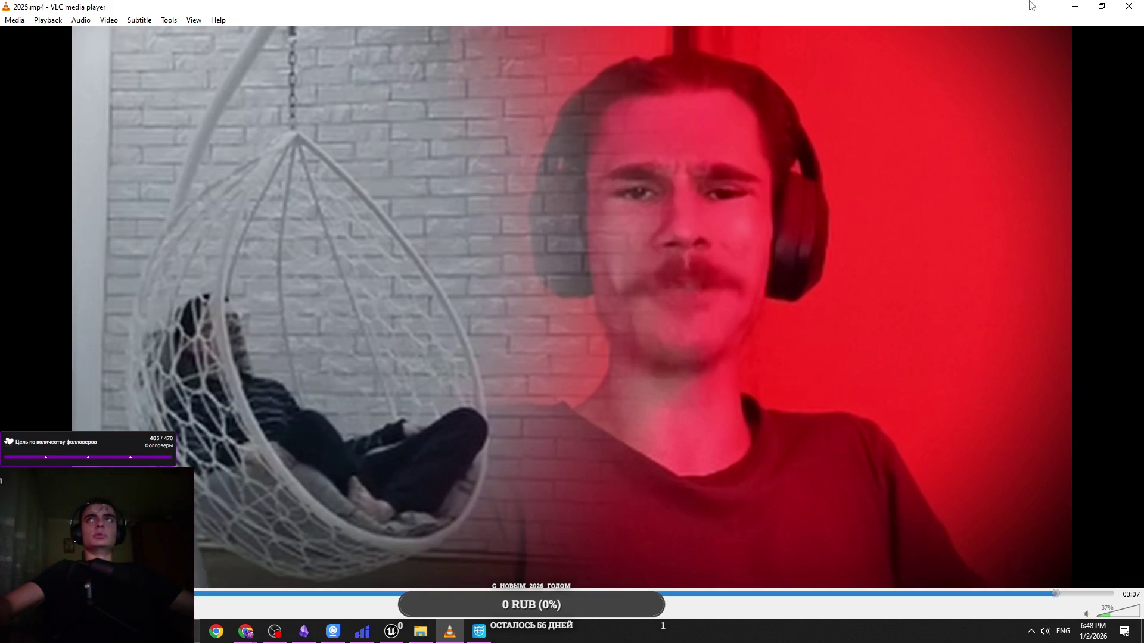
left_click(1072, 6)
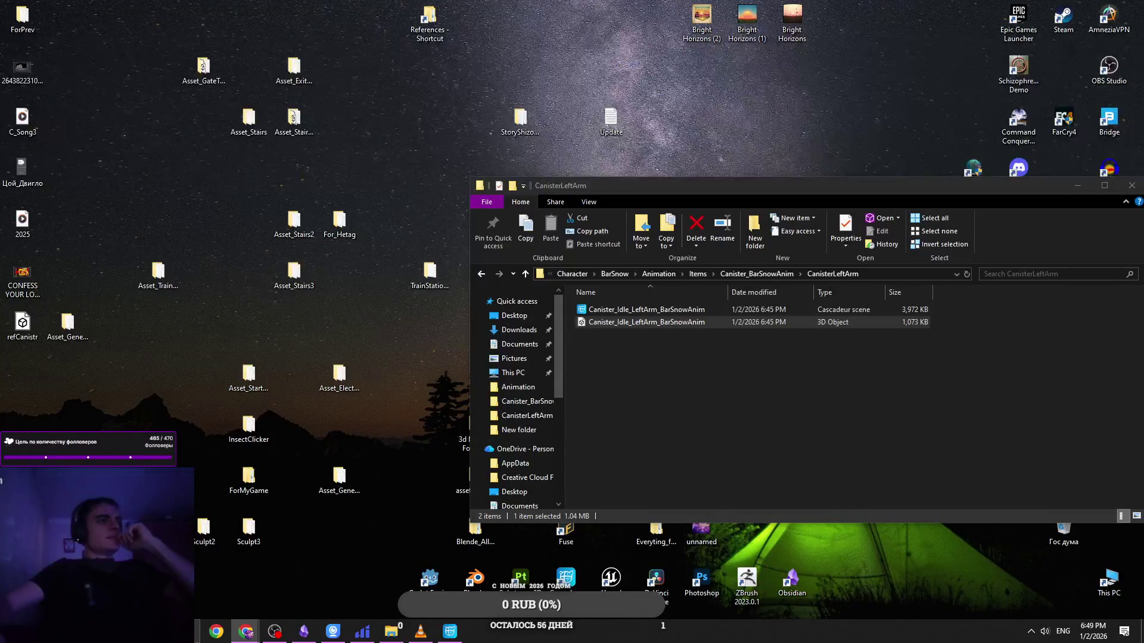
Move the CanisterLeftArm folder window, clear its selection, and restore the Cascadeur scene
left_click_drag(714, 194, 563, 162)
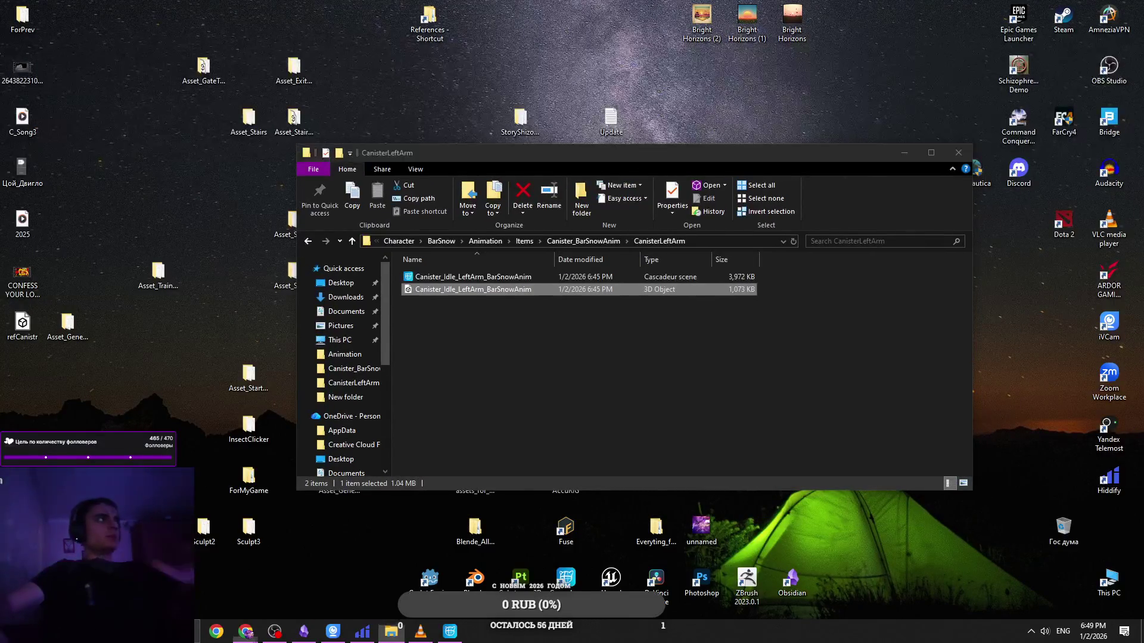
left_click_drag(666, 160, 596, 116)
mouse_move(421, 631)
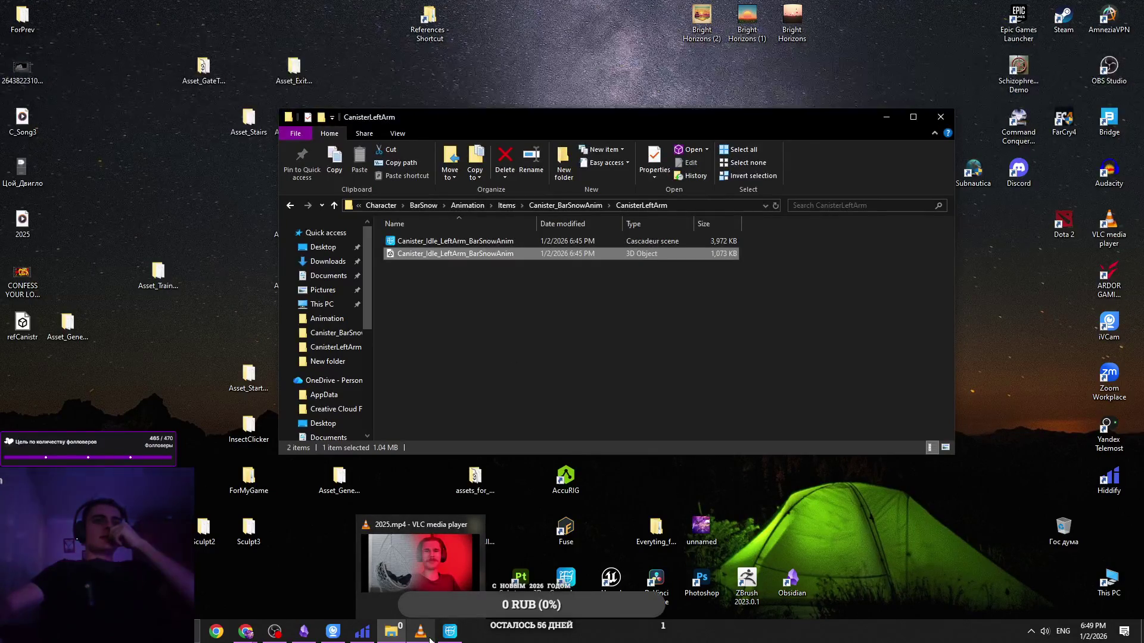
left_click(492, 370)
left_click(459, 636)
left_click(459, 636)
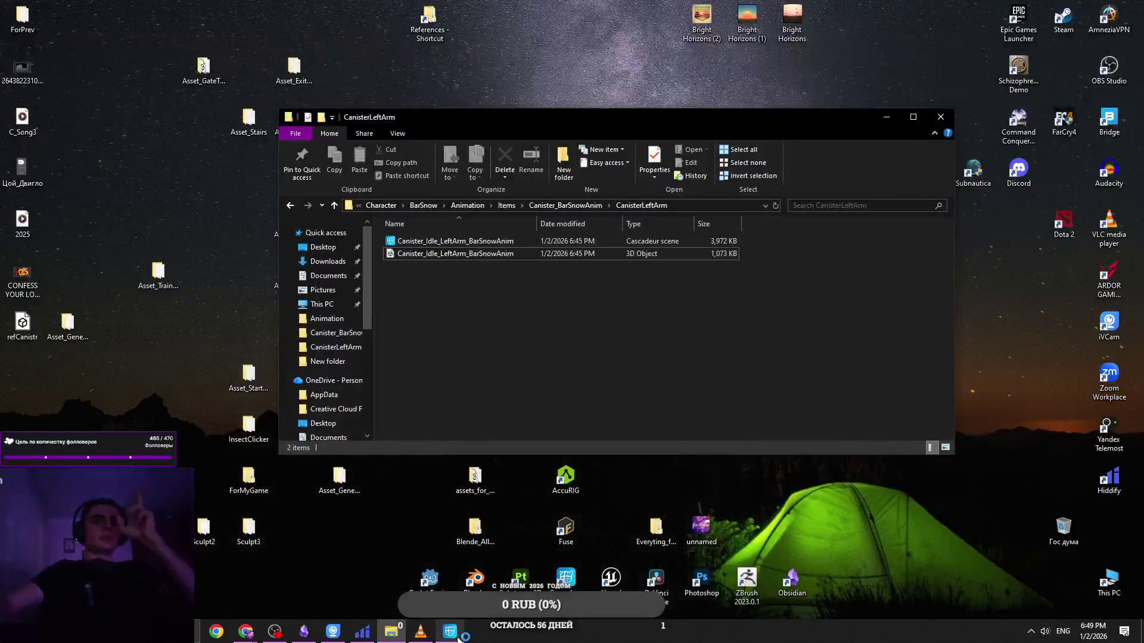
left_click(459, 636)
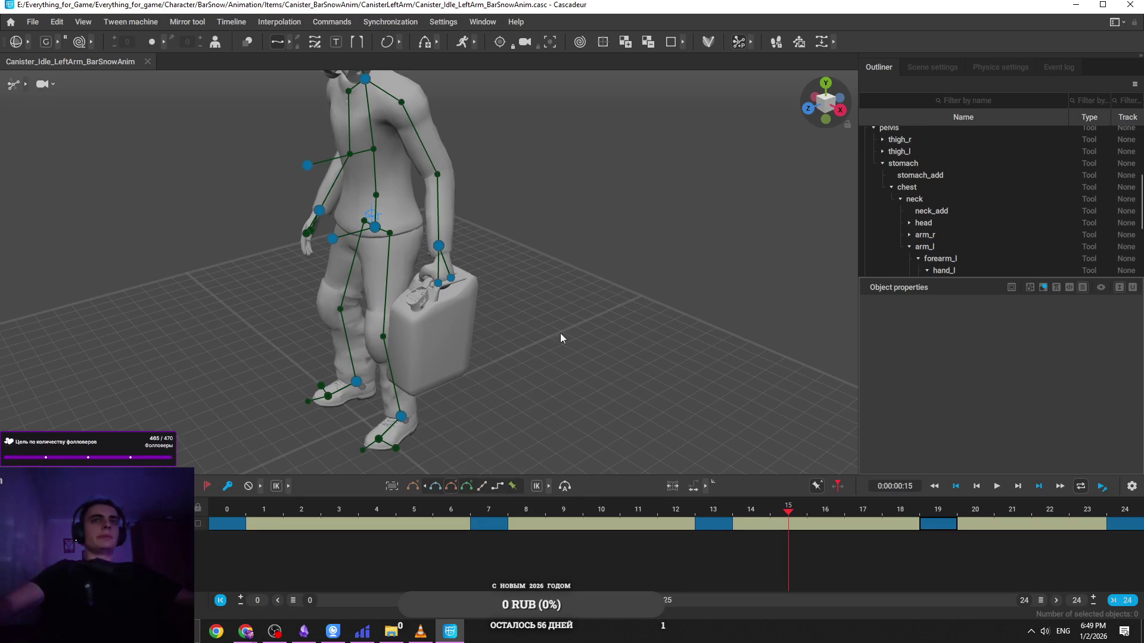
Export the scene as FBX, overwriting the existing Canister_Idle_LeftArm_BarSnowAnim file
left_click_drag(613, 405, 43, 111)
left_click(33, 22)
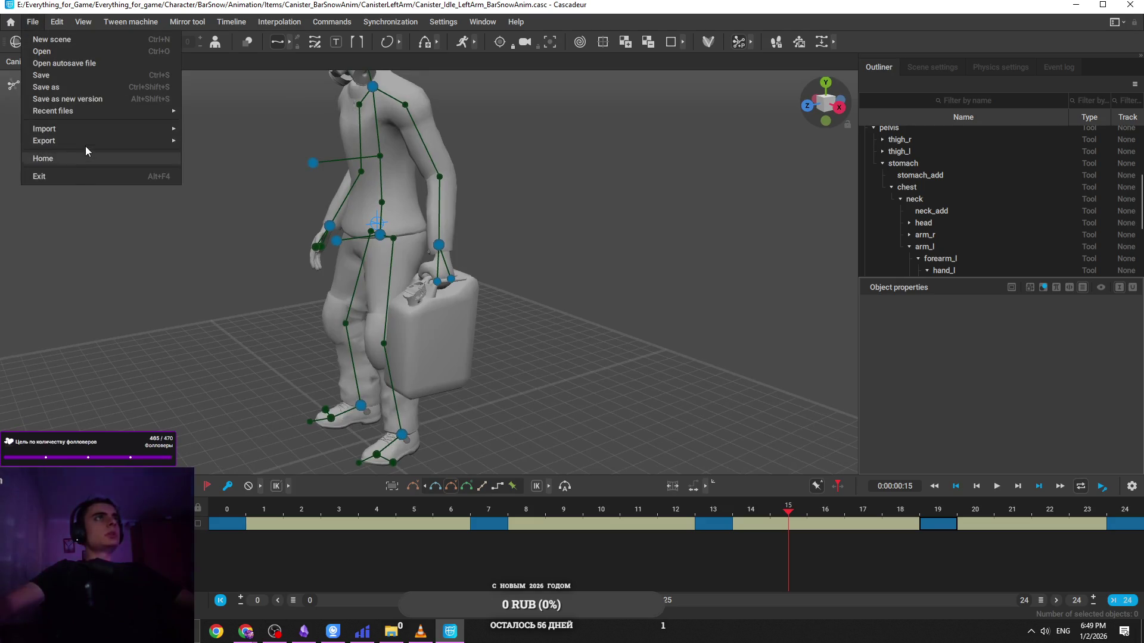
mouse_move(91, 145)
left_click(205, 141)
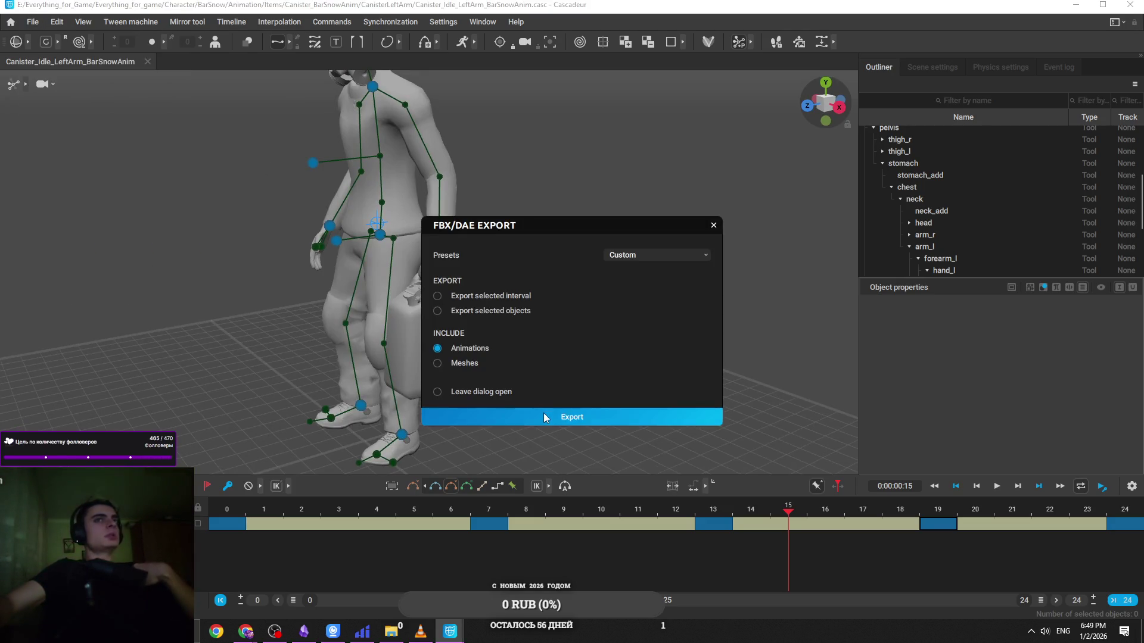
left_click(581, 412)
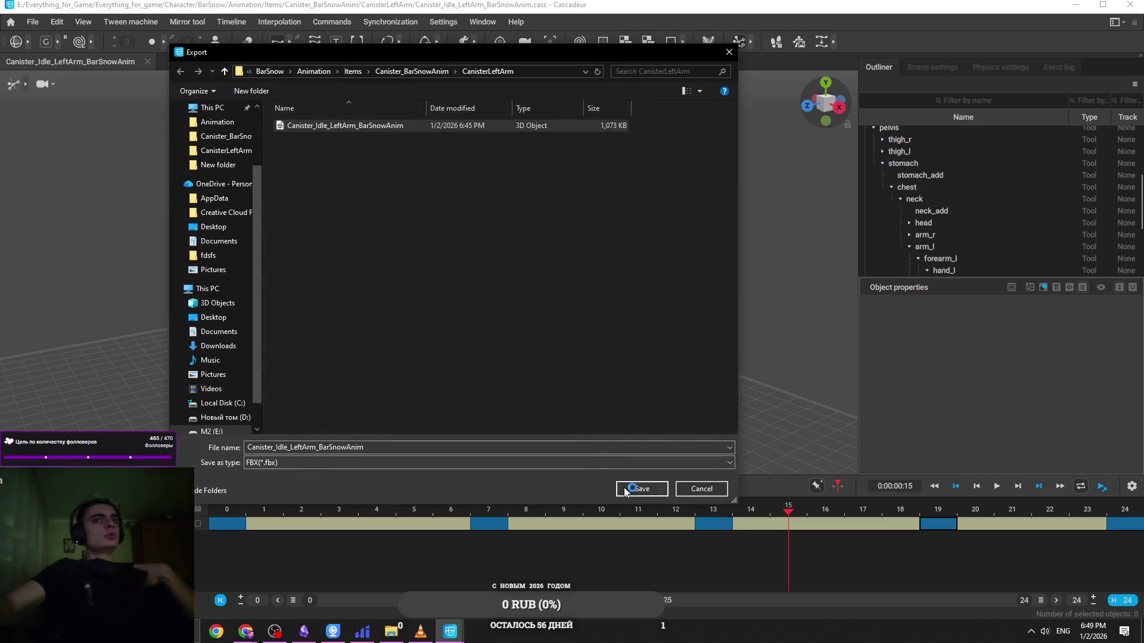
left_click(642, 488)
left_click(591, 314)
Hide the video player and close Cascadeur
left_click(432, 630)
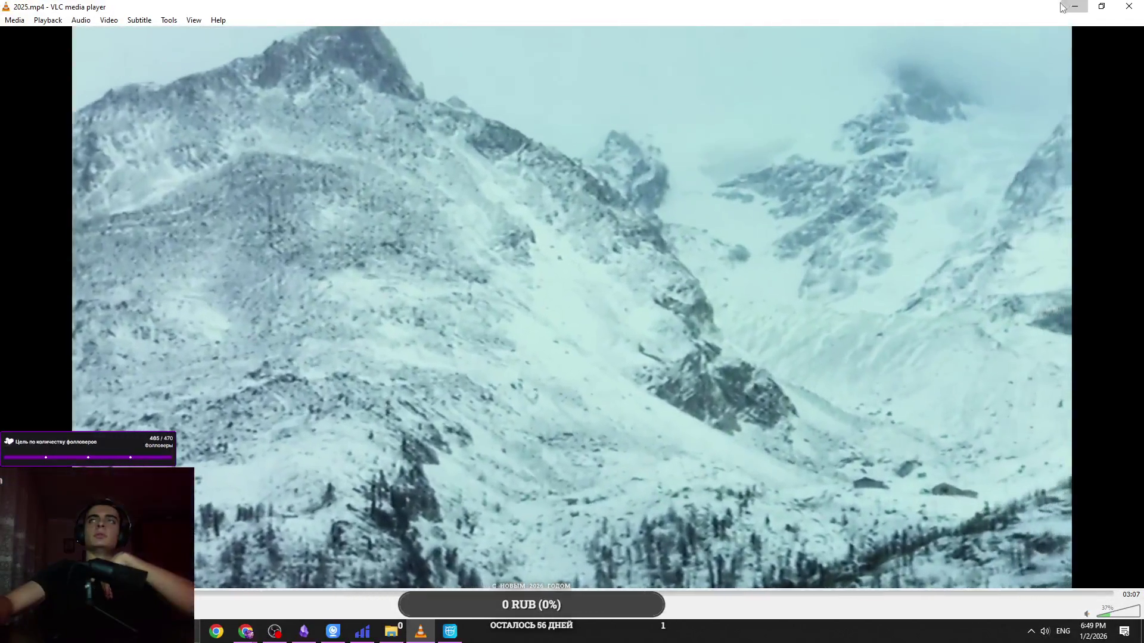
left_click(1074, 6)
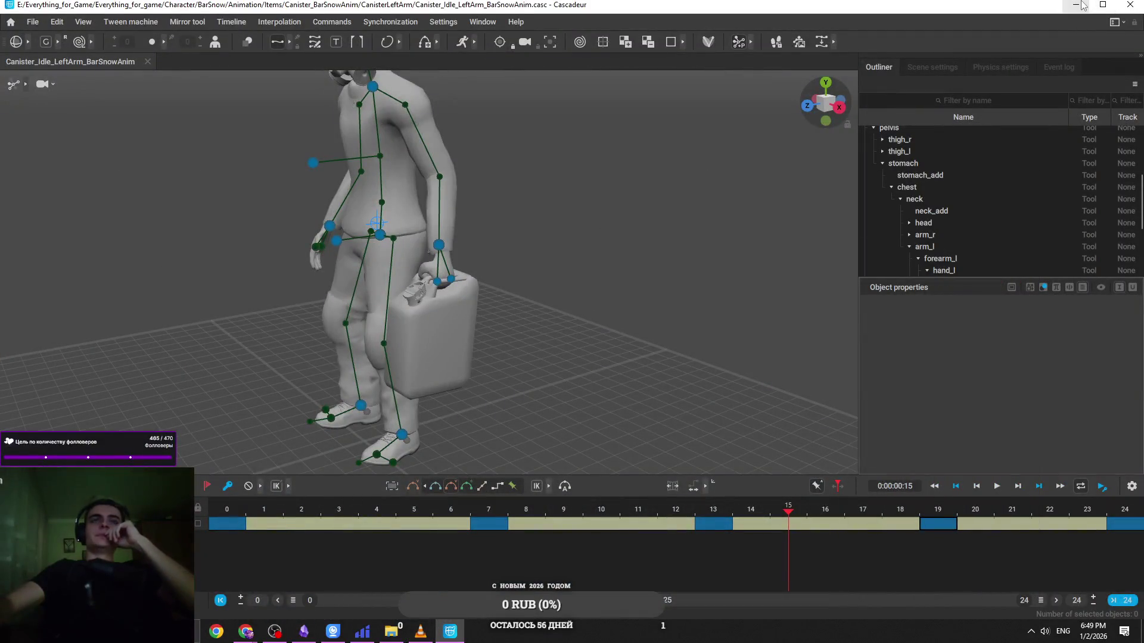
key("alt+F4")
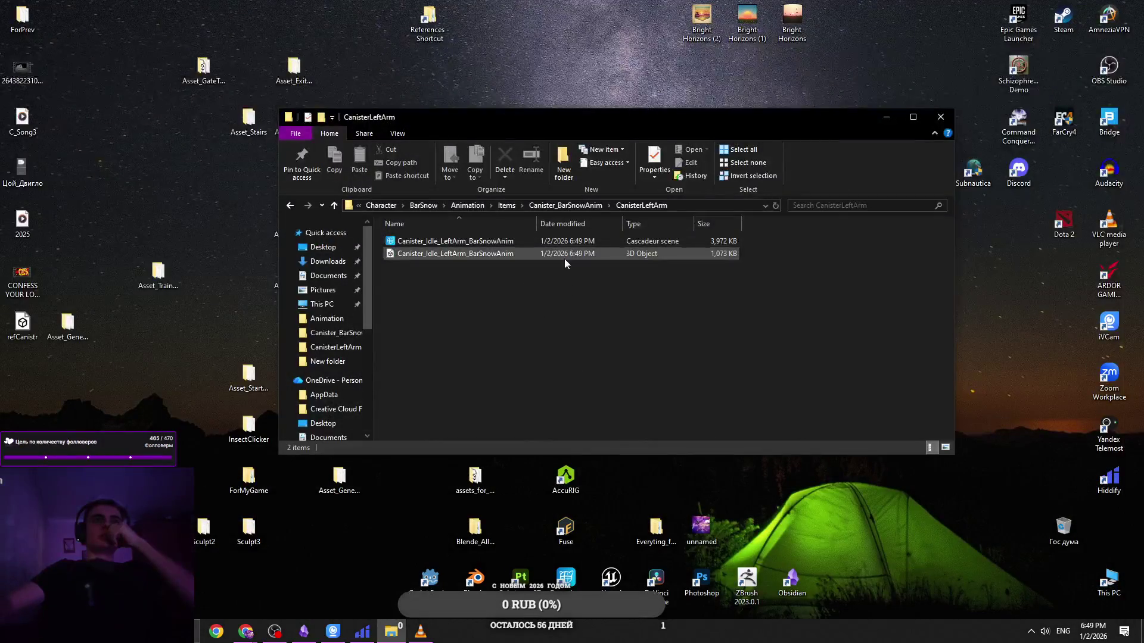
Duplicate the .casc scene file, rename the copy Canister_Ready_LeftArm_BarSnowAnim, and bring VLC forward
left_click(491, 241)
key("ctrl+c")
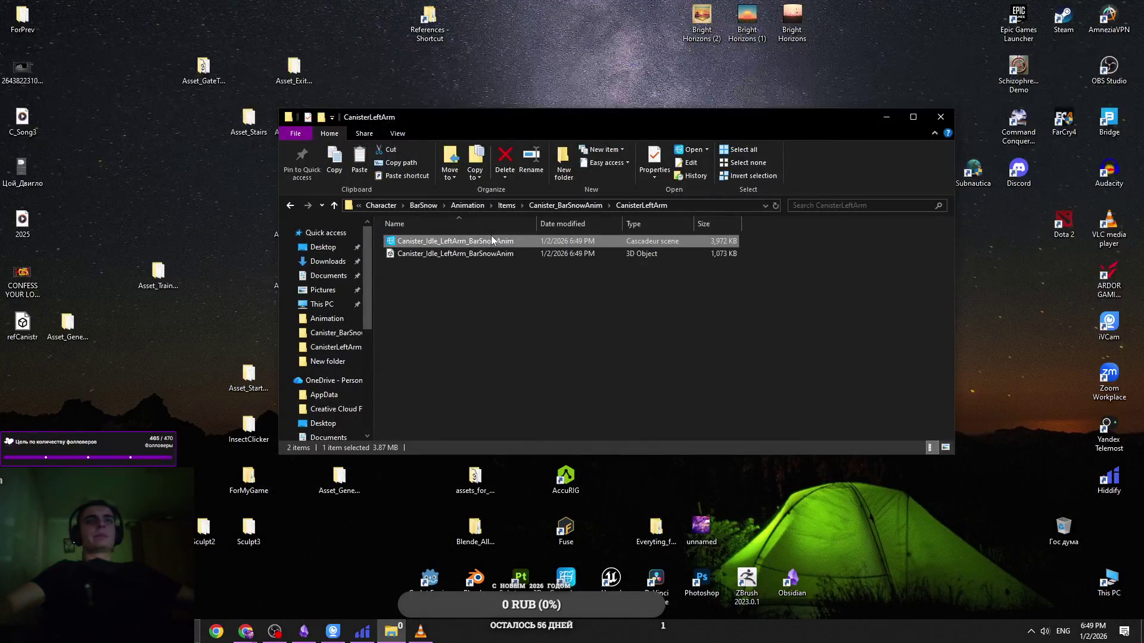
key("ctrl+v")
right_click(537, 245)
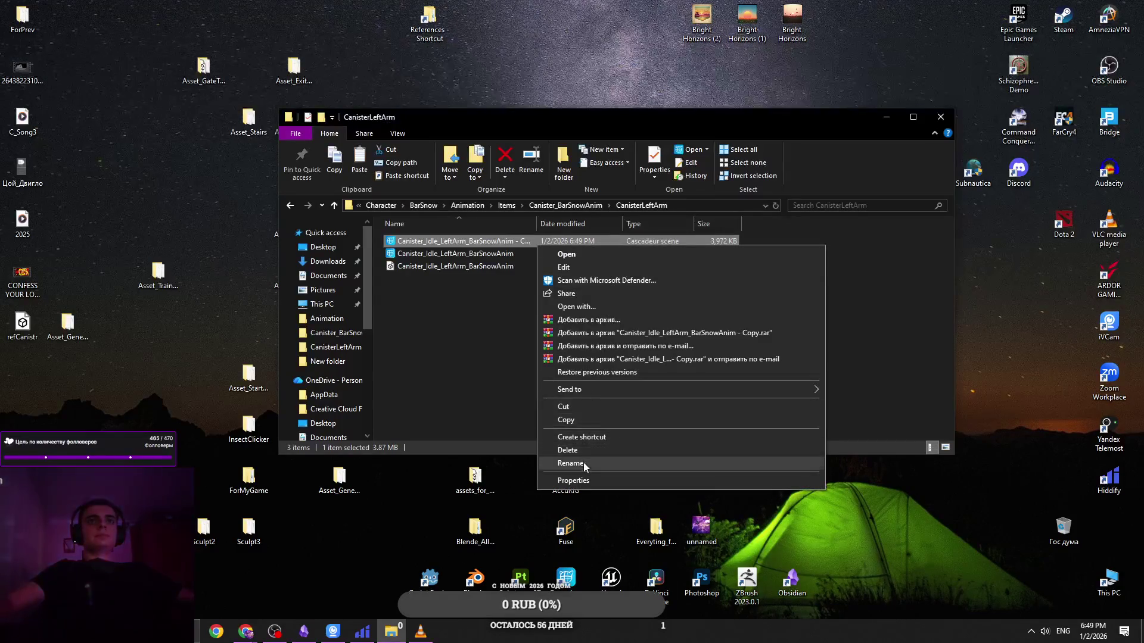
left_click(596, 463)
key("BackSpace")
key("BackSpace")
key("BackSpace")
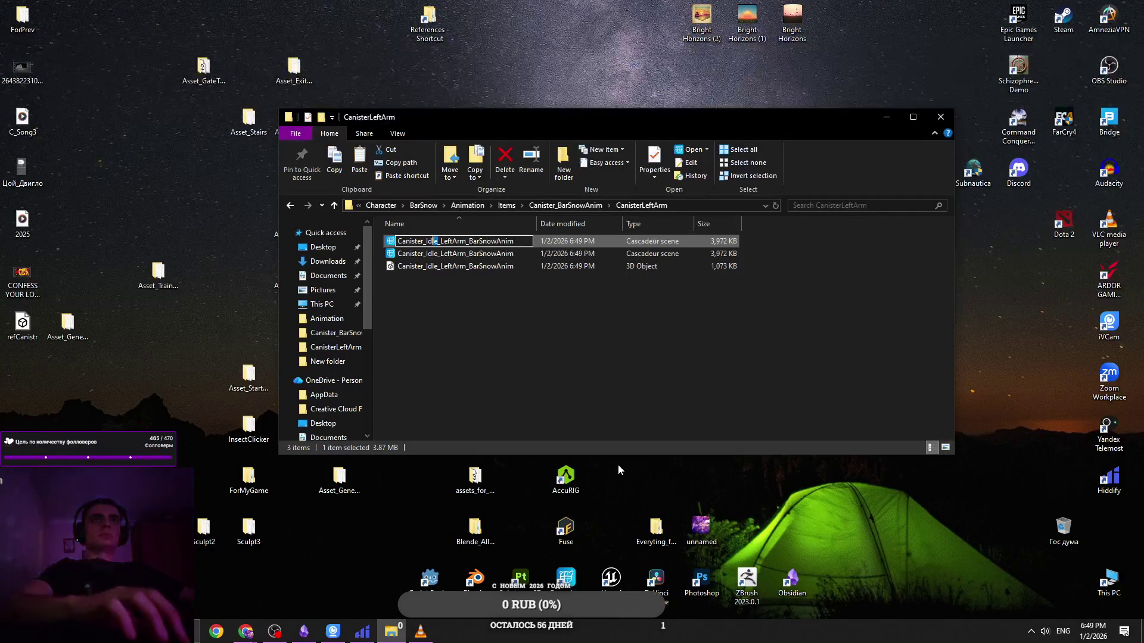
left_click(463, 240)
type("Rea")
key("BackSpace")
key("BackSpace")
key("BackSpace")
type("Ready")
key("Return")
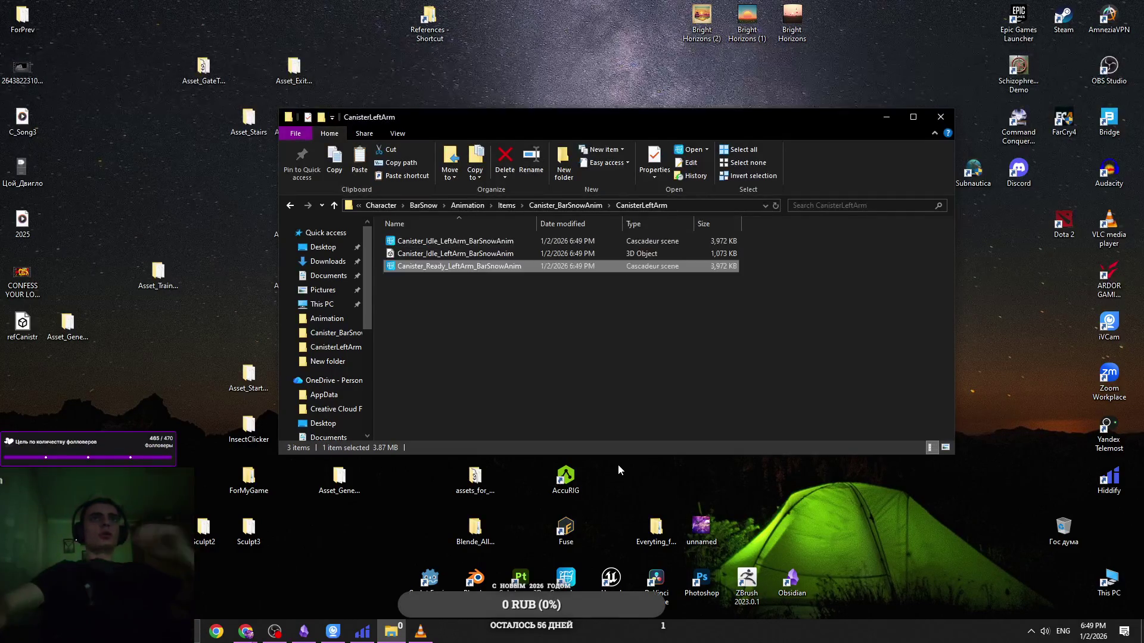
left_click(557, 345)
mouse_move(421, 633)
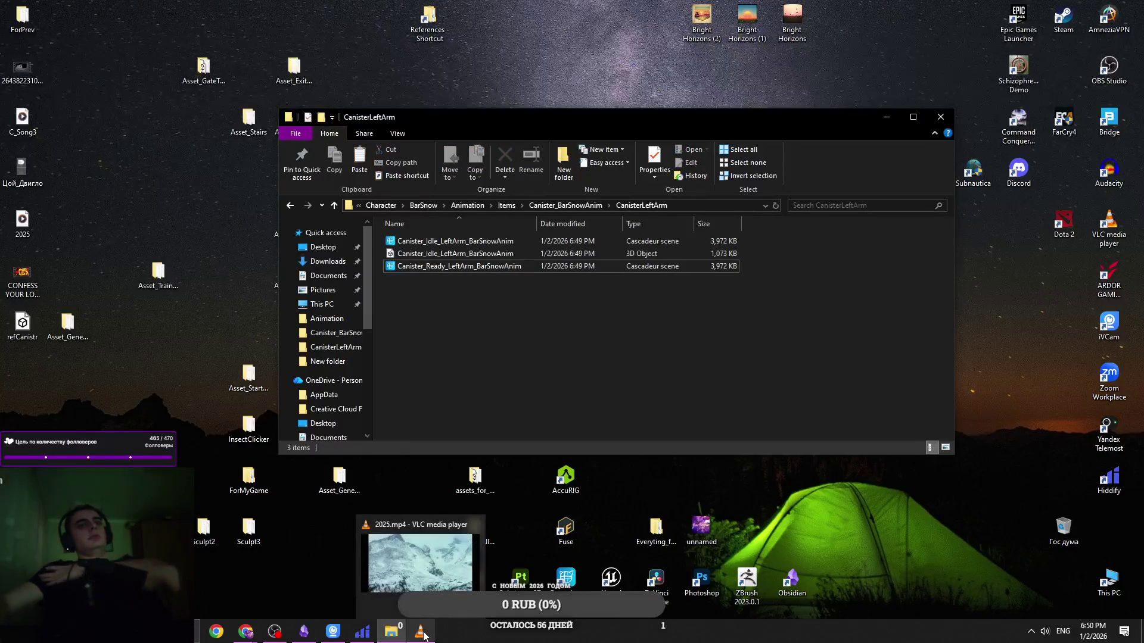
left_click(413, 551)
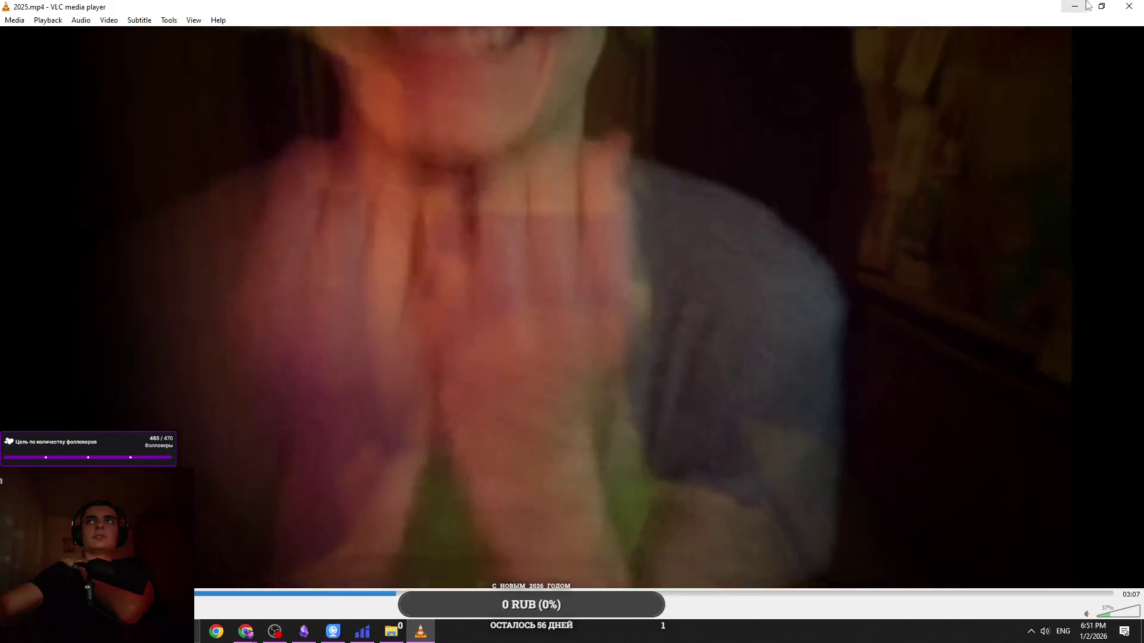
Hide VLC, maximize Explorer, and open Canister_Ready_LeftArm_BarSnowAnim in Cascadeur
key("ctrl+q")
mouse_move(575, 124)
left_mouse_down()
mouse_move(551, 197)
mouse_move(545, 156)
left_mouse_up()
double_click(315, 144)
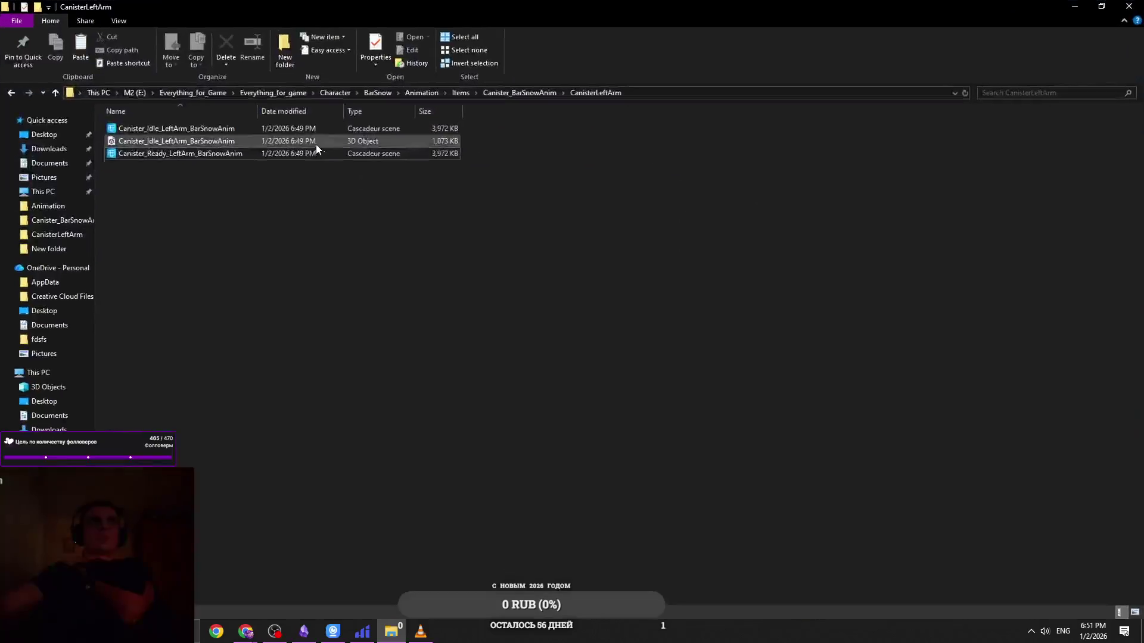
left_click(307, 154)
mouse_move(487, 11)
left_mouse_down()
mouse_move(520, 220)
mouse_move(494, 229)
left_mouse_up()
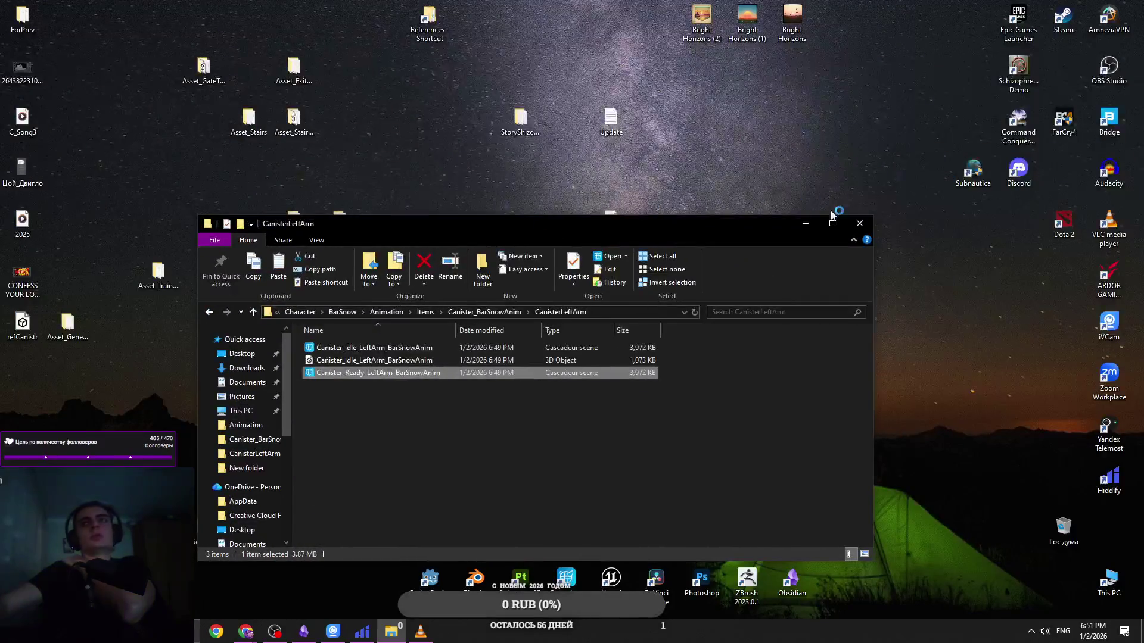
double_click(494, 228)
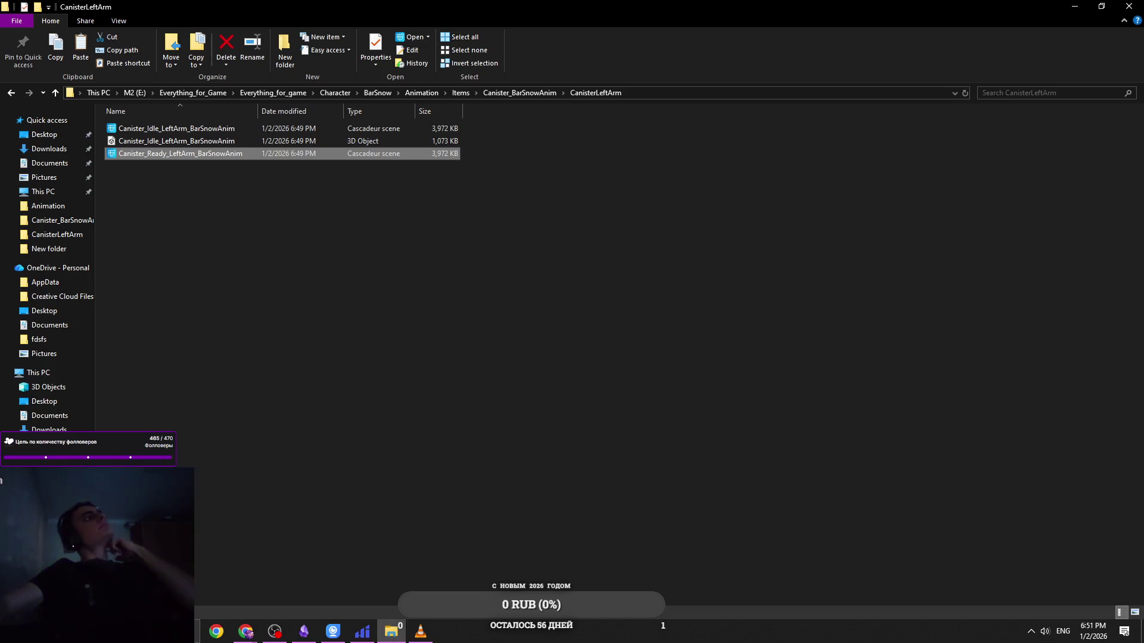
key("alt+Tab")
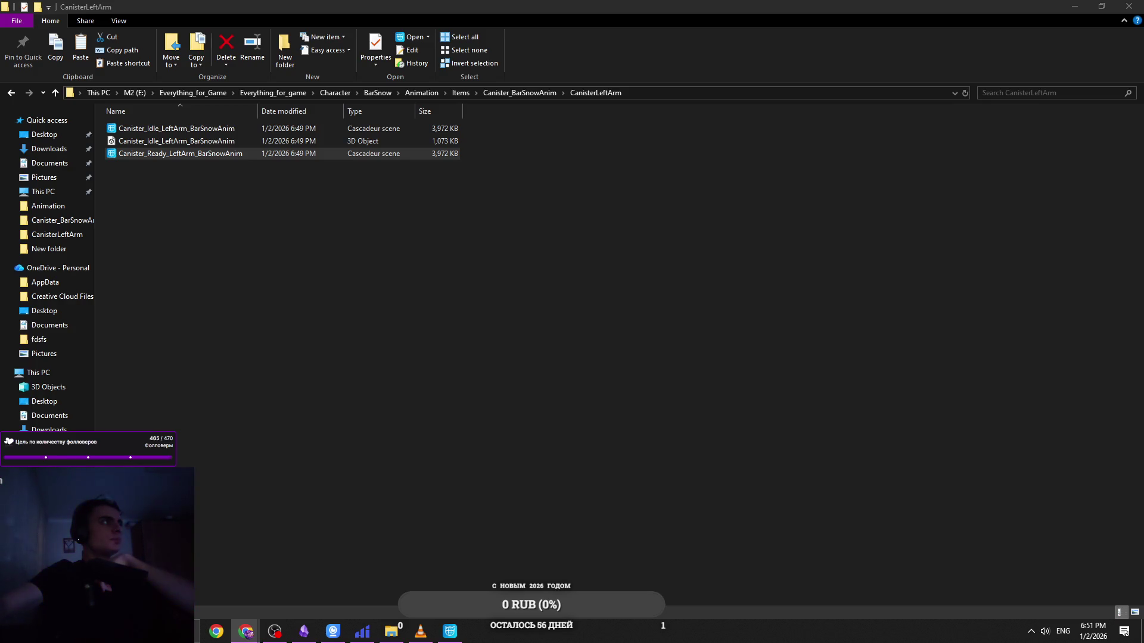
key("Return")
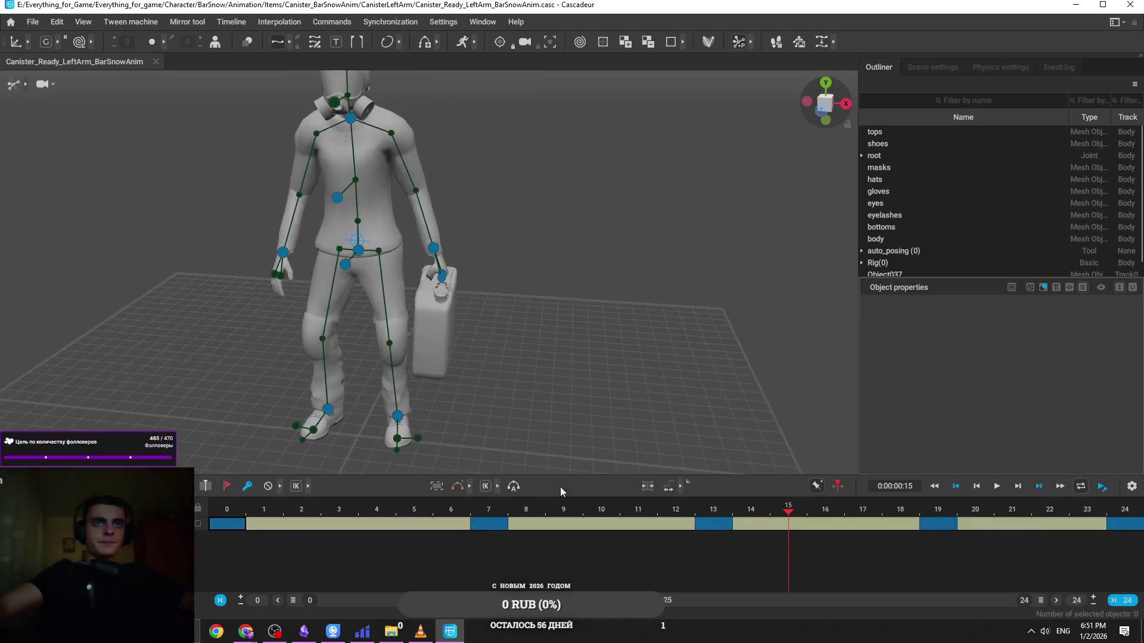
Delete every keyframe after frame 0, then select hand_l and orbit to a side view
left_click(706, 529)
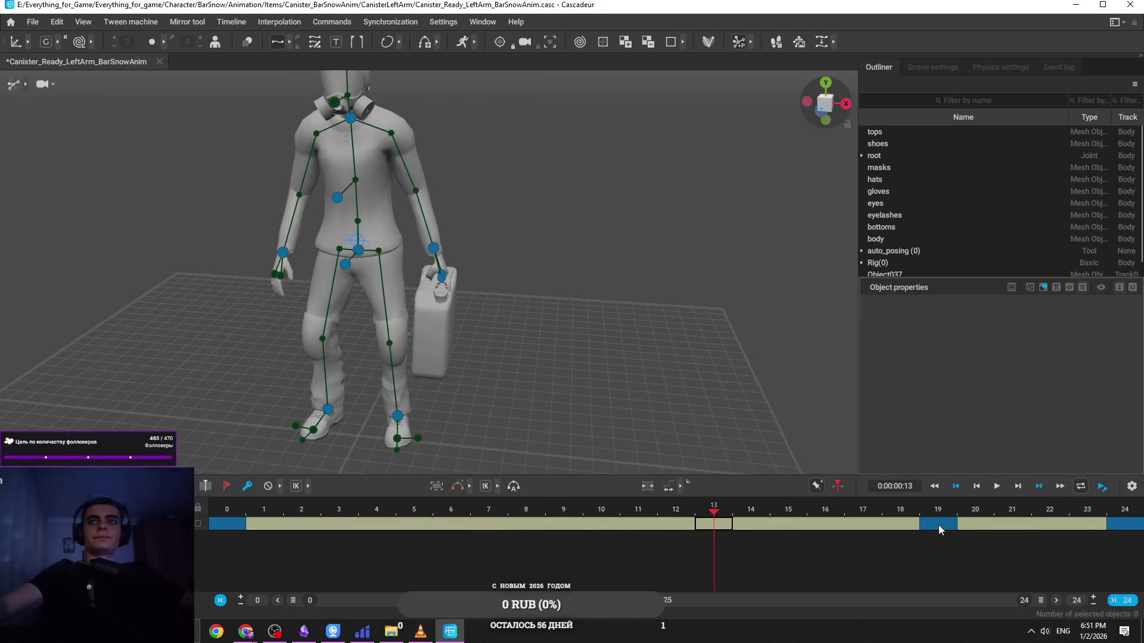
mouse_move(1105, 527)
left_mouse_down()
mouse_move(957, 541)
mouse_move(237, 528)
left_mouse_up()
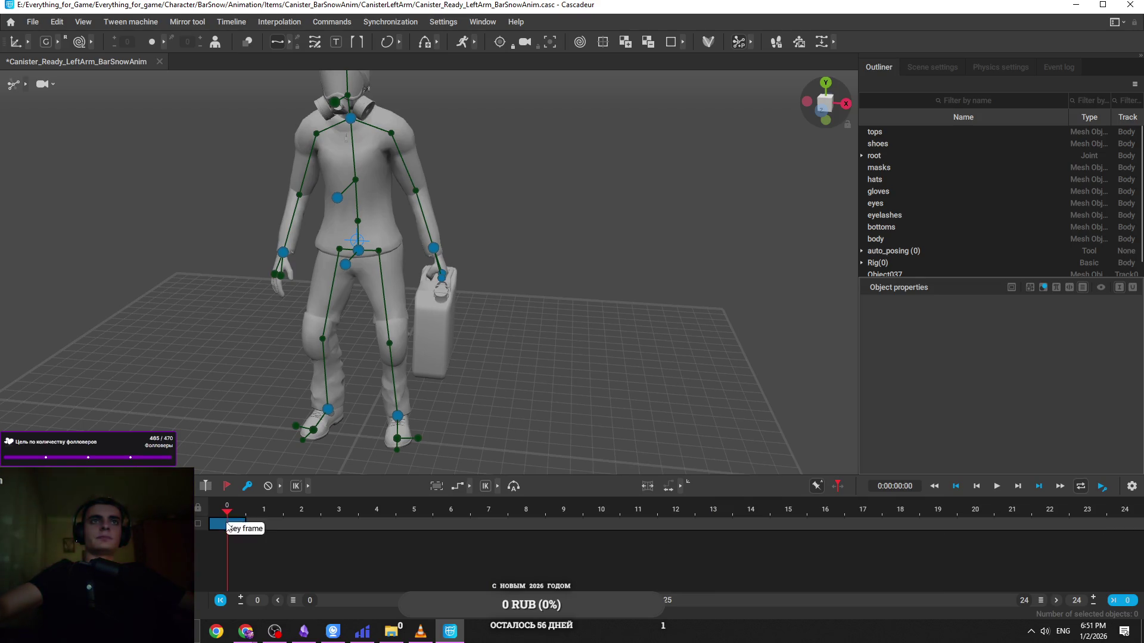
left_click(438, 252)
left_click_drag(602, 334, 439, 288)
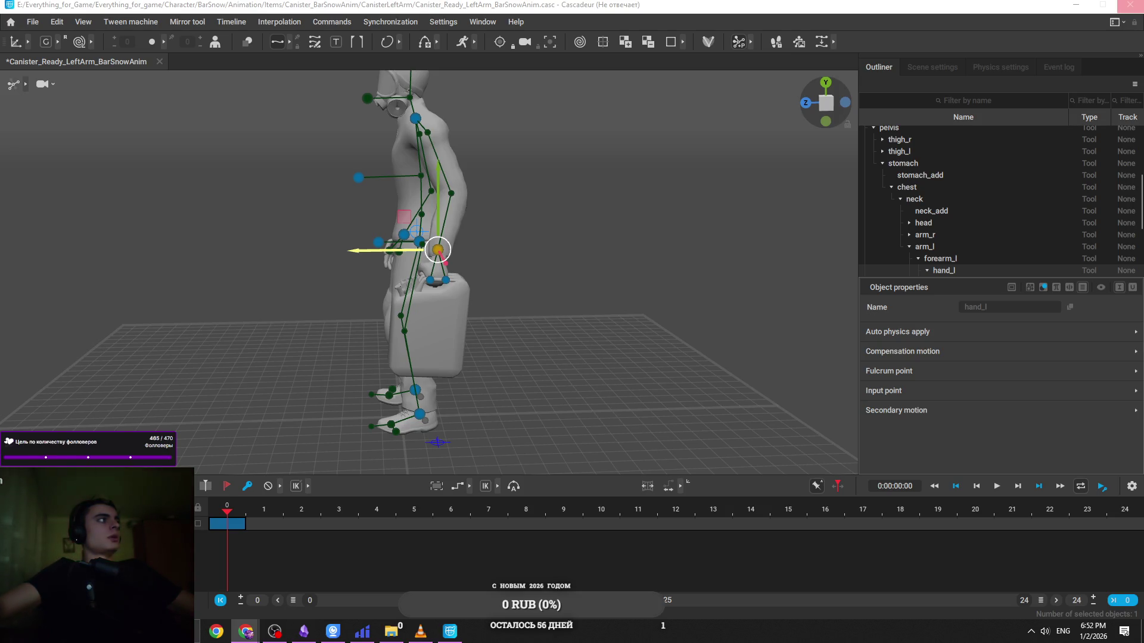
mouse_move(256, 633)
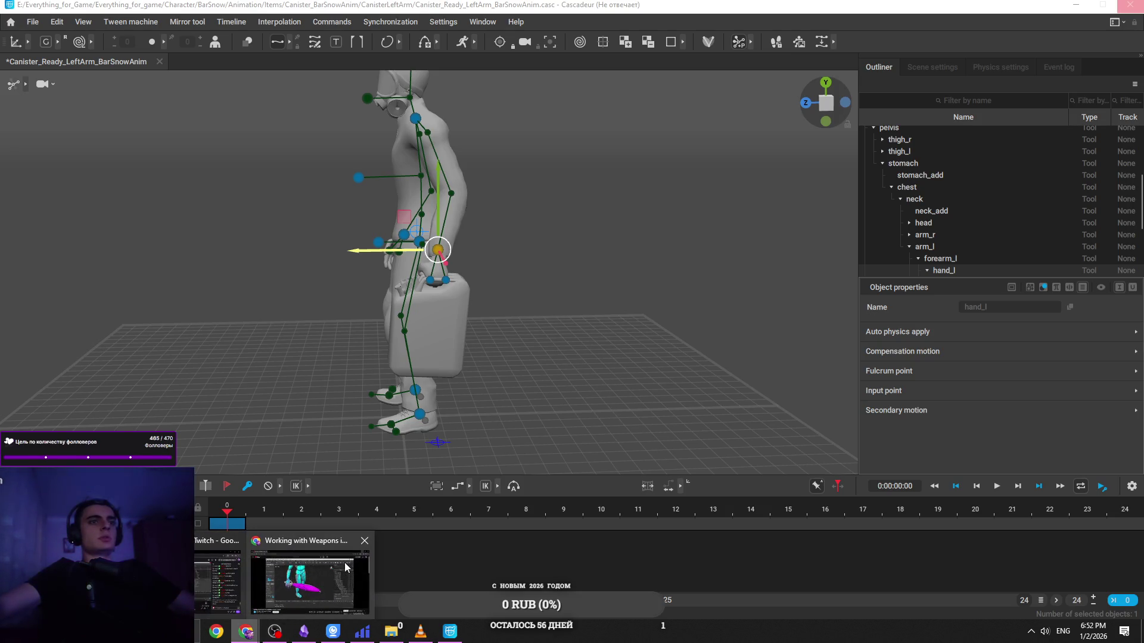
left_click(280, 574)
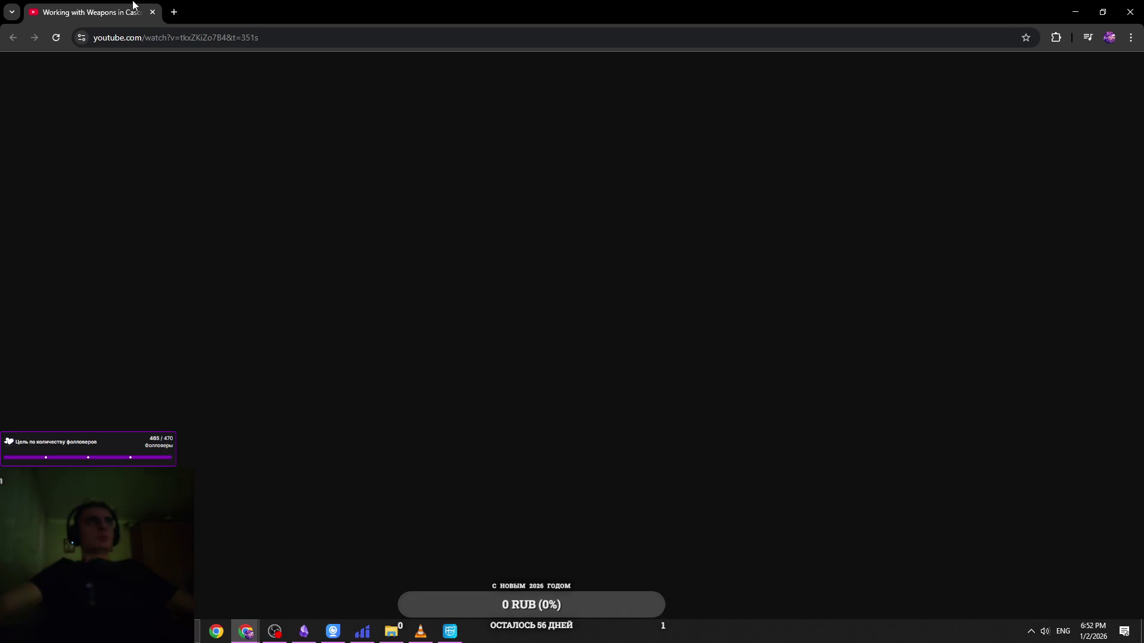
left_click(441, 635)
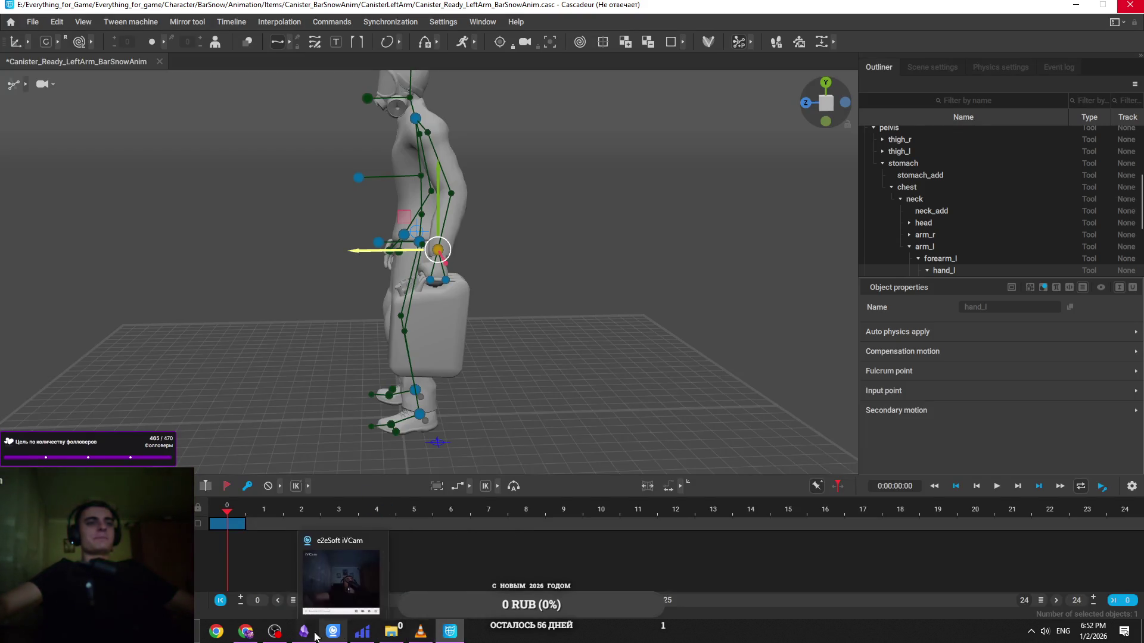
mouse_move(278, 636)
left_click(421, 632)
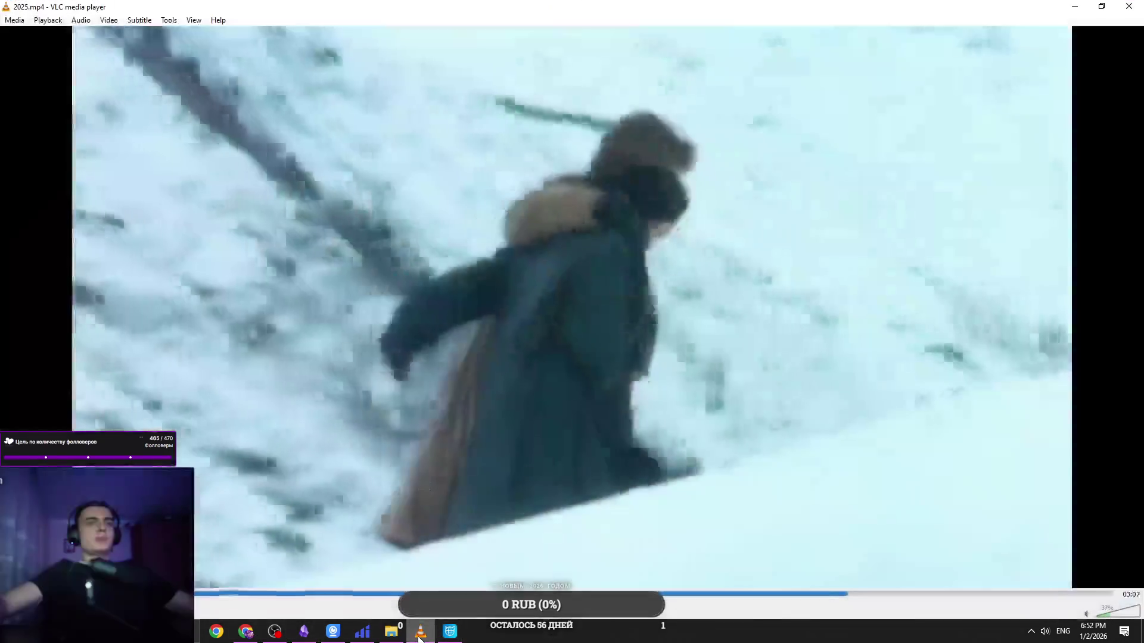
key("alt+Tab")
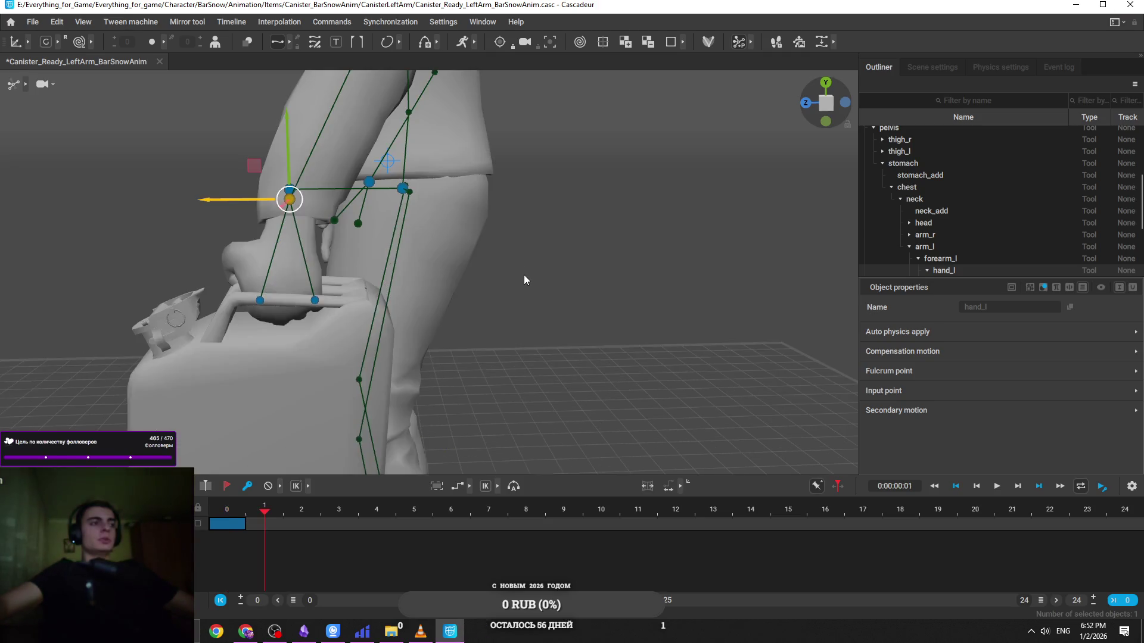
Return to frame 0 and raise the left hand and canister from a side view
scroll(506, 305, "down", 3)
key("Left")
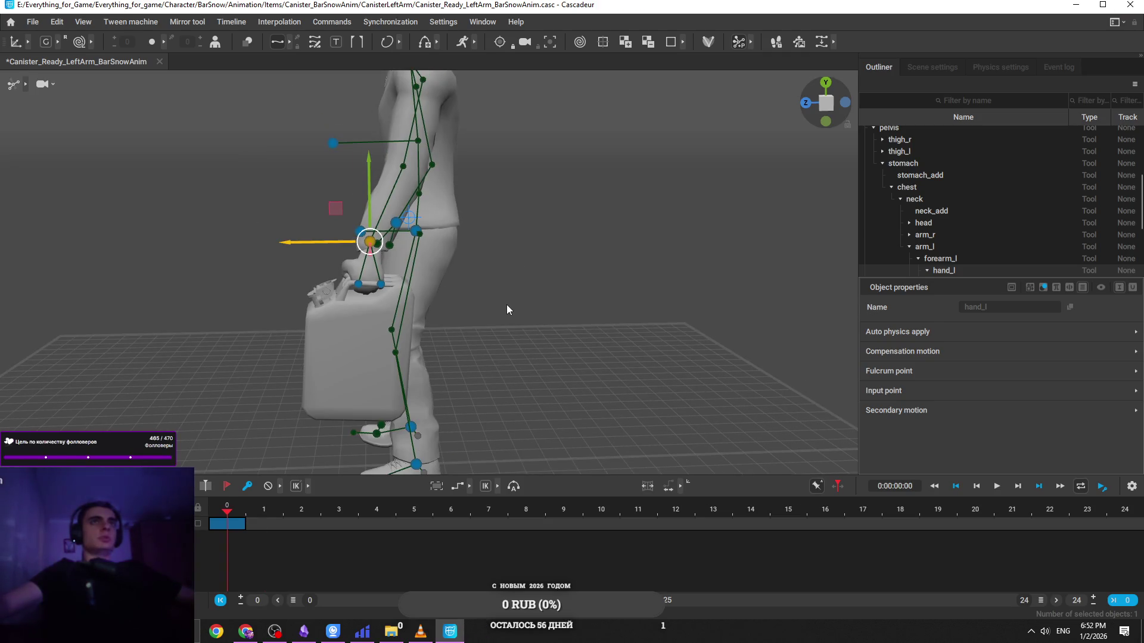
mouse_move(501, 292)
left_mouse_down()
mouse_move(555, 277)
mouse_move(513, 288)
left_mouse_up()
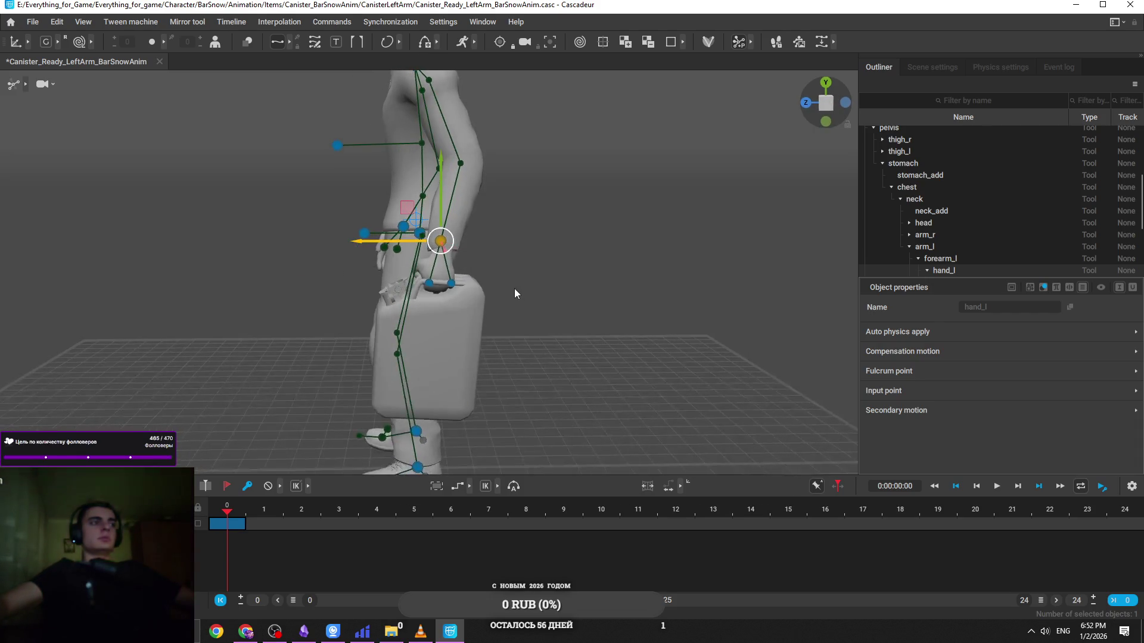
scroll(513, 288, "up", 3)
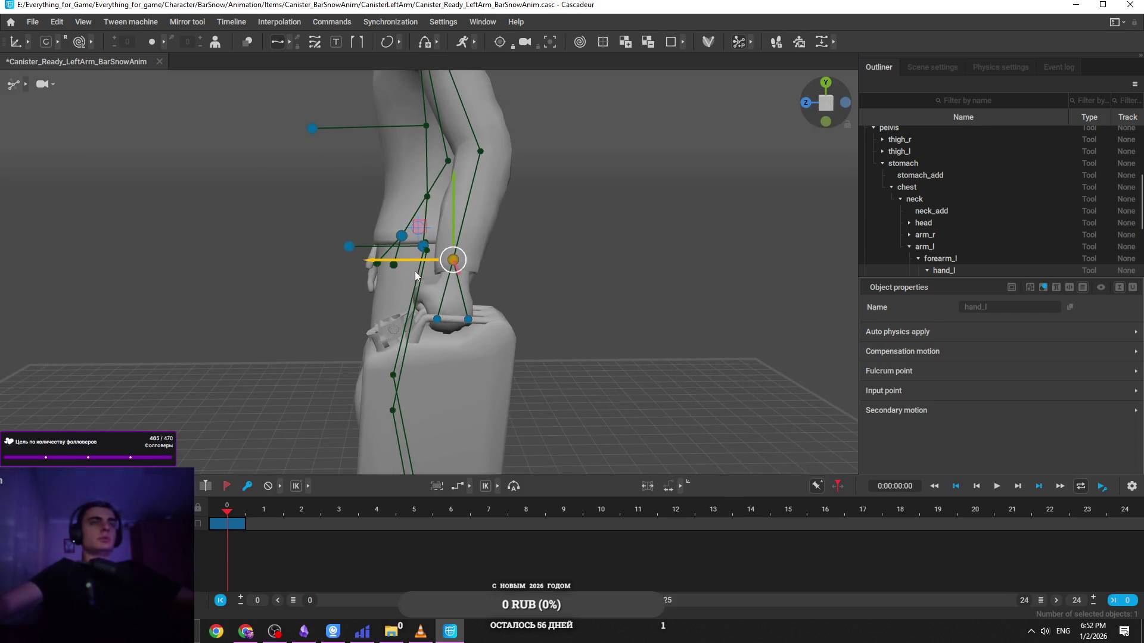
mouse_move(395, 260)
left_mouse_down()
mouse_move(347, 273)
mouse_move(584, 278)
mouse_move(326, 280)
mouse_move(403, 269)
mouse_move(630, 278)
mouse_move(544, 238)
left_mouse_up()
left_click_drag(568, 283, 329, 265)
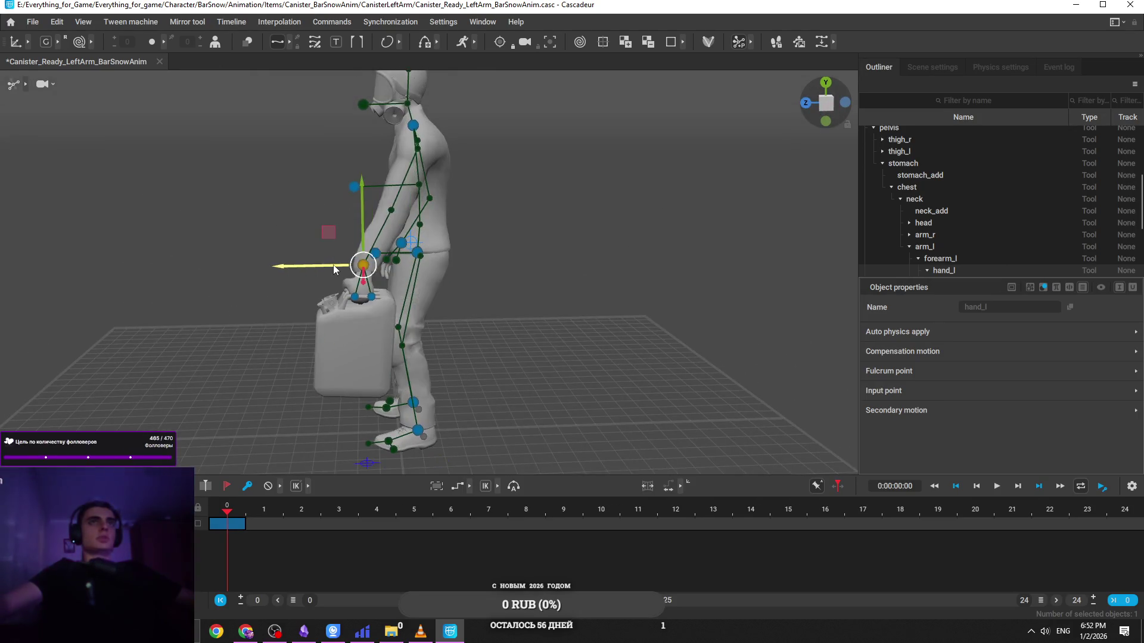
left_click_drag(361, 214, 364, 178)
mouse_move(418, 232)
left_mouse_down()
mouse_move(572, 250)
mouse_move(459, 265)
mouse_move(658, 251)
mouse_move(623, 227)
mouse_move(491, 268)
mouse_move(384, 270)
mouse_move(407, 240)
left_mouse_up()
Rotate the left hand slightly, then select forearm_l and raise the left forearm
key("e")
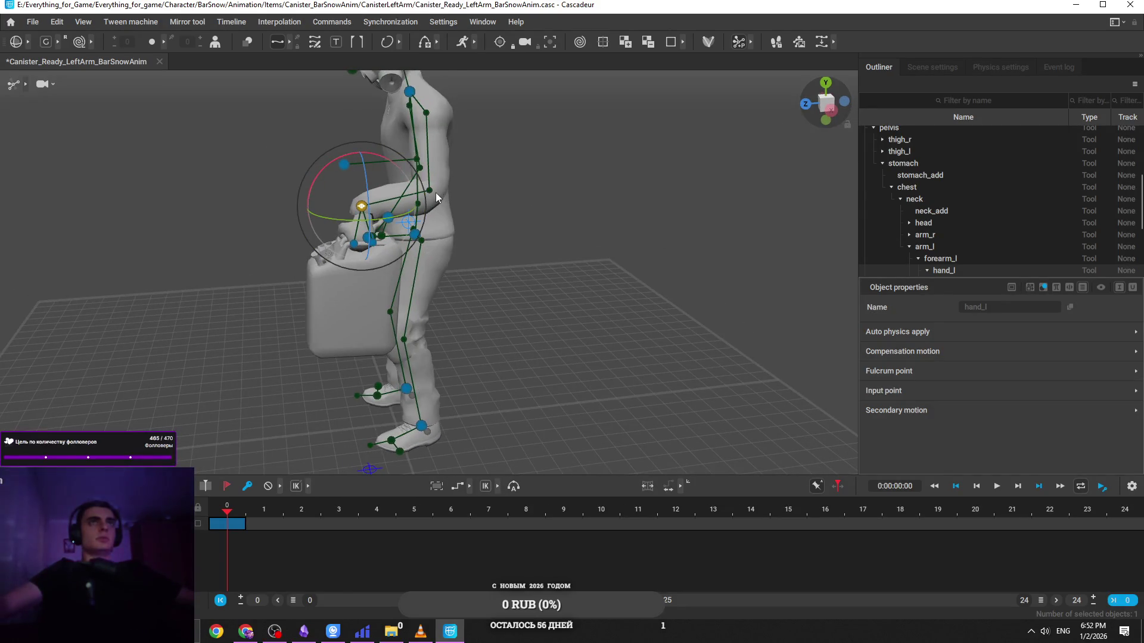
mouse_move(448, 193)
left_mouse_down()
mouse_move(632, 235)
mouse_move(596, 232)
left_mouse_up()
mouse_move(501, 216)
left_mouse_down()
mouse_move(480, 228)
mouse_move(589, 219)
left_mouse_up()
key("w")
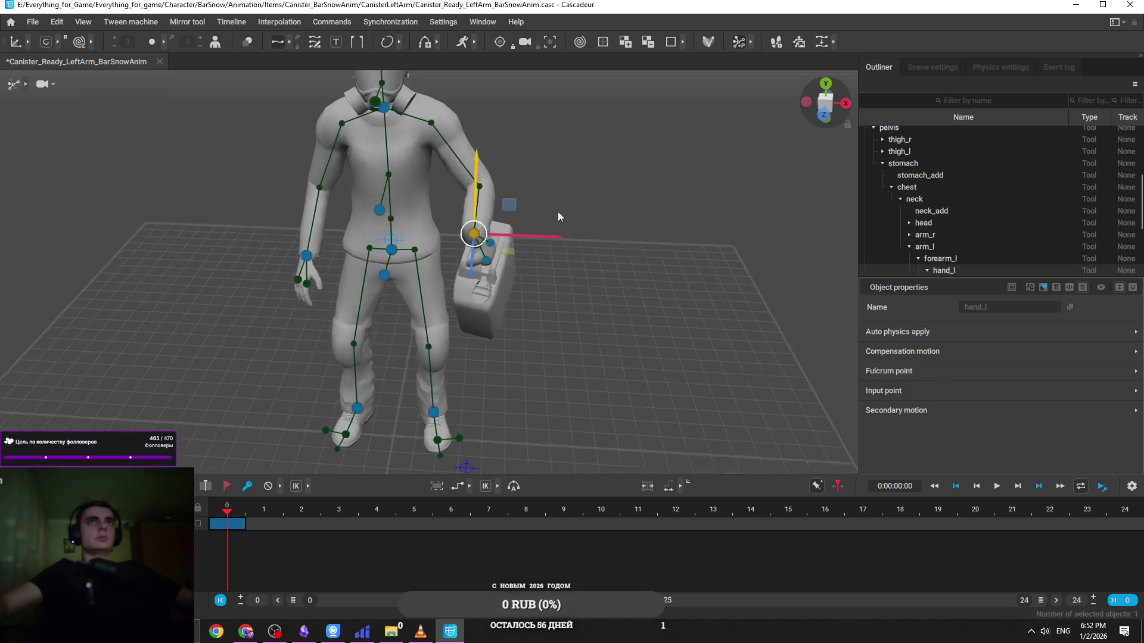
left_click(479, 187)
left_click_drag(479, 189, 495, 201)
left_click_drag(524, 158, 524, 128)
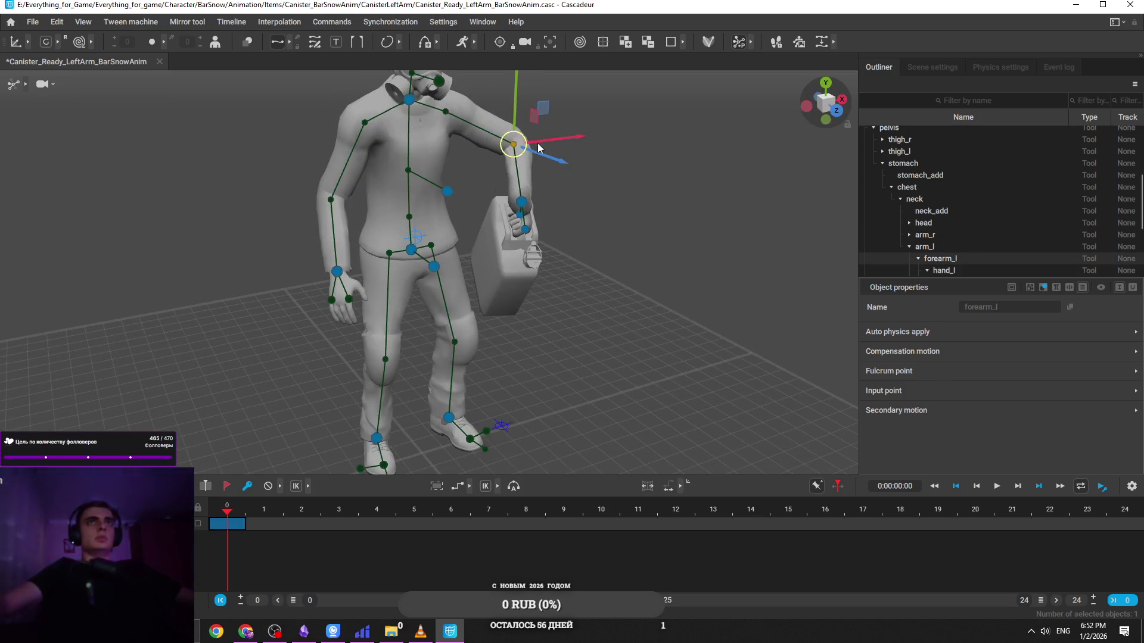
Select hand_l and the chest direction controller while orbiting lower to inspect the pose
left_click(523, 206)
mouse_move(525, 221)
left_mouse_down()
mouse_move(527, 238)
mouse_move(393, 179)
mouse_move(542, 249)
mouse_move(375, 238)
mouse_move(435, 233)
left_mouse_up()
left_click(375, 234)
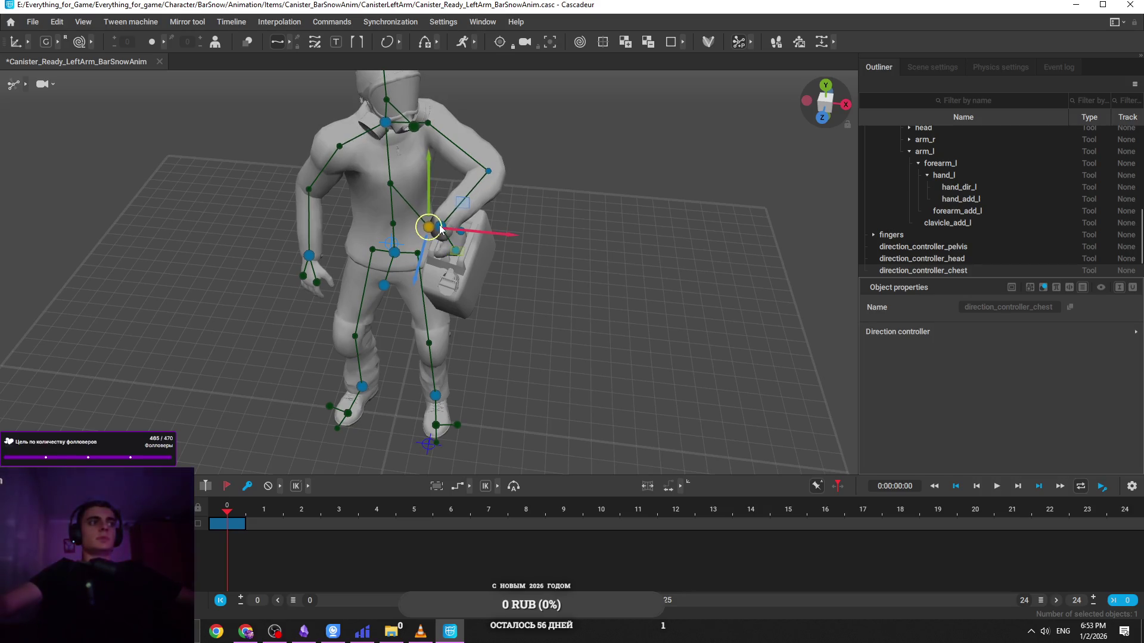
mouse_move(374, 210)
left_mouse_down()
mouse_move(410, 281)
mouse_move(356, 356)
left_mouse_up()
left_click(356, 357)
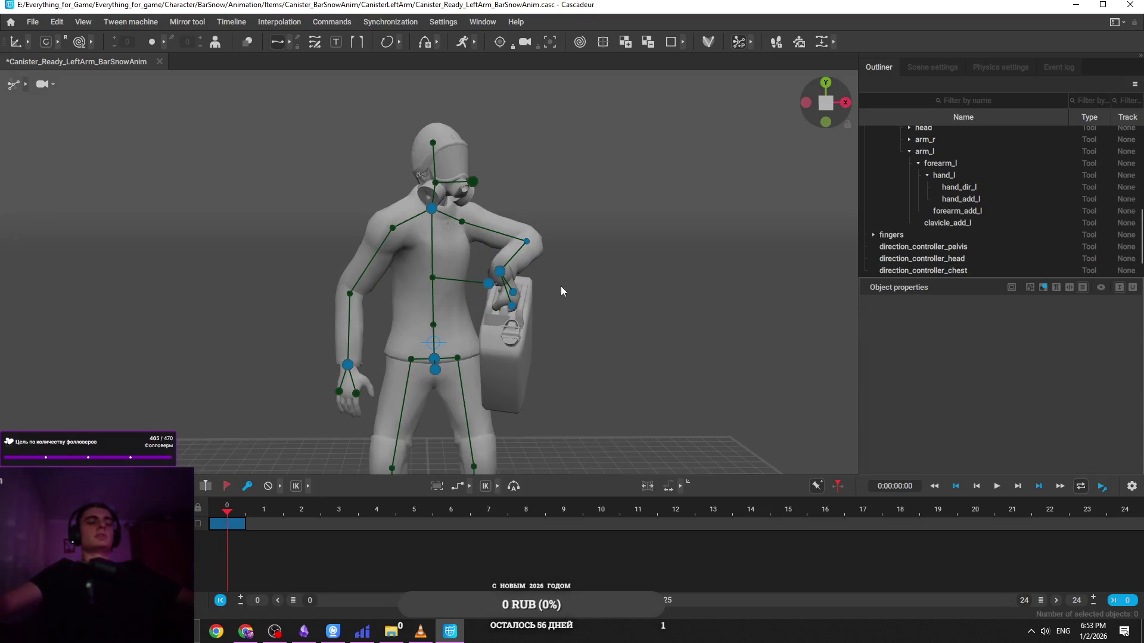
left_click_drag(562, 288, 401, 266)
Reselect hand_l from a rear side view and rotate the left hand downward
left_click(401, 265)
scroll(492, 352, "up", 5)
mouse_move(492, 352)
left_mouse_down()
mouse_move(689, 317)
mouse_move(670, 249)
left_mouse_up()
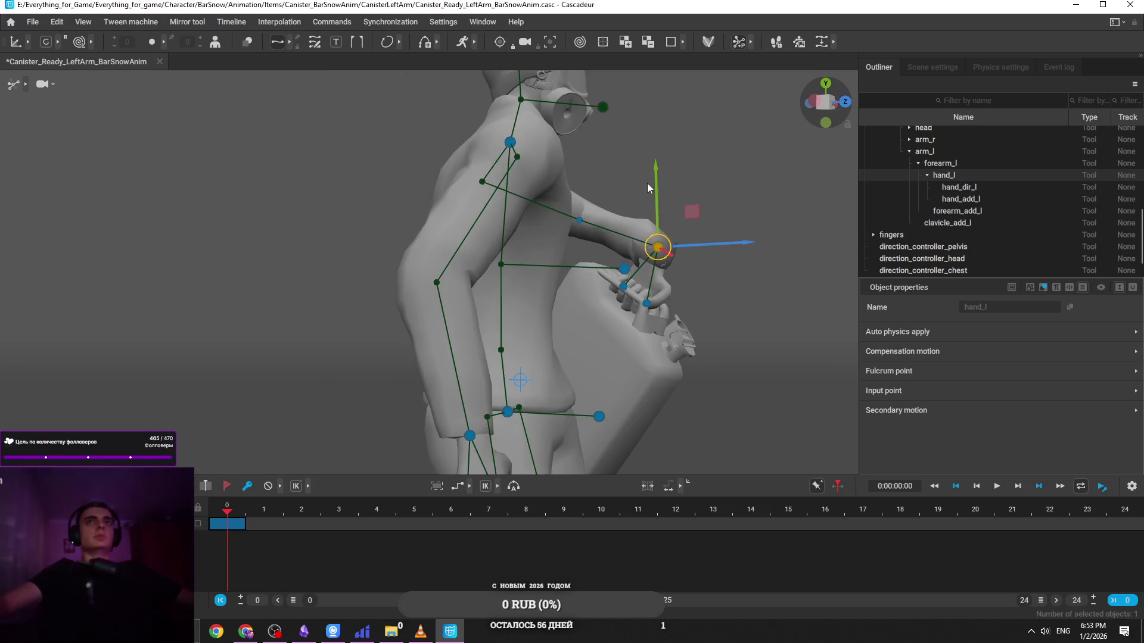
left_click(677, 235)
mouse_move(677, 235)
left_mouse_down()
mouse_move(586, 299)
mouse_move(331, 316)
left_mouse_up()
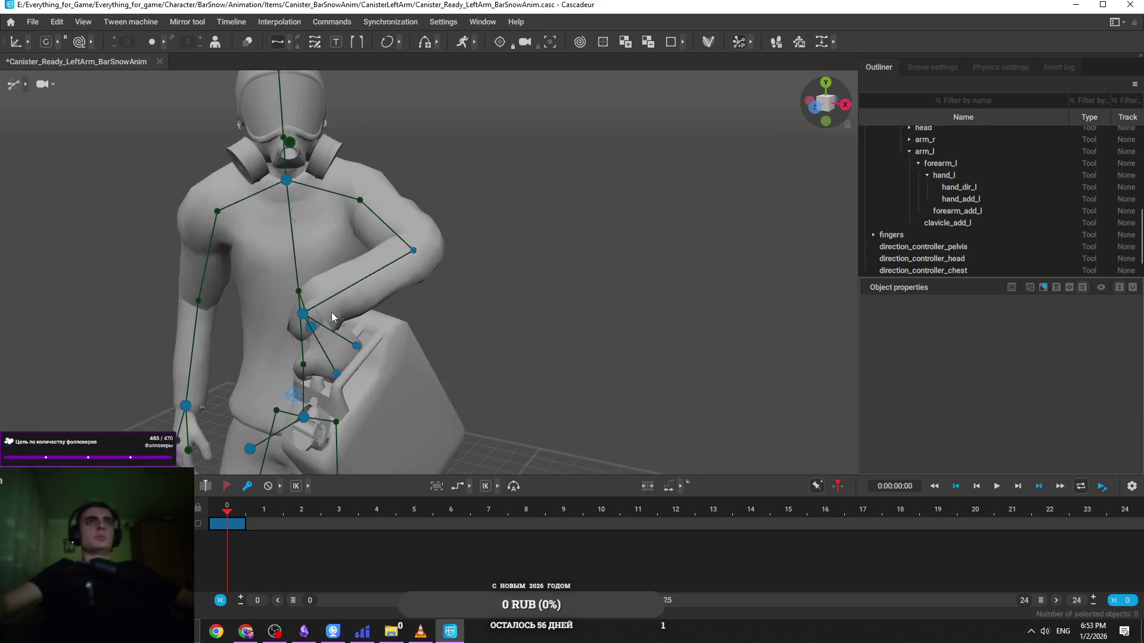
left_click(303, 314)
mouse_move(448, 345)
left_mouse_down()
mouse_move(615, 380)
mouse_move(581, 347)
left_mouse_up()
key("e")
left_click_drag(542, 398, 545, 375)
Select the forearm_l elbow controller, orbit to the front, and undo the last change
left_click(534, 294)
left_click_drag(546, 296, 512, 290)
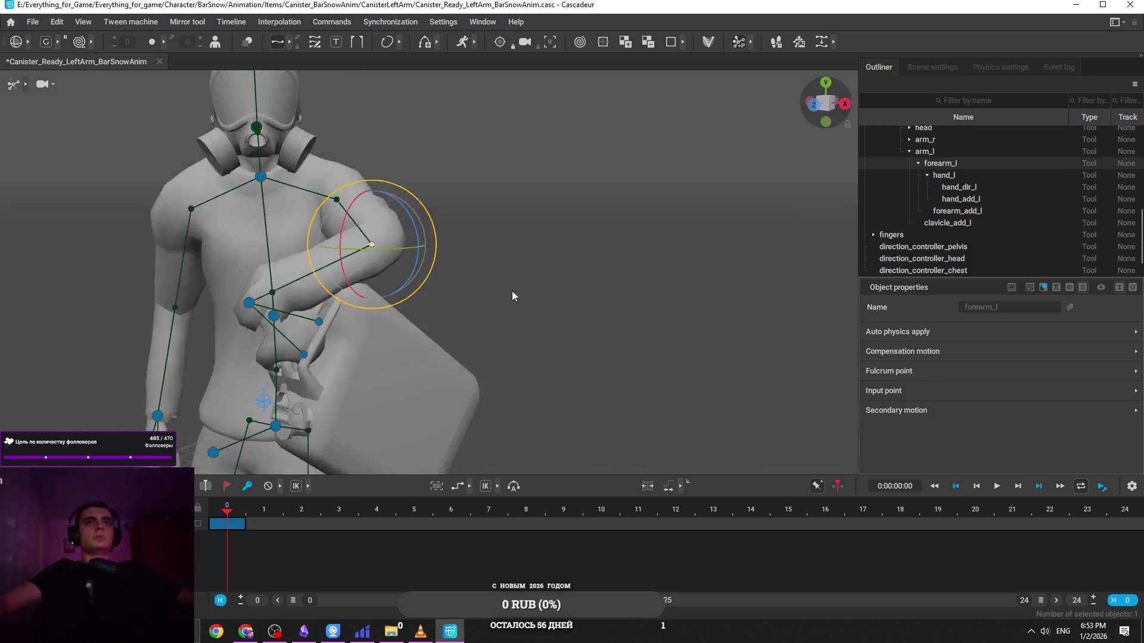
key("ctrl+z")
Alternate between the chest direction controller and hand_l, preparing to rotate the left hand
left_click(462, 305)
left_click(314, 316)
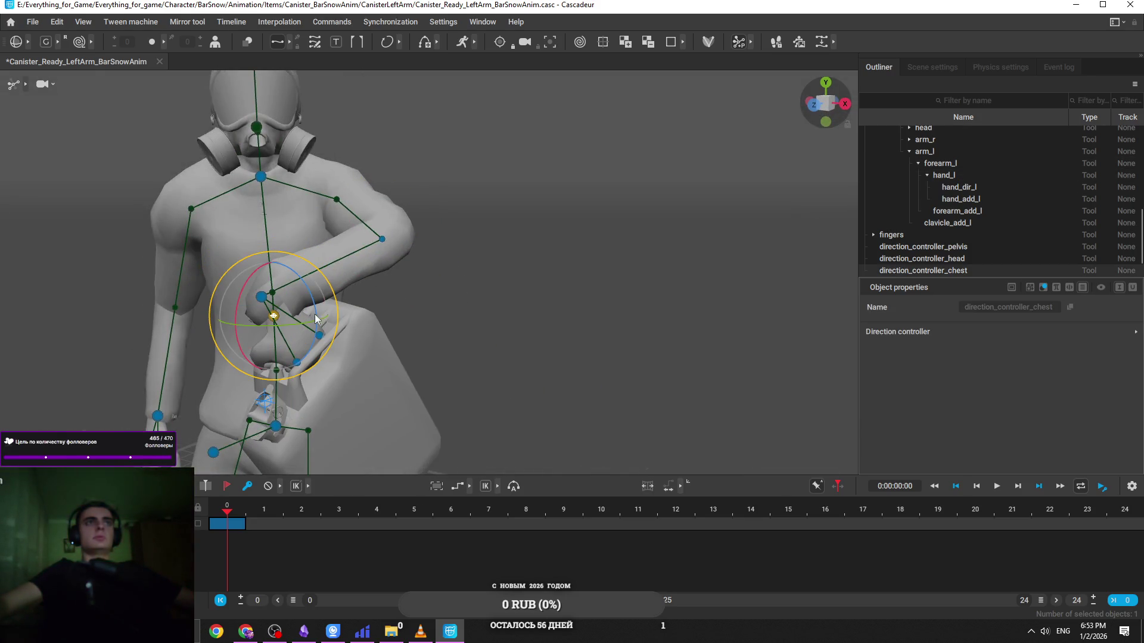
key("e")
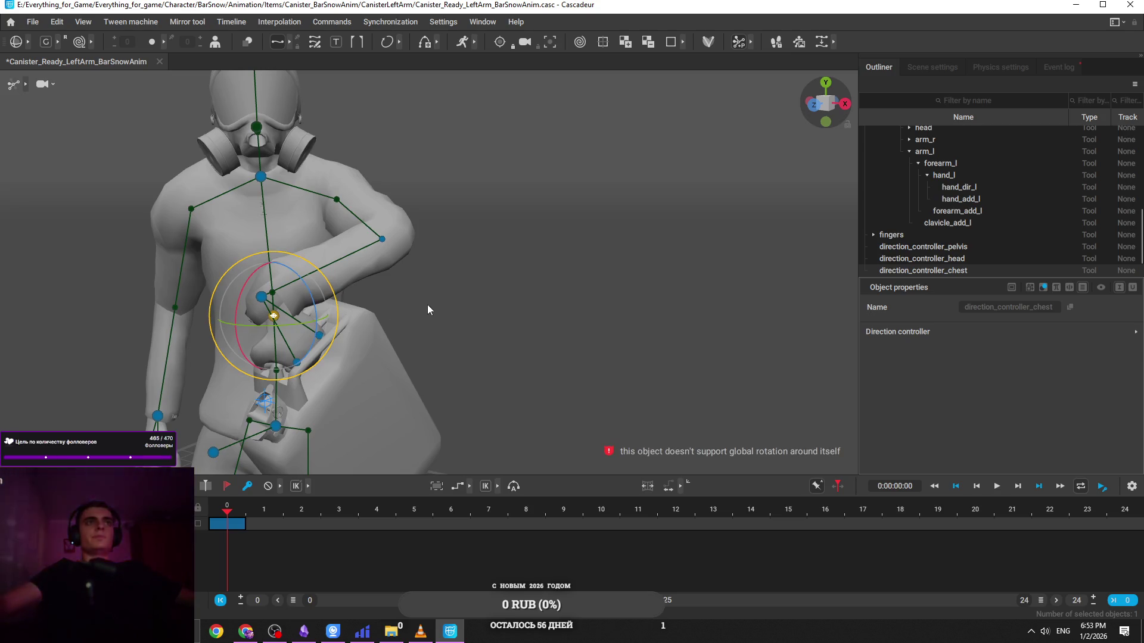
left_click_drag(427, 305, 444, 295)
left_click(262, 297)
key("w")
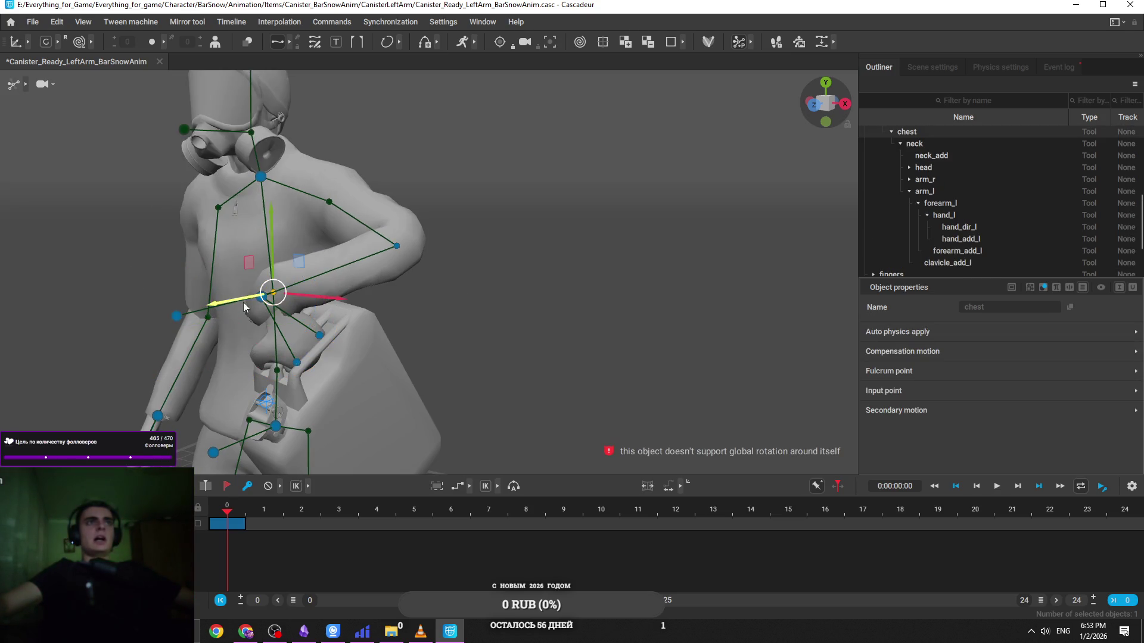
left_click(177, 316)
left_click_drag(186, 319, 262, 300)
left_click(262, 296)
mouse_move(502, 306)
left_mouse_down()
mouse_move(161, 297)
mouse_move(696, 288)
mouse_move(707, 308)
mouse_move(759, 303)
mouse_move(730, 300)
left_mouse_up()
key("e")
Undo several recent hand and forearm changes to restore an earlier hand rotation
key("ctrl+z")
key("ctrl+z")
key("ctrl+z")
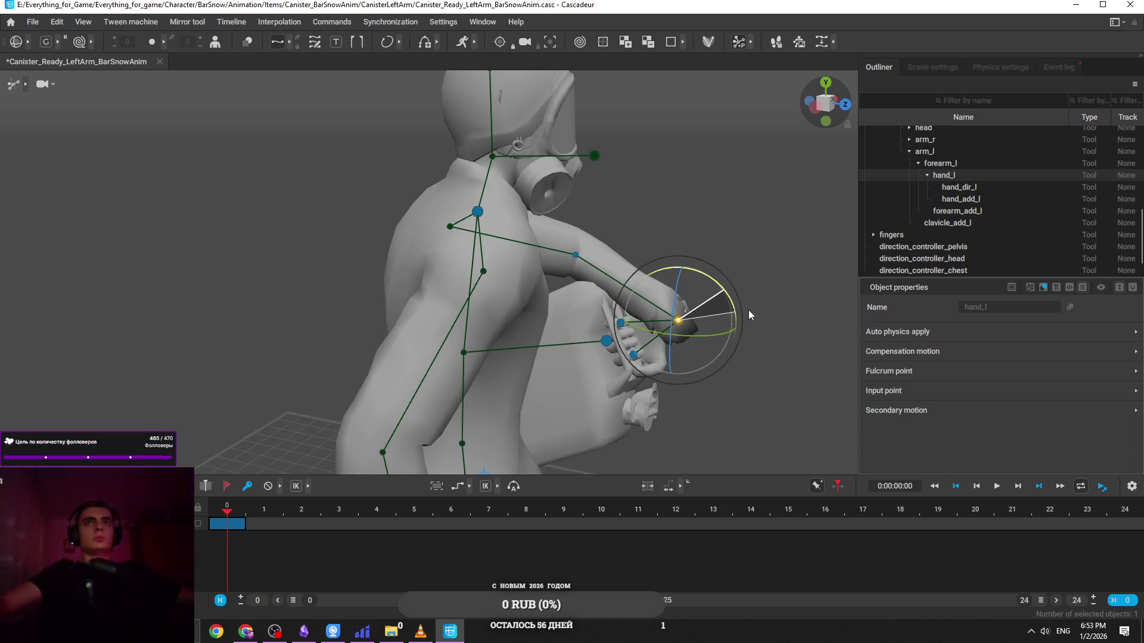
key("ctrl+z")
key("ctrl+z")
key("ctrl+z")
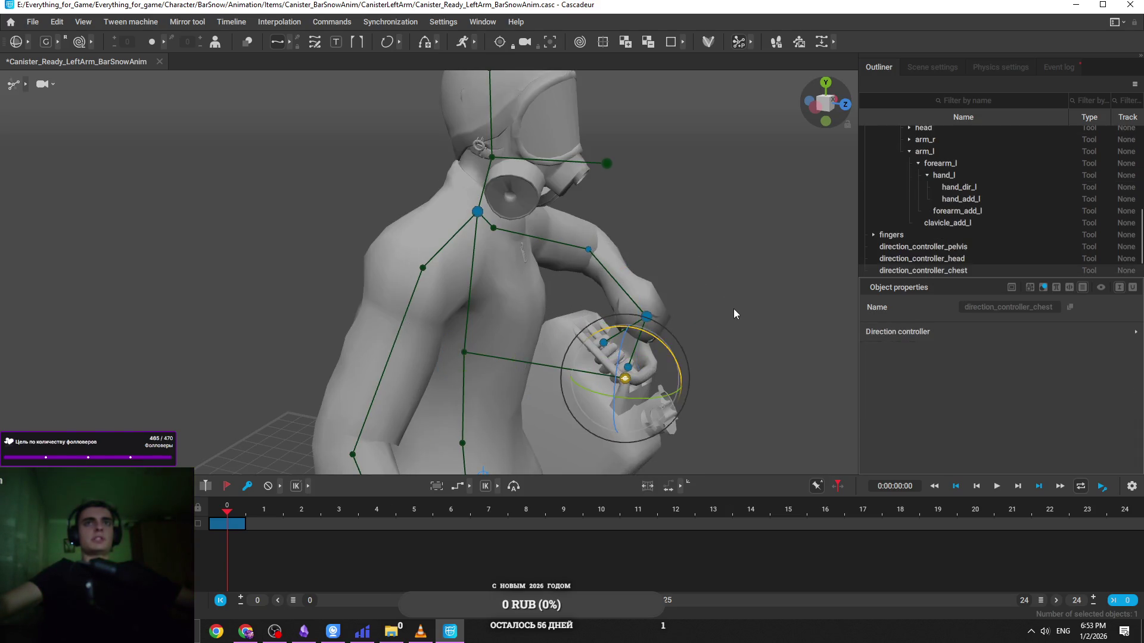
mouse_move(734, 309)
left_mouse_down()
mouse_move(653, 263)
mouse_move(603, 272)
left_mouse_up()
key("ctrl+z")
key("ctrl+z")
key("ctrl+z")
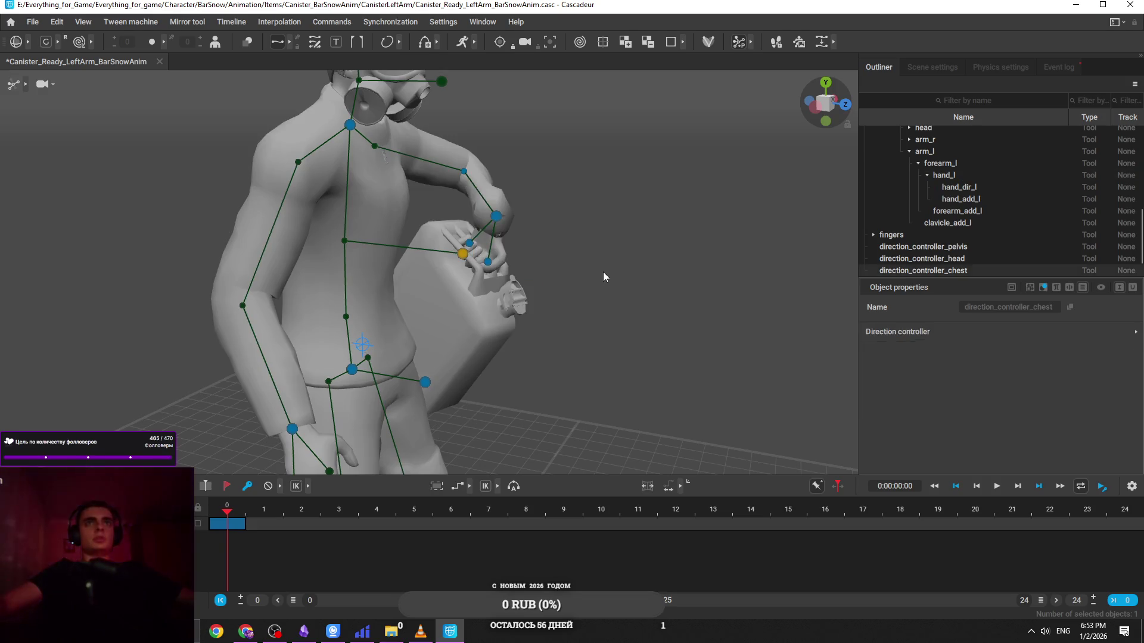
key("ctrl+z")
key("ctrl+z")
key("ctrl+z")
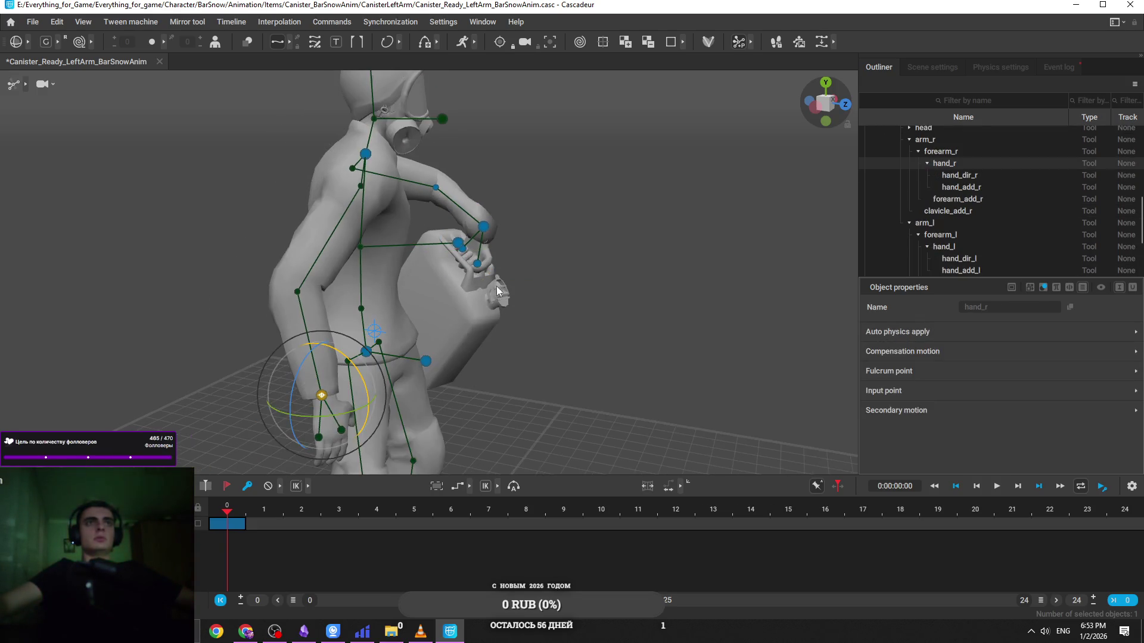
mouse_move(536, 256)
left_mouse_down()
mouse_move(584, 233)
mouse_move(448, 236)
left_mouse_up()
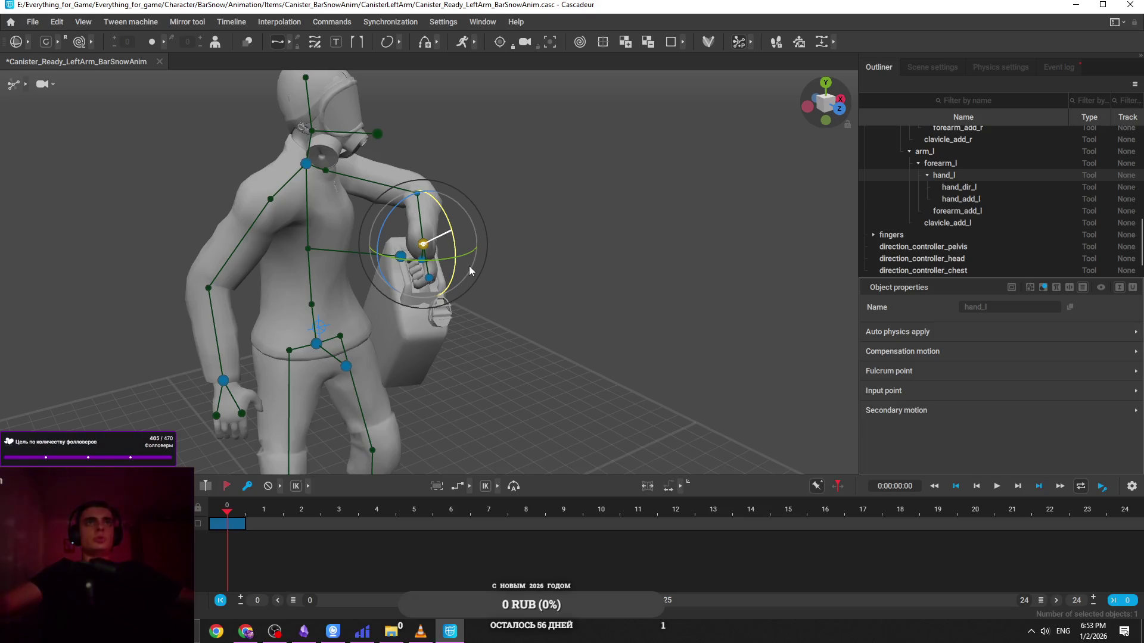
key("ctrl+z")
key("ctrl+z")
key("w")
Select the head controller, then narrow the selection to forearm_l only
left_click(377, 133)
left_click_drag(359, 218, 426, 144)
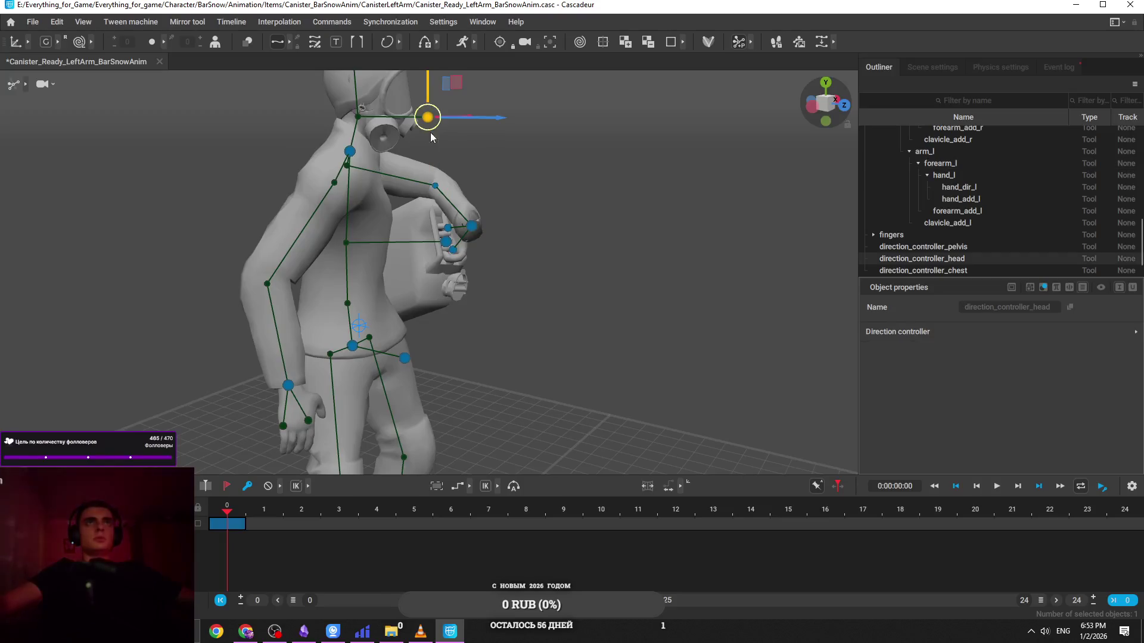
left_click(435, 183)
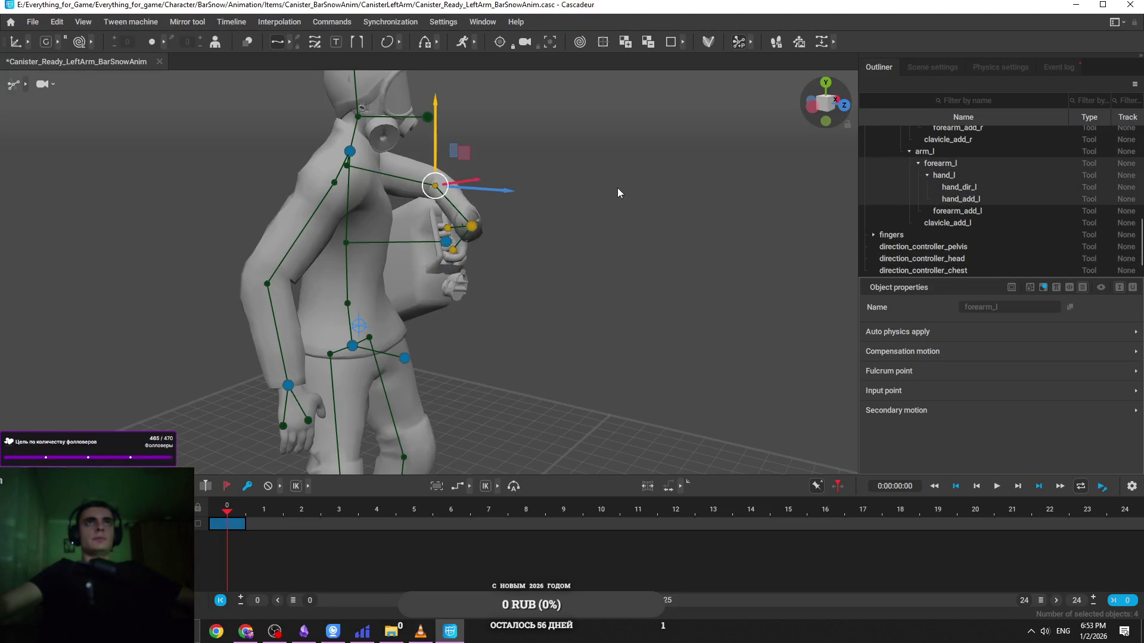
left_click(617, 193)
left_click(435, 185)
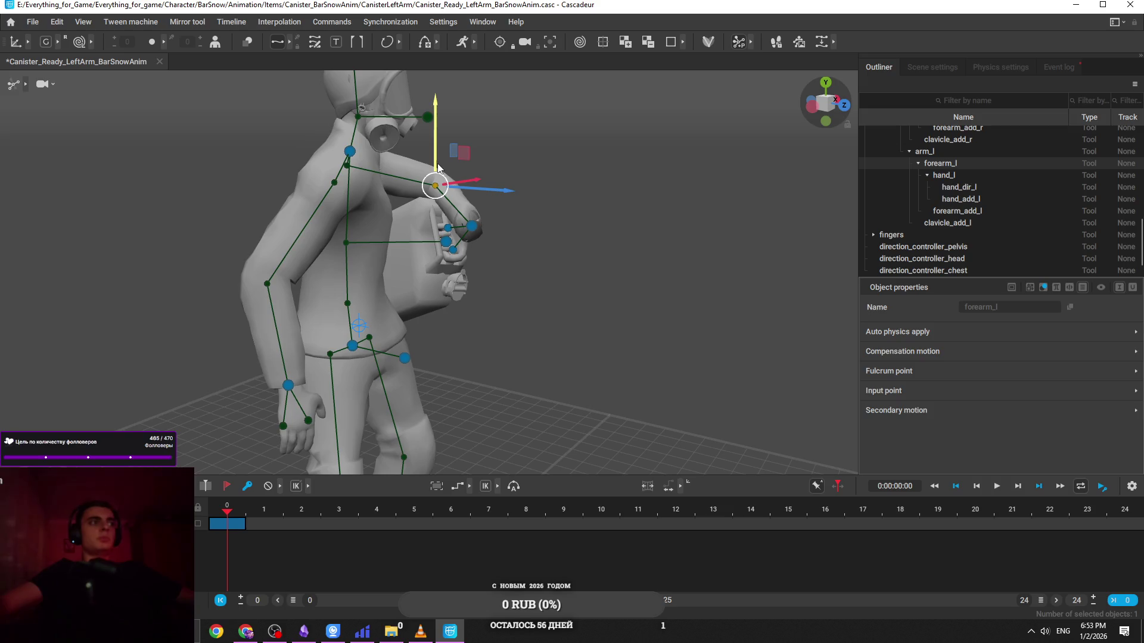
scroll(507, 164, "up", 5)
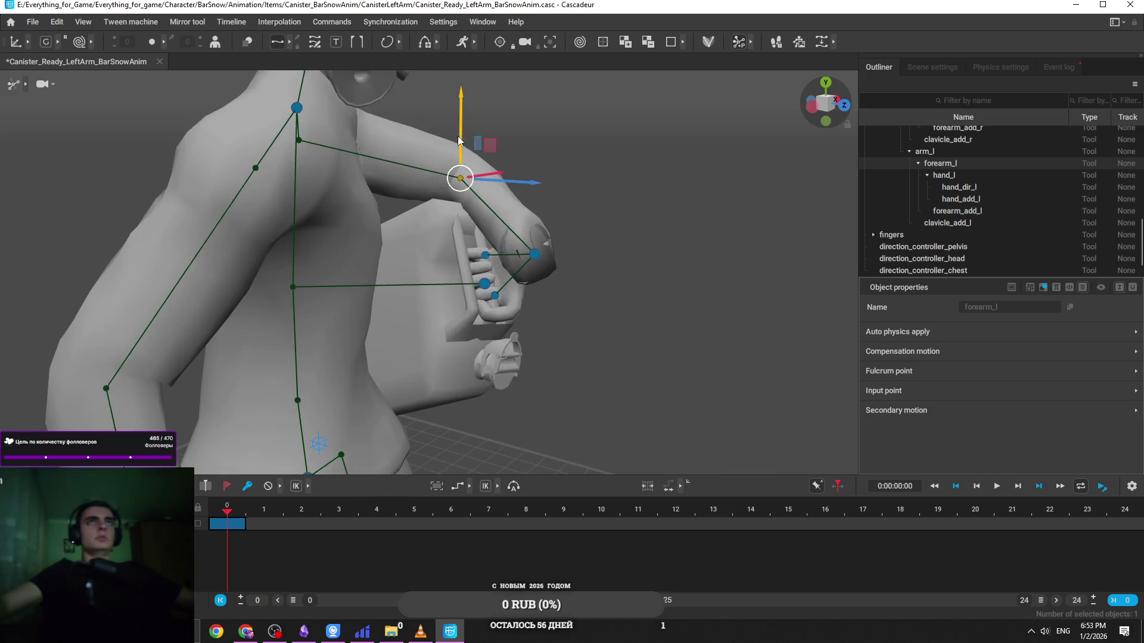
mouse_move(484, 73)
left_mouse_down()
mouse_move(458, 213)
mouse_move(417, 104)
left_mouse_up()
scroll(478, 169, "down", 3)
mouse_move(573, 212)
left_mouse_down()
mouse_move(301, 267)
mouse_move(549, 255)
mouse_move(285, 176)
mouse_move(363, 259)
mouse_move(271, 304)
left_mouse_up()
Check the hand_l, chest, arm_l and head controllers, then bring the CanisterLeftArm folder forward
left_click(235, 256)
left_click(270, 304)
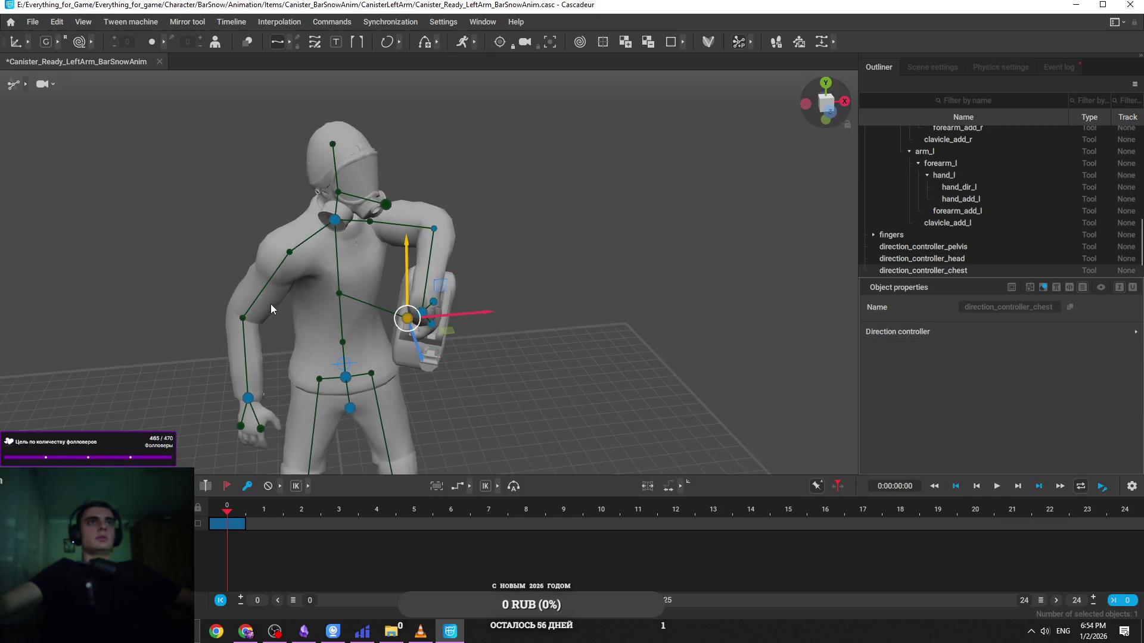
left_click(365, 217)
mouse_move(393, 227)
left_mouse_down()
mouse_move(369, 190)
mouse_move(316, 265)
mouse_move(388, 281)
mouse_move(438, 245)
mouse_move(474, 304)
mouse_move(642, 301)
mouse_move(596, 324)
mouse_move(642, 339)
mouse_move(632, 396)
mouse_move(512, 368)
mouse_move(441, 309)
mouse_move(453, 346)
mouse_move(545, 267)
left_mouse_up()
left_click(469, 297)
left_click(433, 296)
left_click(545, 267)
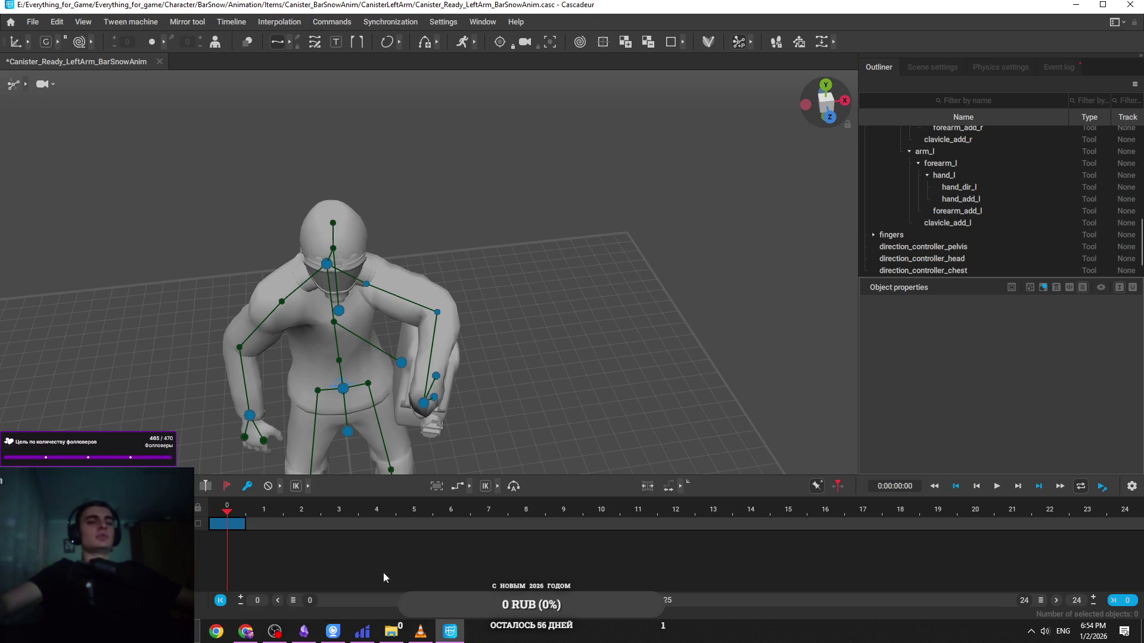
left_click(391, 631)
left_click(323, 127)
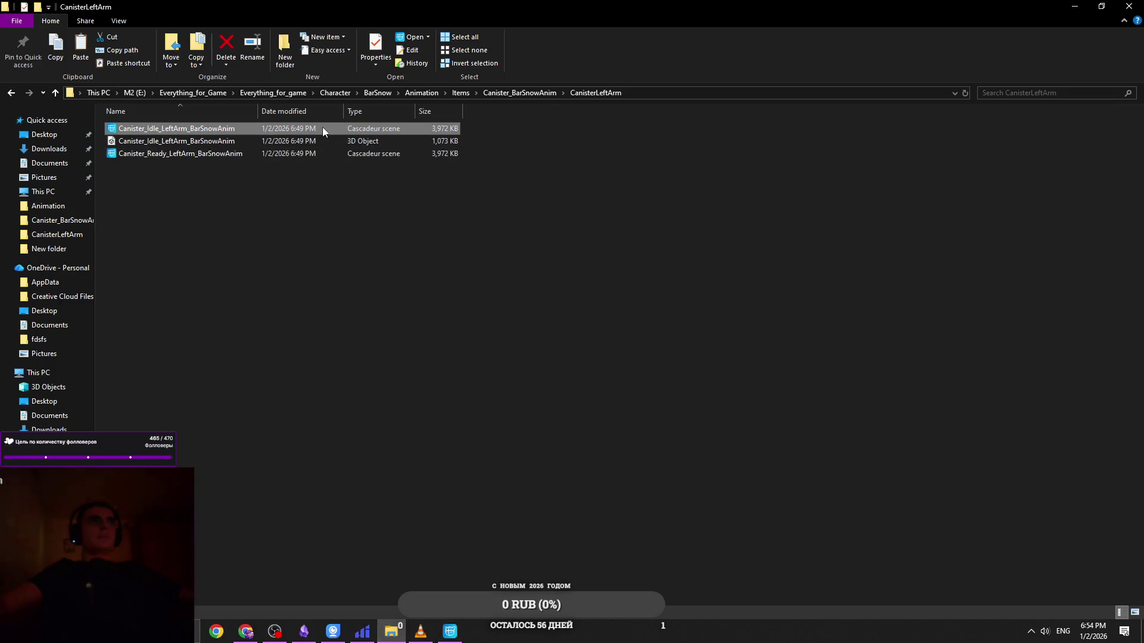
Go up to Canister_BarSnowAnim, enter CanisterRightArm, and open Canister_Ready_RightArm_BarSnowAnim
left_click(498, 92)
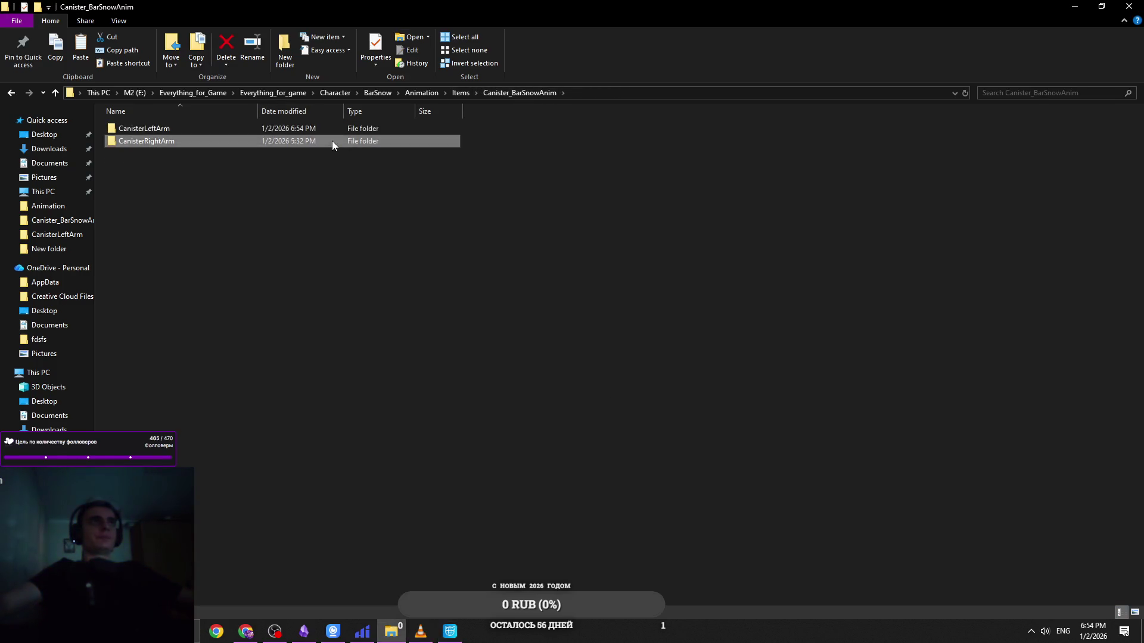
double_click(331, 141)
double_click(263, 152)
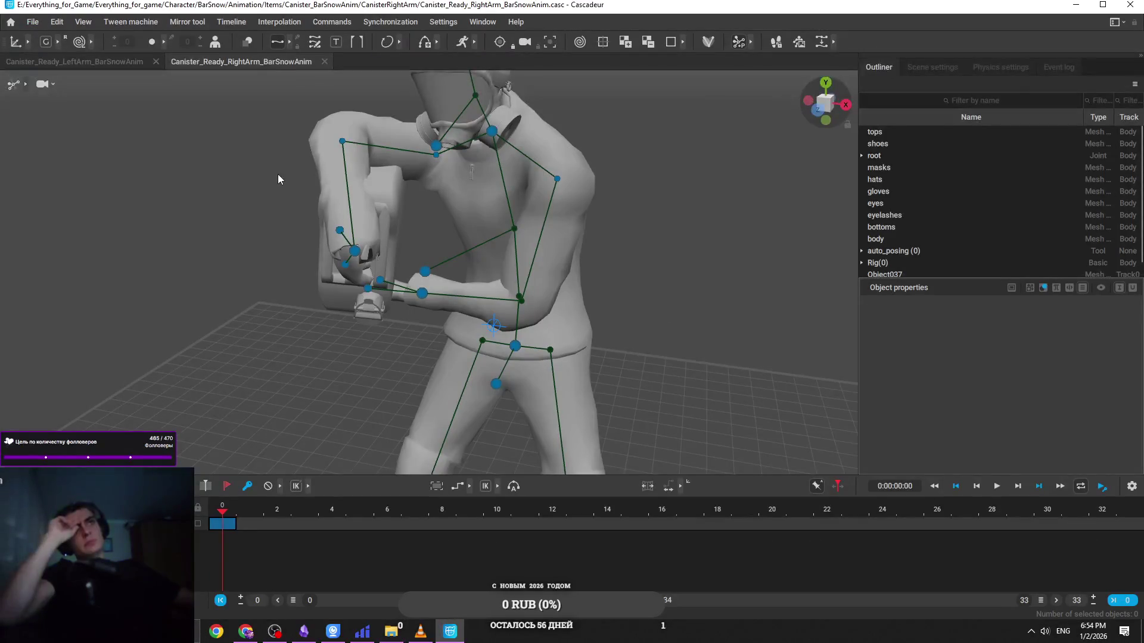
Cancel the File > Open dialog and switch to the Canister_Ready_LeftArm_BarSnowAnim tab
mouse_move(281, 174)
left_mouse_down()
mouse_move(407, 151)
mouse_move(113, 164)
mouse_move(258, 244)
mouse_move(330, 310)
mouse_move(268, 262)
left_mouse_up()
left_click(33, 22)
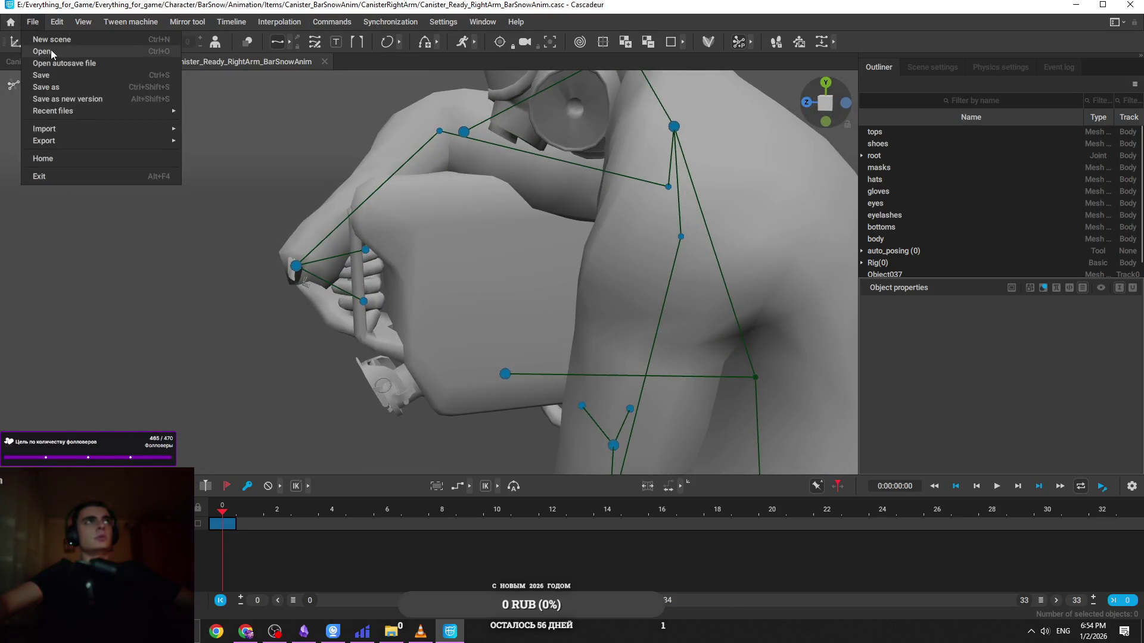
left_click(53, 54)
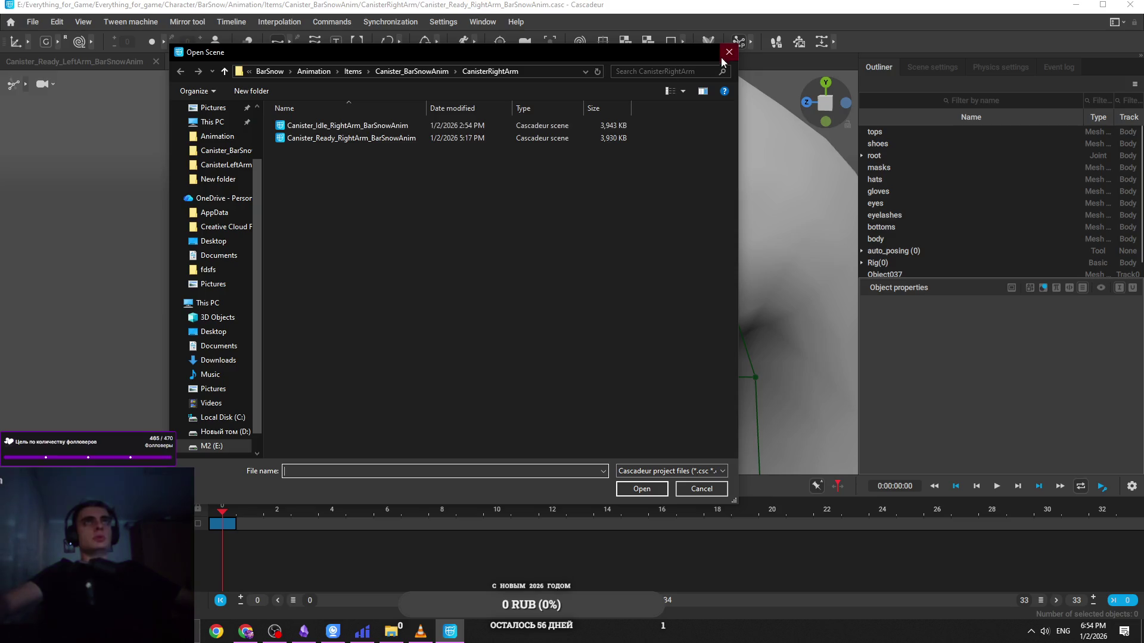
left_click(723, 56)
left_click(91, 61)
Rotate hand_l around the wrist on the canister, checking forearm_l before clearing the selection
mouse_move(370, 232)
left_mouse_down()
mouse_move(509, 345)
mouse_move(613, 239)
mouse_move(634, 377)
mouse_move(663, 194)
mouse_move(631, 204)
mouse_move(635, 220)
left_mouse_up()
left_click(636, 173)
left_click(706, 271)
left_click_drag(752, 248, 759, 259)
left_click(647, 200)
mouse_move(680, 221)
left_mouse_down()
mouse_move(707, 296)
mouse_move(682, 273)
mouse_move(675, 309)
mouse_move(555, 370)
mouse_move(585, 362)
mouse_move(555, 321)
mouse_move(470, 410)
mouse_move(436, 407)
mouse_move(474, 345)
mouse_move(686, 255)
mouse_move(613, 298)
left_mouse_up()
left_click(703, 287)
left_click(453, 381)
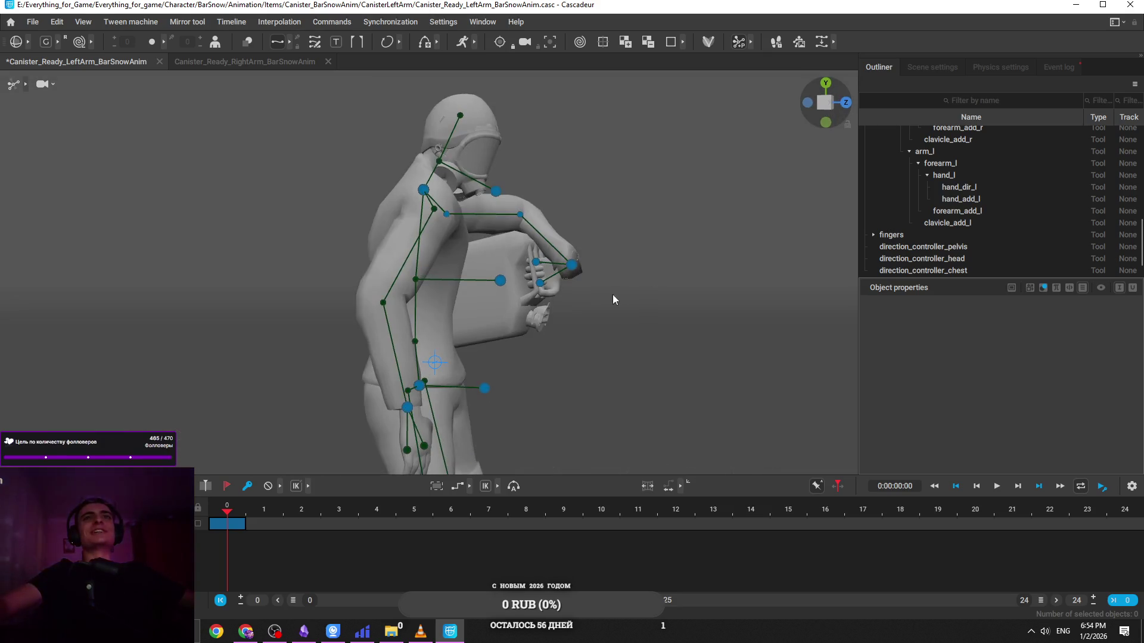
Select hand_l in move mode and shift the left arm to the right
left_click(521, 216)
left_click(572, 266, "ctrl")
key("w")
mouse_move(570, 217)
left_mouse_down()
mouse_move(585, 223)
mouse_move(608, 301)
mouse_move(695, 278)
mouse_move(394, 335)
left_mouse_up()
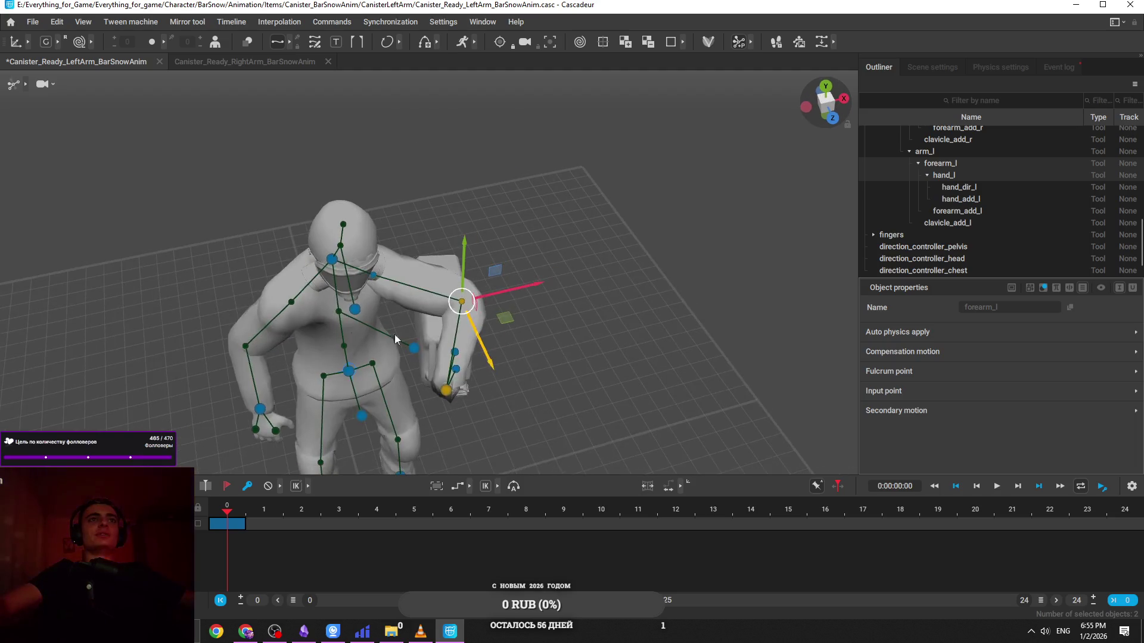
Move the right hand up and to the right, reselecting hand_r from a side view
left_click(271, 412)
mouse_move(334, 396)
left_mouse_down()
mouse_move(480, 363)
mouse_move(258, 242)
left_mouse_up()
left_click(278, 245)
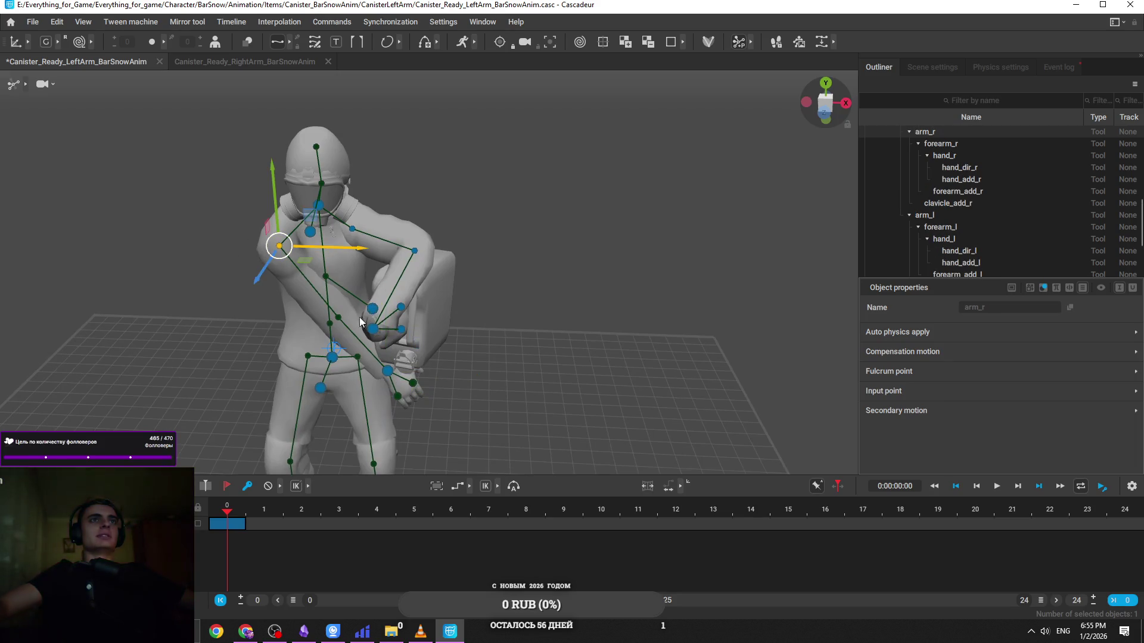
left_click_drag(359, 322, 356, 370)
left_click(356, 370)
left_click(391, 381)
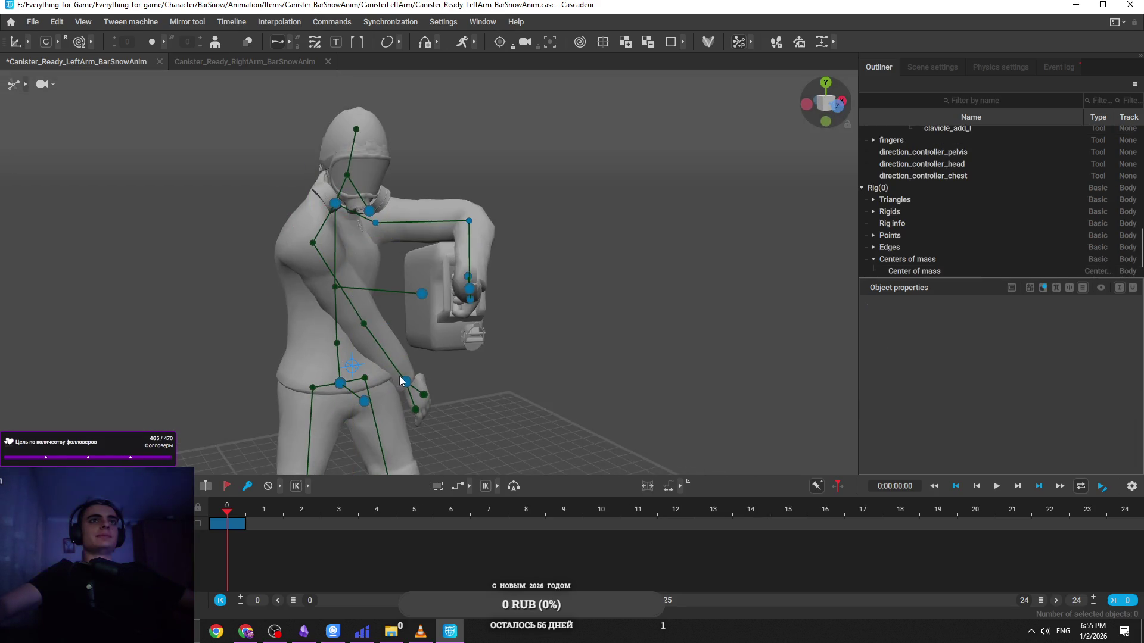
left_click(400, 381)
left_click_drag(404, 331, 402, 295)
Fine-tune the right hand, raising the hand and wrist slightly
key("e")
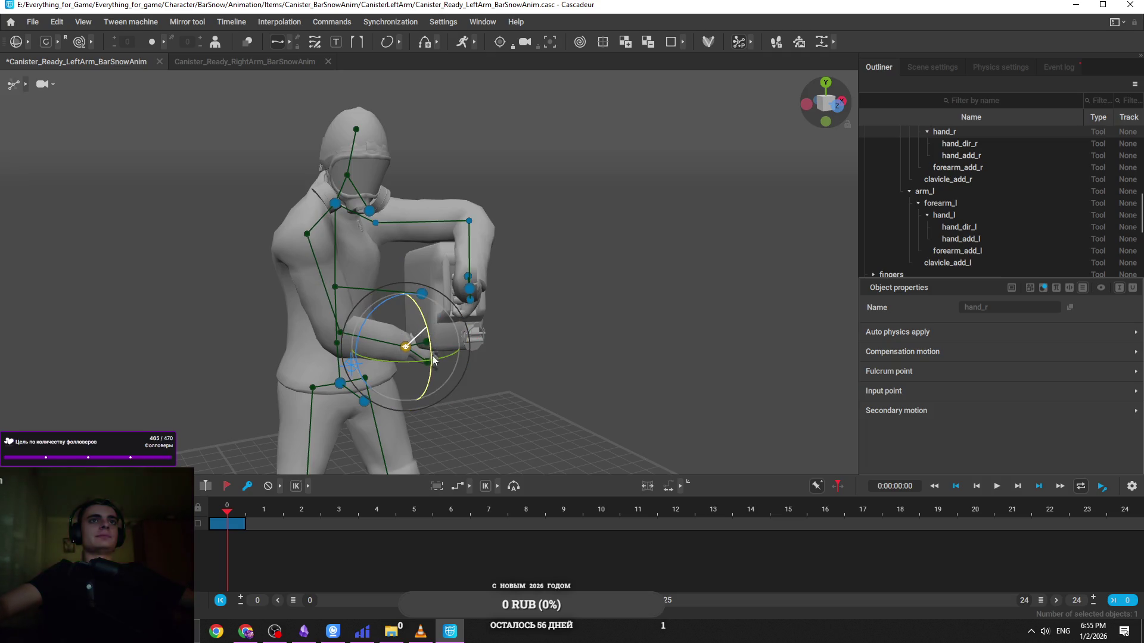
scroll(453, 268, "down", 3)
scroll(476, 238, "up", 6)
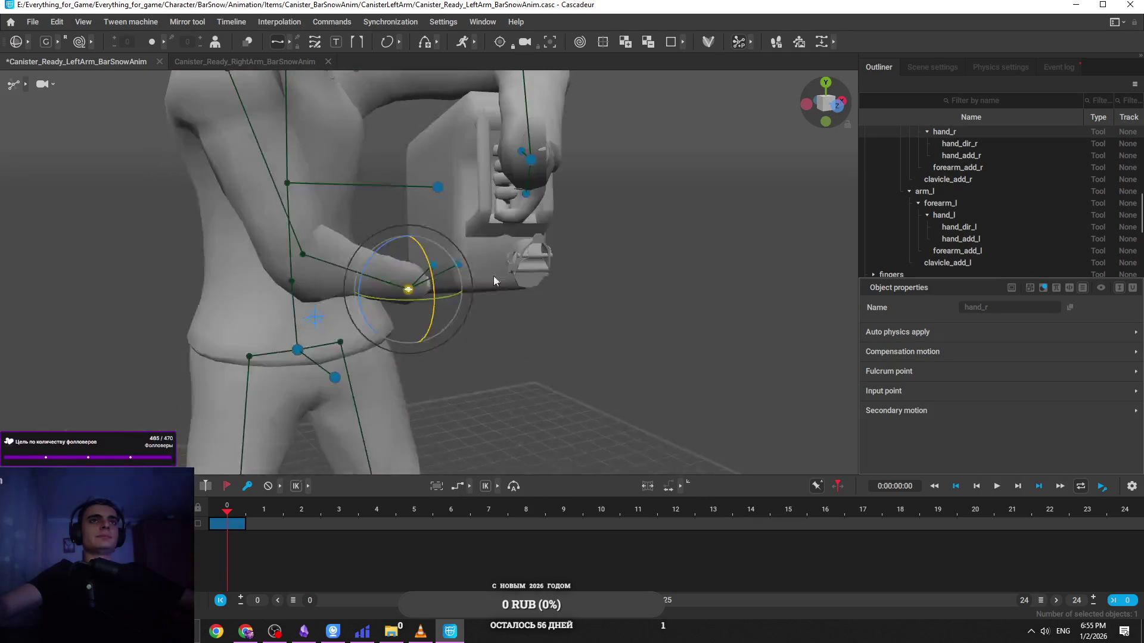
key("w")
key("e")
mouse_move(409, 280)
left_mouse_down()
mouse_move(526, 299)
mouse_move(453, 302)
left_mouse_up()
key("w")
mouse_move(386, 316)
left_mouse_down()
mouse_move(421, 303)
mouse_move(435, 269)
left_mouse_up()
key("e")
key("w")
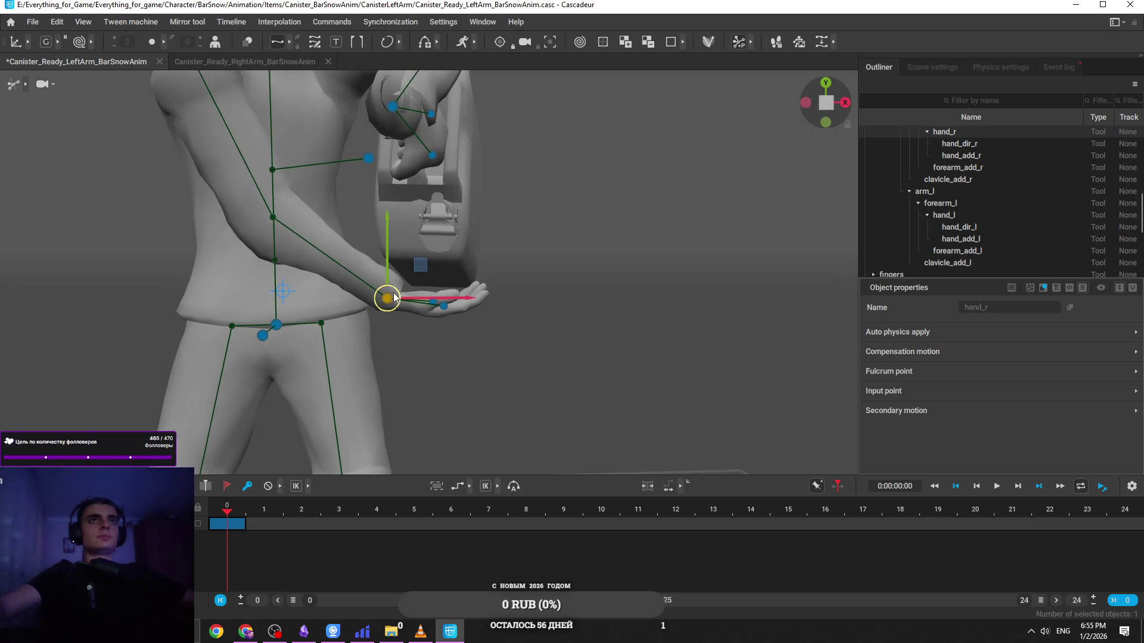
Orbit to a high top-down view and select the left hand in rotate mode
left_click_drag(502, 285, 359, 306)
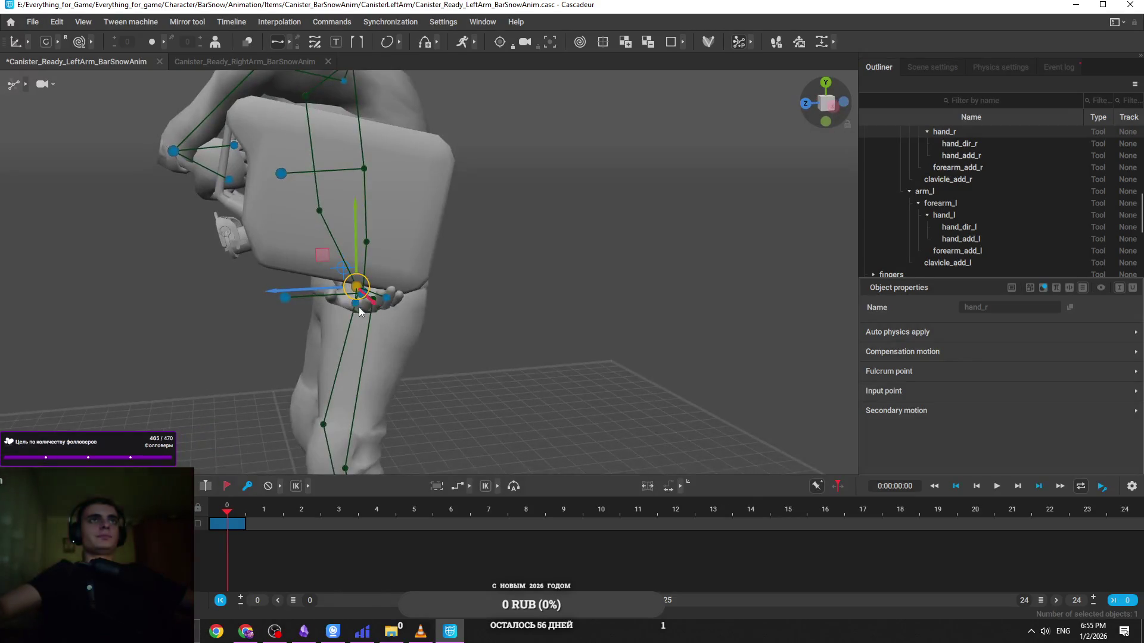
mouse_move(218, 208)
left_mouse_down()
mouse_move(317, 286)
mouse_move(634, 288)
mouse_move(723, 350)
mouse_move(381, 301)
left_mouse_up()
scroll(393, 307, "up", 3)
left_click(353, 256)
key("e")
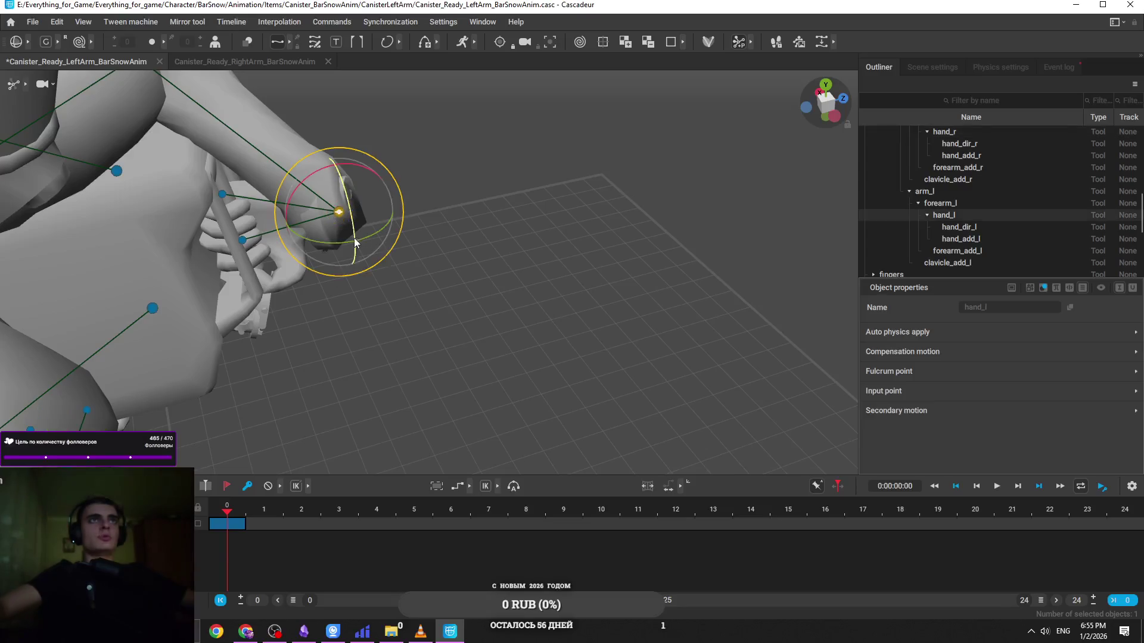
scroll(352, 255, "up", 2)
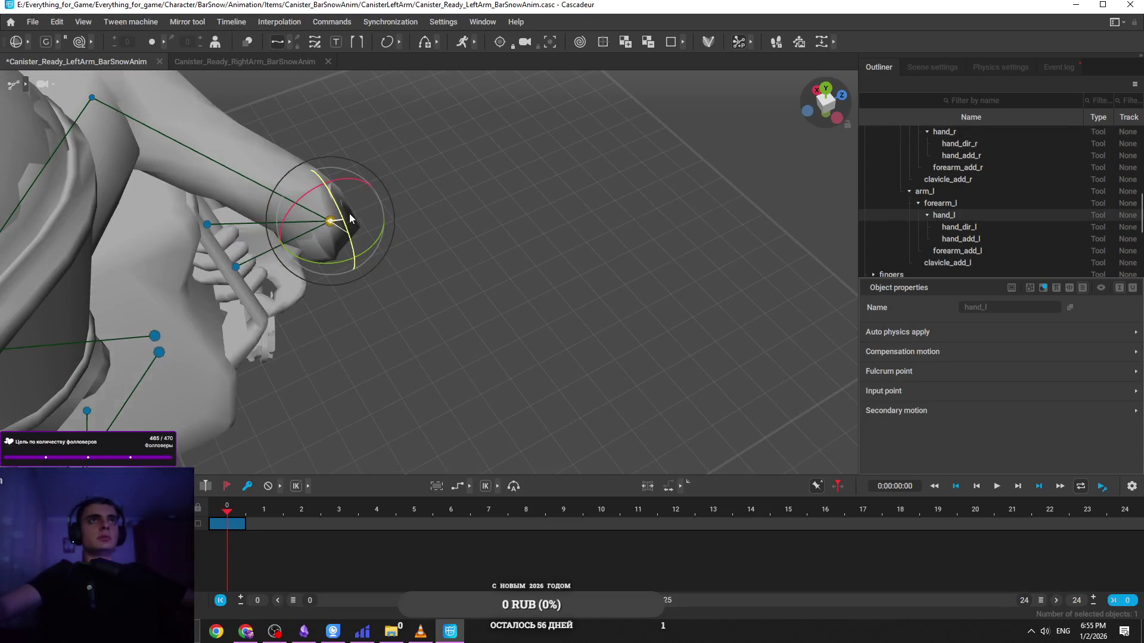
mouse_move(352, 246)
left_mouse_down()
mouse_move(360, 221)
mouse_move(453, 250)
left_mouse_up()
Inspect the left elbow from several angles, then switch to the Canister_Ready_RightArm_BarSnowAnim scene
left_click(485, 179)
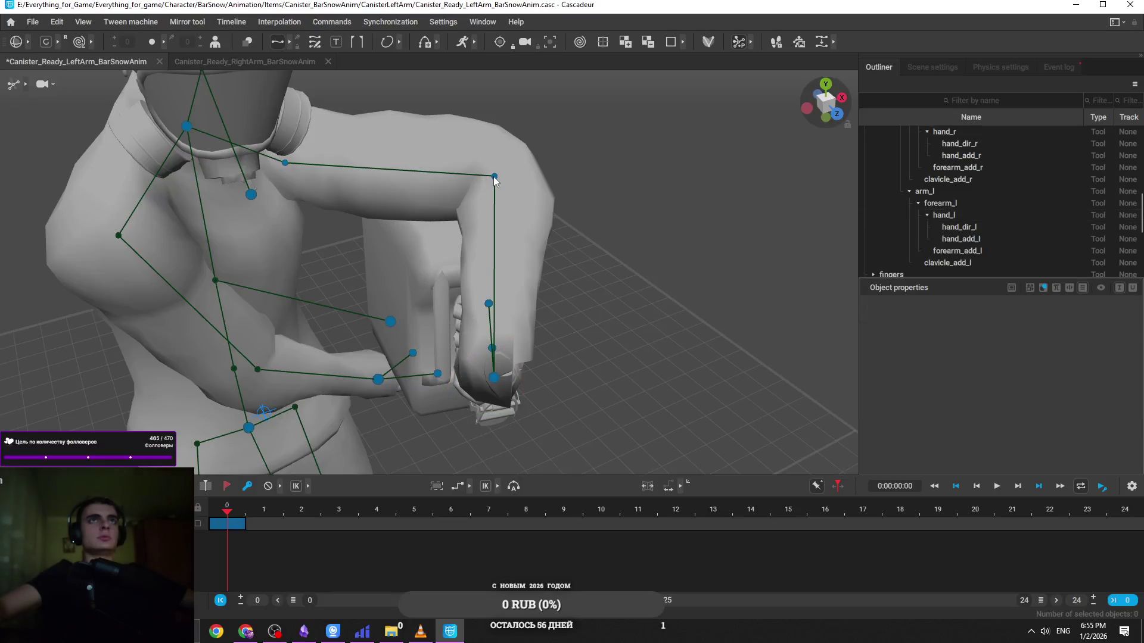
left_click_drag(574, 213, 527, 304)
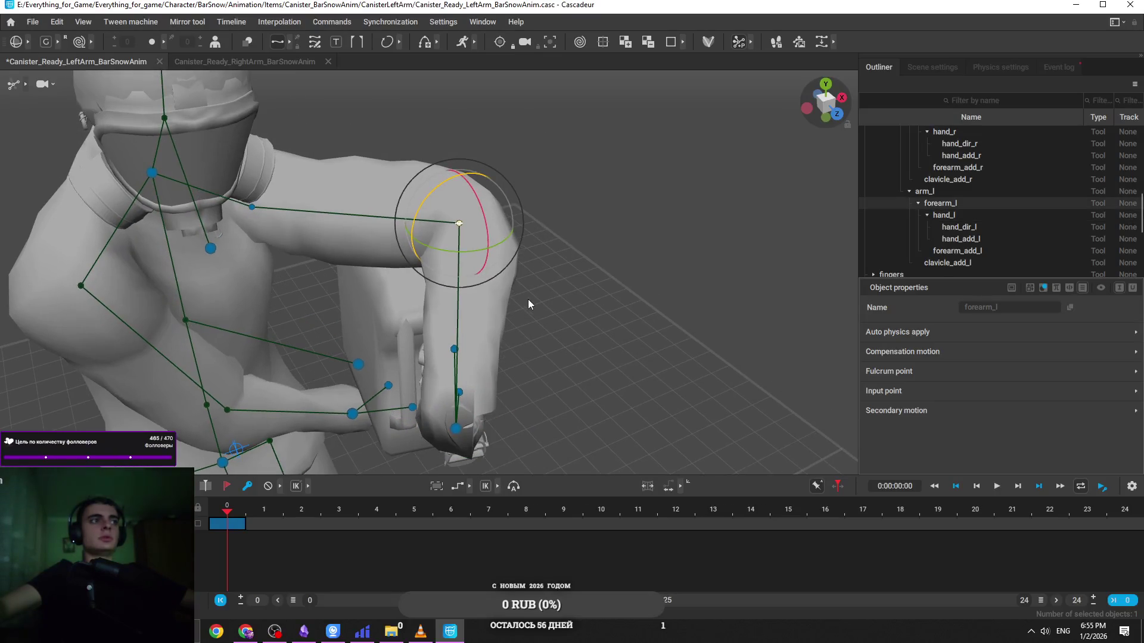
left_click(576, 294)
left_click(460, 224)
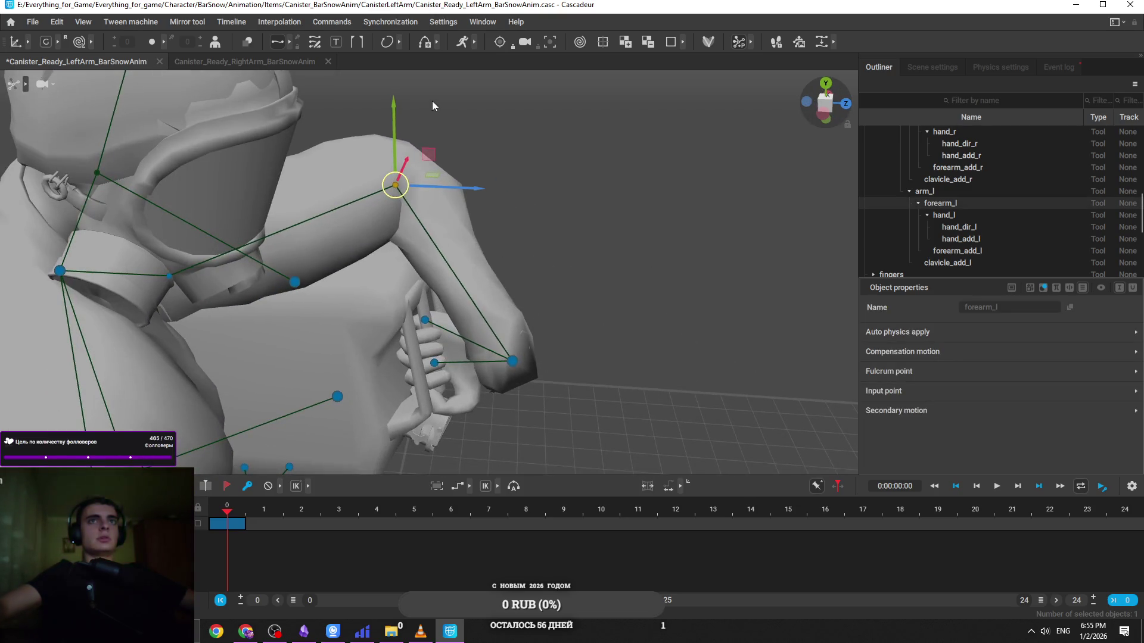
mouse_move(470, 197)
left_mouse_down()
mouse_move(463, 220)
mouse_move(470, 192)
left_mouse_up()
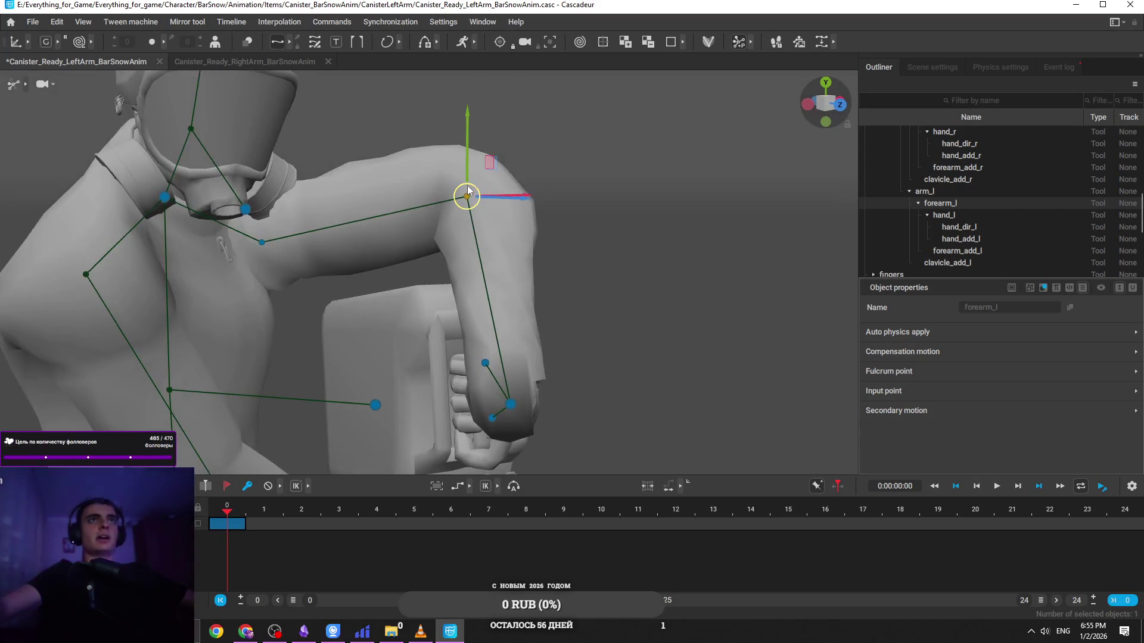
left_click_drag(625, 319, 453, 262)
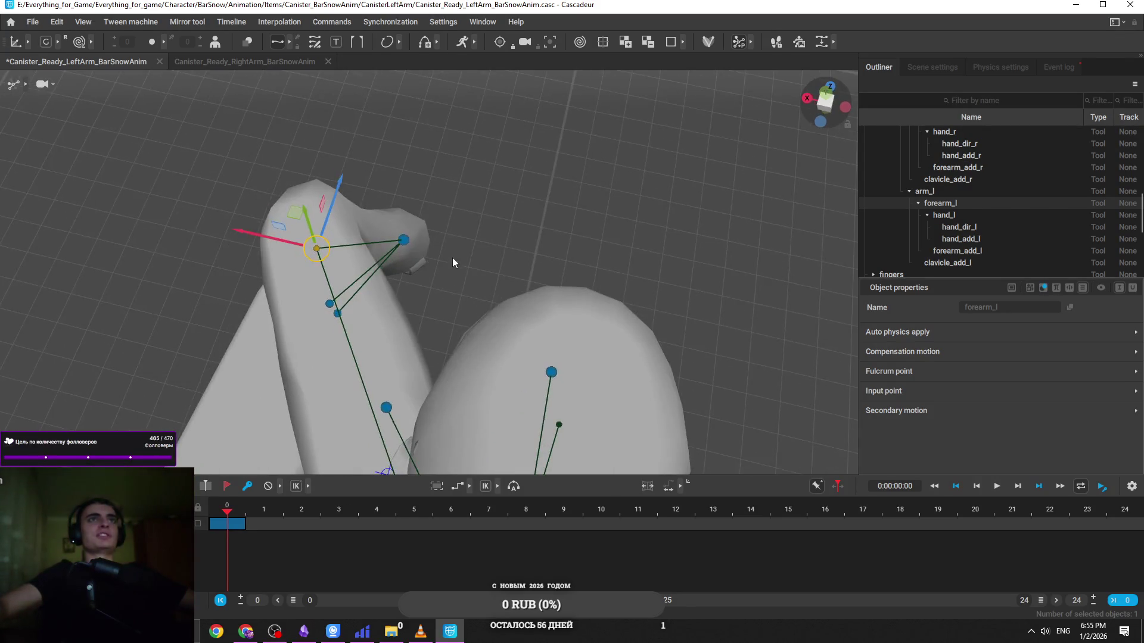
left_click(241, 62)
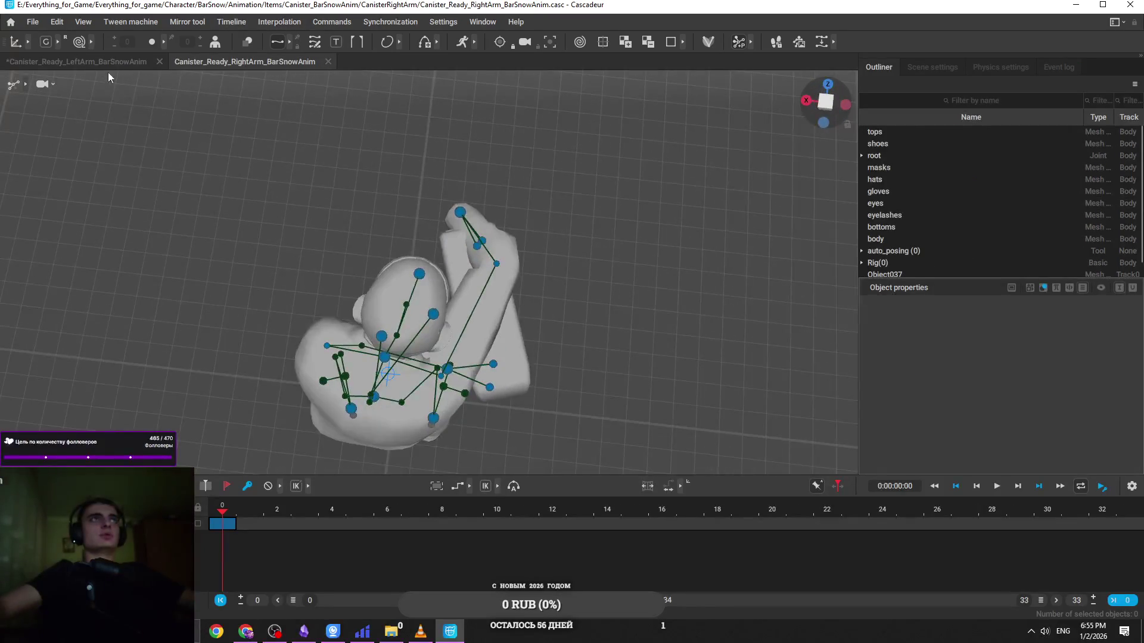
Return to the left-arm Ready scene, snap to the front view, and select arm_l
key("ctrl+Tab")
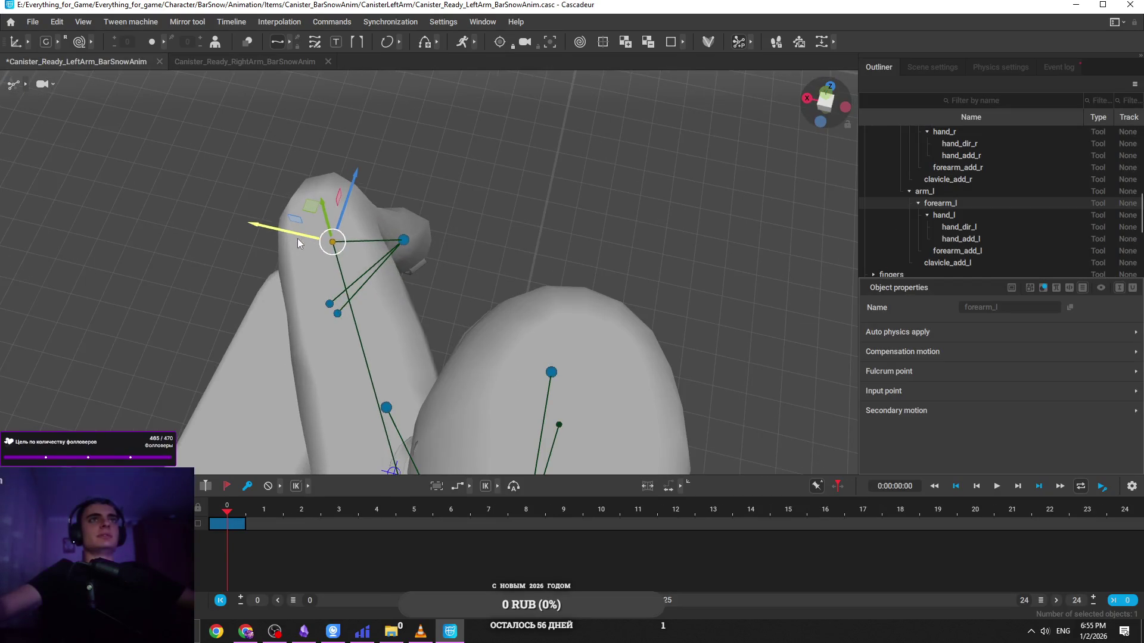
key("KP_1")
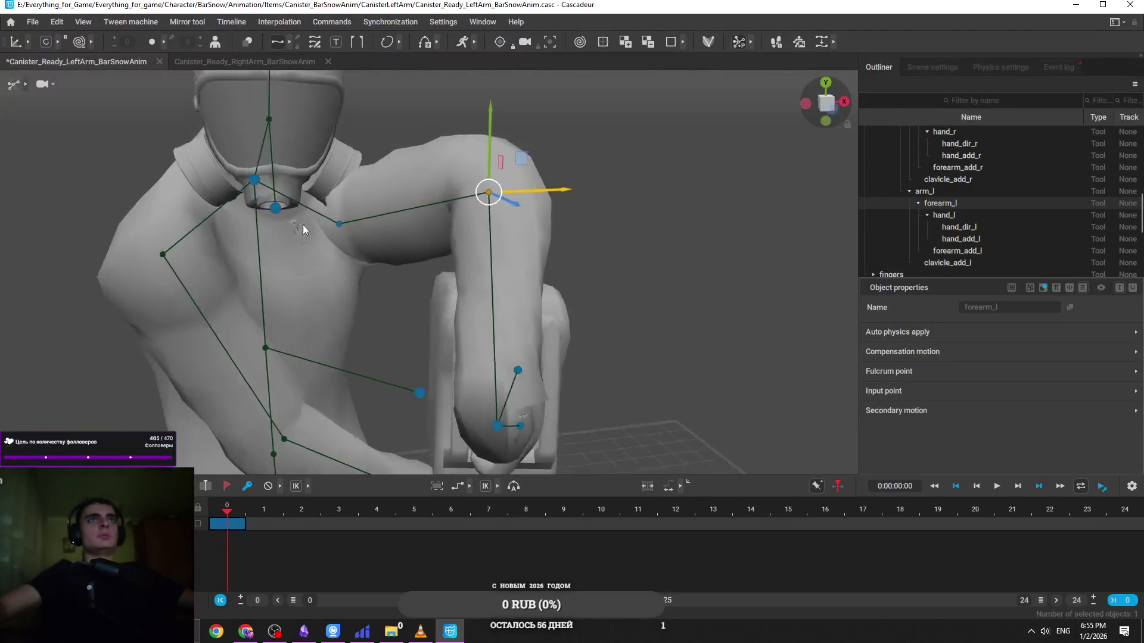
left_click(314, 221)
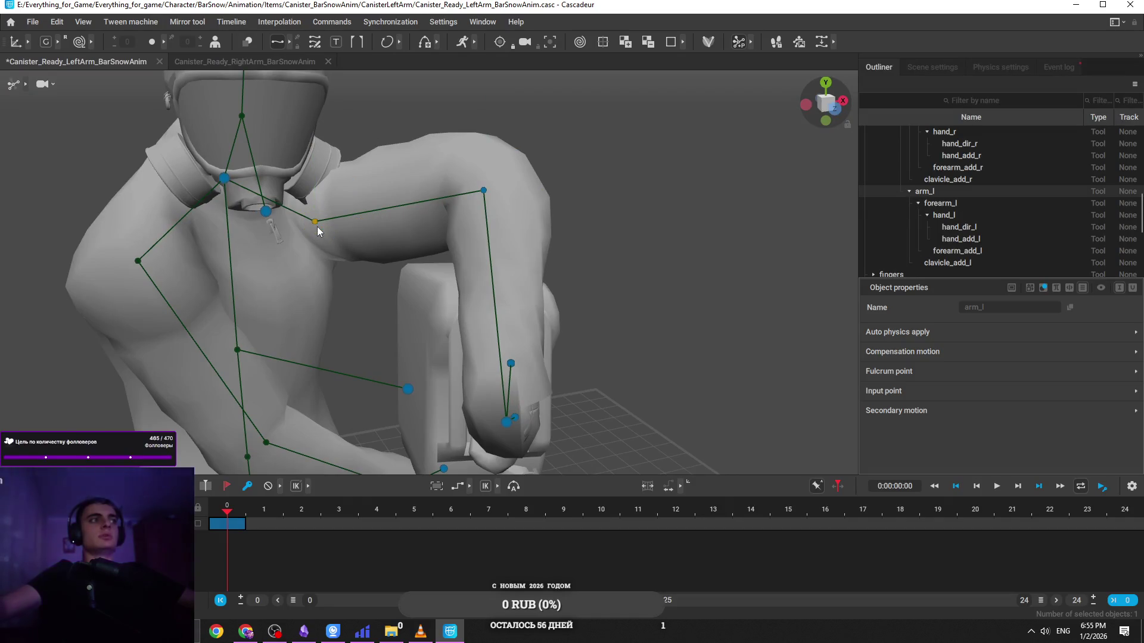
mouse_move(317, 227)
left_mouse_down()
mouse_move(353, 251)
mouse_move(311, 302)
mouse_move(383, 238)
left_mouse_up()
mouse_move(401, 276)
left_mouse_down()
mouse_move(614, 194)
mouse_move(556, 149)
mouse_move(551, 199)
mouse_move(600, 345)
left_mouse_up()
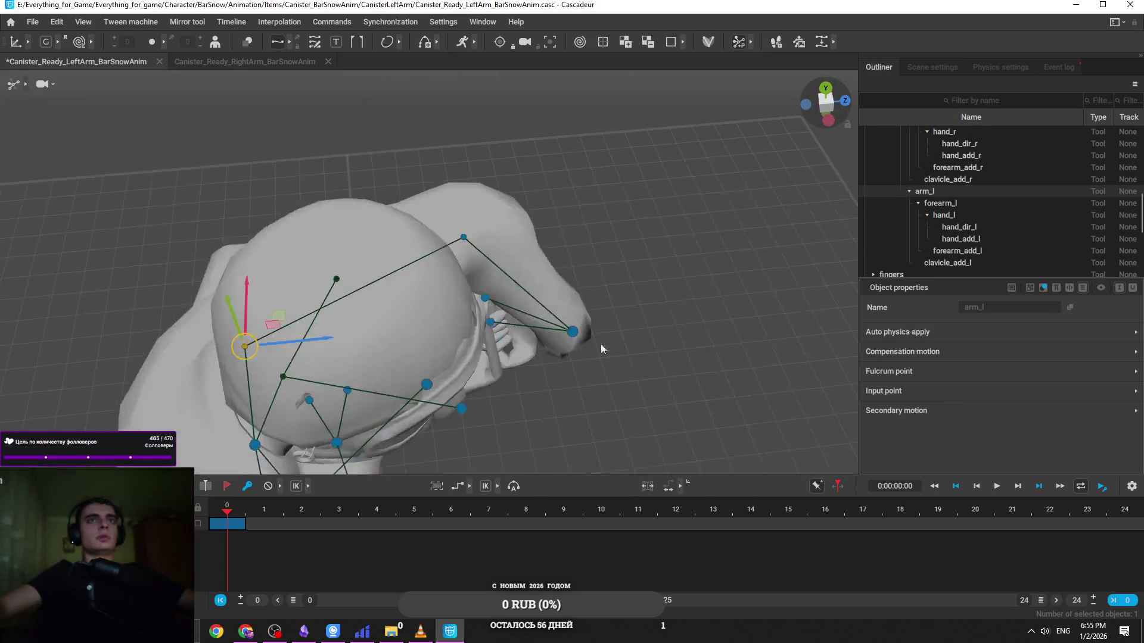
Select hand_l and hand_r, orbiting close to check the grip on the canister
left_click(601, 349)
left_click_drag(688, 402, 542, 209)
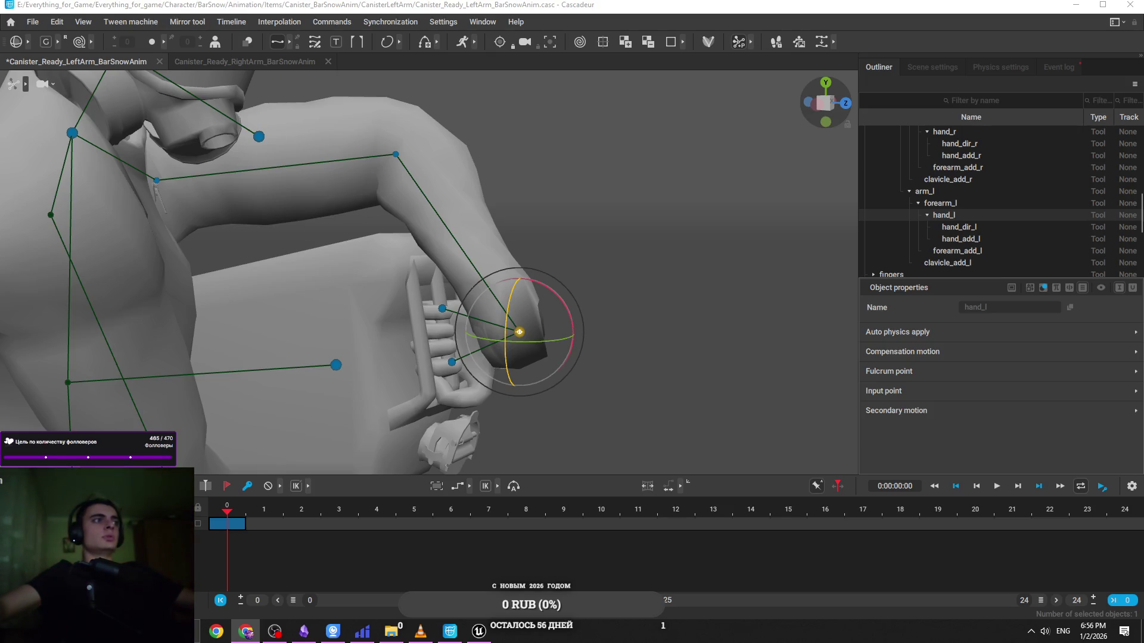
mouse_move(527, 334)
left_mouse_down()
mouse_move(710, 406)
mouse_move(519, 330)
mouse_move(545, 292)
mouse_move(546, 473)
mouse_move(374, 345)
left_mouse_up()
scroll(374, 345, "down", 5)
mouse_move(369, 269)
left_mouse_down()
mouse_move(609, 296)
mouse_move(565, 291)
mouse_move(416, 324)
left_mouse_up()
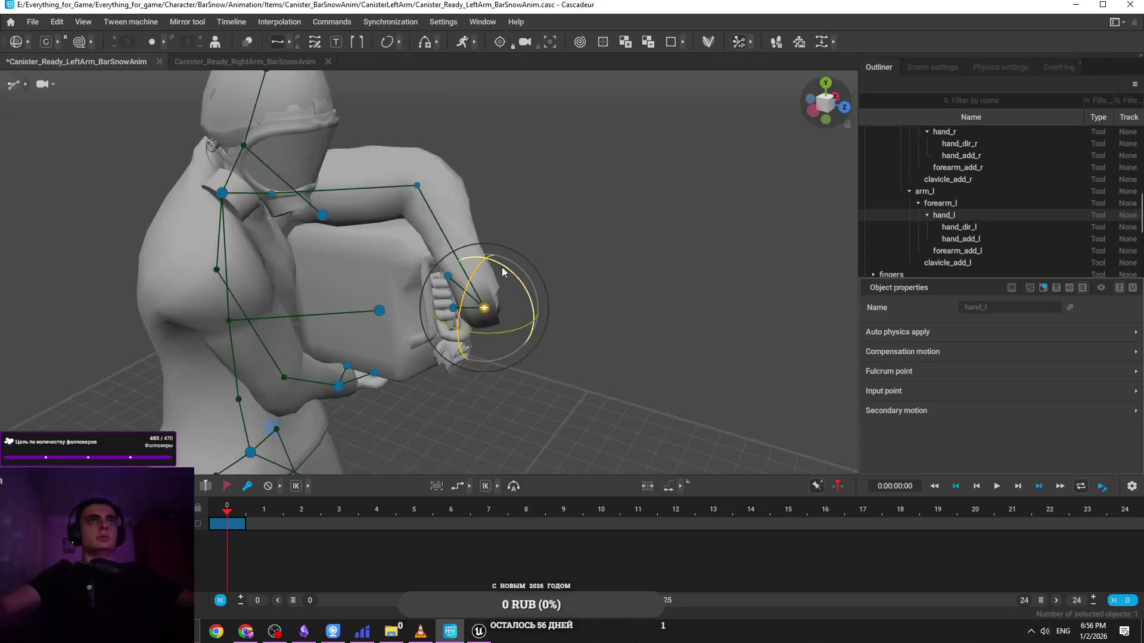
left_click(361, 355)
left_click_drag(360, 356, 434, 335)
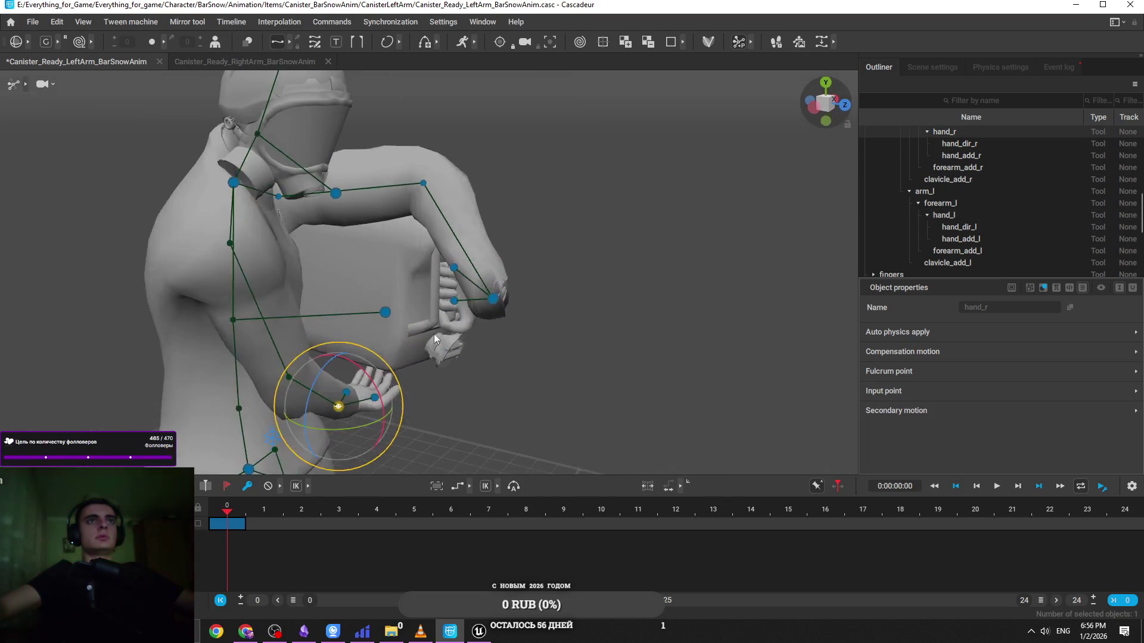
Try pulling the right elbow outward, then undo that change
mouse_move(337, 341)
left_mouse_down()
mouse_move(413, 419)
mouse_move(373, 355)
left_mouse_up()
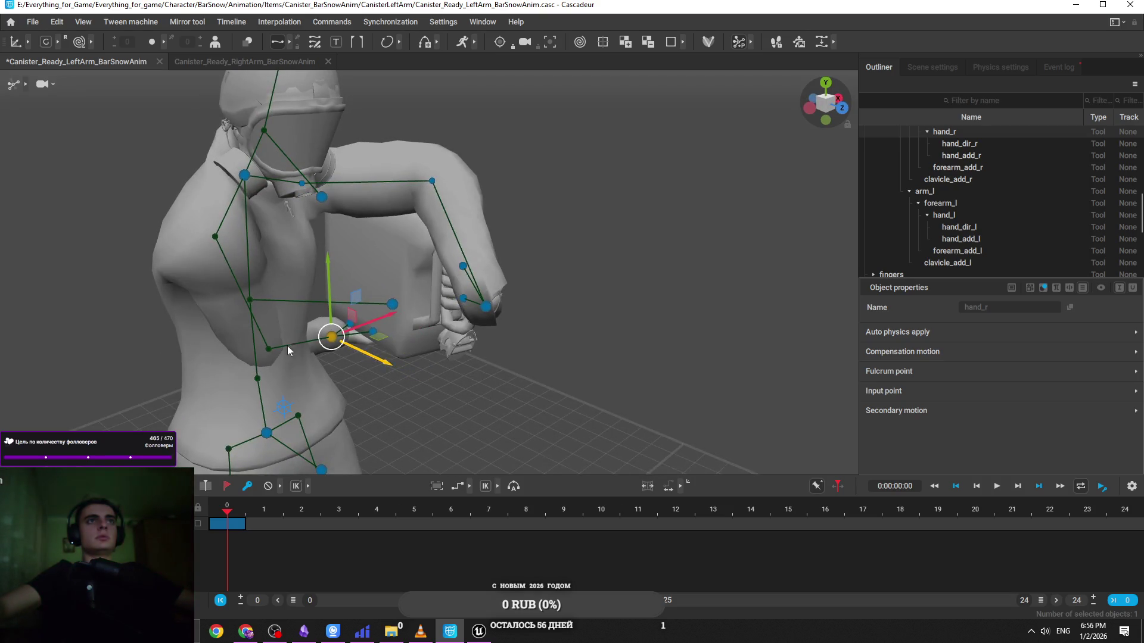
left_click(270, 348)
left_click_drag(286, 359, 341, 375)
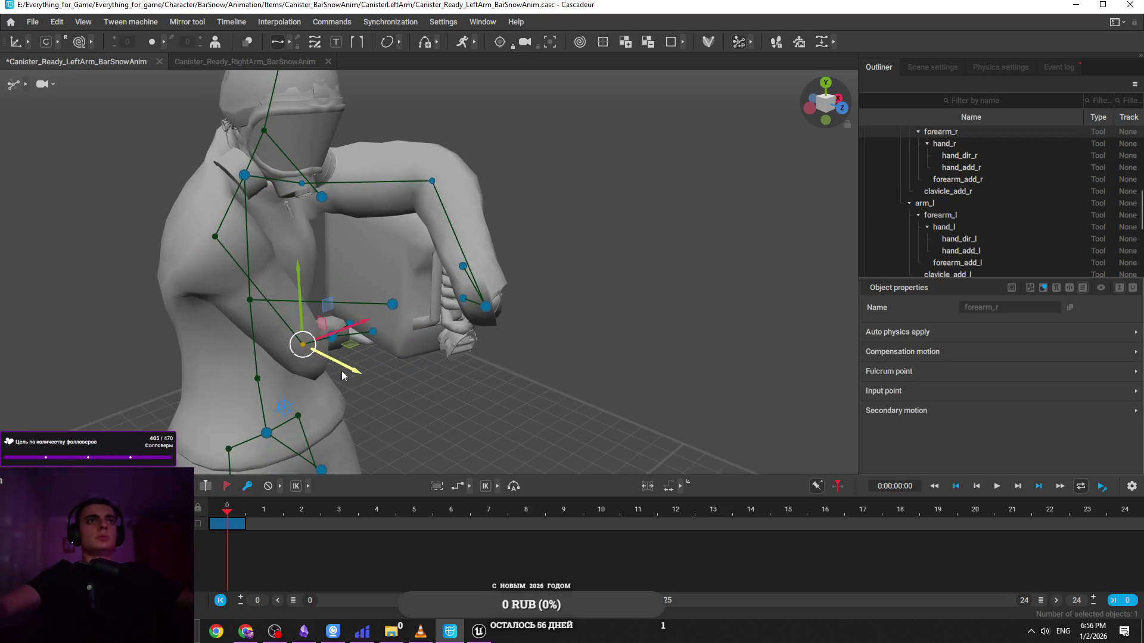
key("ctrl+z")
key("ctrl+z")
key("ctrl+z")
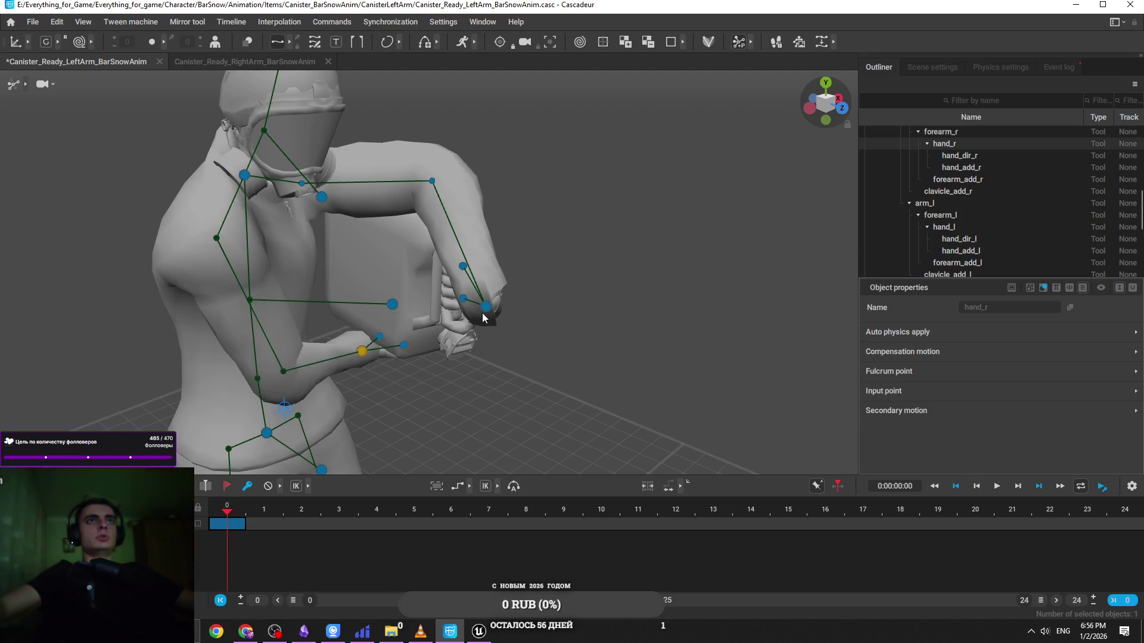
Slide the left hand controller farther along the canister
left_click(483, 314)
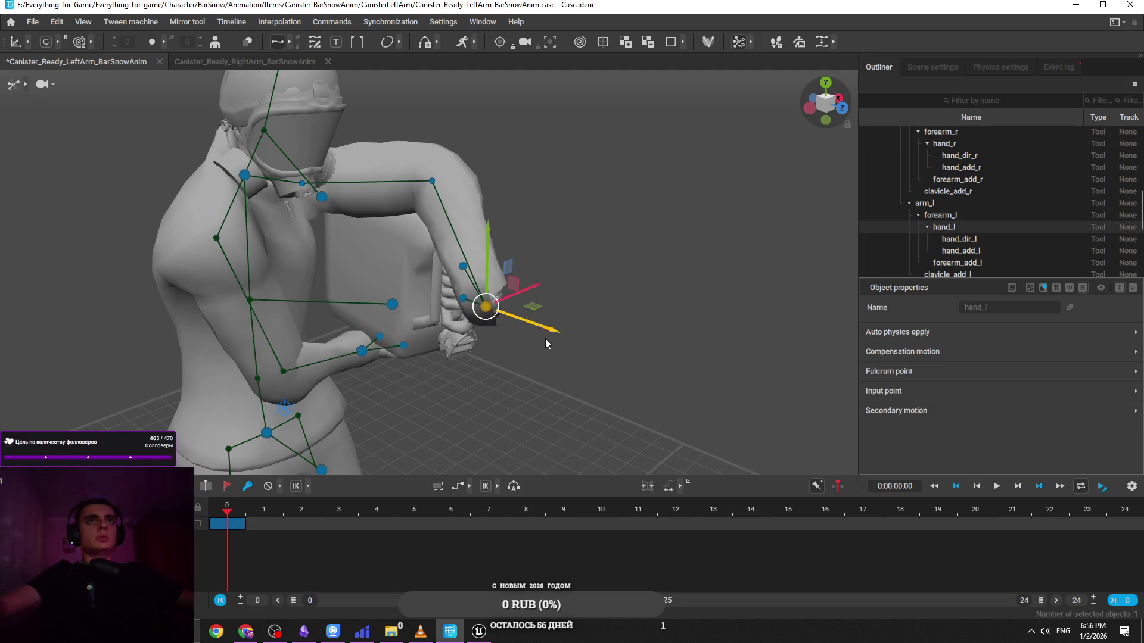
left_click_drag(547, 334, 558, 341)
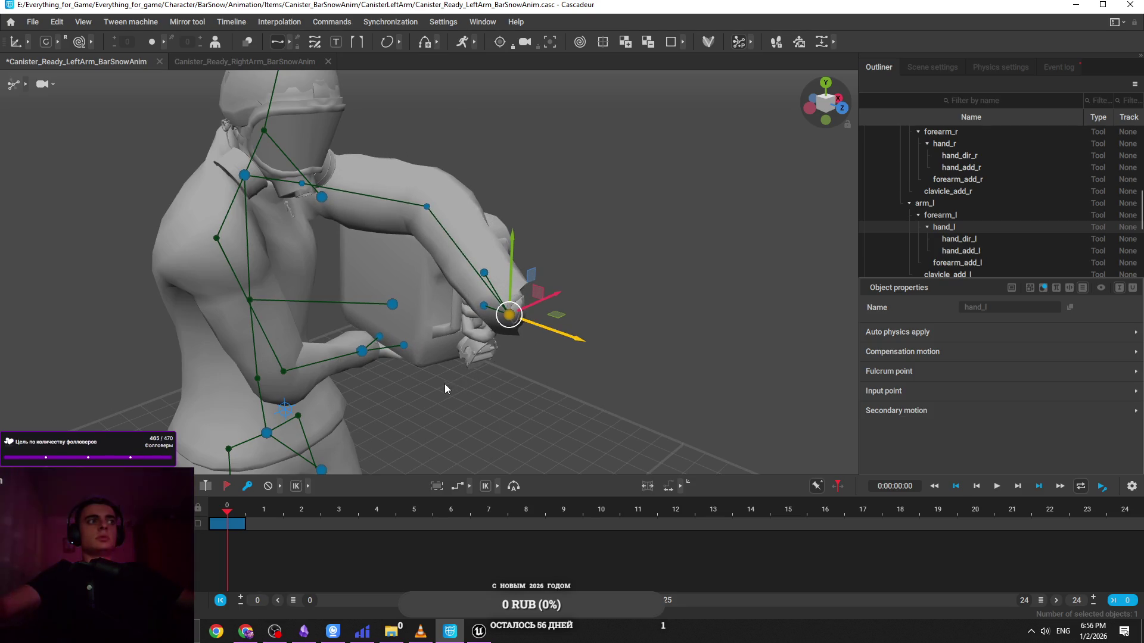
scroll(476, 392, "up", 3)
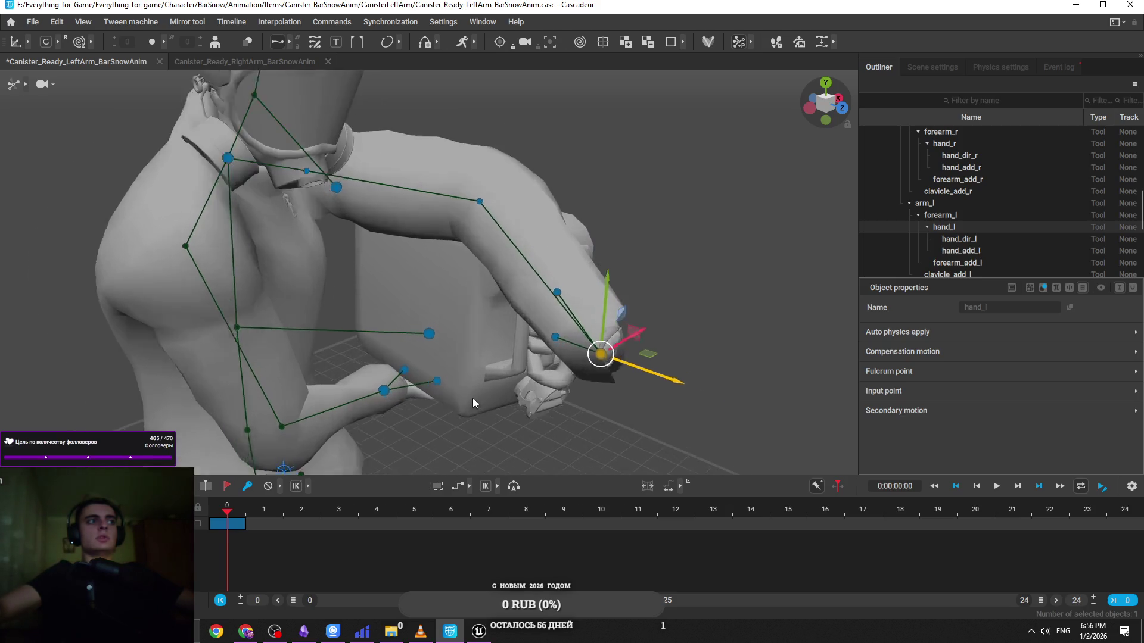
scroll(473, 398, "up", 2)
Reposition the right elbow and right hand beneath the canister using the move tool
left_click(481, 441)
mouse_move(481, 441)
left_mouse_down()
mouse_move(402, 330)
mouse_move(518, 389)
mouse_move(371, 331)
left_mouse_up()
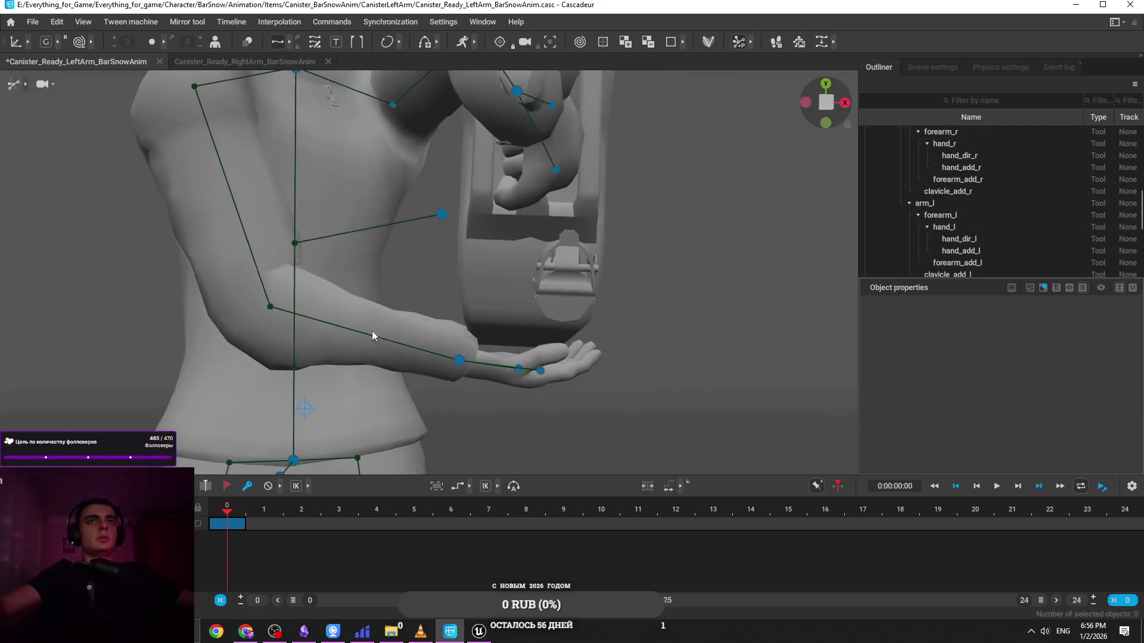
left_click(456, 363)
mouse_move(453, 365)
left_mouse_down()
mouse_move(502, 366)
mouse_move(466, 344)
mouse_move(358, 392)
left_mouse_up()
key("w")
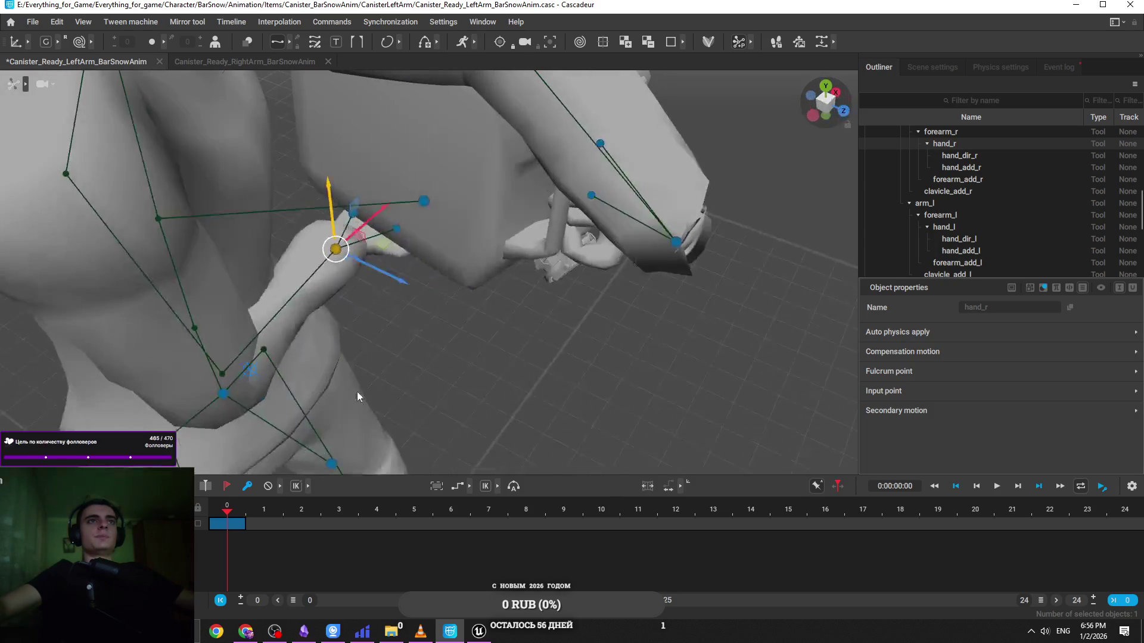
left_click(231, 374)
mouse_move(270, 406)
left_mouse_down()
mouse_move(305, 419)
mouse_move(441, 398)
mouse_move(399, 280)
mouse_move(342, 213)
left_mouse_up()
left_click(348, 203)
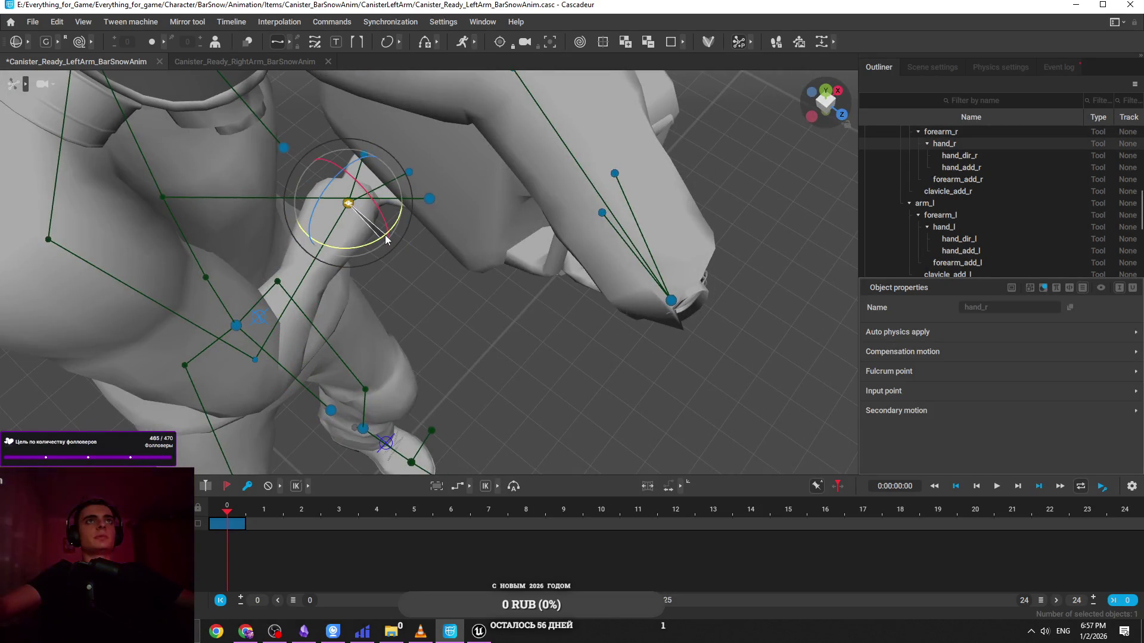
key("w")
Inspect the arms from front and top-down views, then undo the last change
key("KP_1")
mouse_move(497, 276)
left_mouse_down()
mouse_move(324, 212)
mouse_move(418, 236)
left_mouse_up()
mouse_move(529, 207)
left_mouse_down()
mouse_move(574, 215)
mouse_move(452, 221)
mouse_move(748, 255)
mouse_move(541, 274)
mouse_move(517, 346)
mouse_move(473, 305)
mouse_move(496, 349)
mouse_move(236, 298)
mouse_move(654, 296)
left_mouse_up()
left_click(799, 289)
scroll(579, 255, "down", 5)
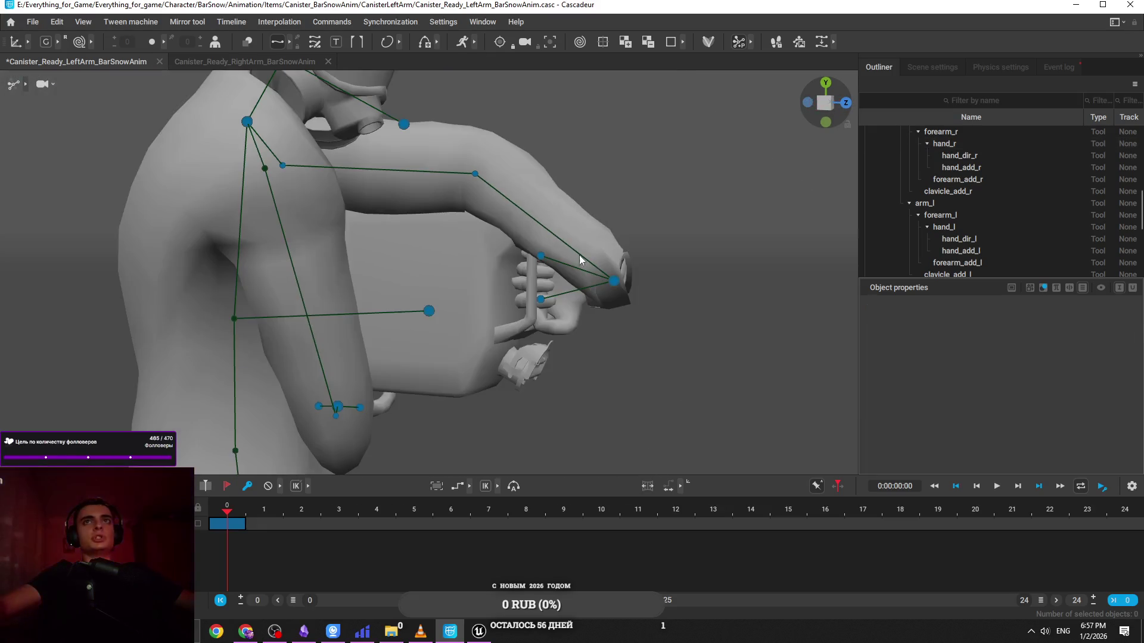
left_click(475, 174)
left_click_drag(460, 224, 492, 174)
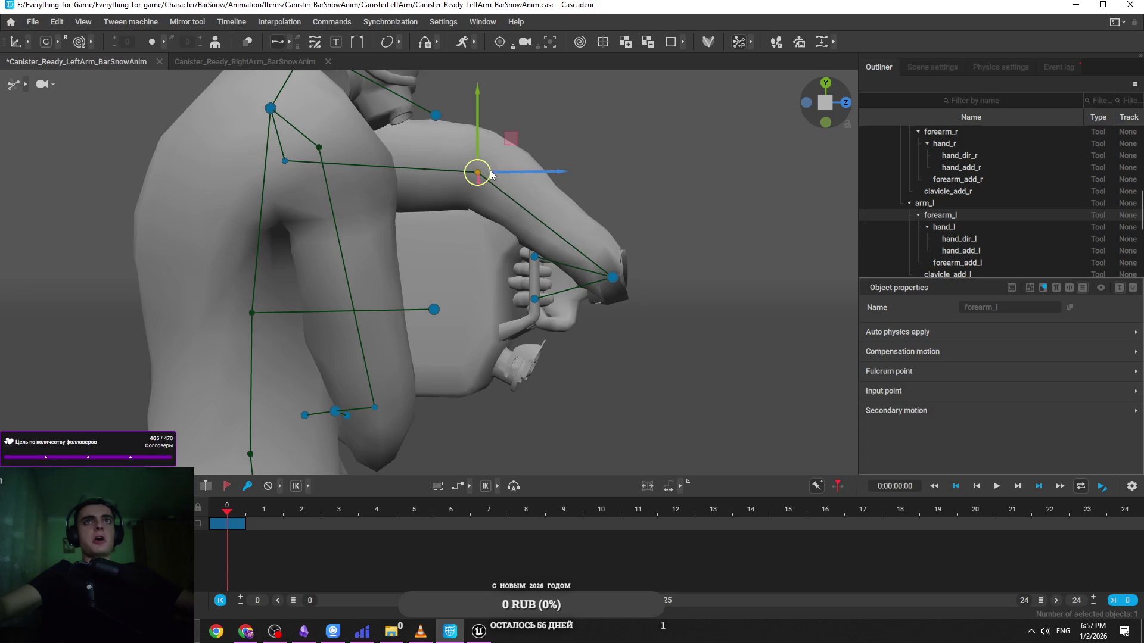
mouse_move(564, 148)
left_mouse_down()
mouse_move(523, 216)
mouse_move(635, 309)
mouse_move(406, 186)
mouse_move(431, 151)
mouse_move(463, 286)
left_mouse_up()
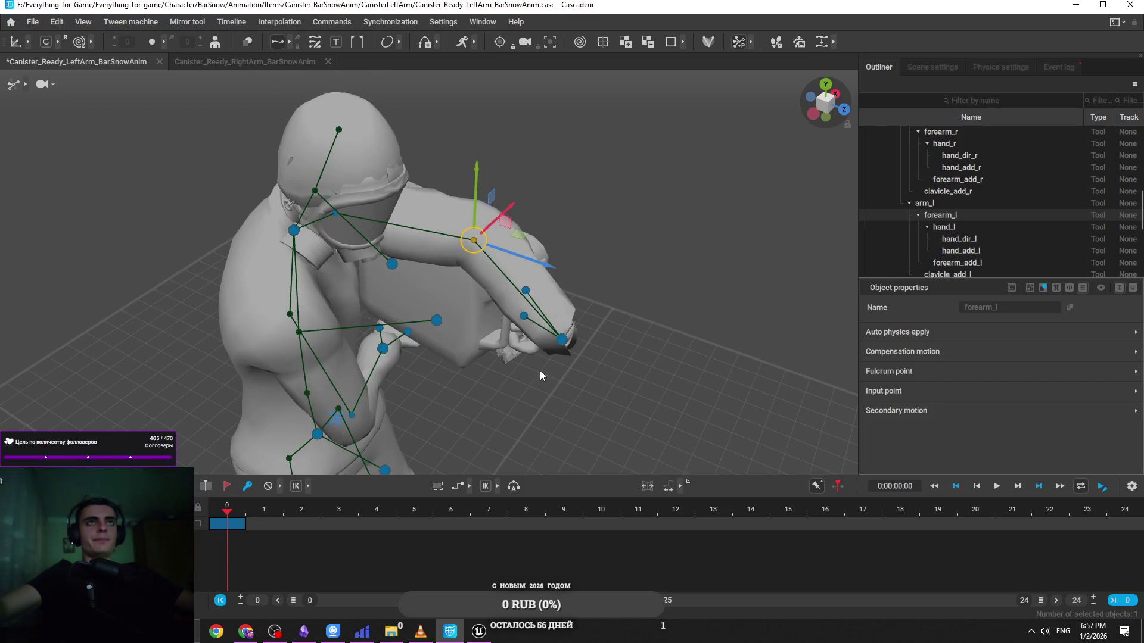
key("ctrl+z")
Redo the change, then glance at the RightArm scene and return to the LeftArm scene
key("ctrl+y")
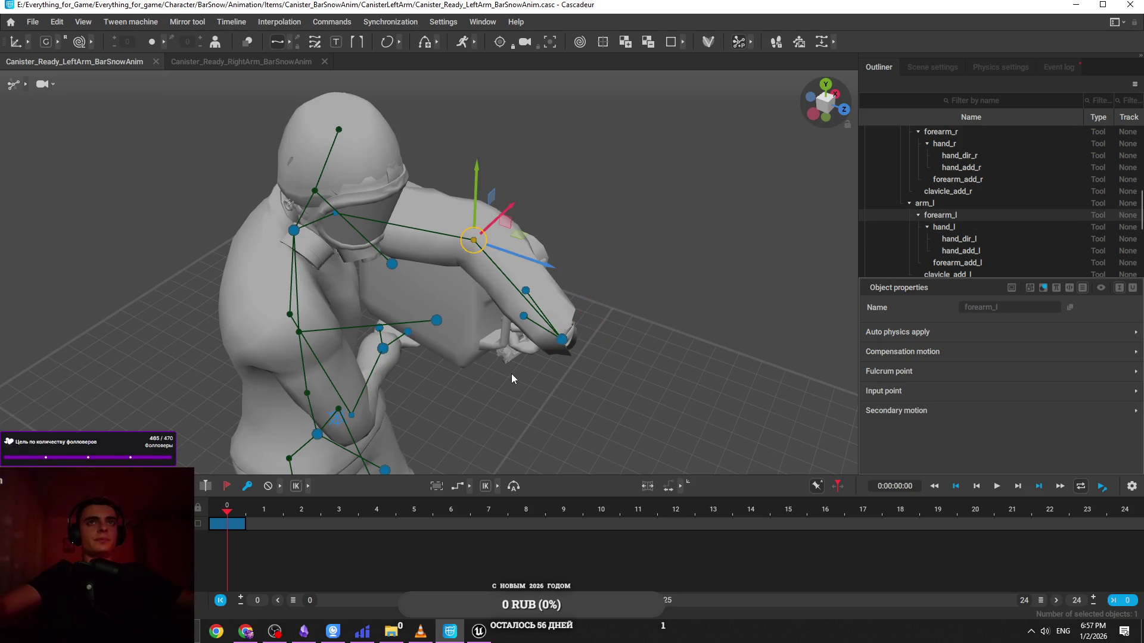
mouse_move(509, 377)
left_mouse_down()
mouse_move(663, 379)
mouse_move(615, 410)
mouse_move(572, 387)
left_mouse_up()
left_click(274, 65)
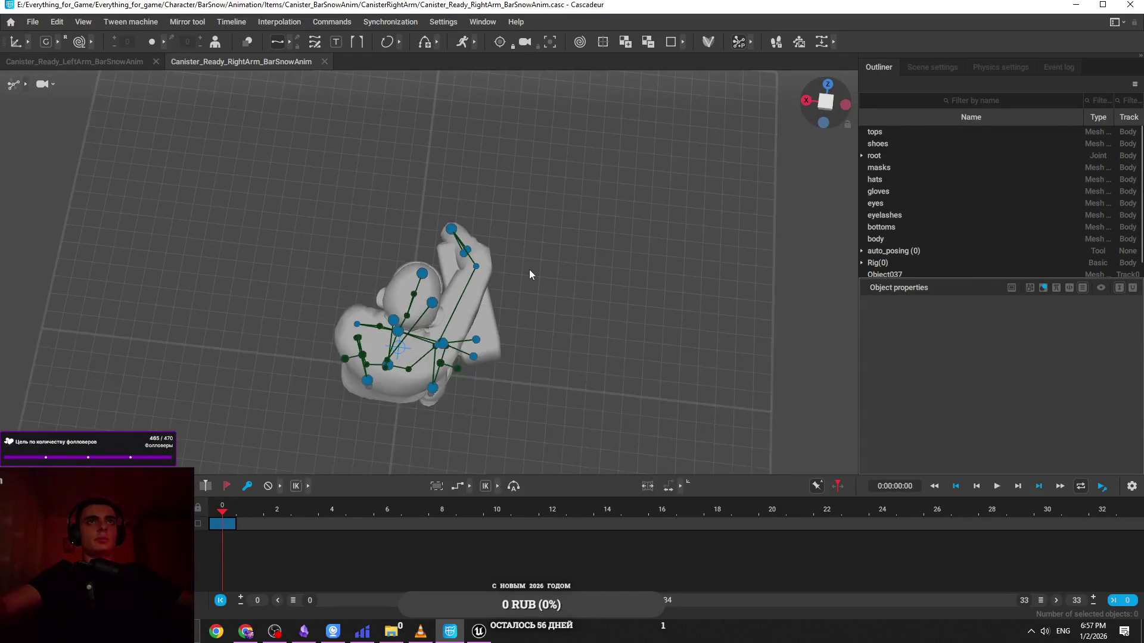
left_click(90, 62)
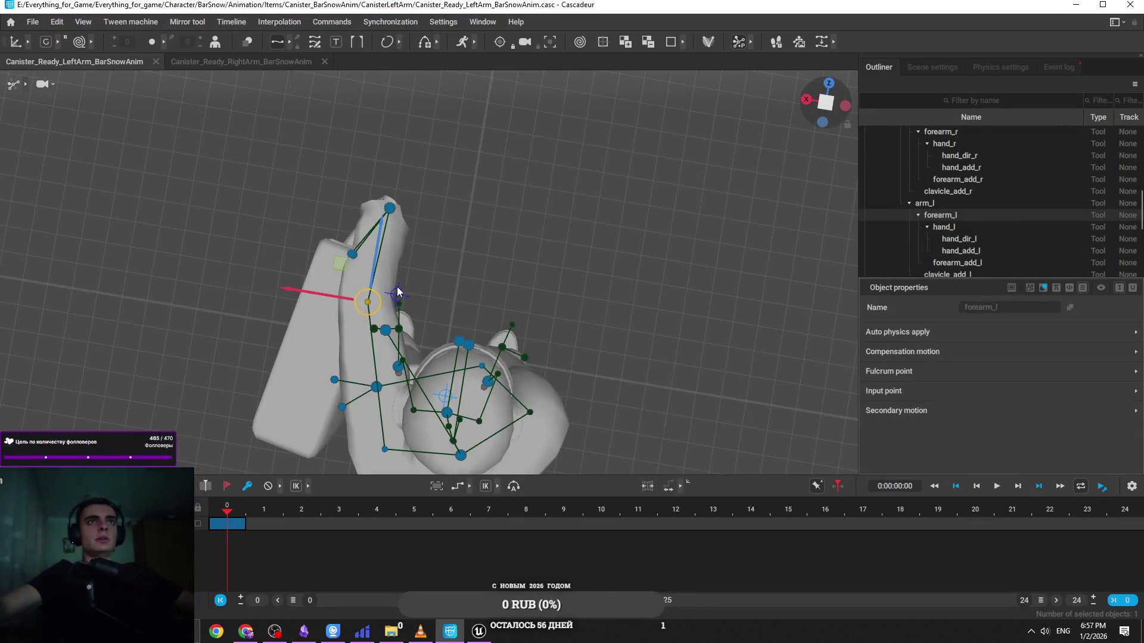
Rotate and move the left hand controller around the canister from several angles
left_click(390, 208)
mouse_move(440, 250)
left_mouse_down()
mouse_move(477, 207)
mouse_move(598, 259)
mouse_move(544, 272)
mouse_move(594, 198)
left_mouse_up()
key("e")
mouse_move(629, 215)
left_mouse_down()
mouse_move(489, 169)
mouse_move(547, 245)
left_mouse_up()
mouse_move(592, 322)
left_mouse_down()
mouse_move(515, 337)
mouse_move(579, 326)
mouse_move(602, 291)
mouse_move(572, 272)
left_mouse_up()
key("w")
scroll(558, 262, "up", 3)
scroll(556, 256, "down", 3)
mouse_move(497, 241)
left_mouse_down()
mouse_move(413, 249)
mouse_move(291, 400)
mouse_move(459, 238)
mouse_move(395, 280)
left_mouse_up()
Frame the left hand and undo the recent left-arm pose changes
left_click(409, 247)
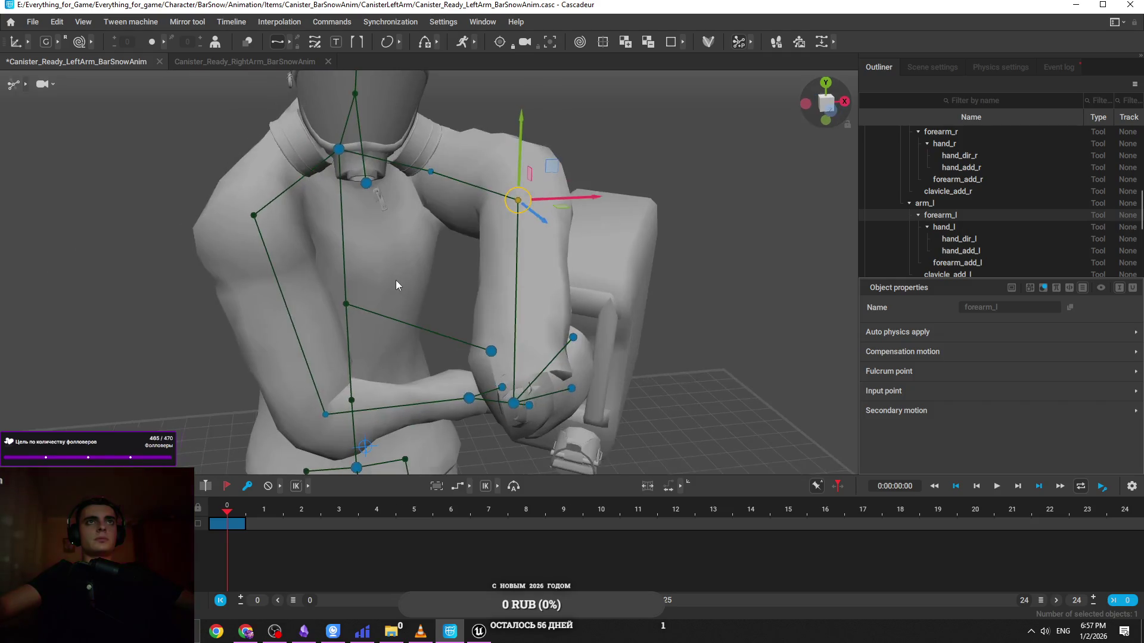
key("Down")
key("f")
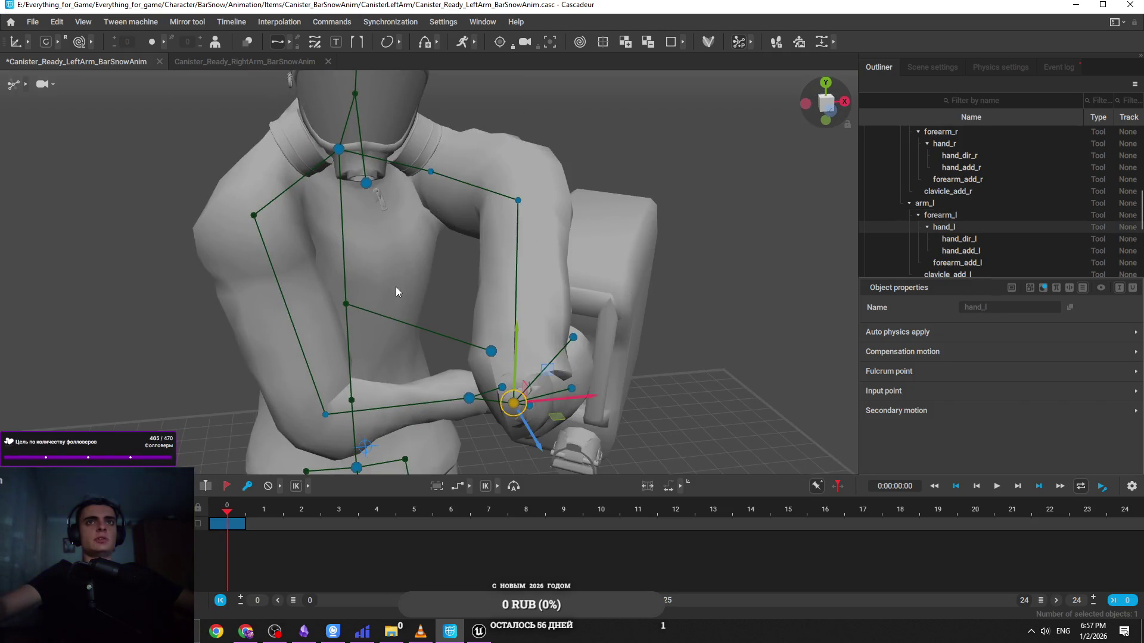
key("ctrl+z")
key("ctrl+z")
key("ctrl+z")
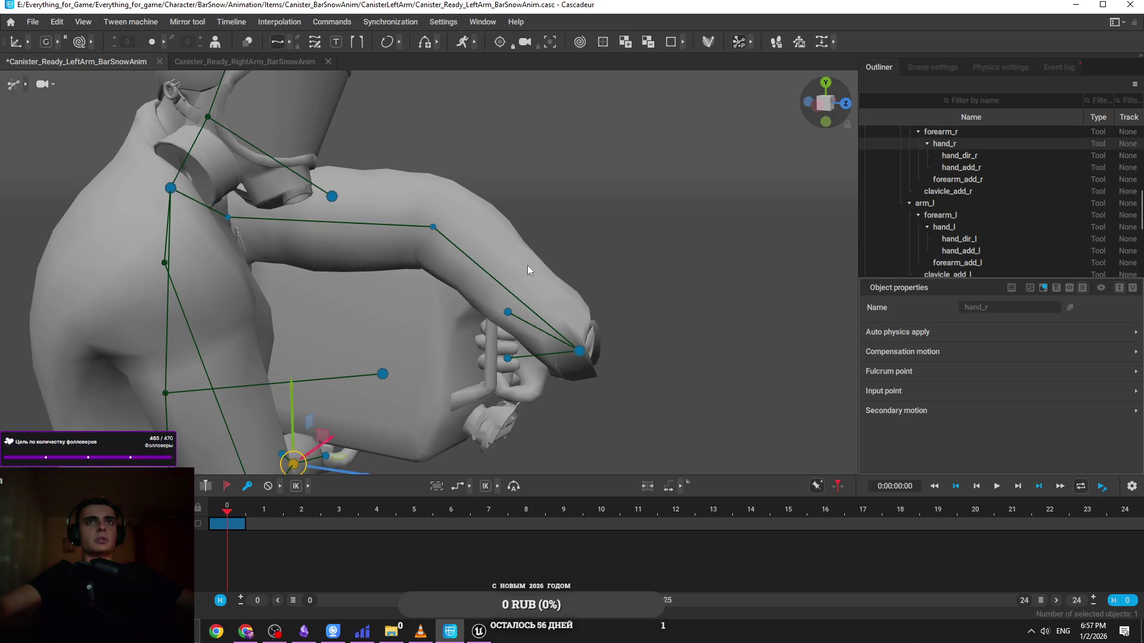
key("ctrl+z")
key("ctrl+z")
key("ctrl+z")
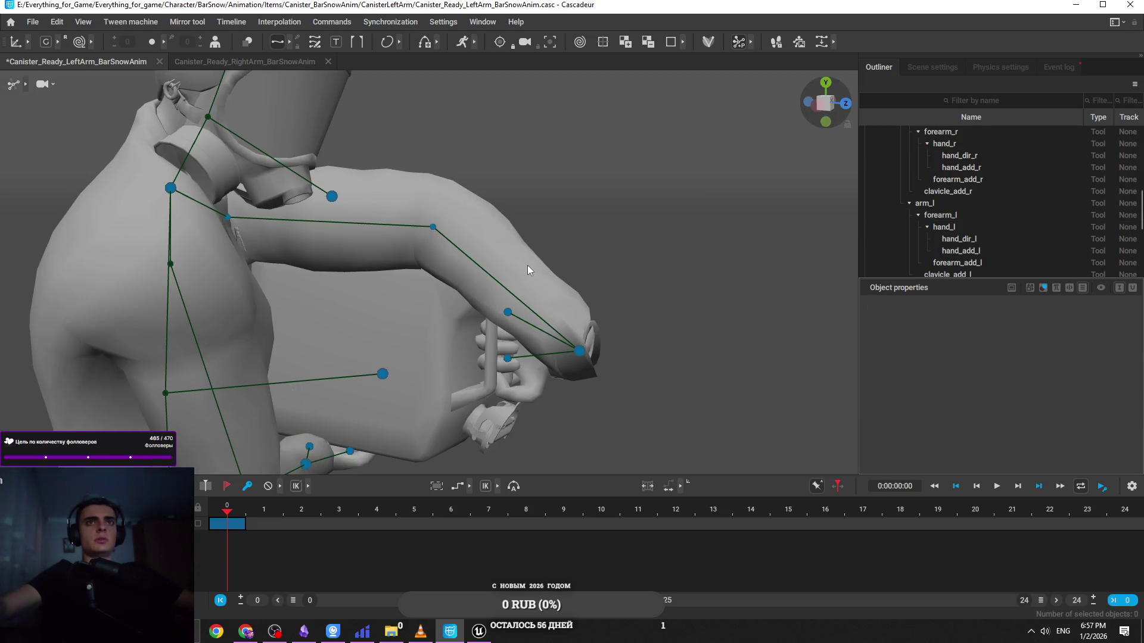
key("ctrl+z")
key("ctrl+z")
mouse_move(527, 266)
left_mouse_down()
mouse_move(566, 288)
mouse_move(441, 279)
mouse_move(516, 312)
mouse_move(604, 328)
mouse_move(703, 316)
mouse_move(572, 250)
left_mouse_up()
key("ctrl+z")
key("ctrl+z")
Compare against the RightArm scene, then return to the LeftArm scene
left_click(291, 62)
mouse_move(417, 268)
left_mouse_down()
mouse_move(588, 348)
mouse_move(484, 283)
mouse_move(497, 213)
left_mouse_up()
left_click(124, 66)
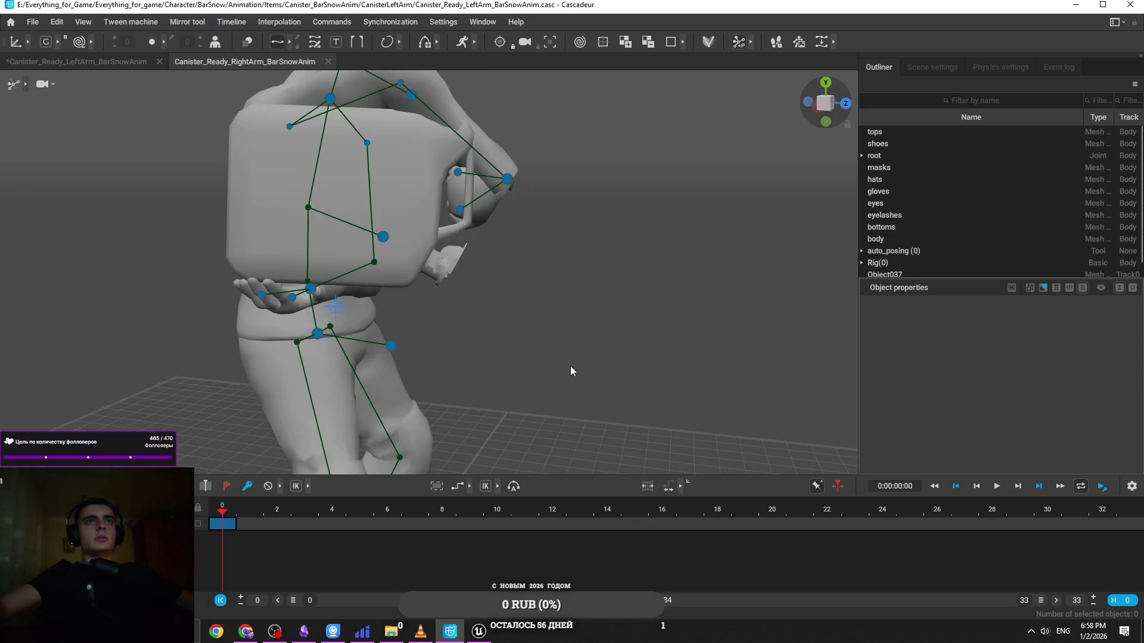
mouse_move(604, 352)
left_mouse_down()
mouse_move(414, 355)
mouse_move(558, 359)
left_mouse_up()
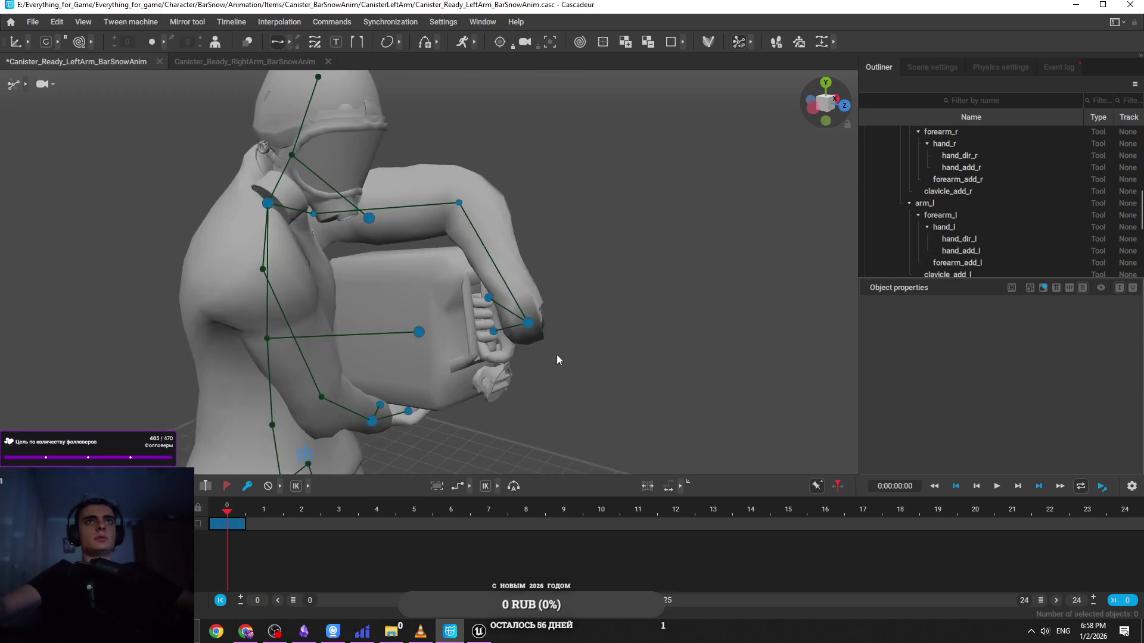
Select the left forearm and compare its pose with undo and redo
left_click(460, 204)
mouse_move(460, 204)
left_mouse_down()
mouse_move(415, 216)
mouse_move(476, 242)
left_mouse_up()
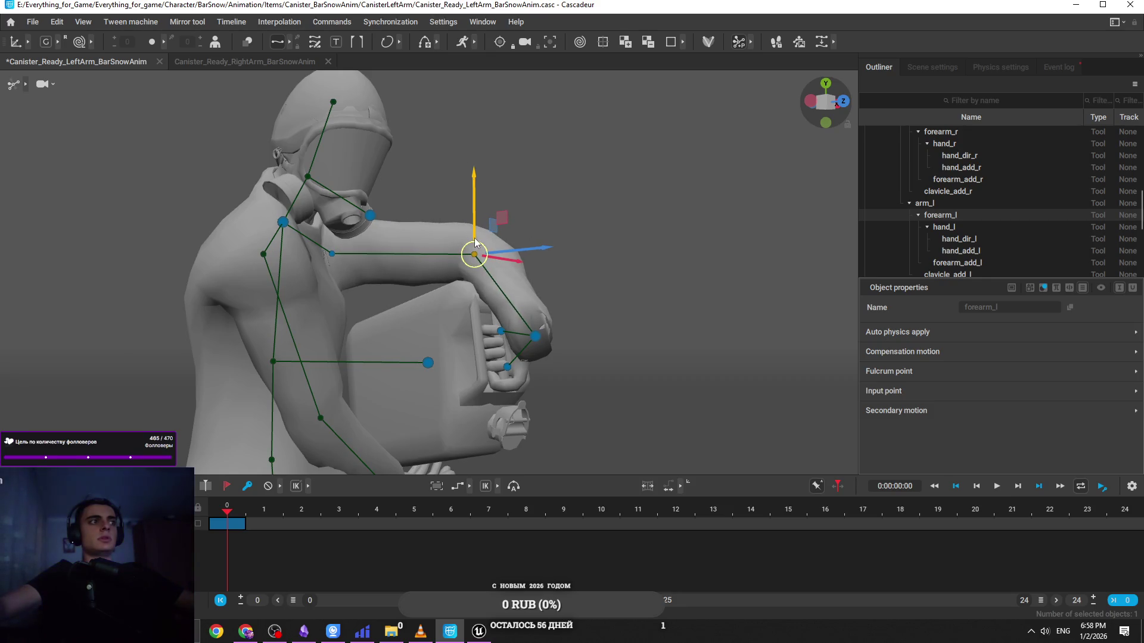
mouse_move(614, 216)
left_mouse_down()
mouse_move(591, 271)
mouse_move(380, 266)
mouse_move(345, 223)
mouse_move(359, 239)
mouse_move(698, 305)
mouse_move(666, 309)
left_mouse_up()
key("ctrl+z")
key("ctrl+z")
key("ctrl+z")
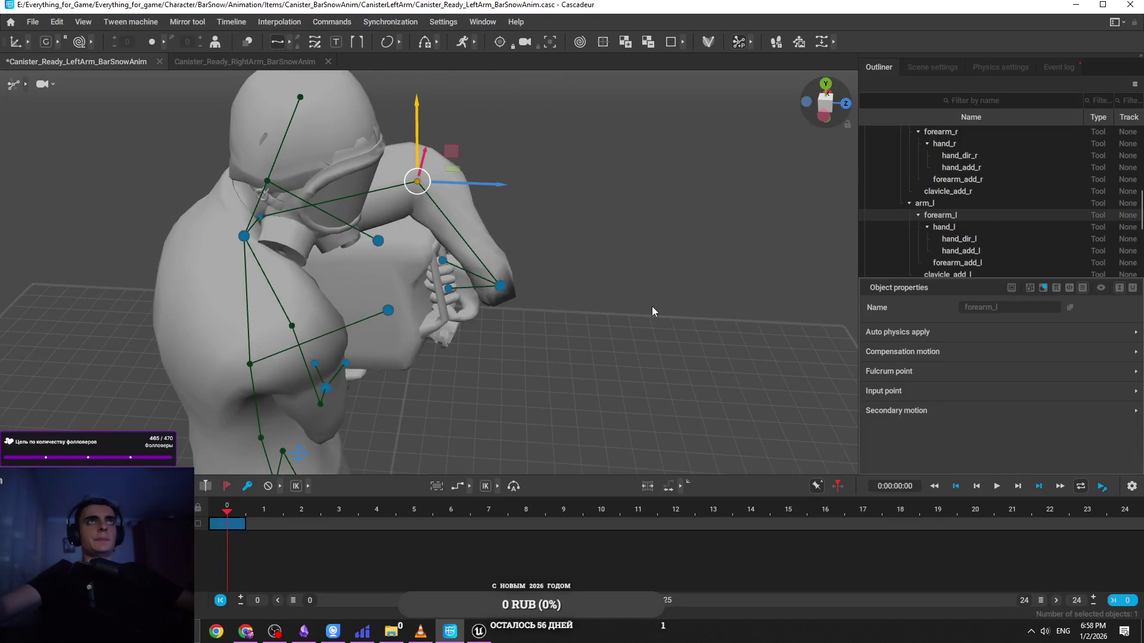
key("ctrl+y")
key("ctrl+y")
key("ctrl+y")
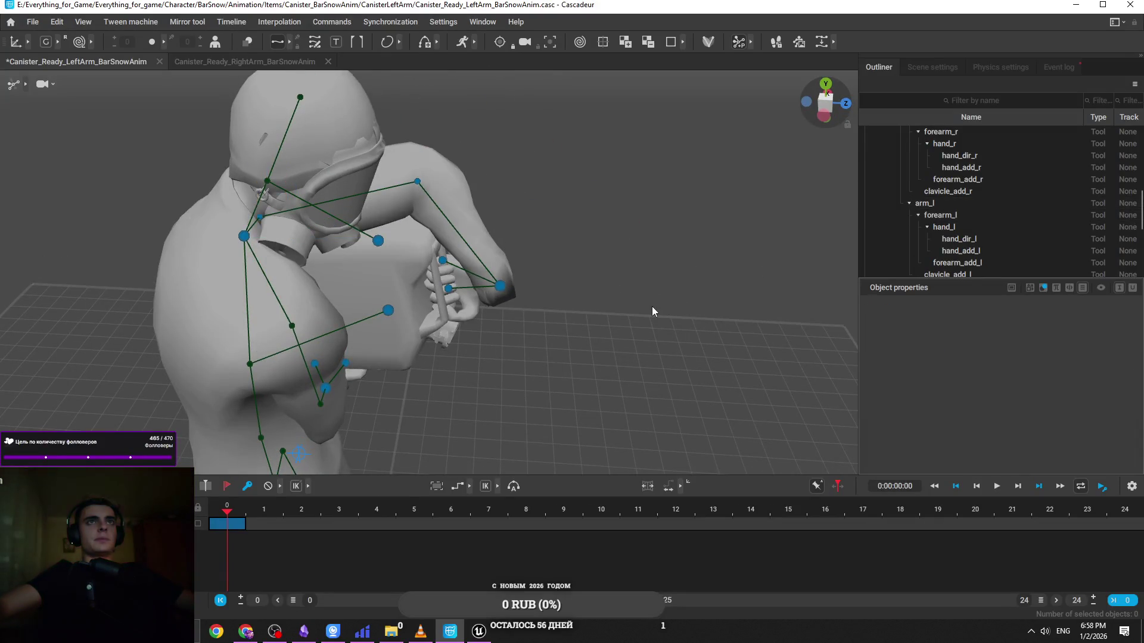
mouse_move(652, 306)
left_mouse_down()
mouse_move(538, 301)
mouse_move(503, 252)
mouse_move(574, 343)
mouse_move(613, 239)
mouse_move(659, 314)
mouse_move(506, 304)
mouse_move(523, 356)
mouse_move(496, 312)
mouse_move(374, 392)
left_mouse_up()
Reselect the left hand, view the character from above, then move to the RightArm scene
left_click(574, 343)
left_click(480, 299)
left_click(396, 406)
mouse_move(582, 327)
left_mouse_down()
mouse_move(549, 287)
mouse_move(511, 192)
mouse_move(549, 220)
mouse_move(538, 220)
mouse_move(636, 263)
mouse_move(626, 283)
mouse_move(549, 314)
mouse_move(416, 248)
left_mouse_up()
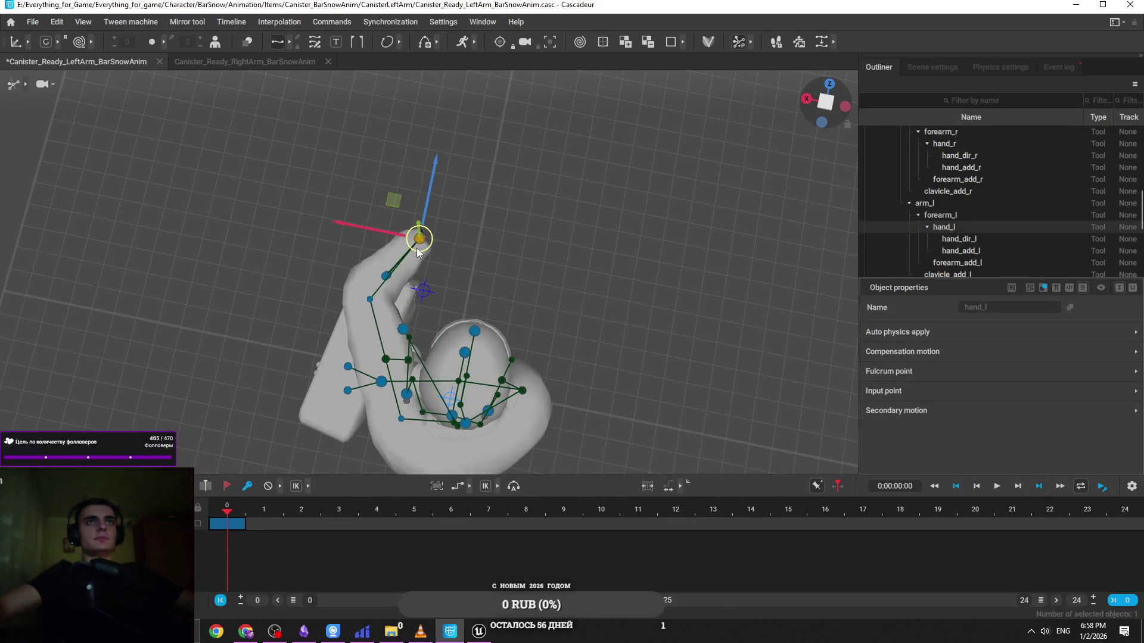
left_click(293, 66)
mouse_move(357, 197)
left_mouse_down()
mouse_move(393, 259)
mouse_move(622, 384)
mouse_move(659, 383)
mouse_move(651, 401)
mouse_move(830, 316)
mouse_move(809, 309)
mouse_move(577, 403)
mouse_move(633, 380)
mouse_move(624, 315)
mouse_move(795, 287)
left_mouse_up()
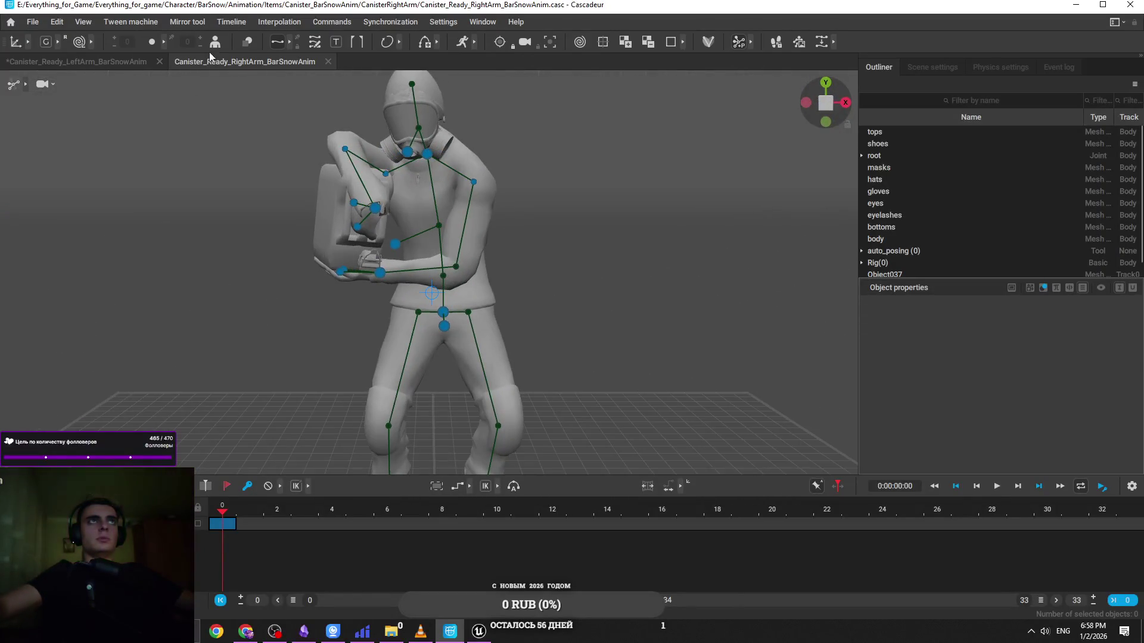
In the LeftArm scene, try shifting the upper body from the neck, then undo it
left_click(130, 63)
mouse_move(382, 204)
left_mouse_down()
mouse_move(543, 306)
mouse_move(277, 220)
mouse_move(341, 224)
left_mouse_up()
left_click(389, 217)
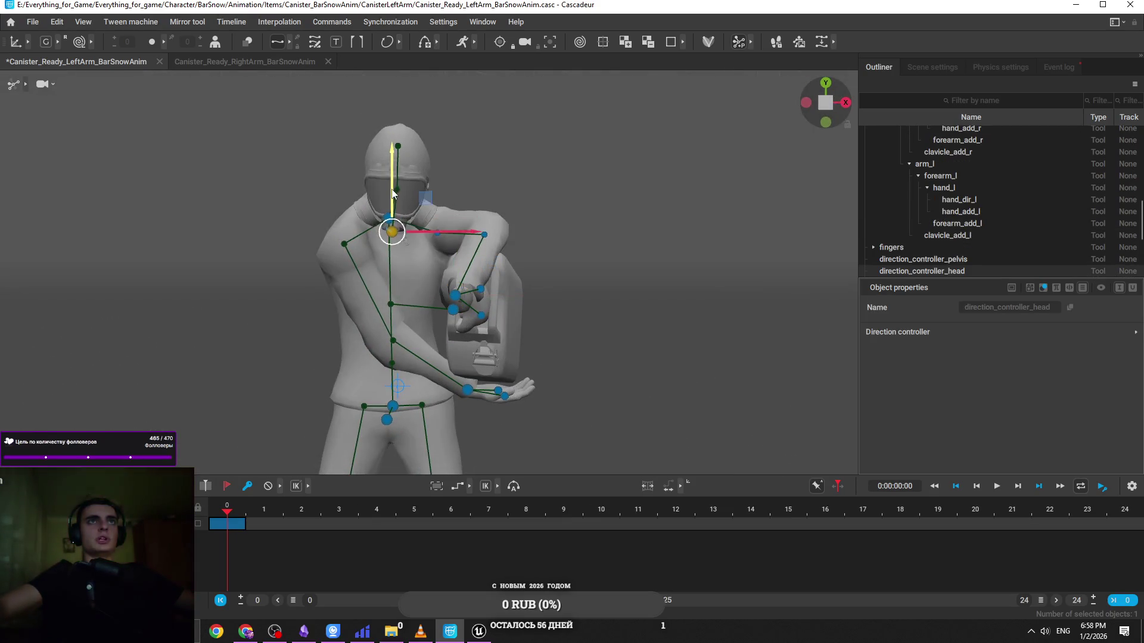
left_click(388, 218)
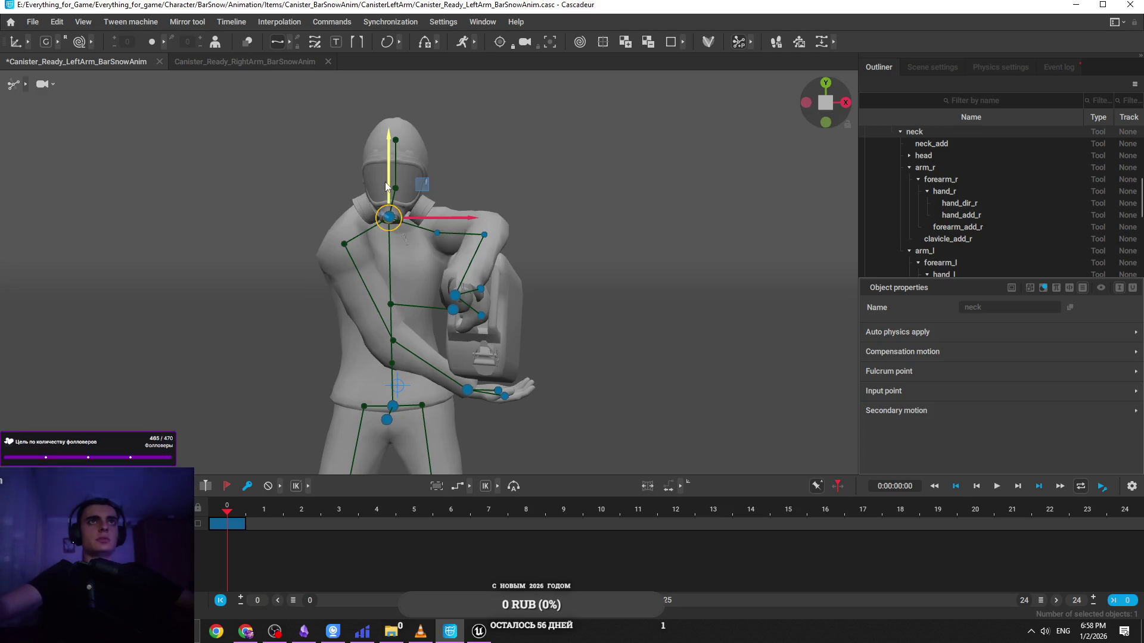
left_click_drag(385, 185, 387, 186)
key("ctrl+z")
Lower the neck joint to bend the upper body and drop the left hand slightly
left_click_drag(441, 295, 467, 280)
left_click(386, 393)
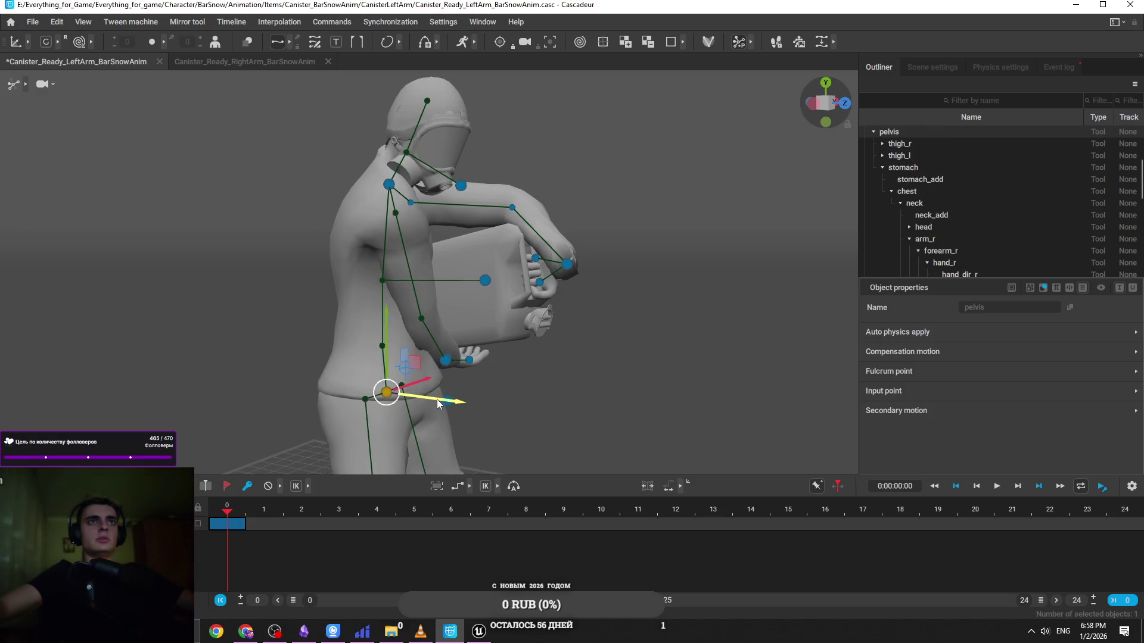
left_click(389, 185)
left_click_drag(391, 162, 391, 171)
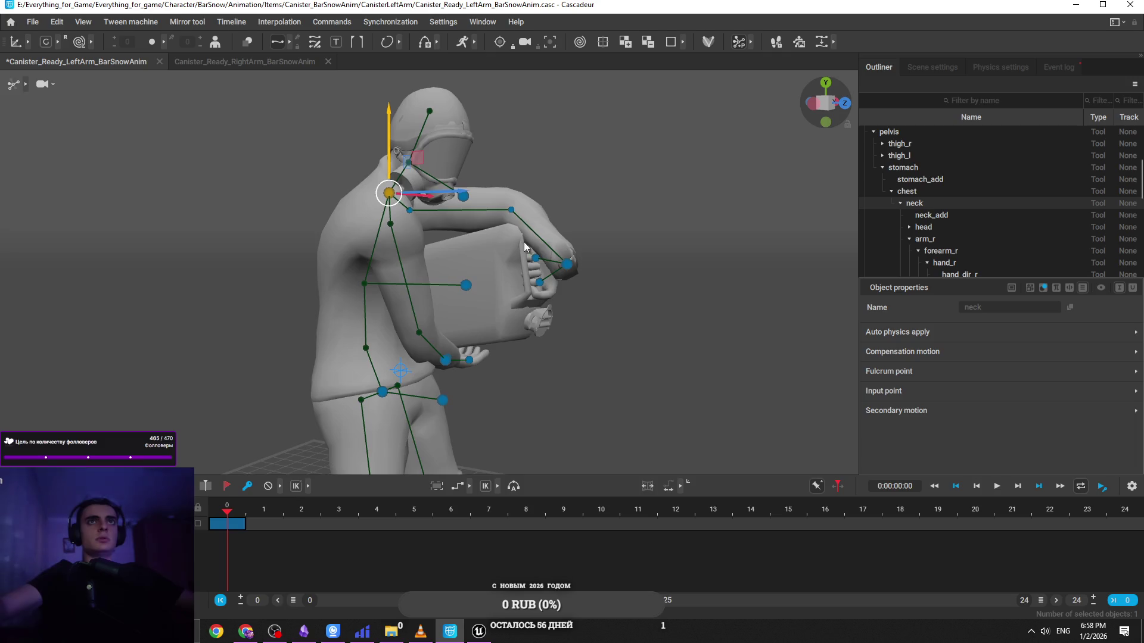
left_click(566, 264)
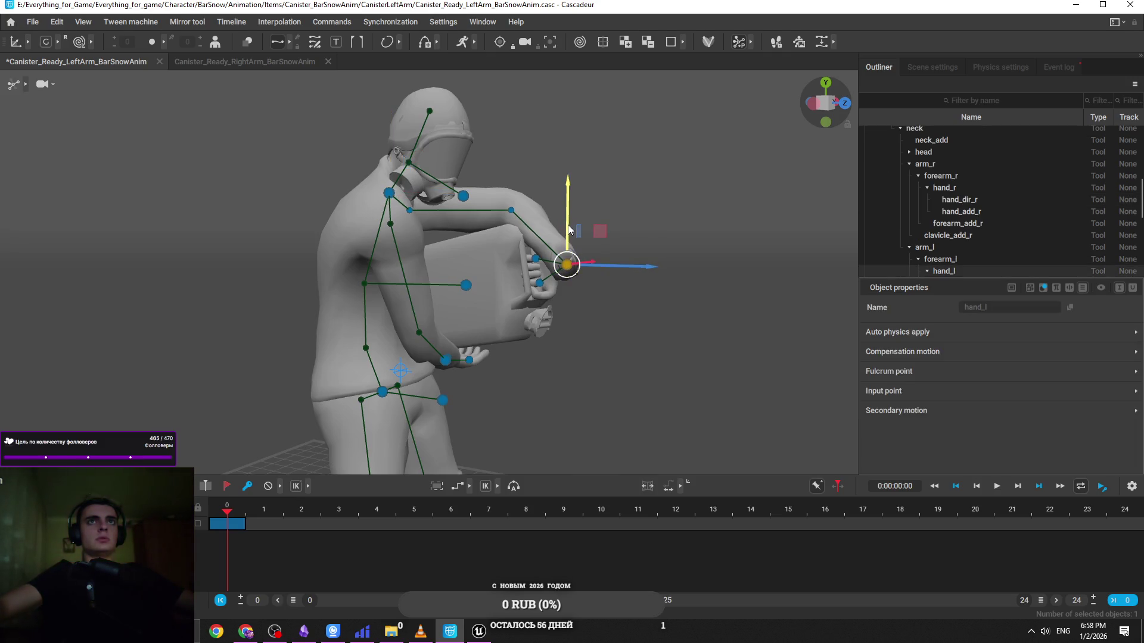
left_click_drag(568, 229, 570, 232)
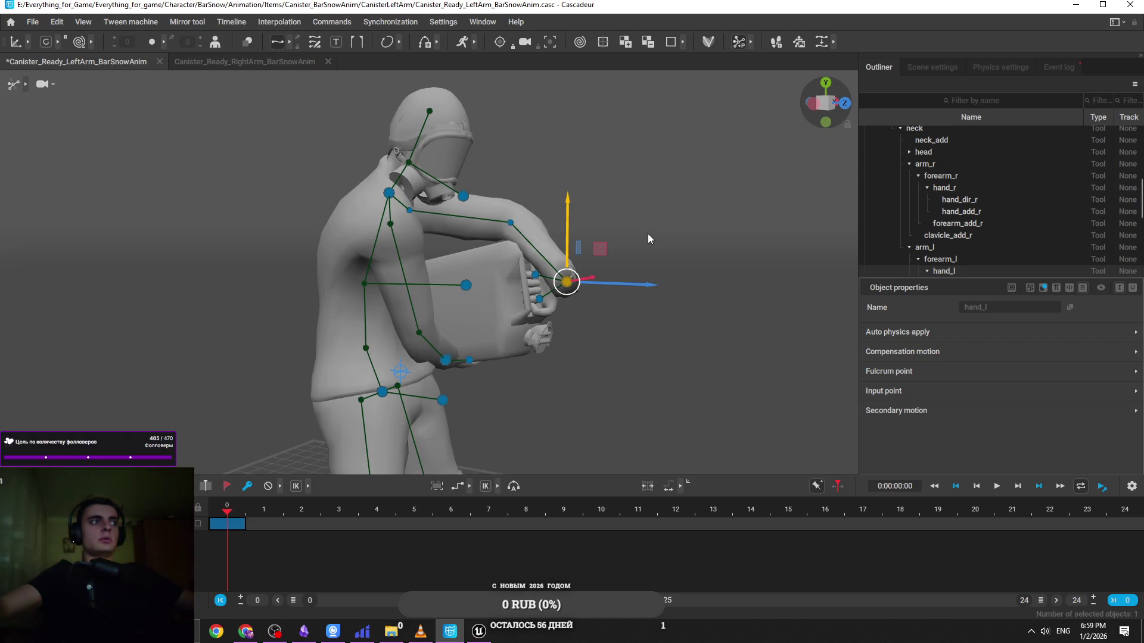
Raise the left hand on the canister, discarding a trial sideways shift
mouse_move(646, 238)
left_mouse_down()
mouse_move(641, 222)
mouse_move(641, 245)
mouse_move(352, 213)
mouse_move(610, 243)
mouse_move(665, 431)
mouse_move(510, 376)
mouse_move(545, 356)
mouse_move(506, 352)
left_mouse_up()
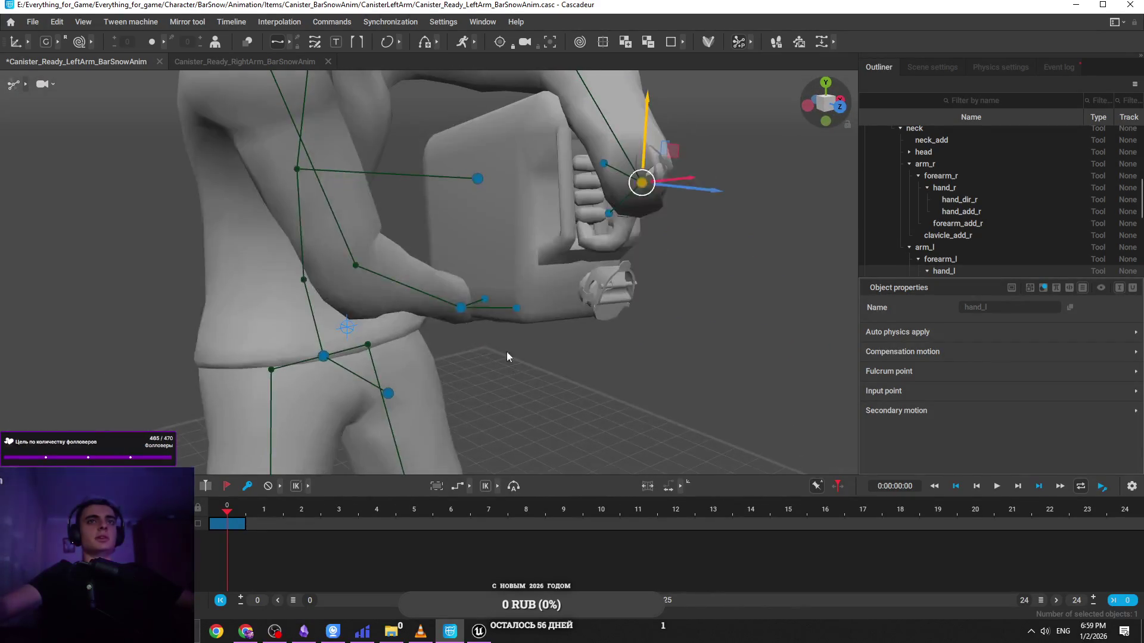
left_click(462, 306)
mouse_move(459, 280)
left_mouse_down()
mouse_move(477, 304)
mouse_move(571, 334)
mouse_move(542, 300)
mouse_move(583, 252)
left_mouse_up()
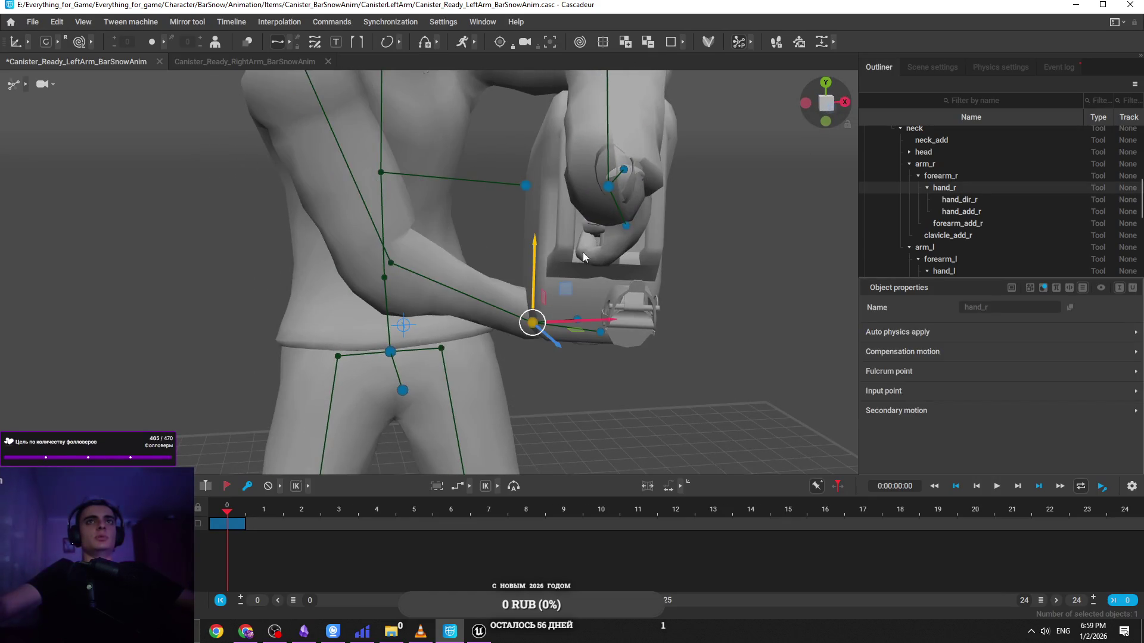
left_click(597, 183)
mouse_move(597, 184)
left_mouse_down()
mouse_move(519, 235)
mouse_move(594, 219)
left_mouse_up()
left_click_drag(631, 182, 630, 160)
mouse_move(659, 236)
left_mouse_down()
mouse_move(641, 235)
mouse_move(488, 336)
mouse_move(512, 312)
mouse_move(519, 336)
mouse_move(395, 308)
mouse_move(489, 204)
left_mouse_up()
key("ctrl+z")
Try pushing the right forearm sideways, undo it, and inspect the right hand
left_click(486, 318)
left_click(356, 267)
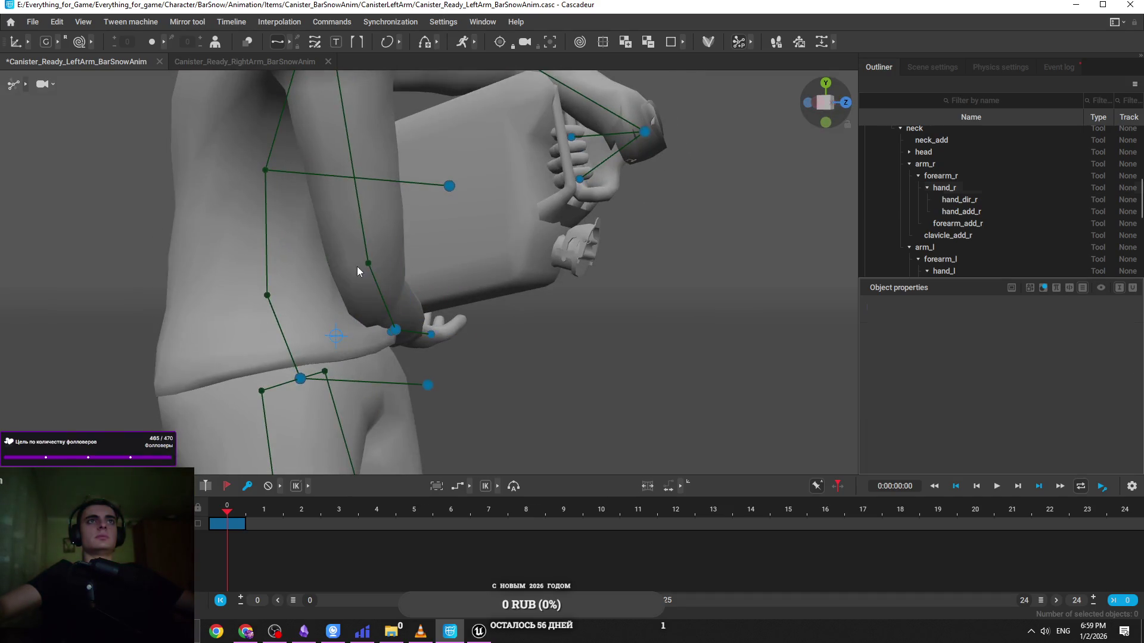
left_click_drag(408, 267, 456, 256)
key("ctrl+z")
mouse_move(520, 298)
left_mouse_down()
mouse_move(427, 181)
mouse_move(408, 295)
mouse_move(482, 288)
left_mouse_up()
left_click(406, 169)
left_click(422, 280)
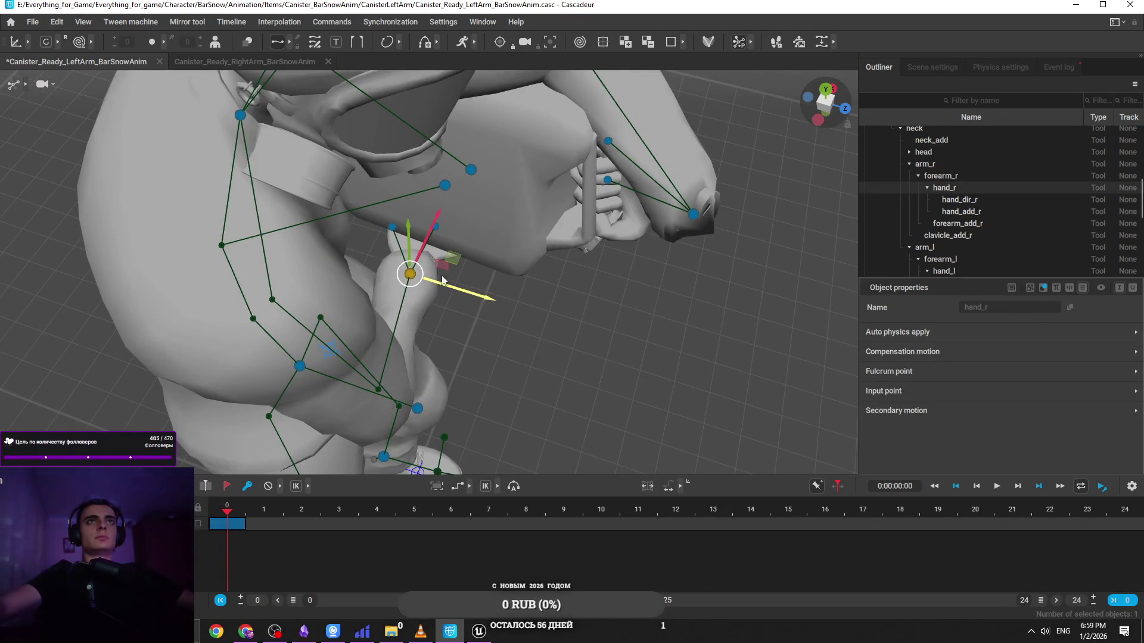
mouse_move(542, 342)
left_mouse_down()
mouse_move(430, 296)
mouse_move(427, 256)
mouse_move(452, 237)
mouse_move(498, 355)
mouse_move(592, 302)
mouse_move(468, 234)
mouse_move(345, 195)
mouse_move(351, 208)
mouse_move(556, 241)
mouse_move(610, 290)
left_mouse_up()
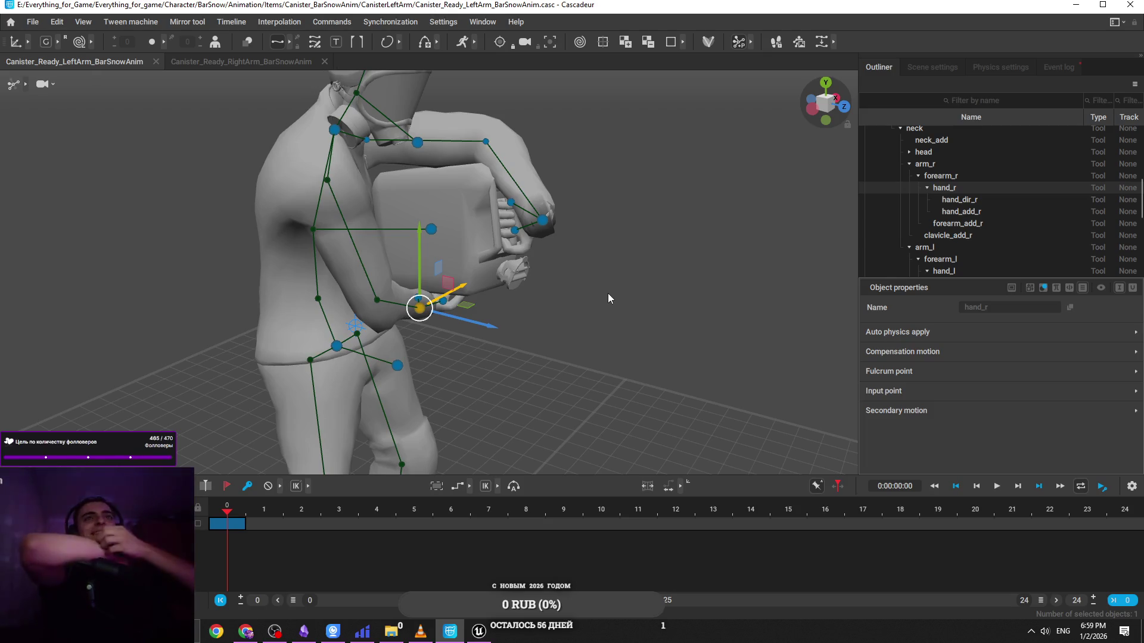
mouse_move(598, 292)
left_mouse_down()
mouse_move(581, 211)
mouse_move(568, 263)
mouse_move(530, 189)
mouse_move(782, 245)
mouse_move(689, 305)
mouse_move(578, 83)
mouse_move(311, 139)
mouse_move(501, 206)
mouse_move(534, 156)
mouse_move(460, 230)
left_mouse_up()
left_click(531, 189)
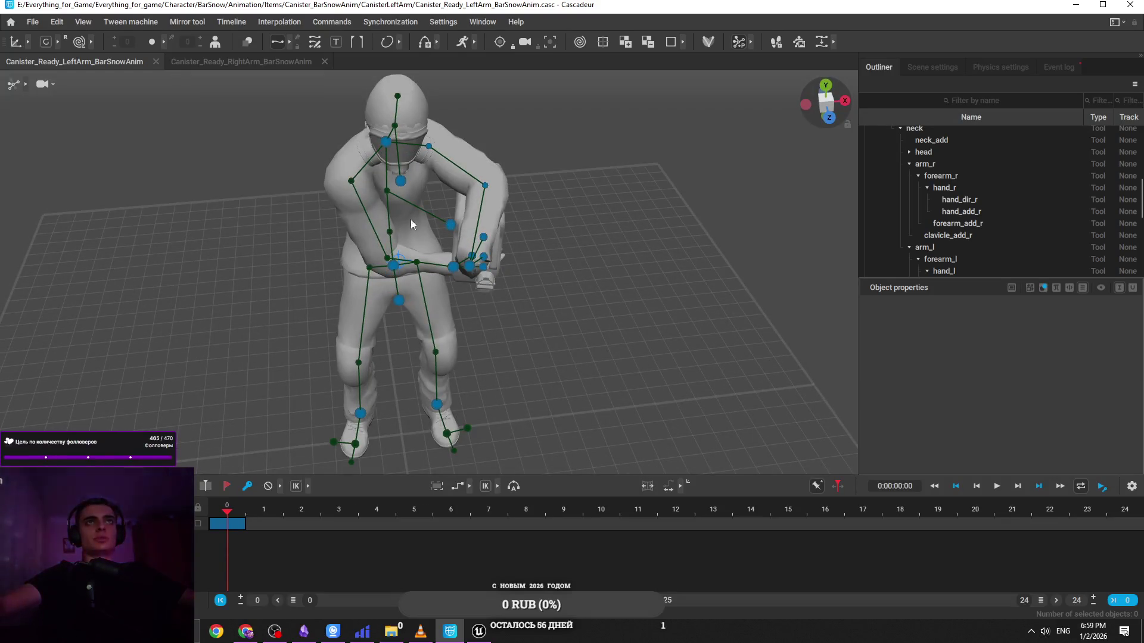
Shift the hips and legs sideways with the pelvis direction controller
scroll(408, 238, "up", 2)
left_click(389, 311)
left_click_drag(437, 306, 471, 288)
left_click_drag(608, 273, 471, 275)
left_click(457, 278)
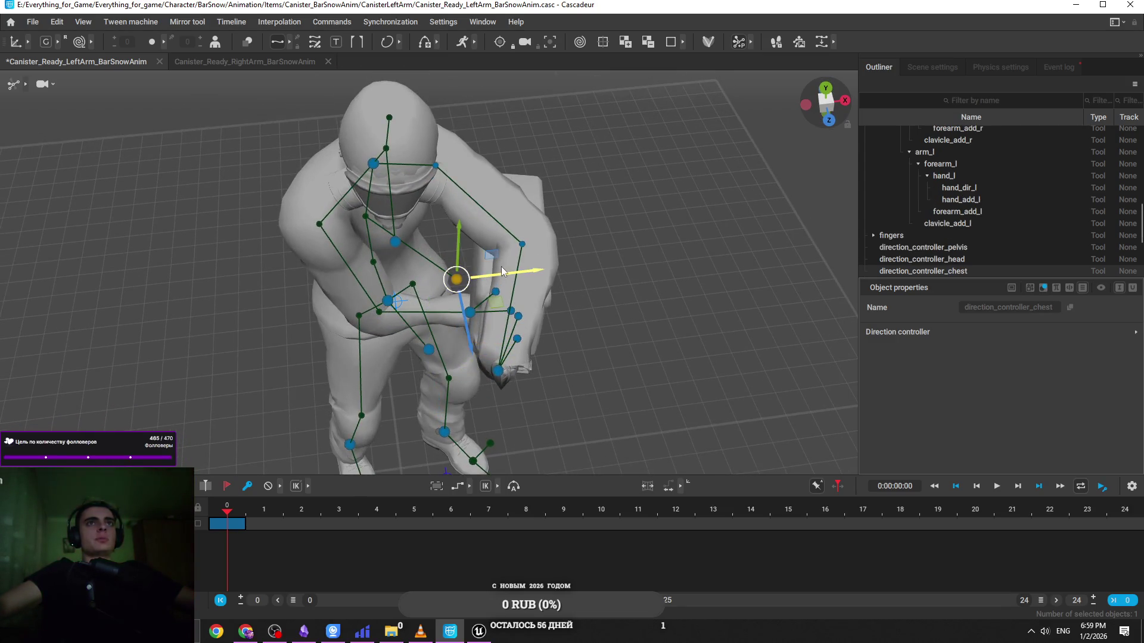
left_click_drag(616, 286, 675, 248)
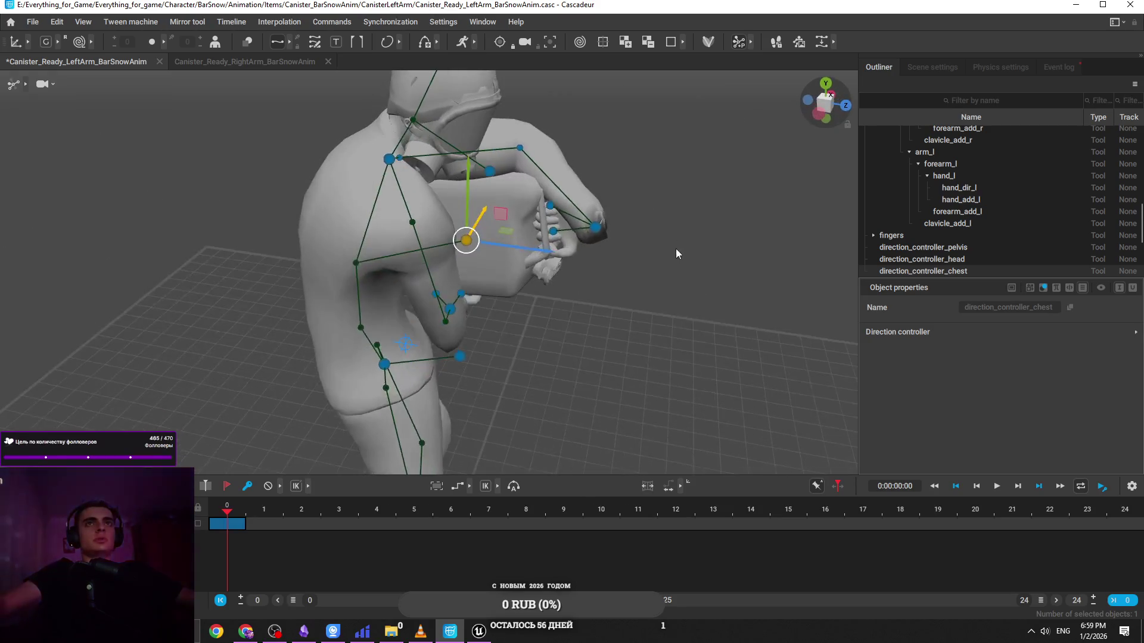
Check the RightArm scene's hand on the canister and select its left hand
left_click(256, 60)
mouse_move(439, 284)
left_mouse_down()
mouse_move(395, 193)
mouse_move(229, 192)
mouse_move(252, 204)
mouse_move(178, 137)
left_mouse_up()
mouse_move(699, 251)
left_mouse_down()
mouse_move(477, 396)
mouse_move(545, 283)
mouse_move(626, 345)
left_mouse_up()
left_click(537, 247)
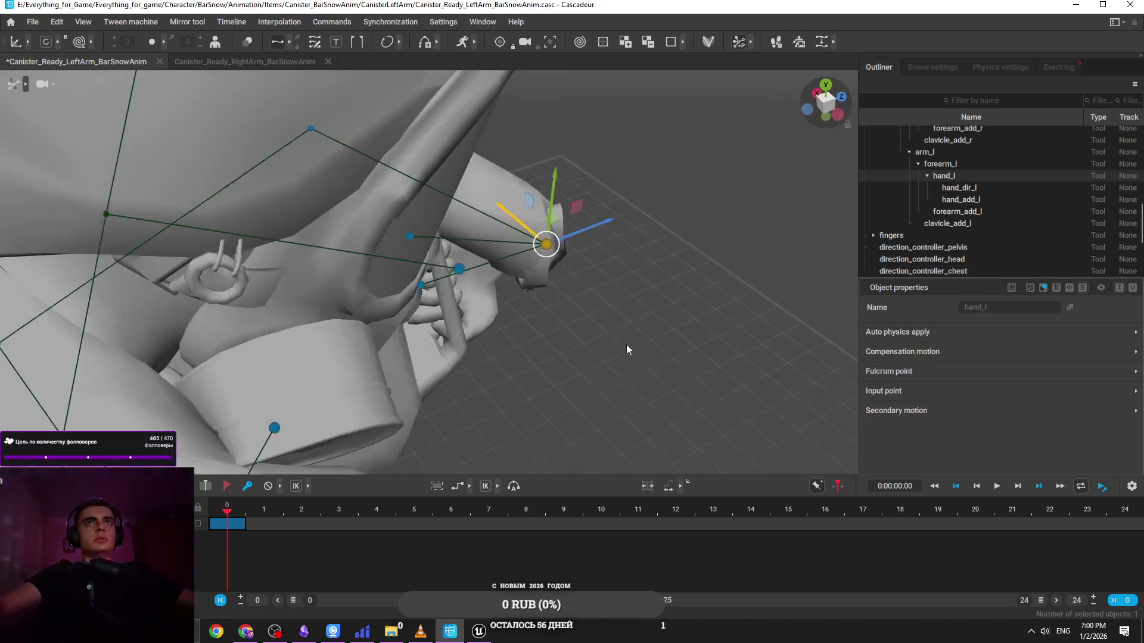
Raise the left hand up to the canister and pull the right hand up beneath it
mouse_move(599, 303)
left_mouse_down()
mouse_move(553, 253)
mouse_move(517, 269)
mouse_move(503, 311)
mouse_move(618, 306)
mouse_move(569, 305)
mouse_move(560, 259)
mouse_move(574, 340)
mouse_move(708, 339)
mouse_move(501, 314)
left_mouse_up()
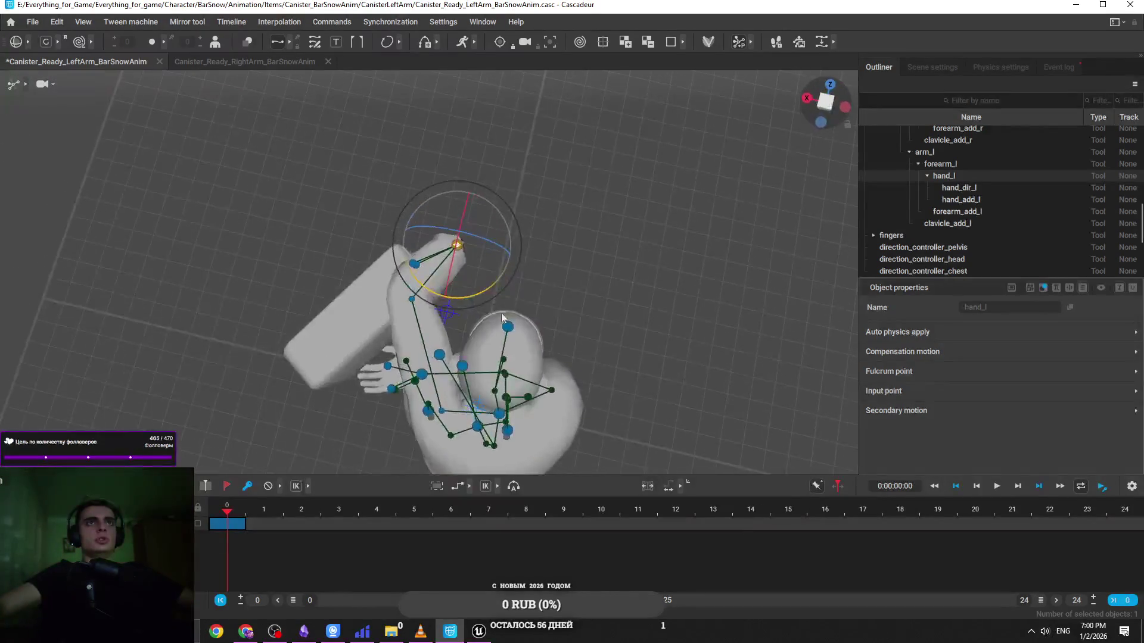
mouse_move(461, 255)
left_mouse_down()
mouse_move(479, 259)
mouse_move(492, 293)
left_mouse_up()
left_click(390, 389)
left_click_drag(473, 382, 501, 348)
mouse_move(475, 388)
left_mouse_down()
mouse_move(437, 383)
mouse_move(441, 365)
mouse_move(393, 311)
left_mouse_up()
mouse_move(567, 332)
left_mouse_down()
mouse_move(341, 360)
mouse_move(340, 341)
mouse_move(445, 380)
mouse_move(471, 180)
mouse_move(488, 406)
mouse_move(477, 280)
mouse_move(432, 348)
mouse_move(455, 404)
mouse_move(398, 288)
mouse_move(387, 206)
mouse_move(310, 234)
mouse_move(410, 302)
left_mouse_up()
left_click(397, 202)
left_click(409, 302)
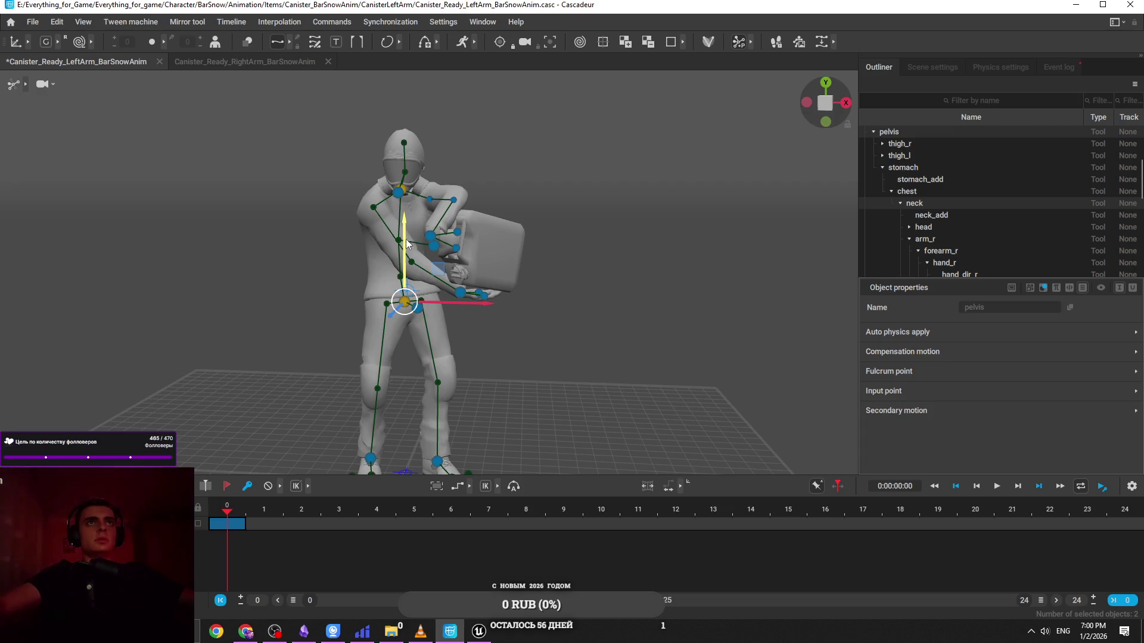
Inspect the left hand and the whole character from front-left and front views
left_click_drag(409, 242, 630, 287)
scroll(639, 286, "up", 3)
scroll(590, 278, "up", 2)
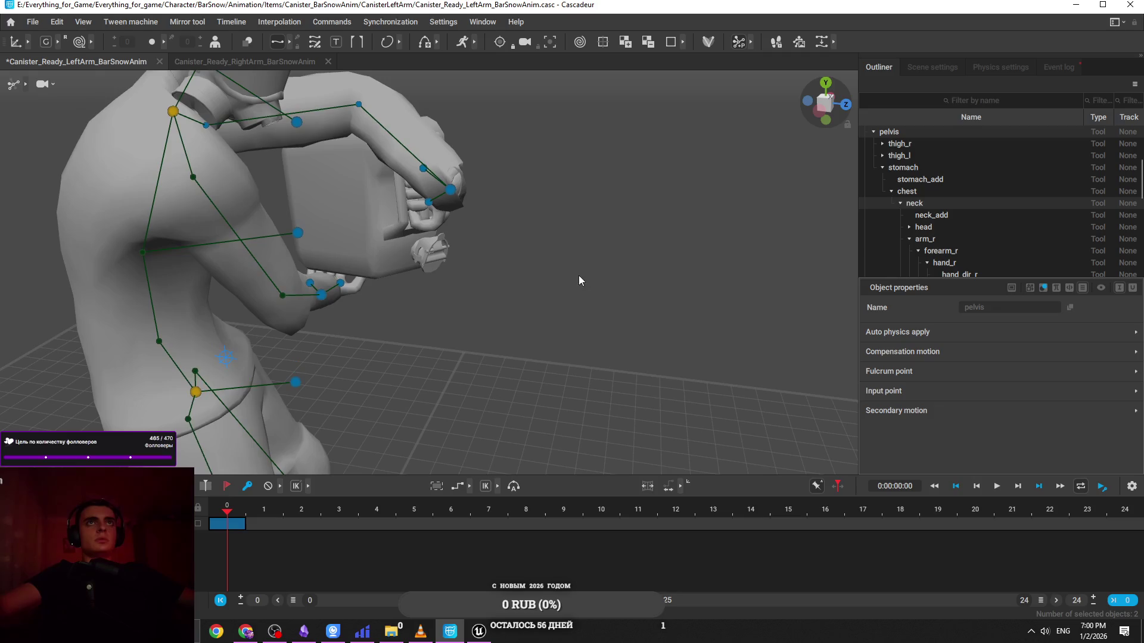
left_click(447, 207)
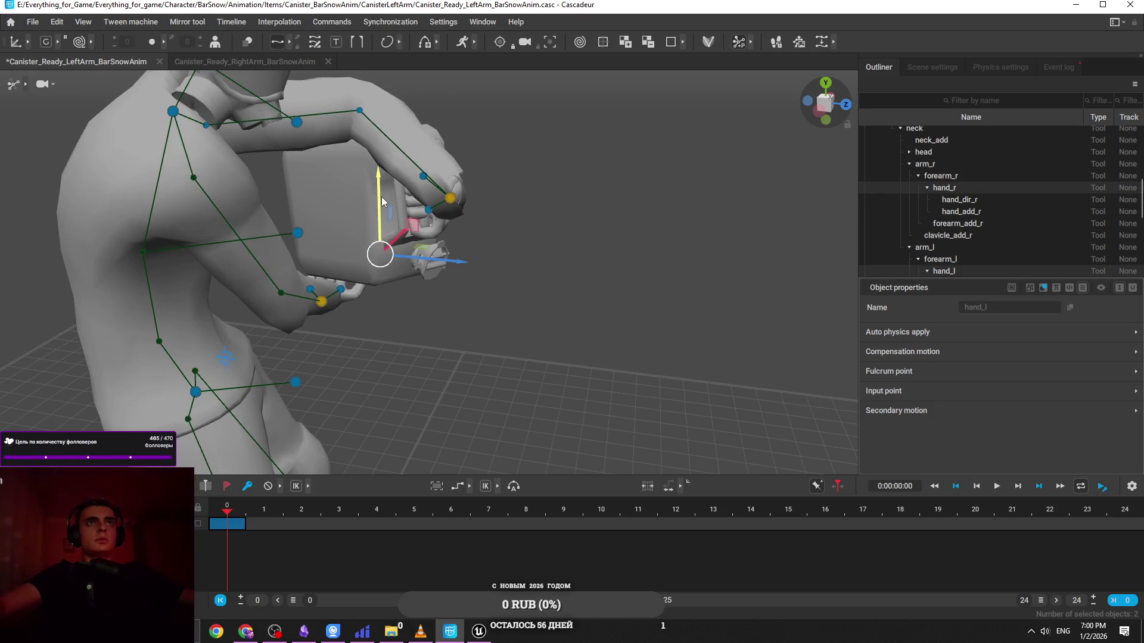
left_click_drag(382, 196, 474, 274)
left_click(577, 299)
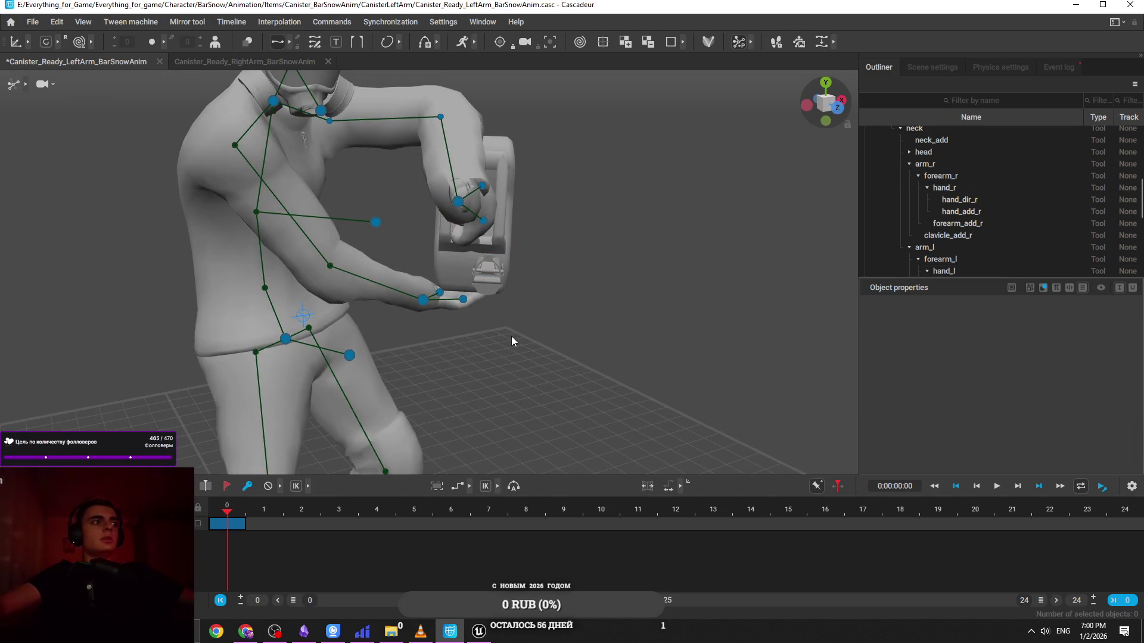
scroll(546, 326, "down", 5)
mouse_move(546, 311)
left_mouse_down()
mouse_move(539, 405)
mouse_move(485, 360)
mouse_move(376, 374)
left_mouse_up()
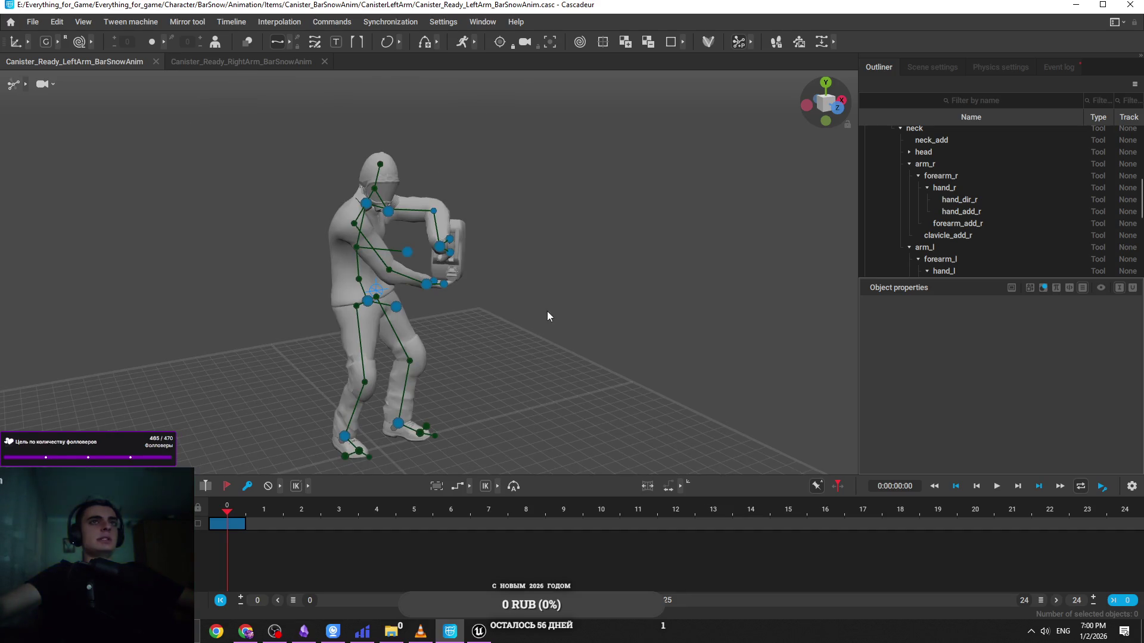
Check both feet, save the project with Ctrl+S, and open the File menu
left_click(377, 365)
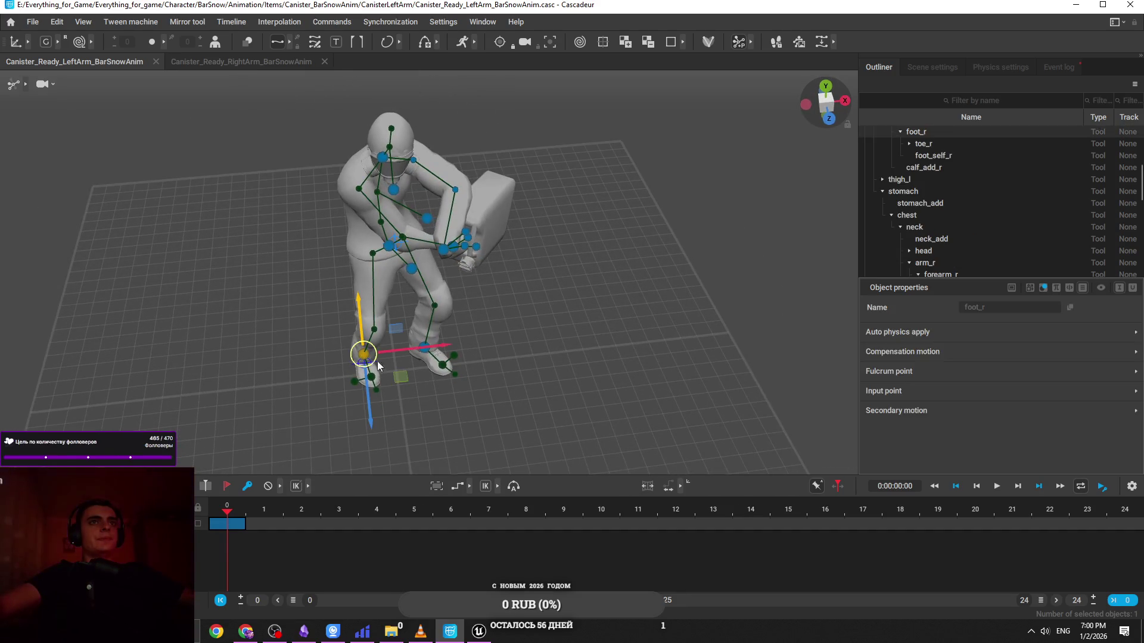
left_click(377, 391)
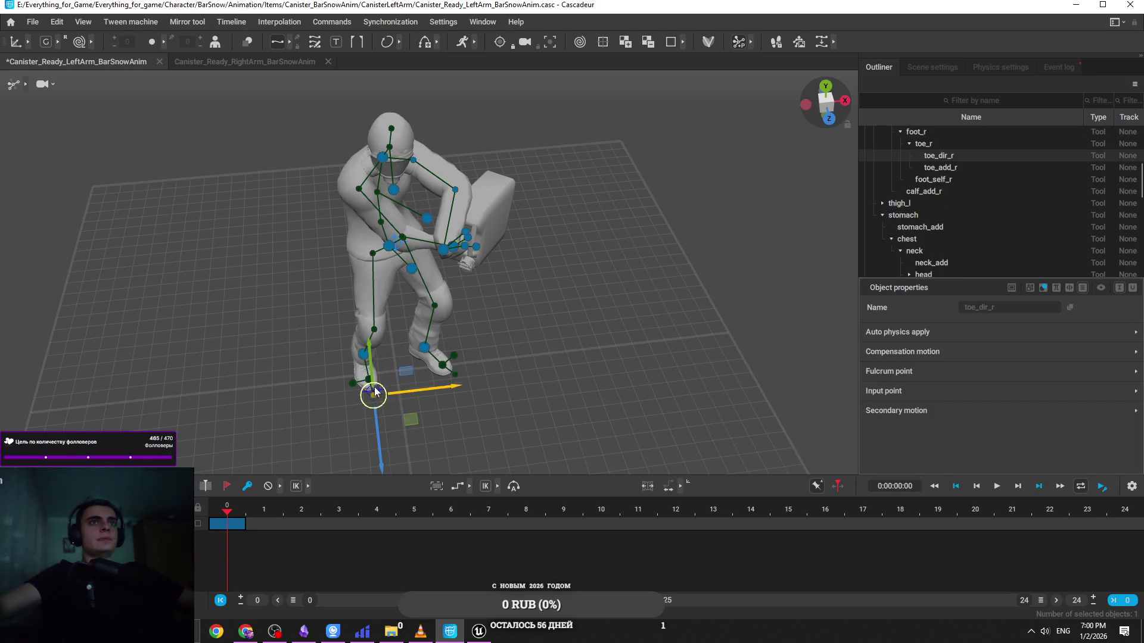
key("ctrl+s")
left_click(387, 357)
left_click(373, 378)
left_click(558, 322)
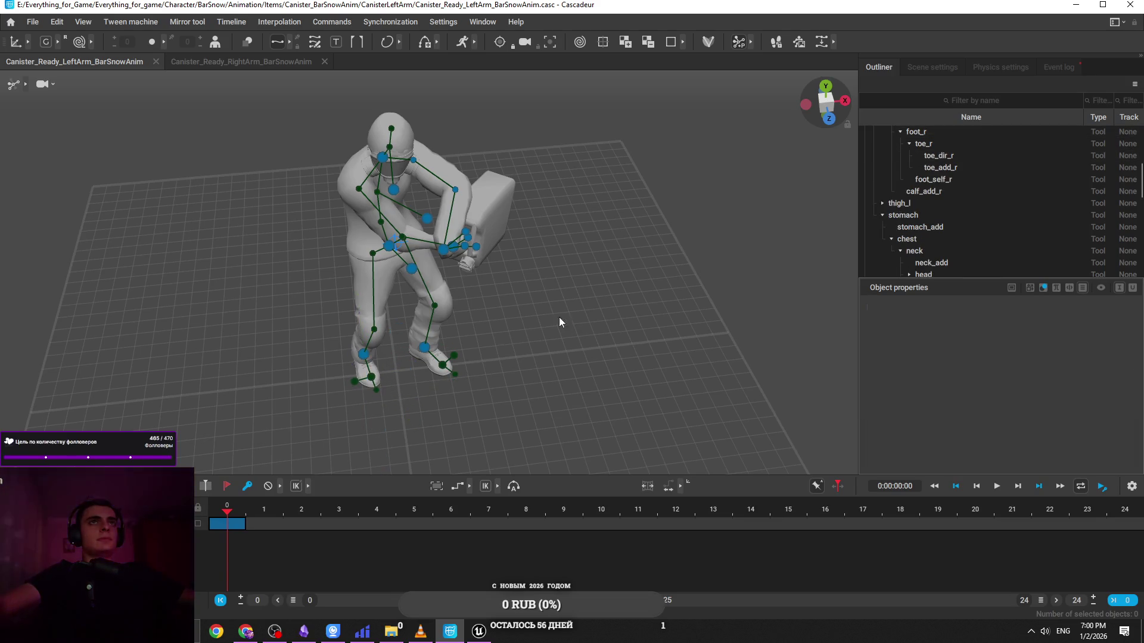
left_click(422, 350)
key("e")
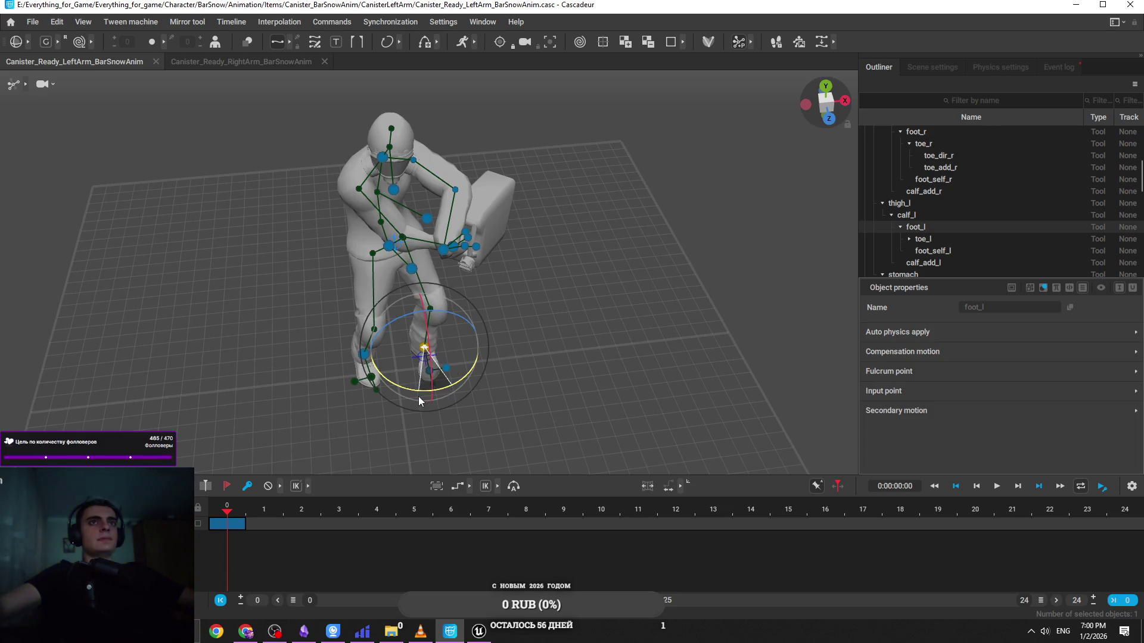
left_click(529, 341)
left_click(33, 22)
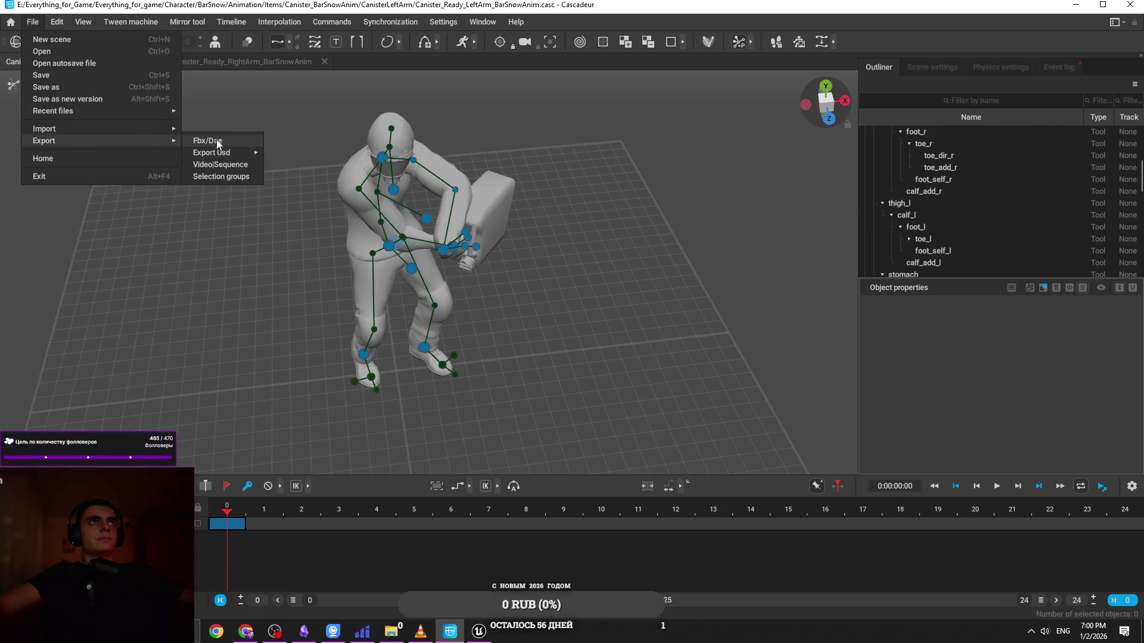
Accept the FBX export settings and navigate into the CanisterLeftArm folder
left_click(224, 145)
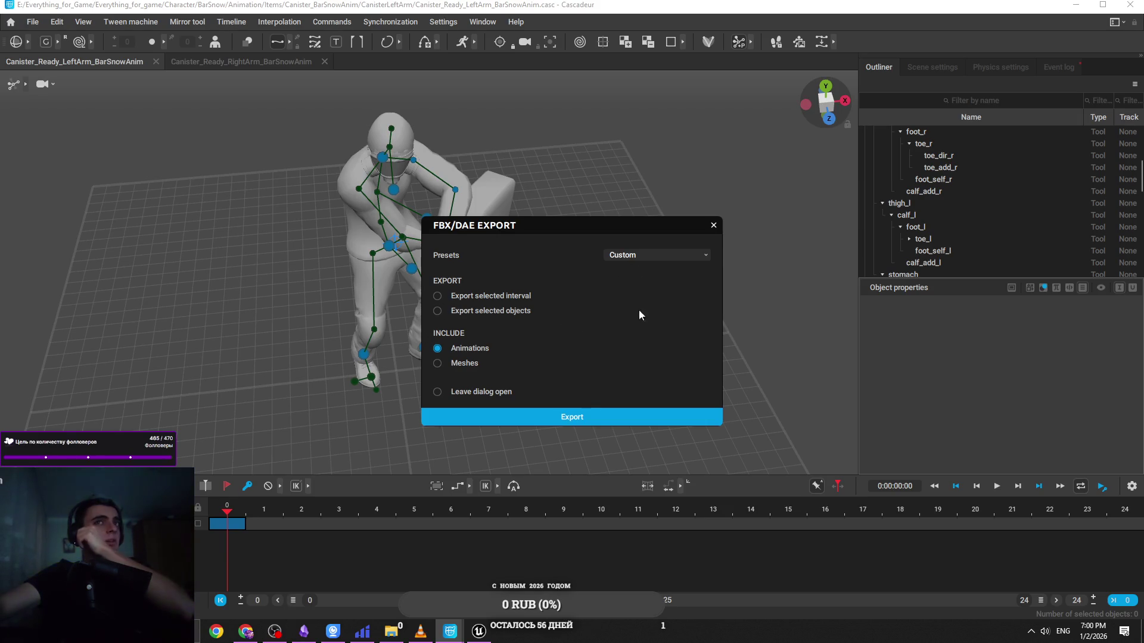
left_click(612, 412)
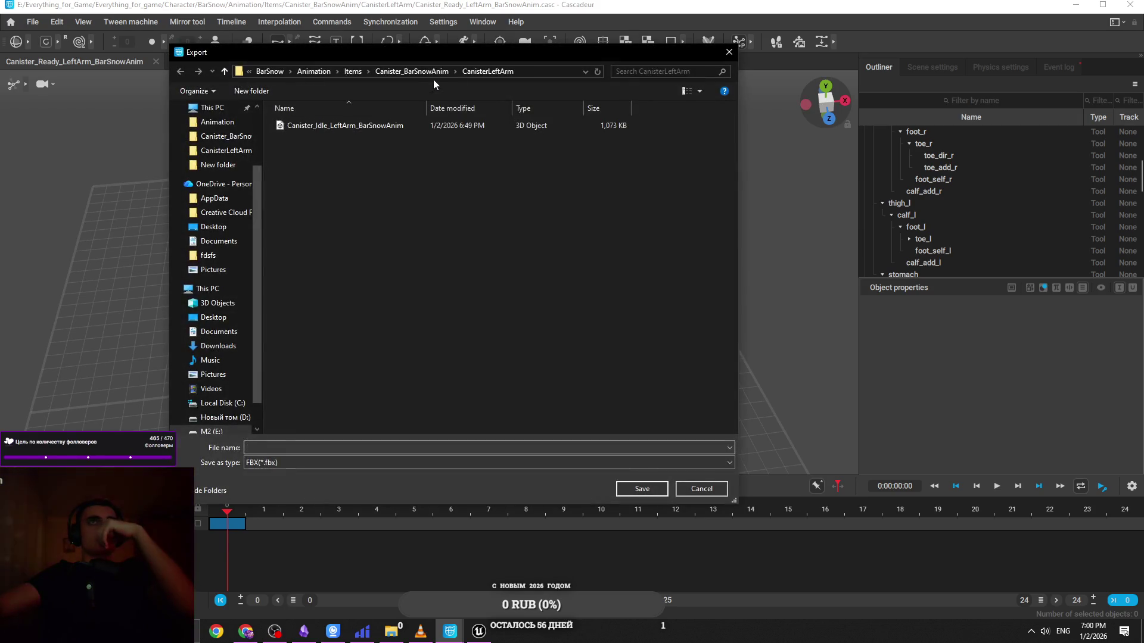
left_click(433, 76)
double_click(415, 125)
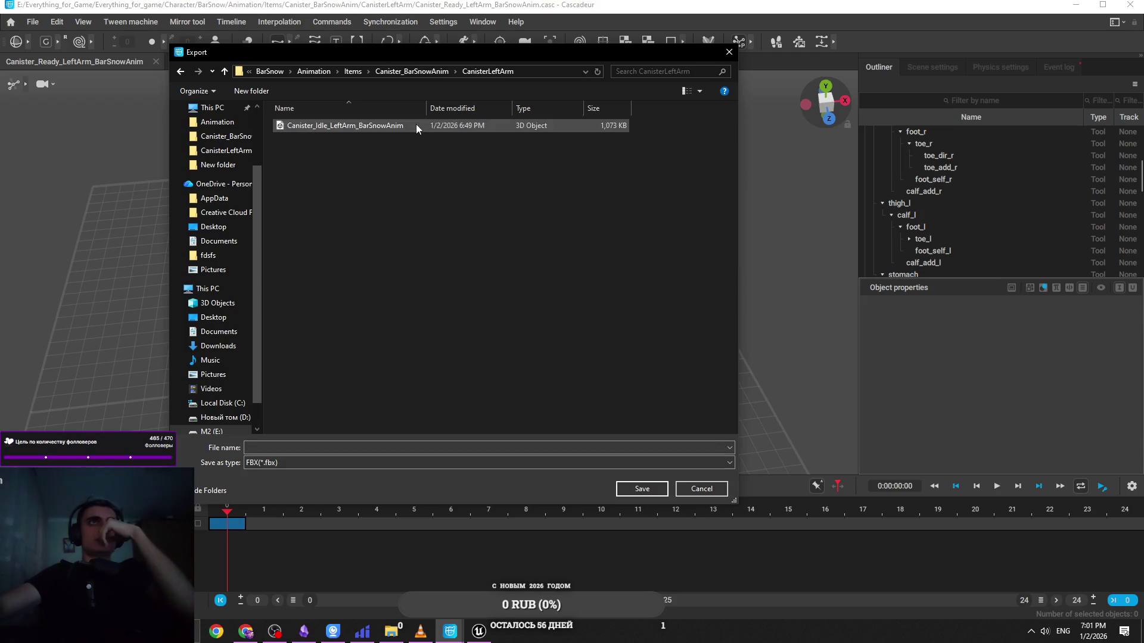
Save the frame-0 pose as Canister_Ready_LeftArm_BarSnowAnim.fbx
left_click(398, 448)
key("alt+shift")
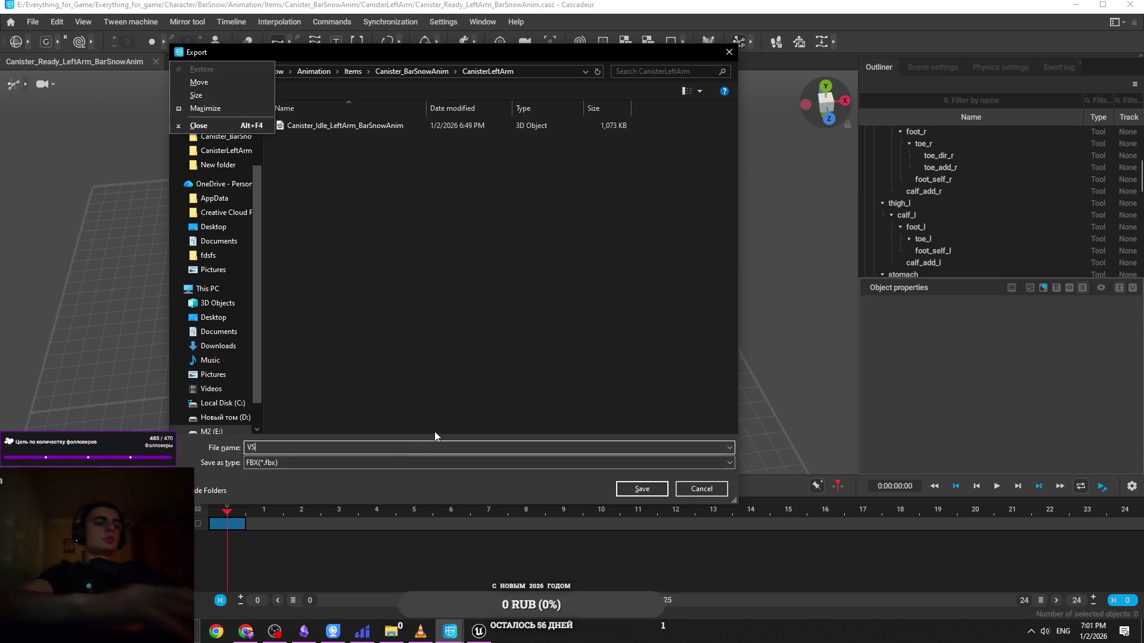
type("СФ")
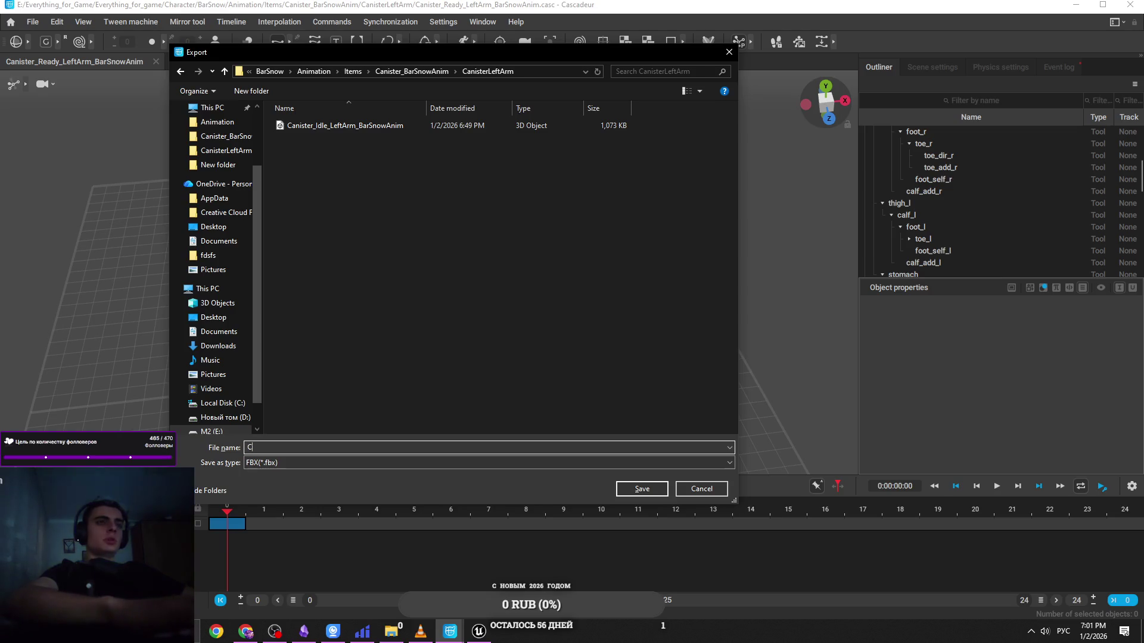
key("BackSpace")
key("alt+shift")
type("Canist")
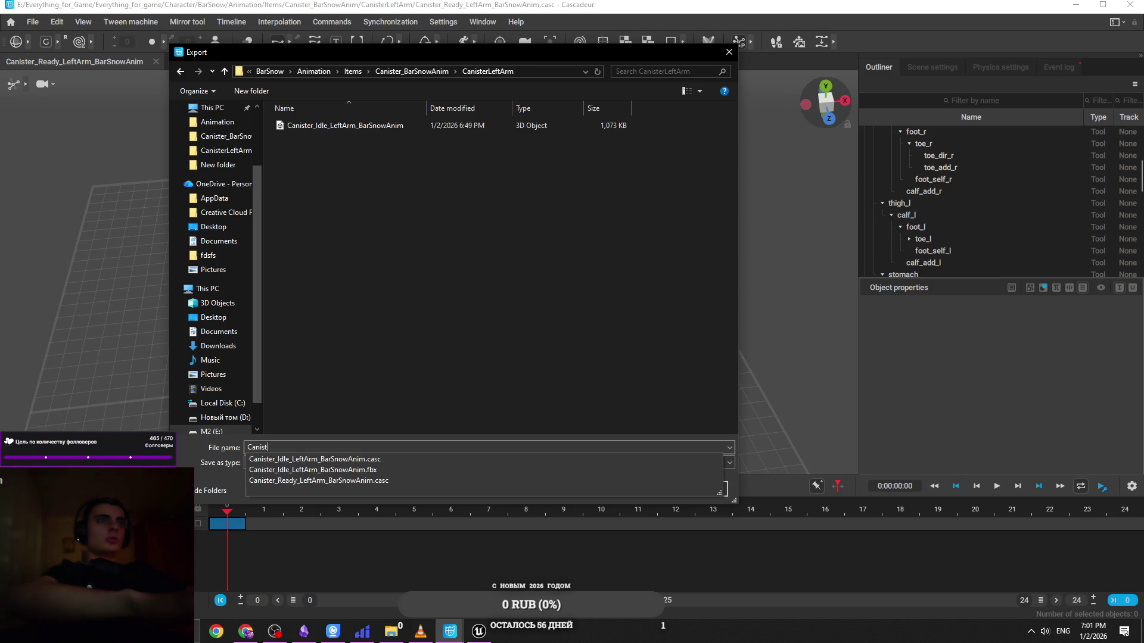
type("er_D")
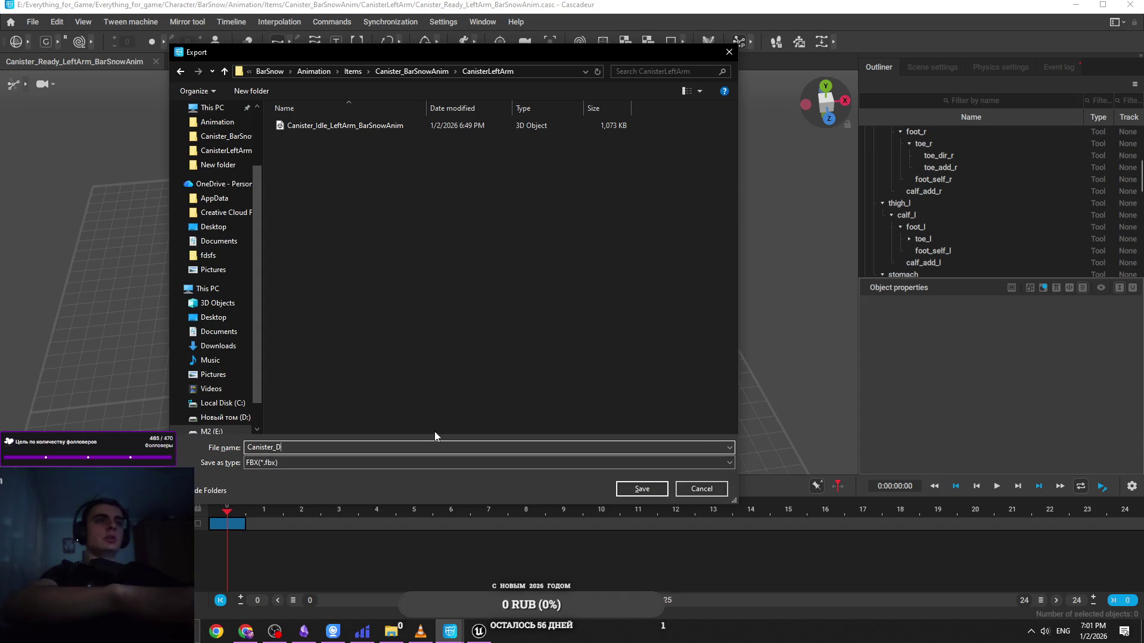
key("BackSpace")
type("Idle_LeftAr")
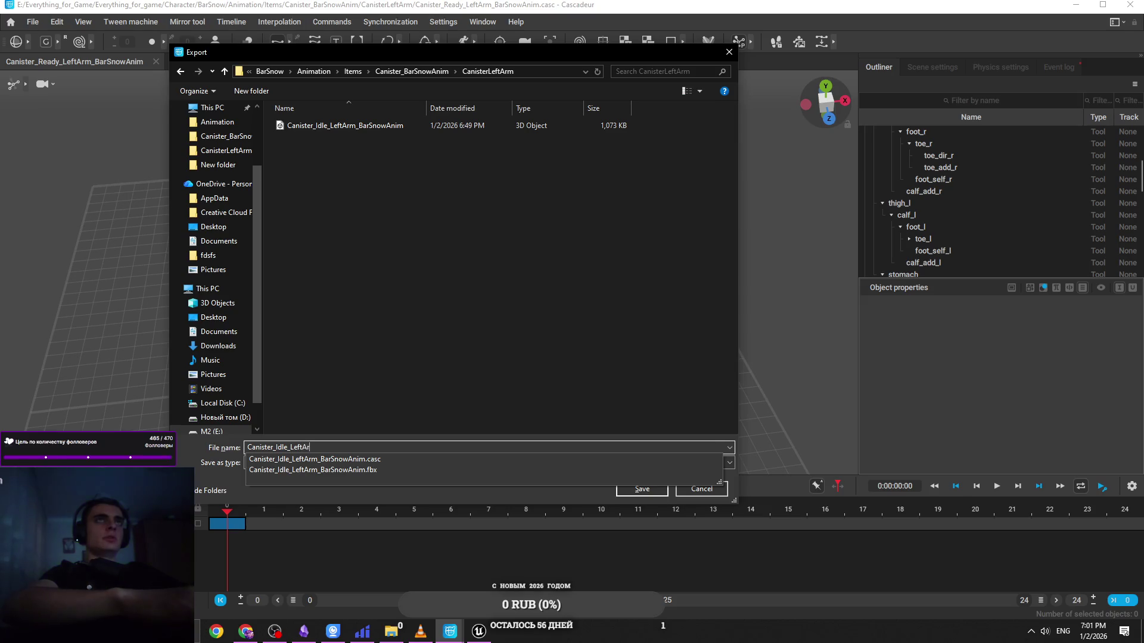
key("BackSpace")
key("BackSpace")
key("BackSpace")
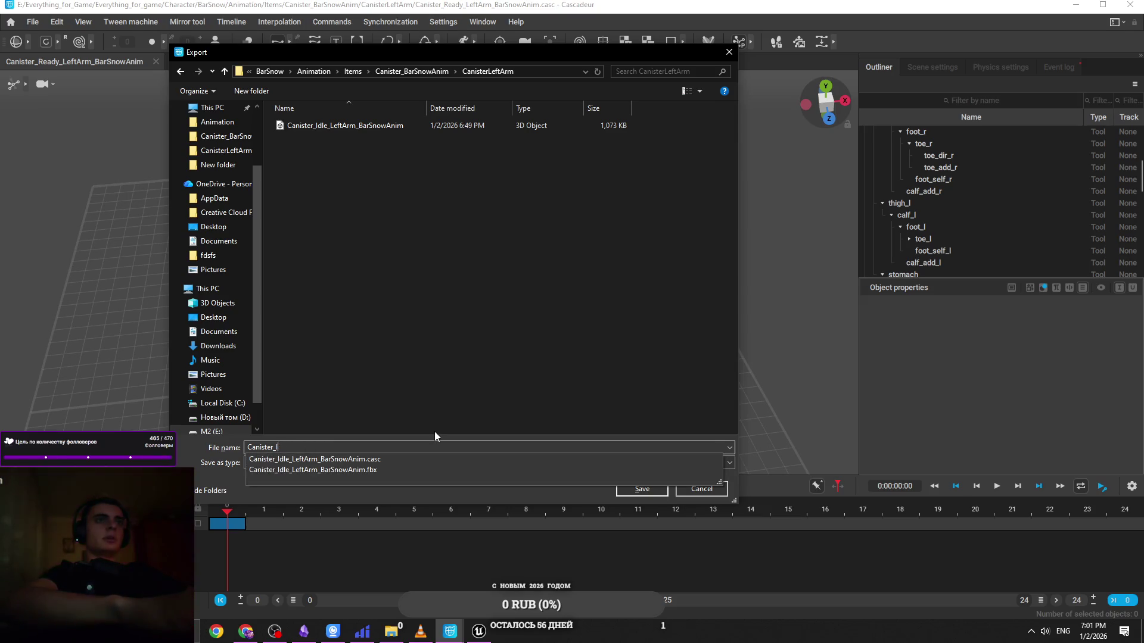
key("BackSpace")
type("Ready_")
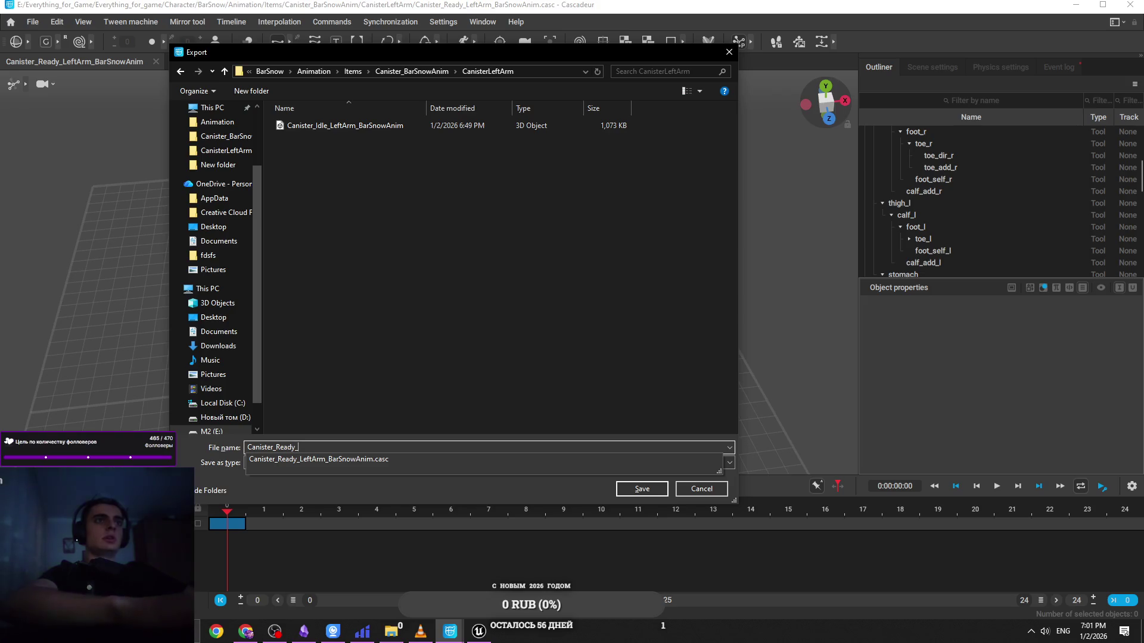
type("LeftArm")
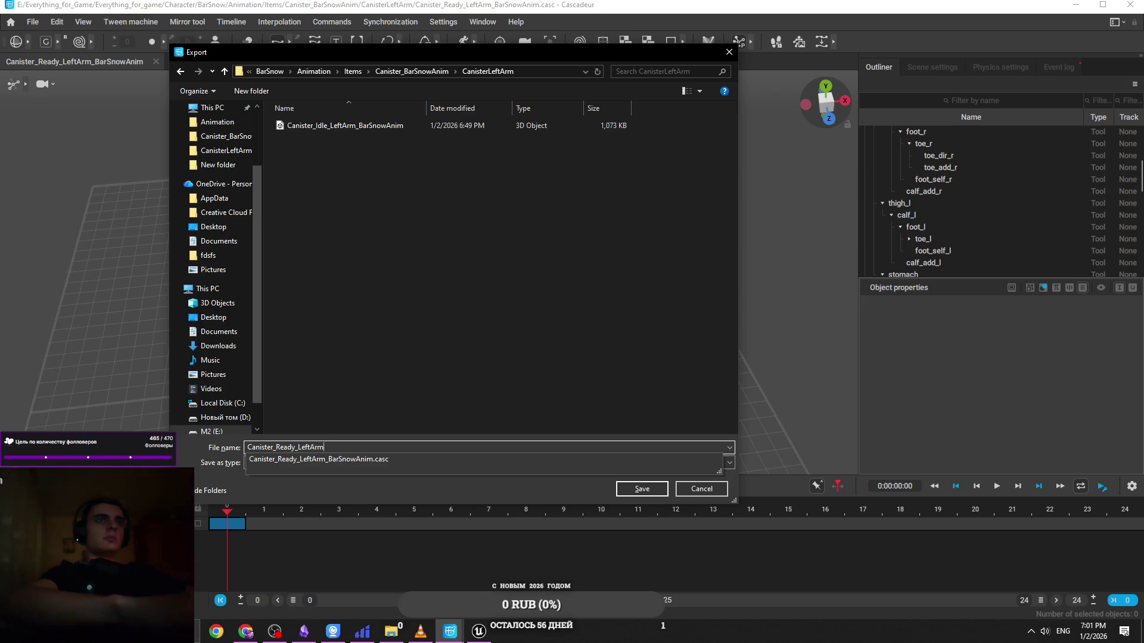
type("_BarSnowAnim")
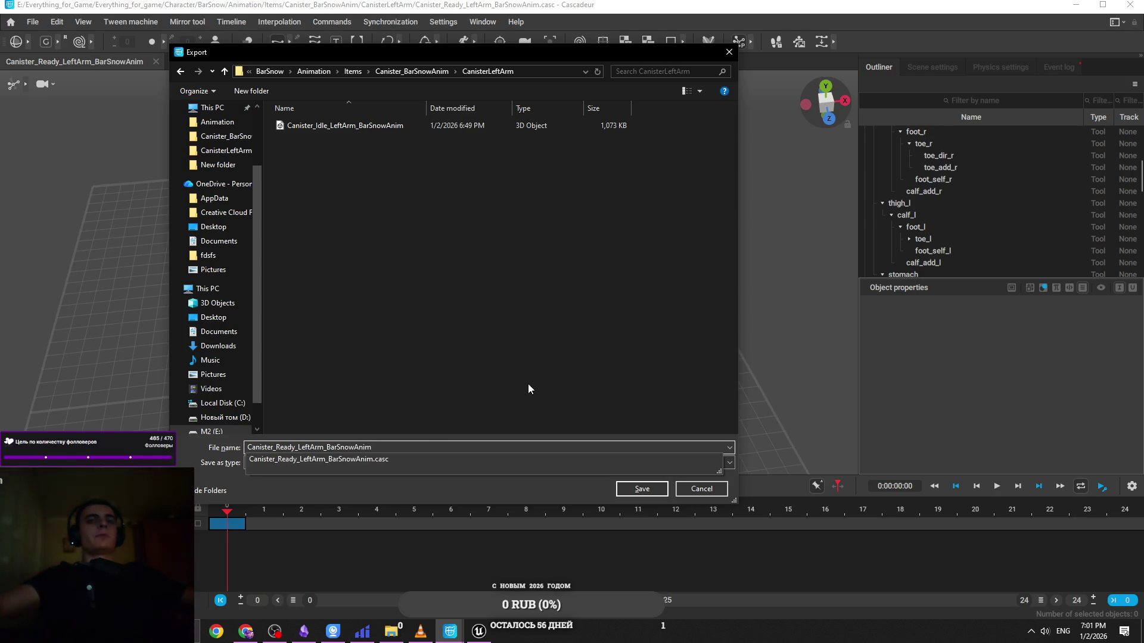
left_click(638, 488)
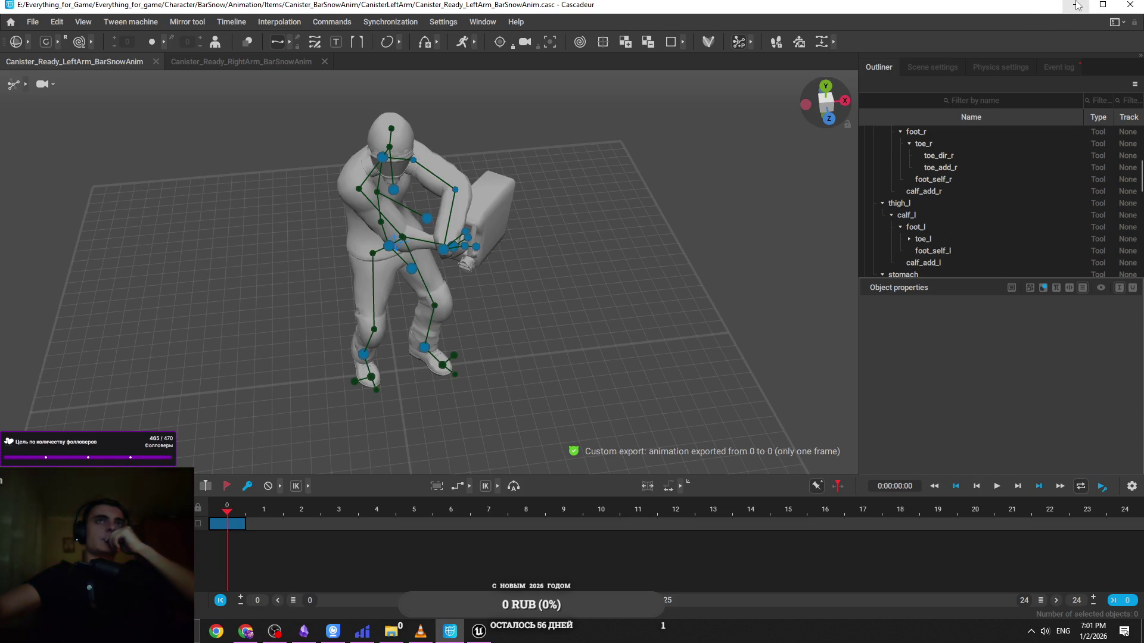
Select hand_l and hand_r, check the grip from front and side, then minimize Cascadeur
mouse_move(617, 241)
left_mouse_down()
mouse_move(595, 187)
mouse_move(627, 291)
mouse_move(648, 272)
left_mouse_up()
left_click(473, 239)
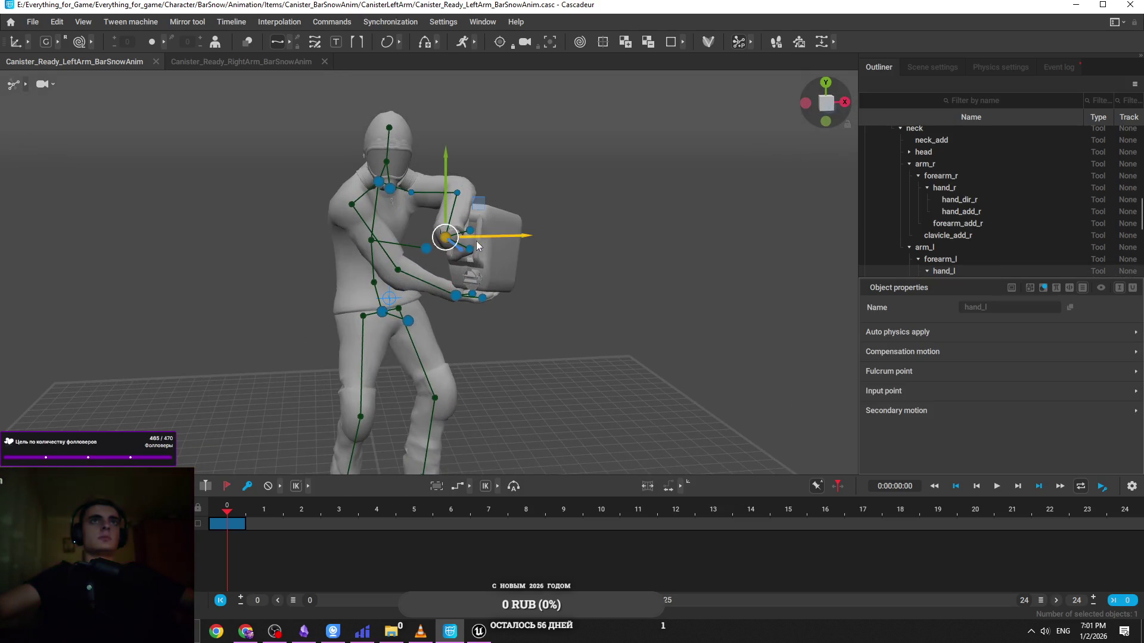
left_click(459, 292)
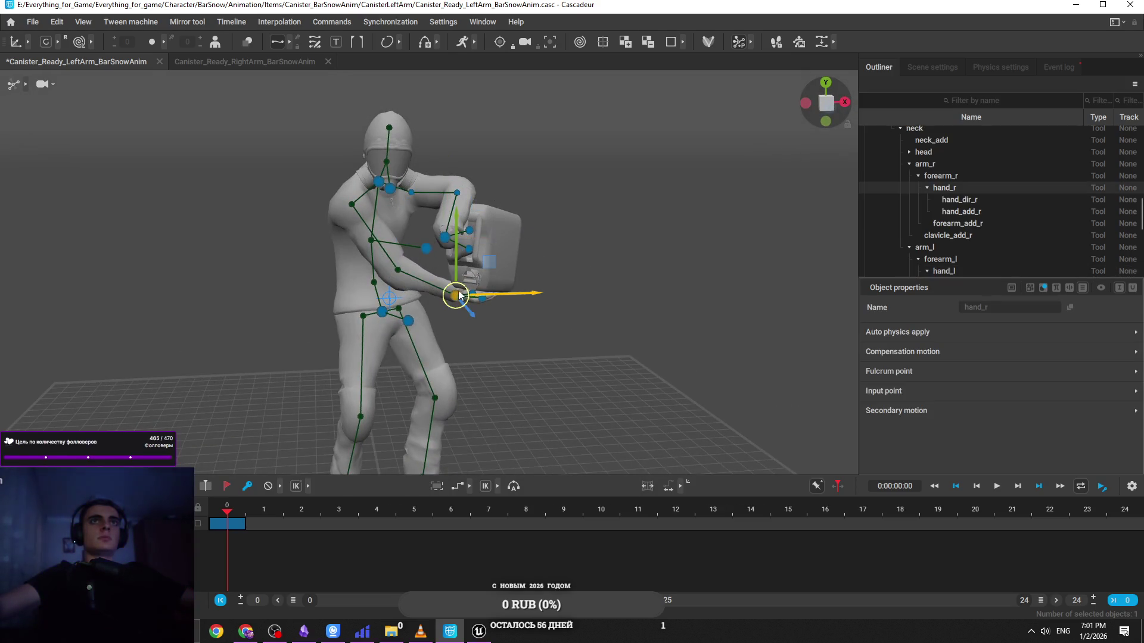
left_click(469, 265)
left_click(457, 294, "shift")
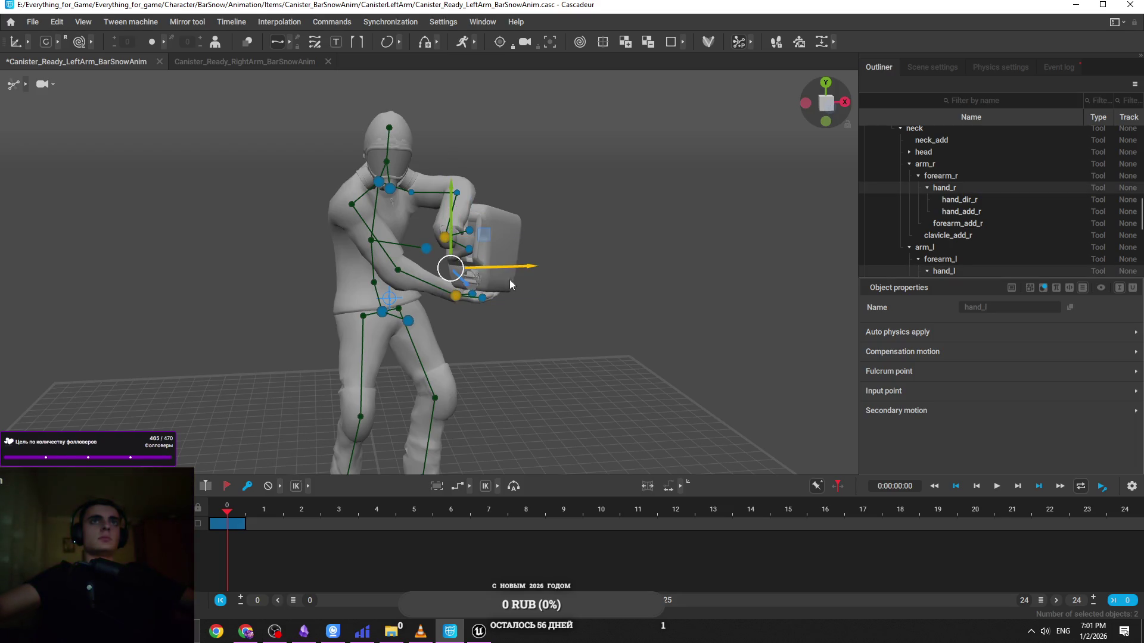
mouse_move(490, 274)
left_mouse_down()
mouse_move(663, 342)
mouse_move(620, 371)
mouse_move(630, 398)
left_mouse_up()
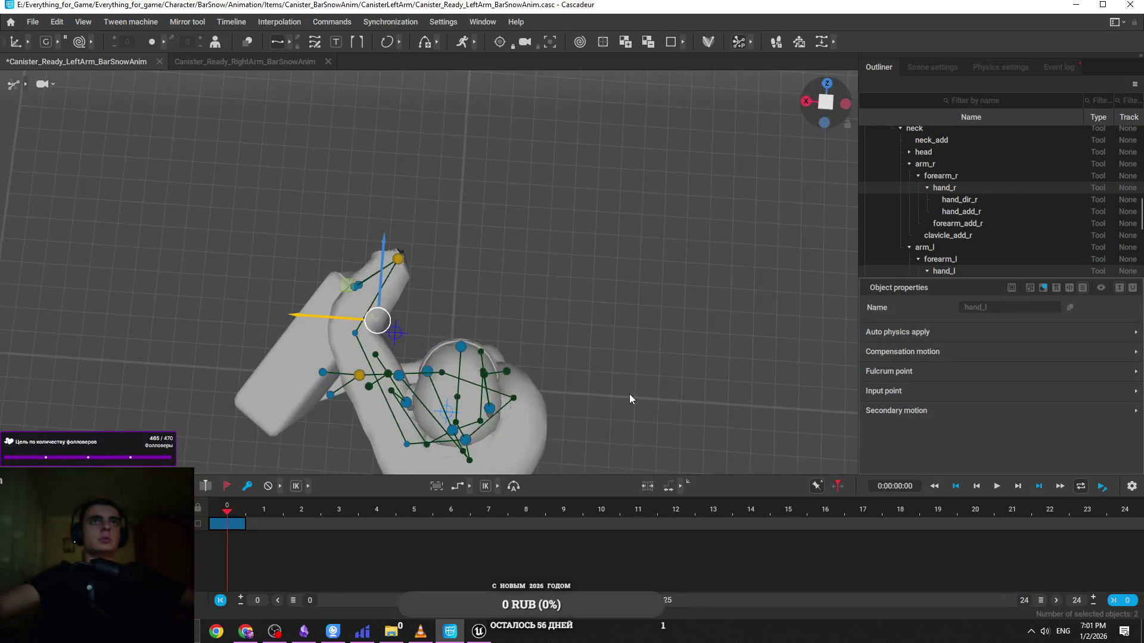
left_click(1076, 5)
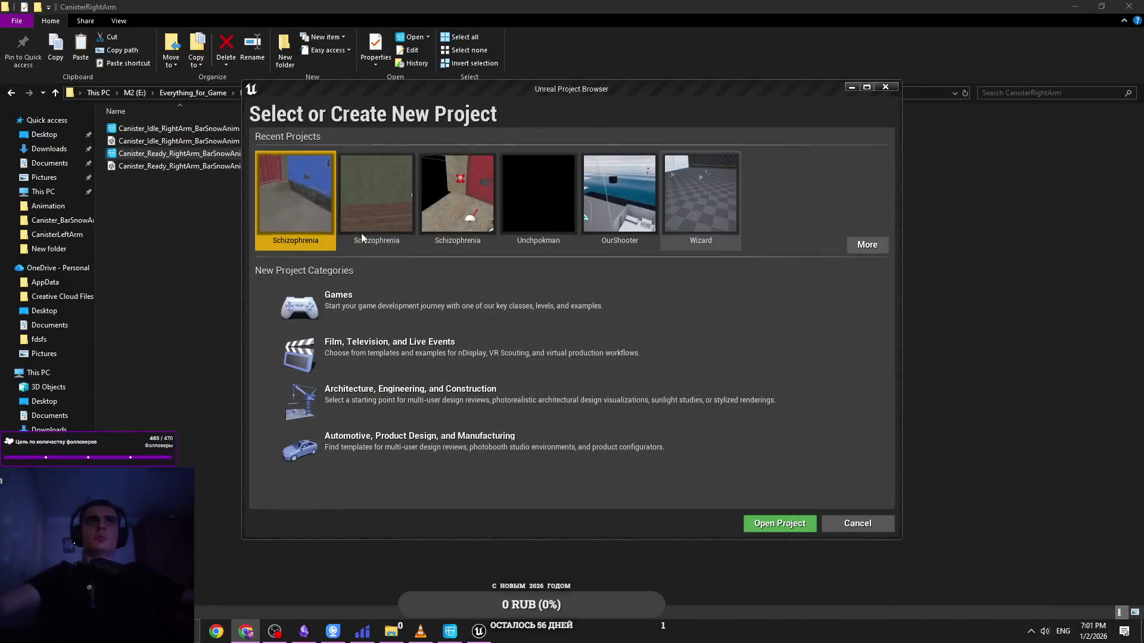
Launch the Schizophrenia Unreal project, then switch to the Obsidian notes
double_click(320, 218)
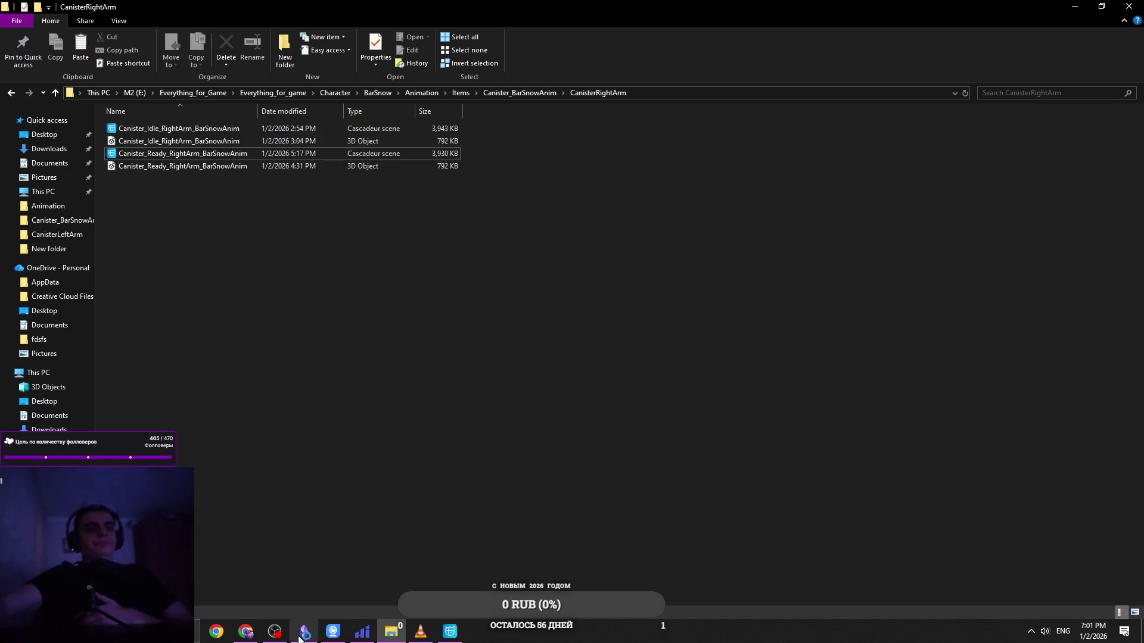
left_click(455, 444)
left_click(305, 629)
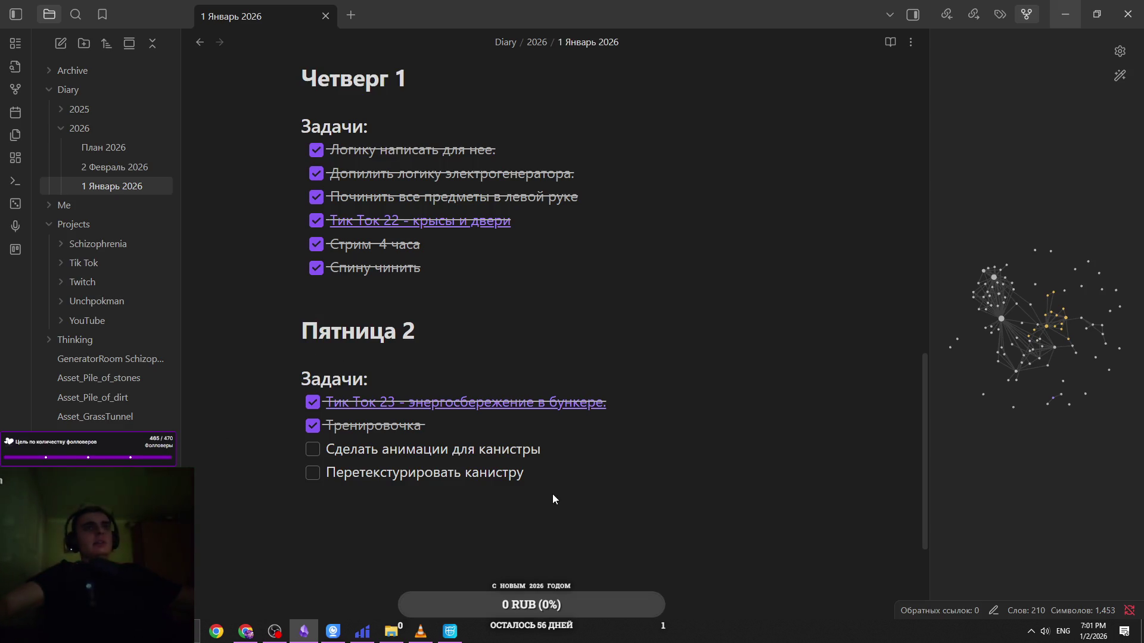
Scroll through the canister tasks in the daily note, then switch back to Cascadeur
scroll(608, 475, "up", 5)
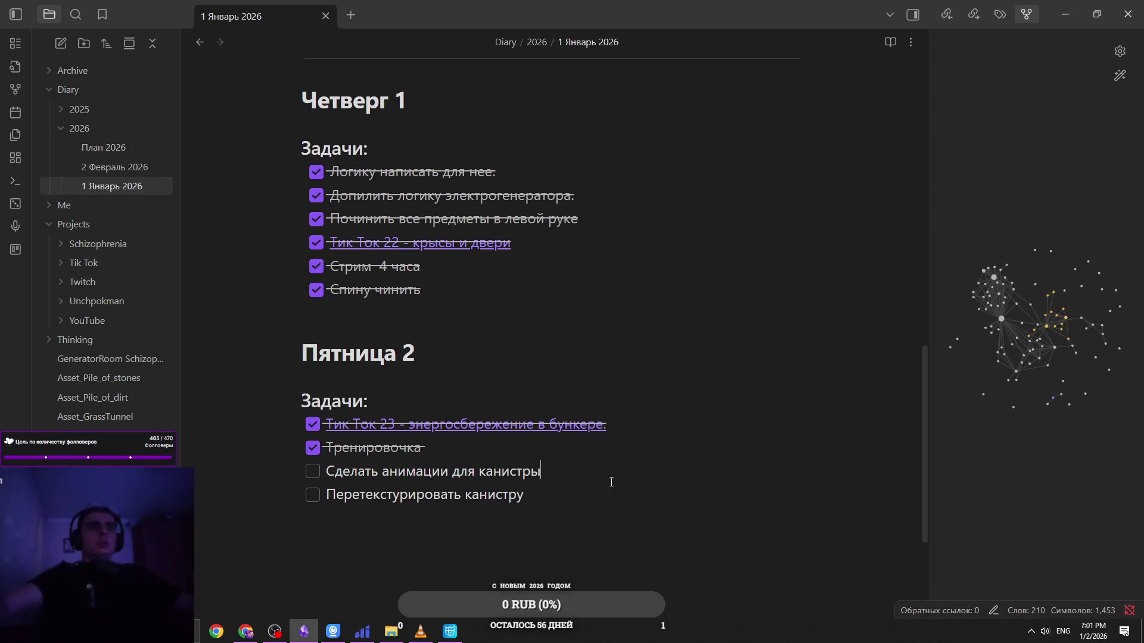
scroll(674, 487, "up", 1)
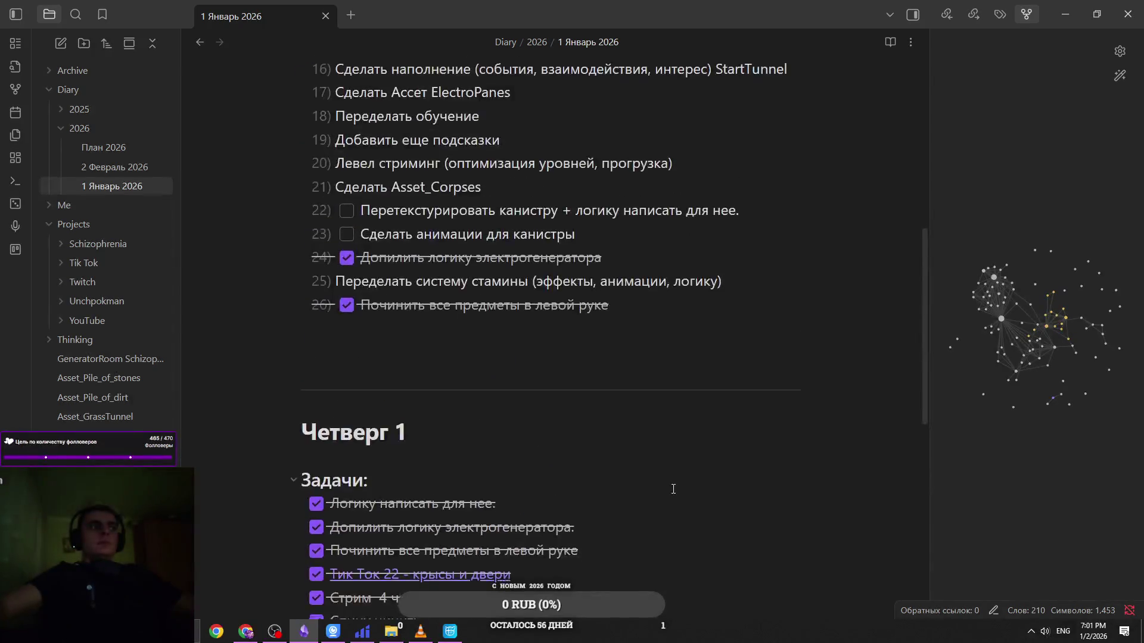
scroll(677, 485, "down", 7)
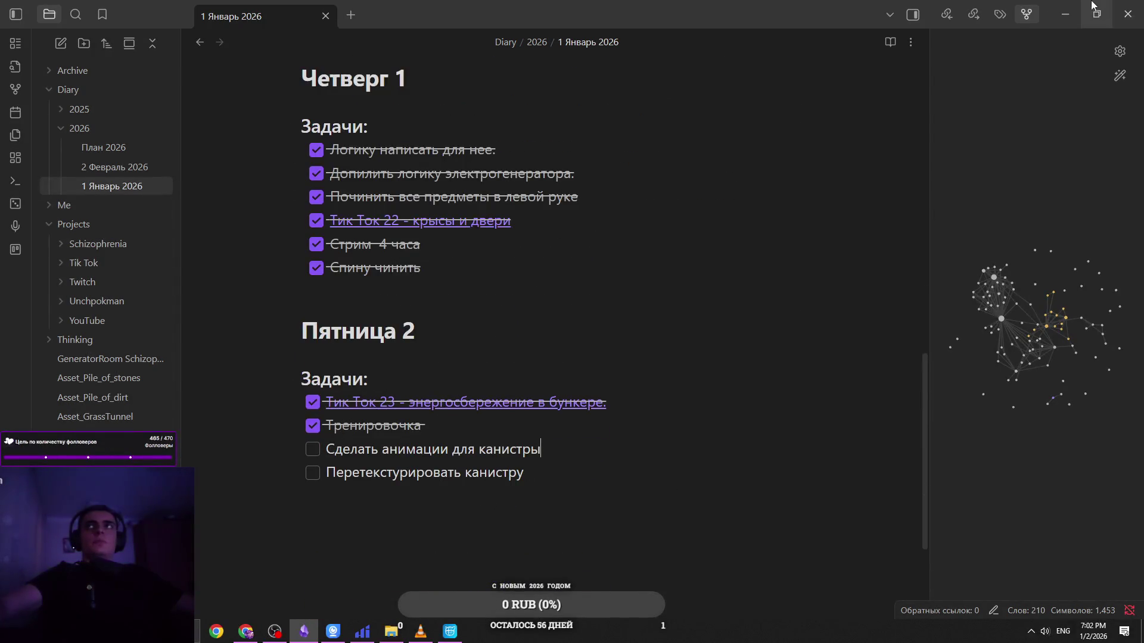
left_click(1064, 14)
left_click(449, 632)
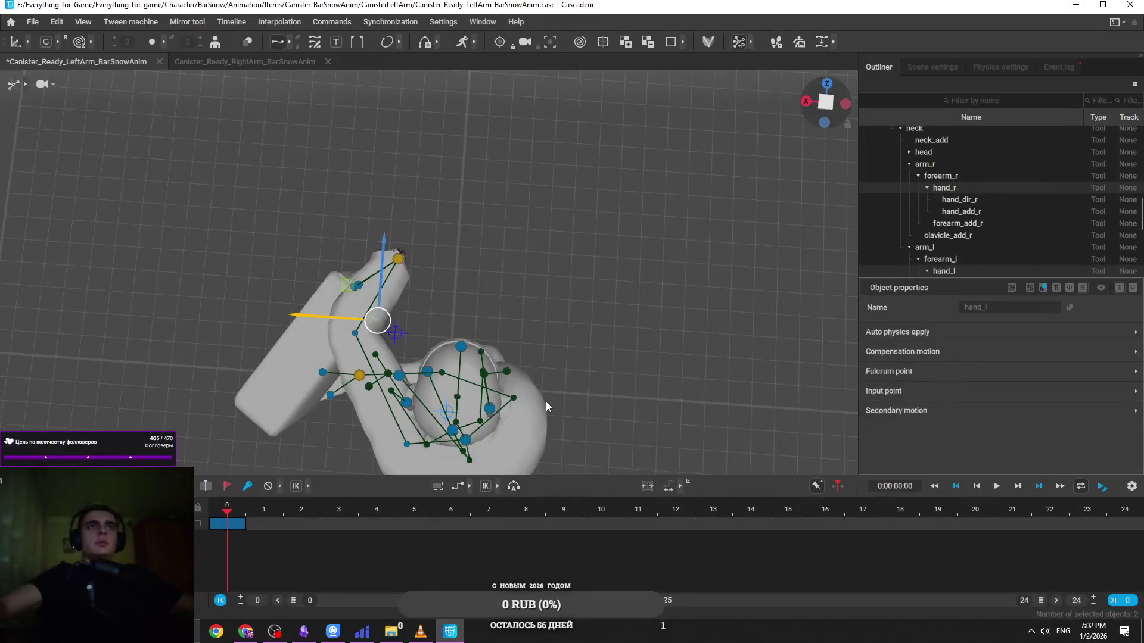
Minimize Cascadeur and bring the Unreal Editor window to the front
mouse_move(391, 630)
left_click(1102, 5)
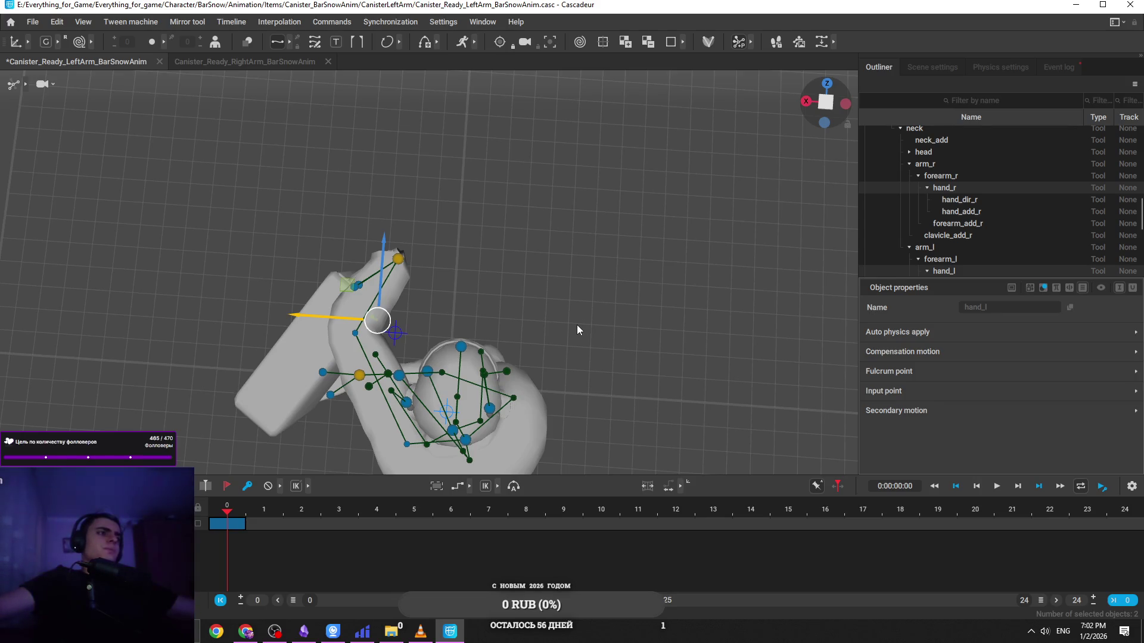
mouse_move(388, 633)
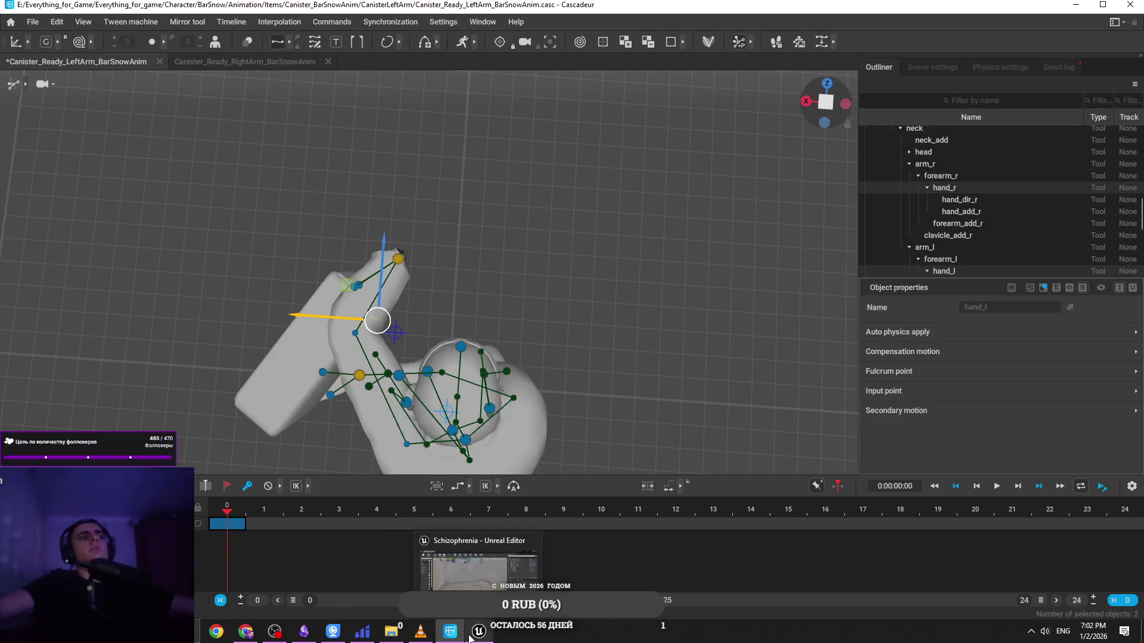
left_click(470, 638)
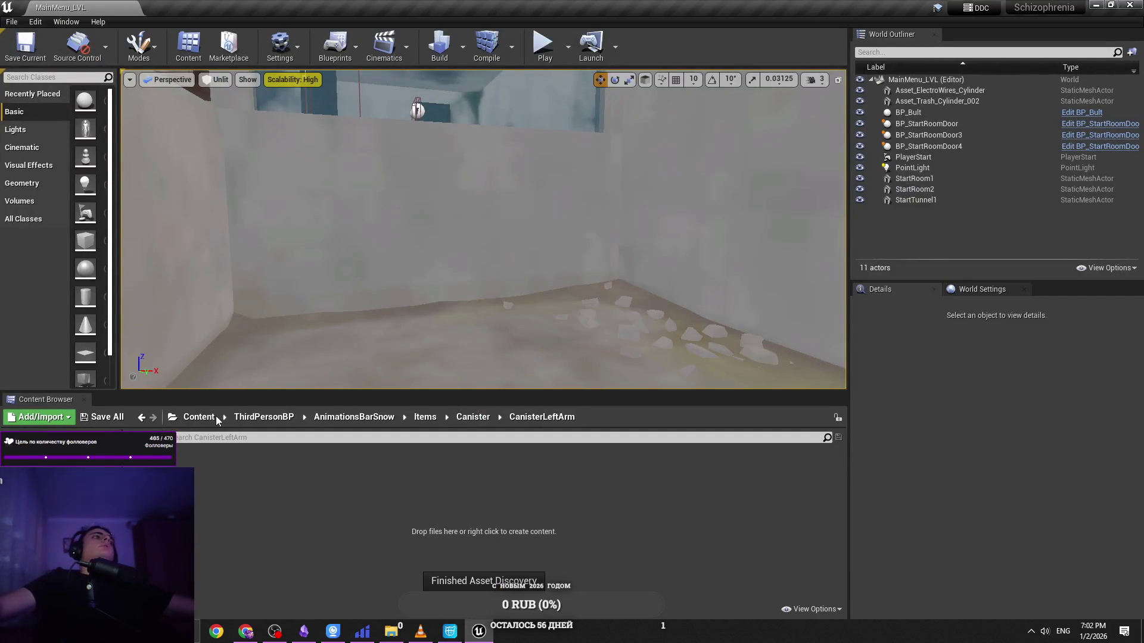
Return the Content Browser to the root Content folder and reopen last session's asset editors
left_click(212, 422)
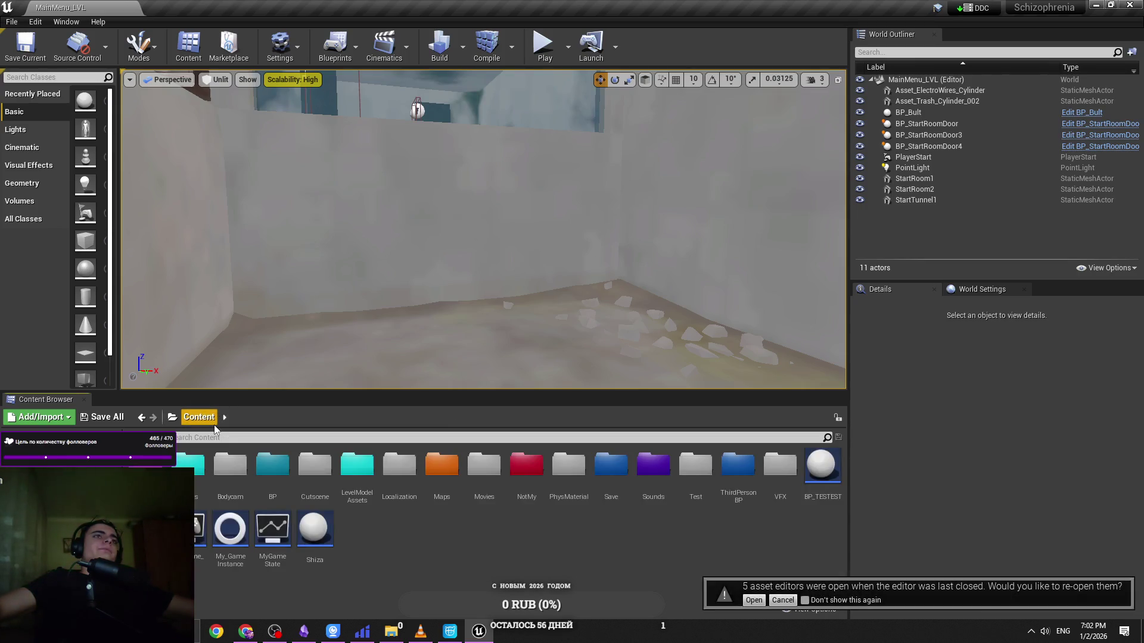
left_click(450, 635)
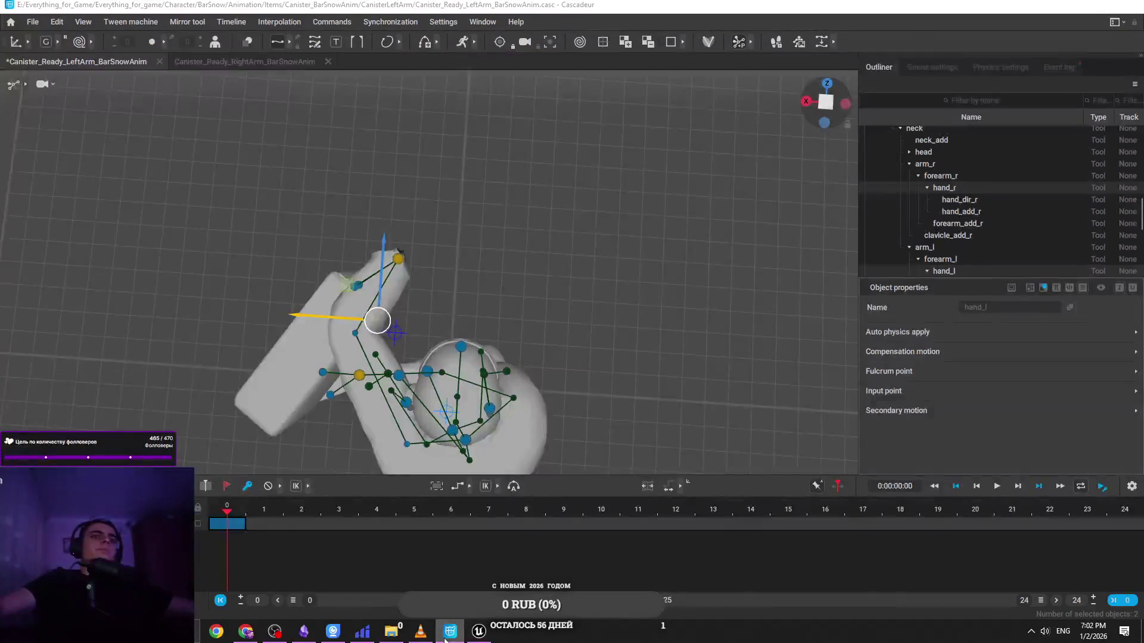
left_click(450, 635)
left_click(753, 599)
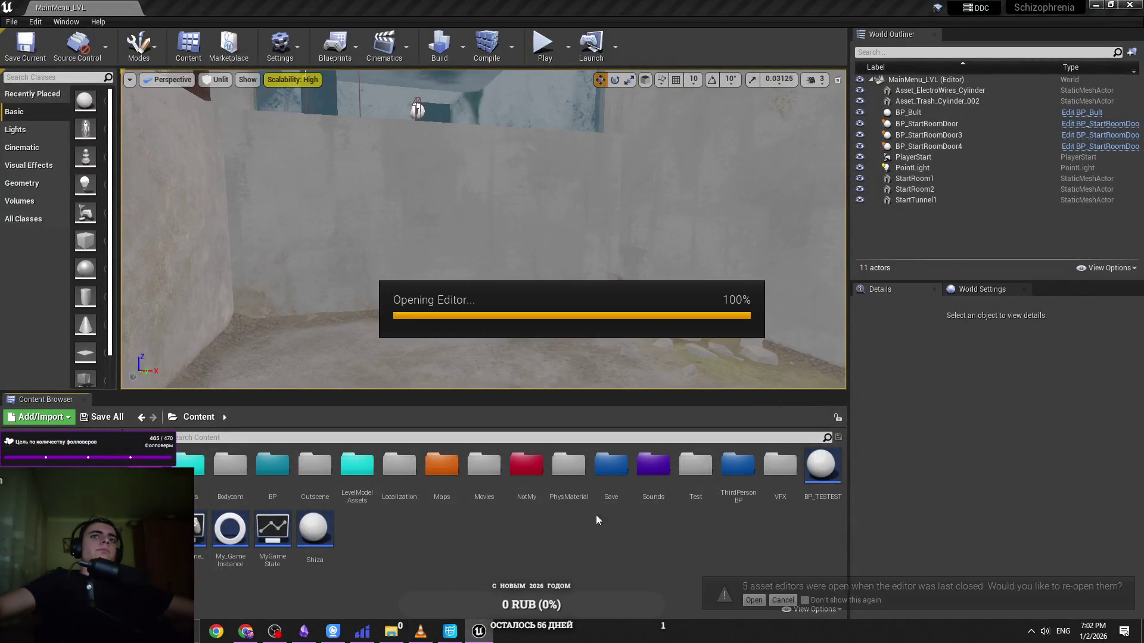